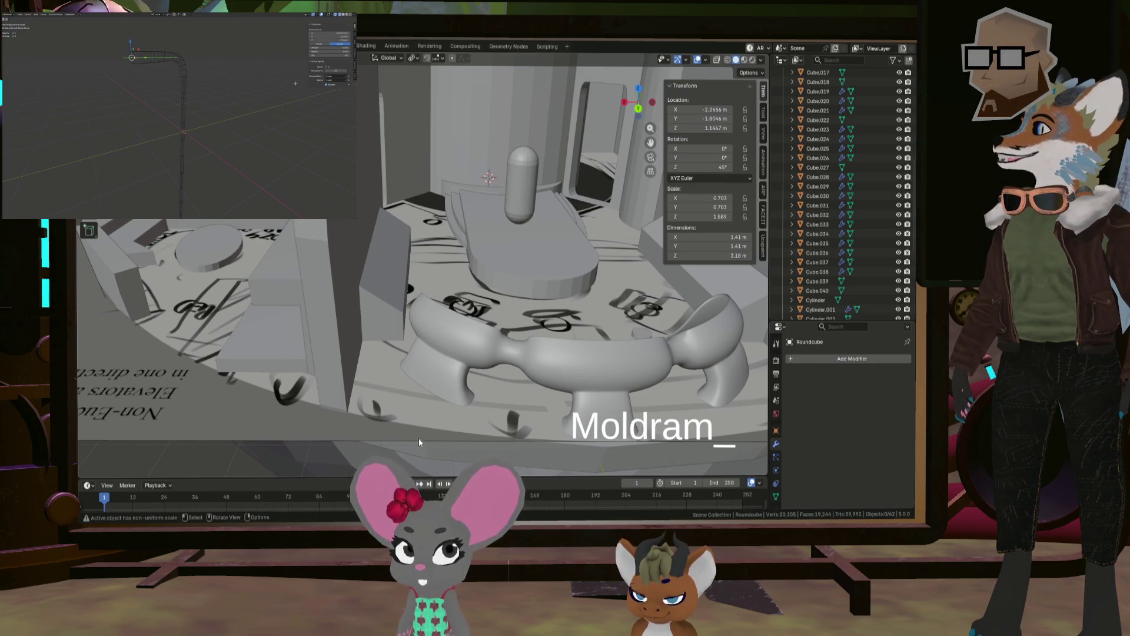
Step: Orbit over the chamber and scroll the Outliner to find the new collection
mouse_move(535, 373)
middle_mouse_down()
mouse_move(404, 390)
mouse_move(429, 409)
mouse_move(390, 446)
middle_mouse_up()
key("shift+a")
mouse_move(390, 449)
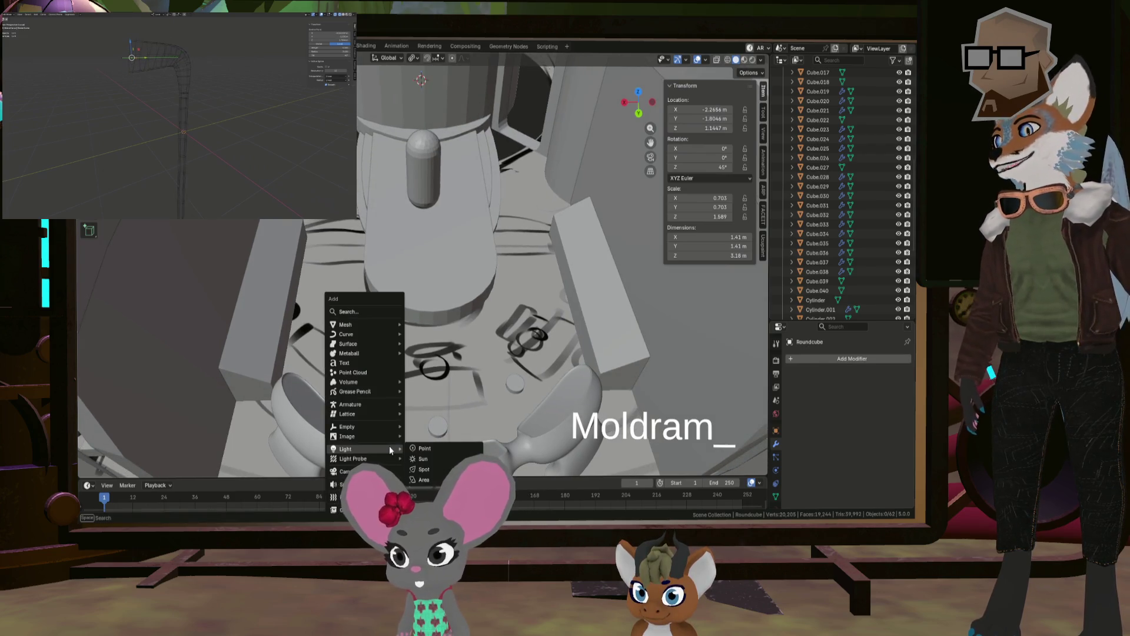
scroll(774, 249, "up", 5)
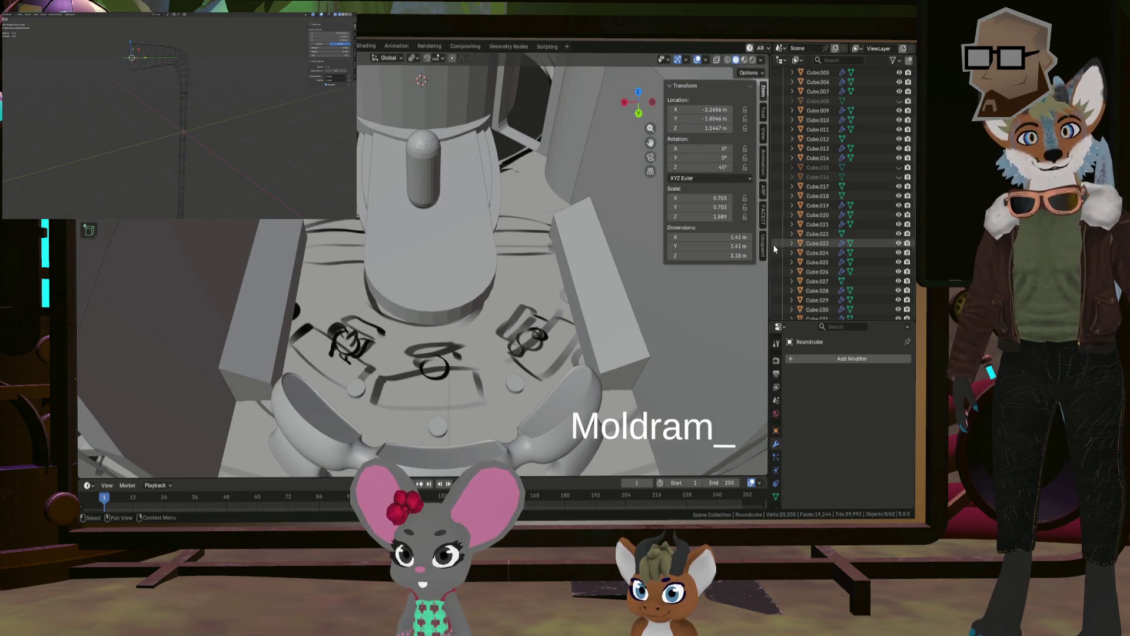
scroll(775, 248, "up", 5)
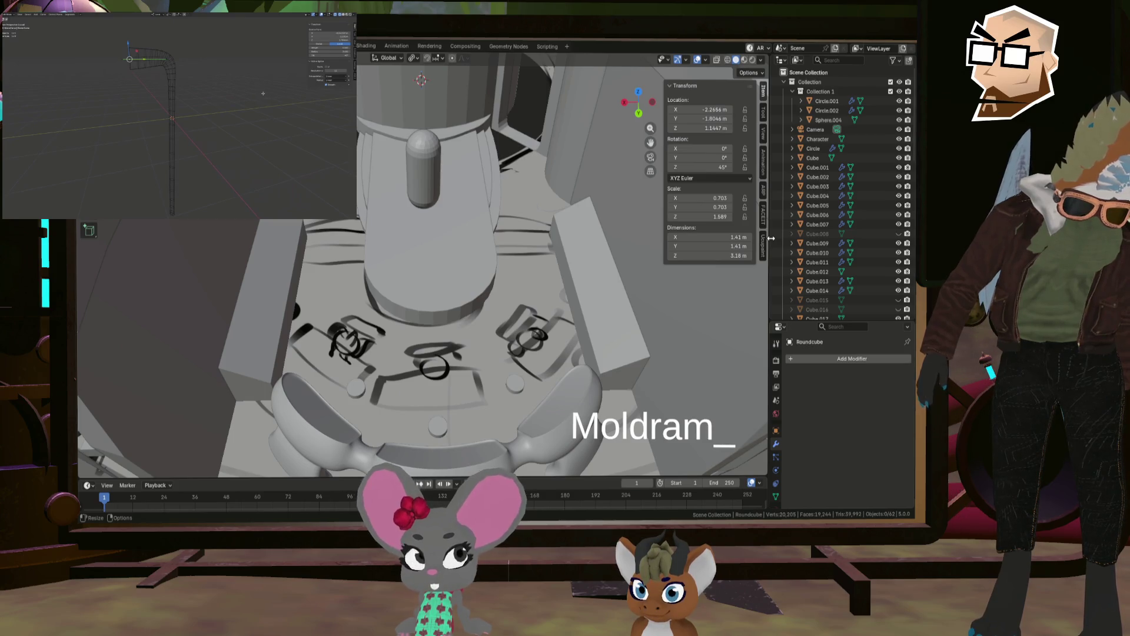
middle_click_drag(559, 306, 464, 346)
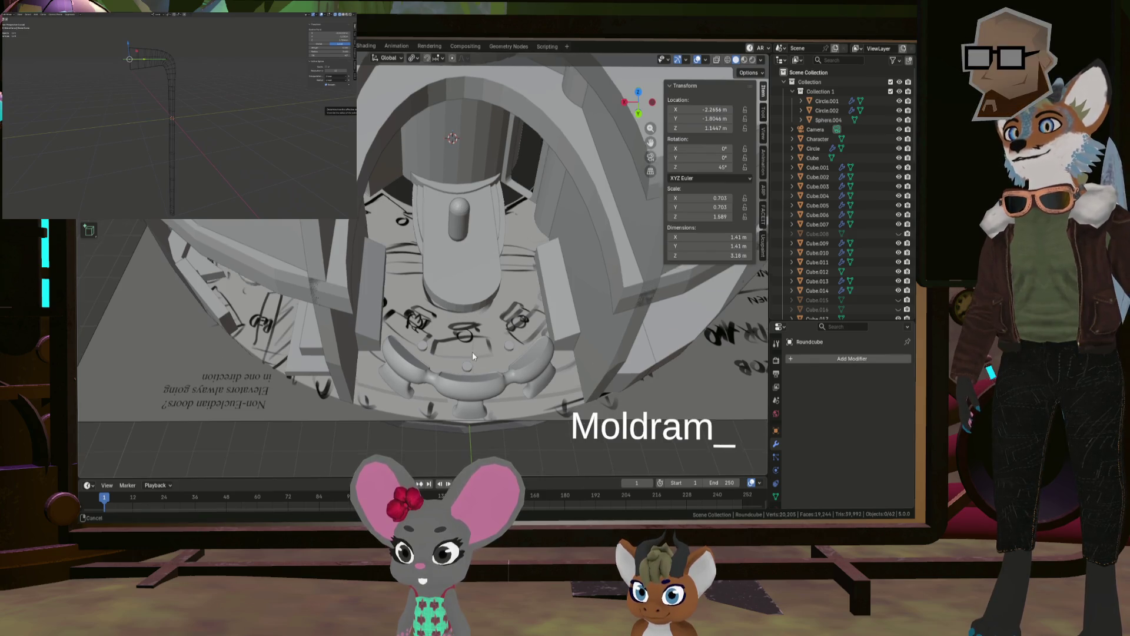
scroll(472, 352, "up", 2)
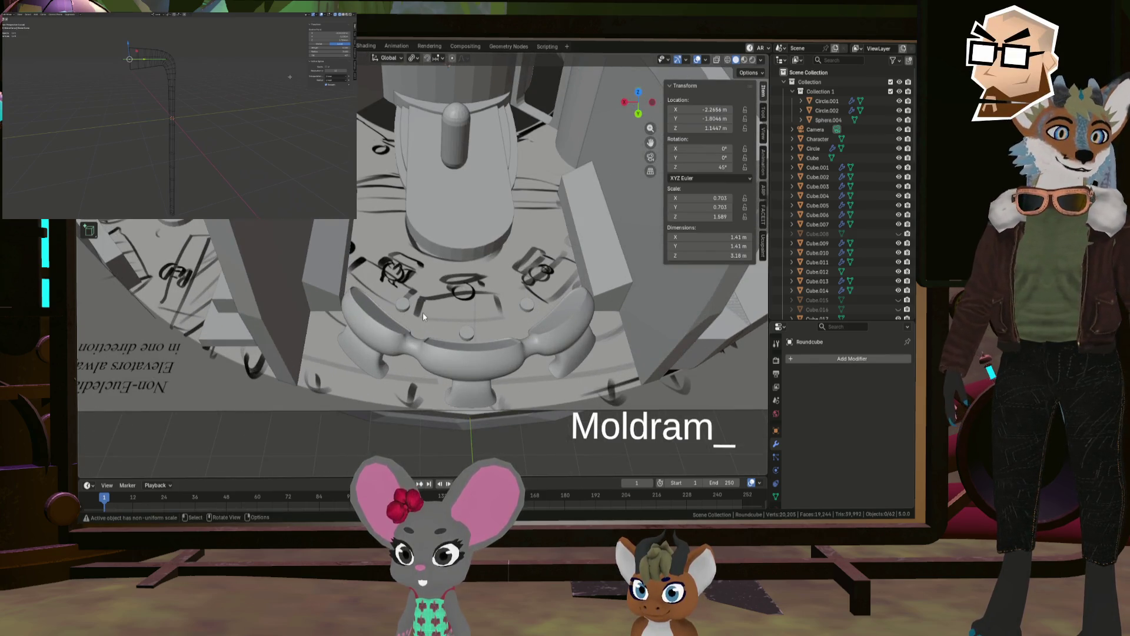
scroll(822, 294, "down", 10)
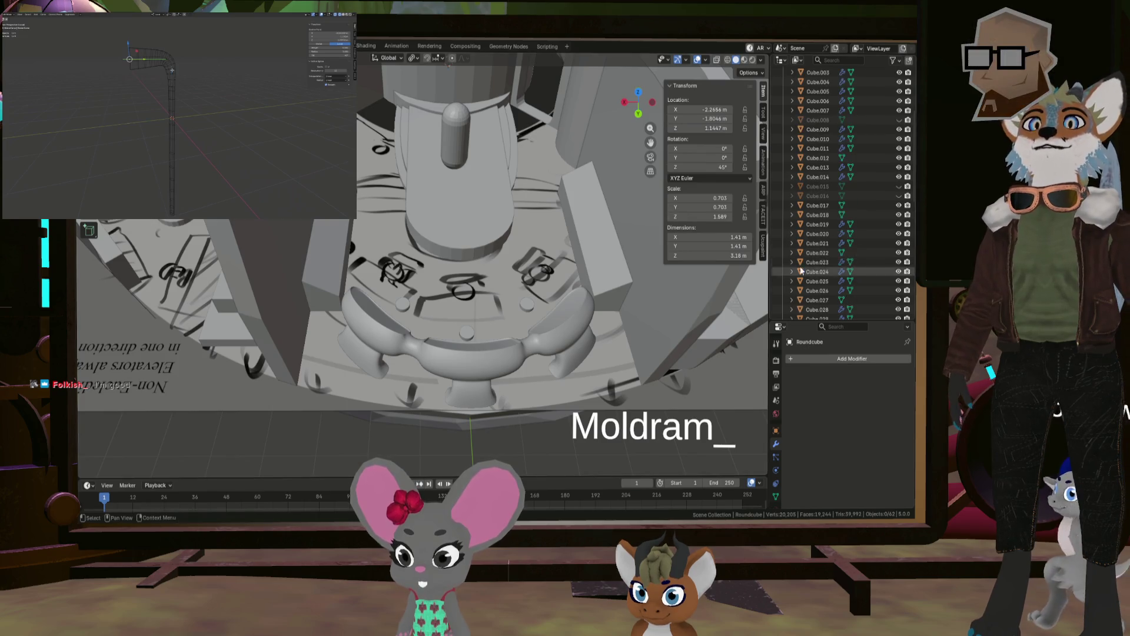
scroll(788, 207, "up", 10)
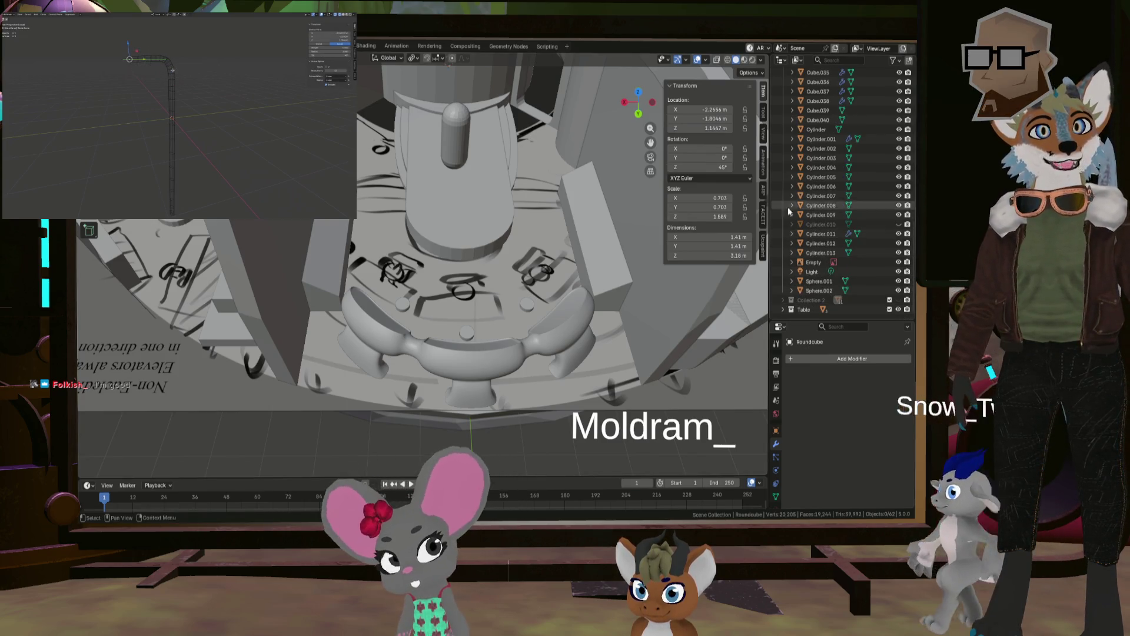
scroll(824, 180, "down", 3)
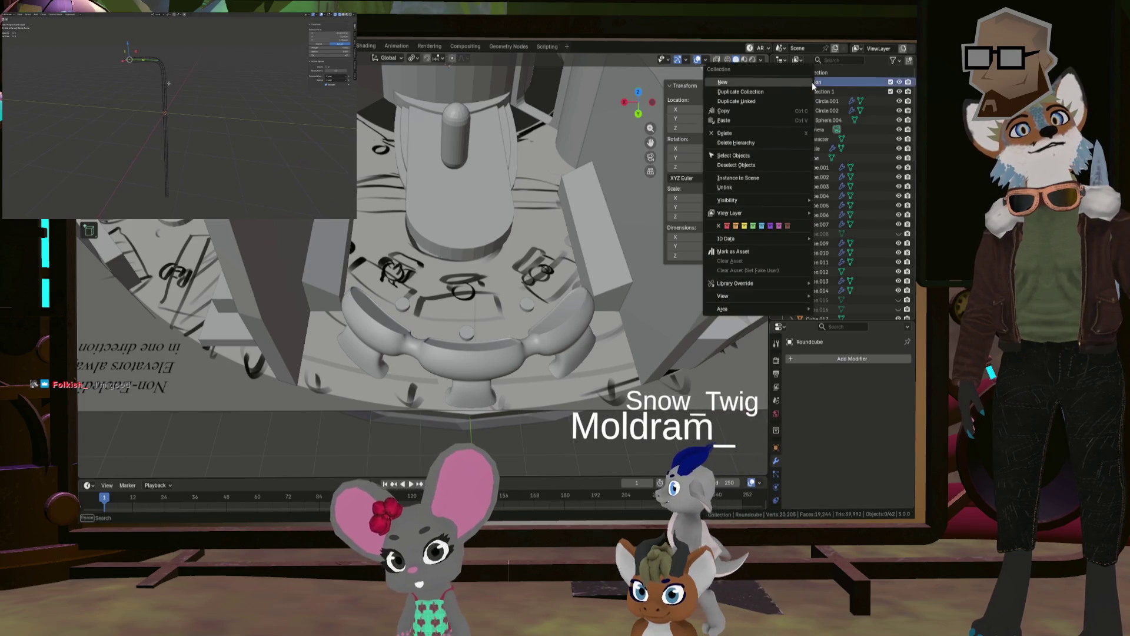
scroll(823, 186, "up", 4)
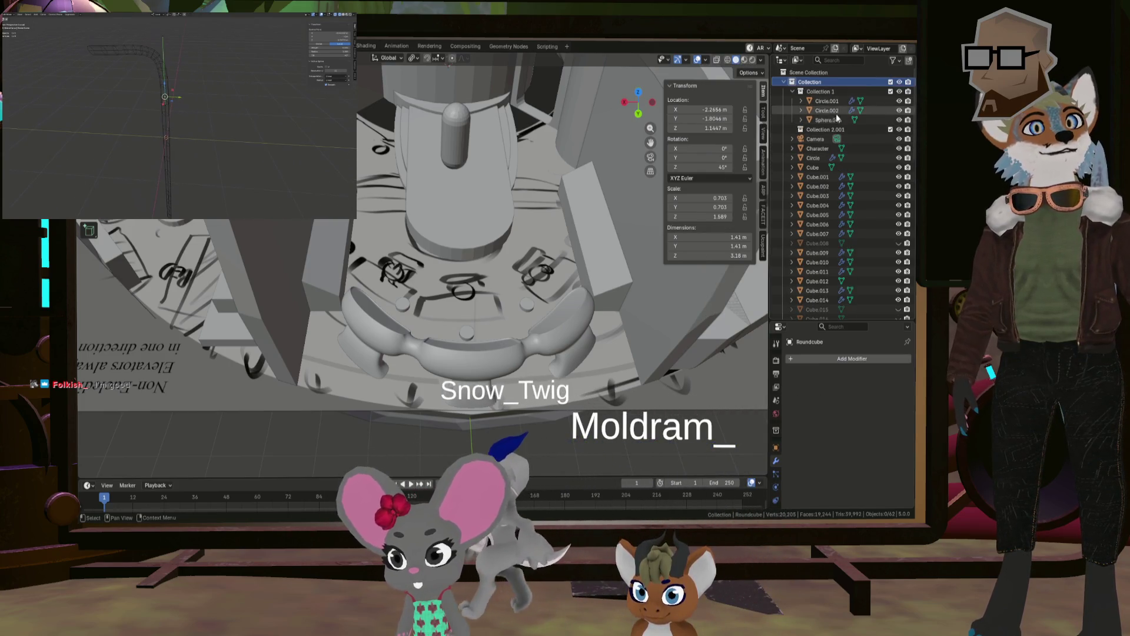
Step: Move the new collection to the scene's top level and rename it Paneling
left_click_drag(824, 129, 798, 77)
scroll(797, 212, "down", 20)
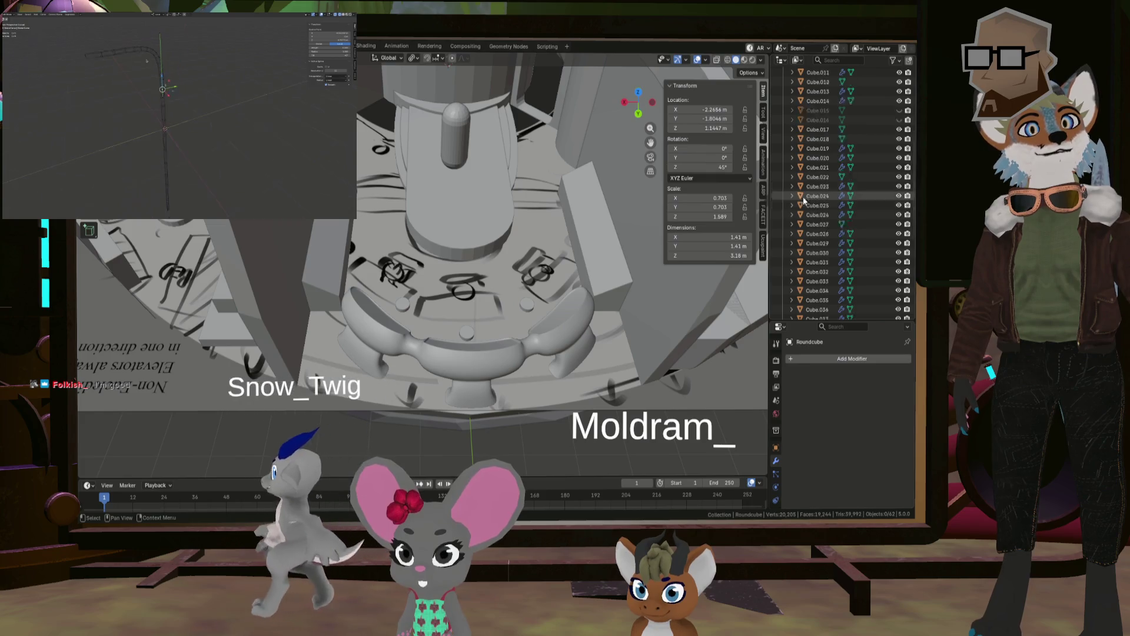
double_click(803, 308)
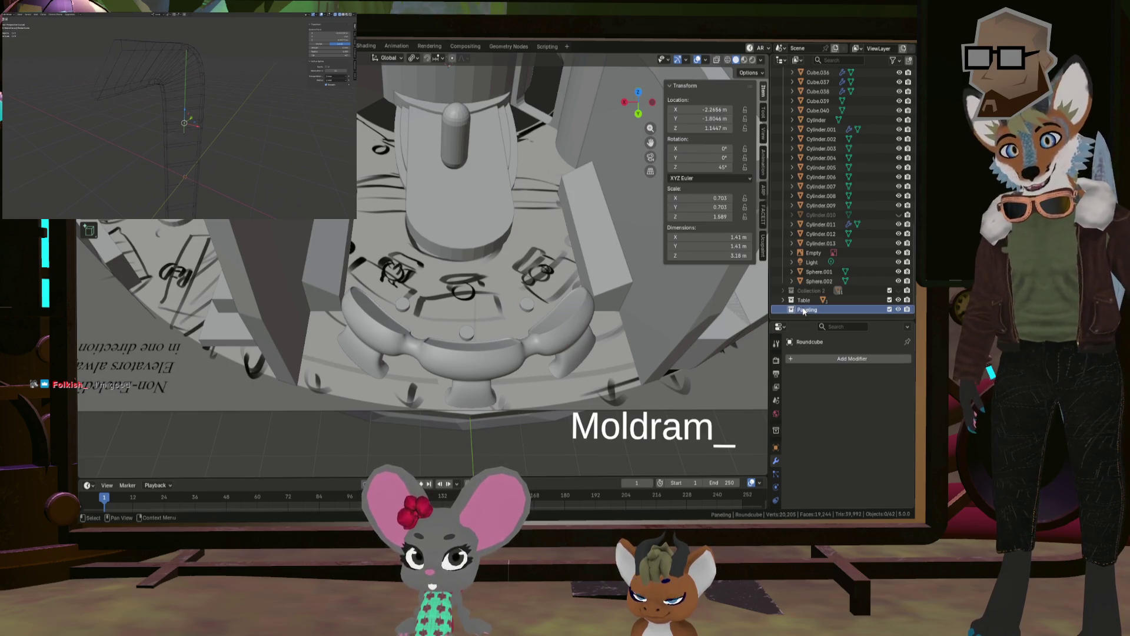
key("shift+a")
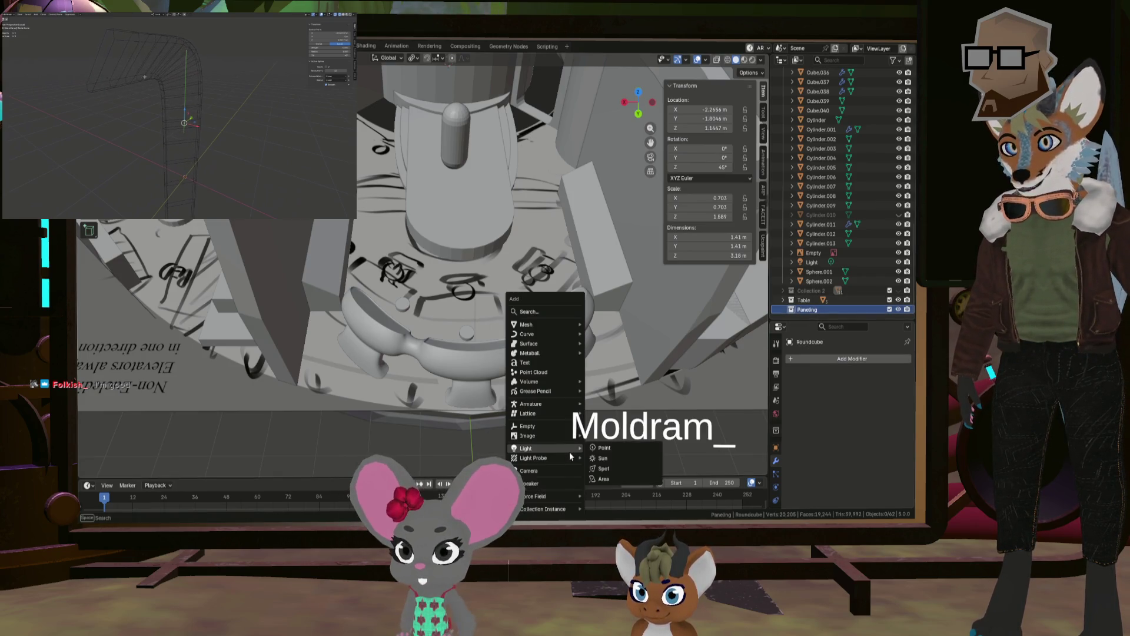
Step: Add a Bézier curve and move it 14.288 m along Y
mouse_move(547, 334)
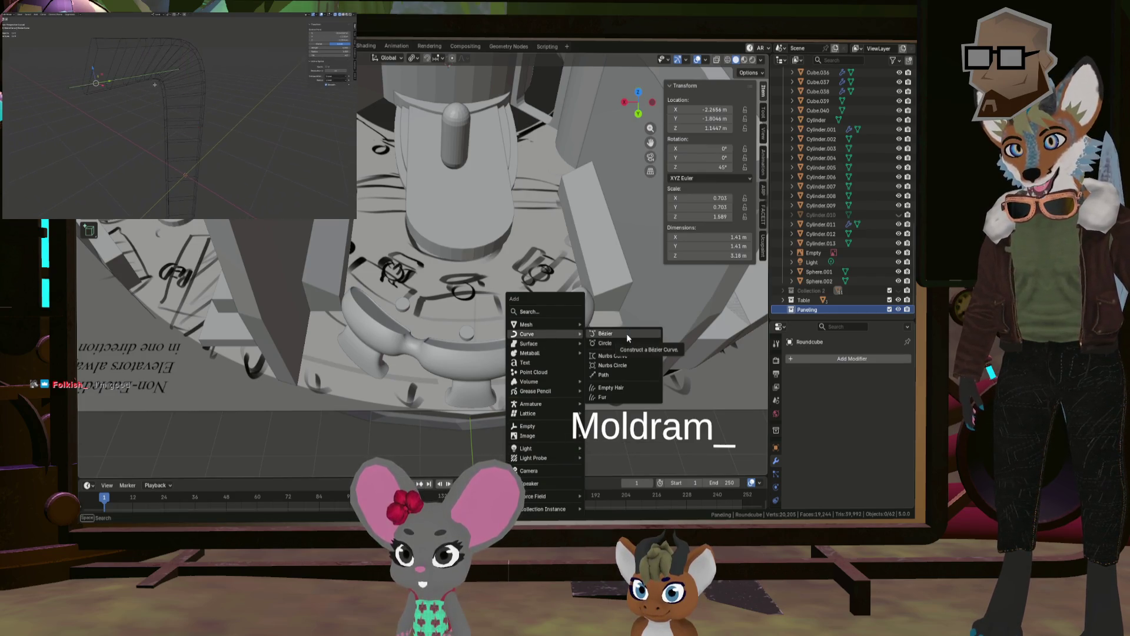
left_click(626, 333)
mouse_move(623, 389)
middle_mouse_down()
mouse_move(387, 351)
mouse_move(445, 365)
middle_mouse_up()
mouse_move(400, 279)
middle_mouse_down()
mouse_move(421, 322)
mouse_move(435, 323)
middle_mouse_up()
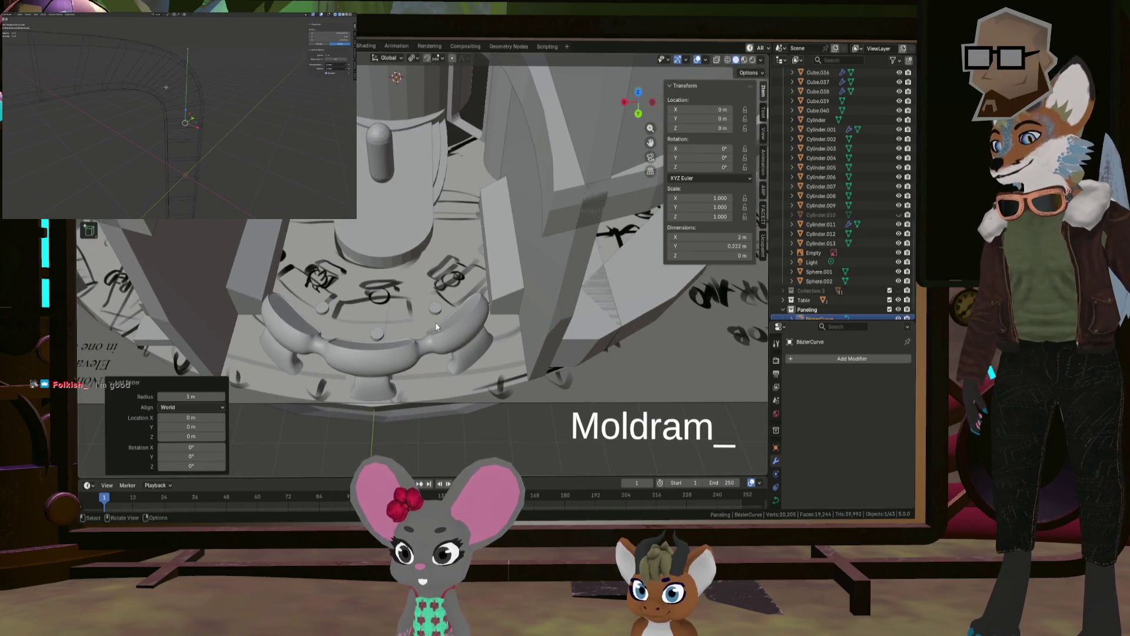
key("g")
key("x")
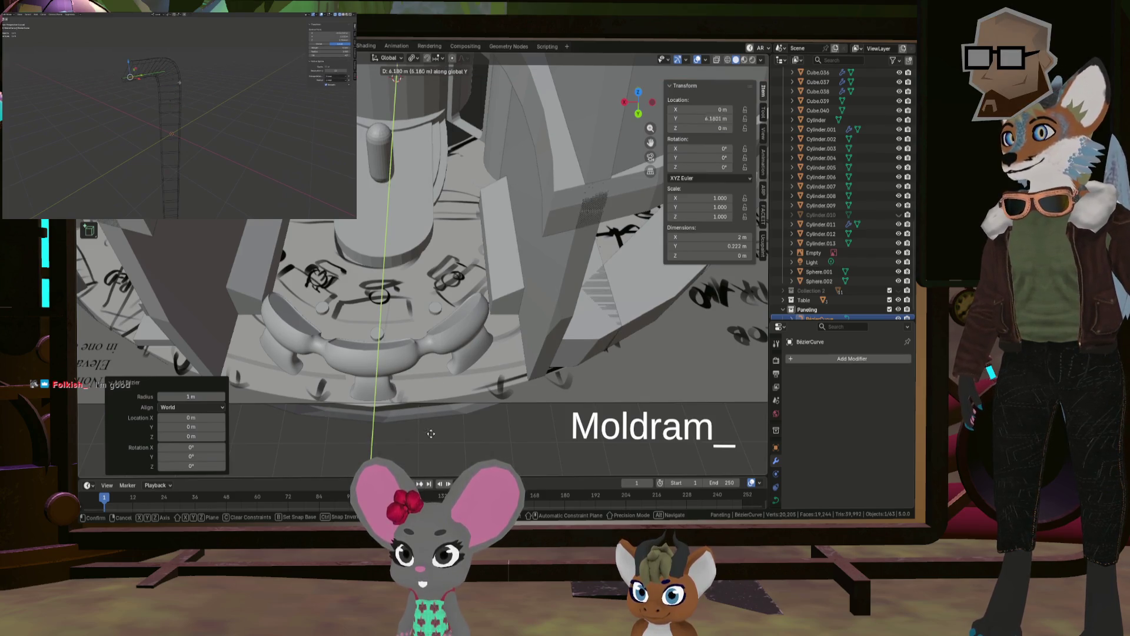
left_click(398, 284)
mouse_move(400, 294)
middle_mouse_down()
mouse_move(411, 358)
mouse_move(378, 277)
middle_mouse_up()
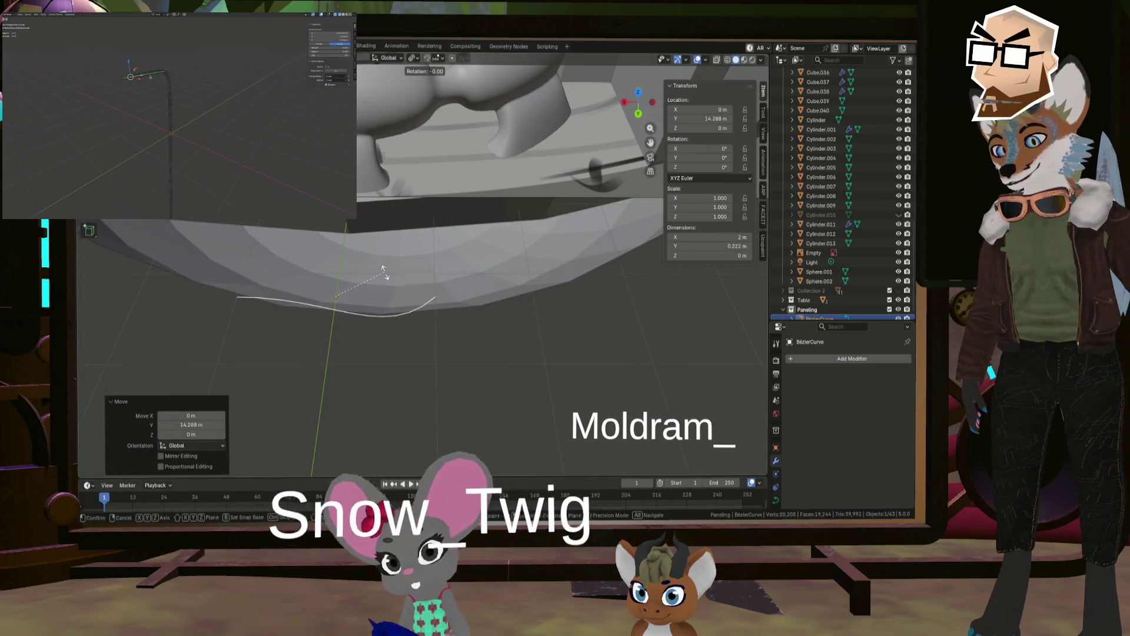
Step: Rotate the curve 90° about Y and 90° about Z, then frame it in Edit Mode
key("r")
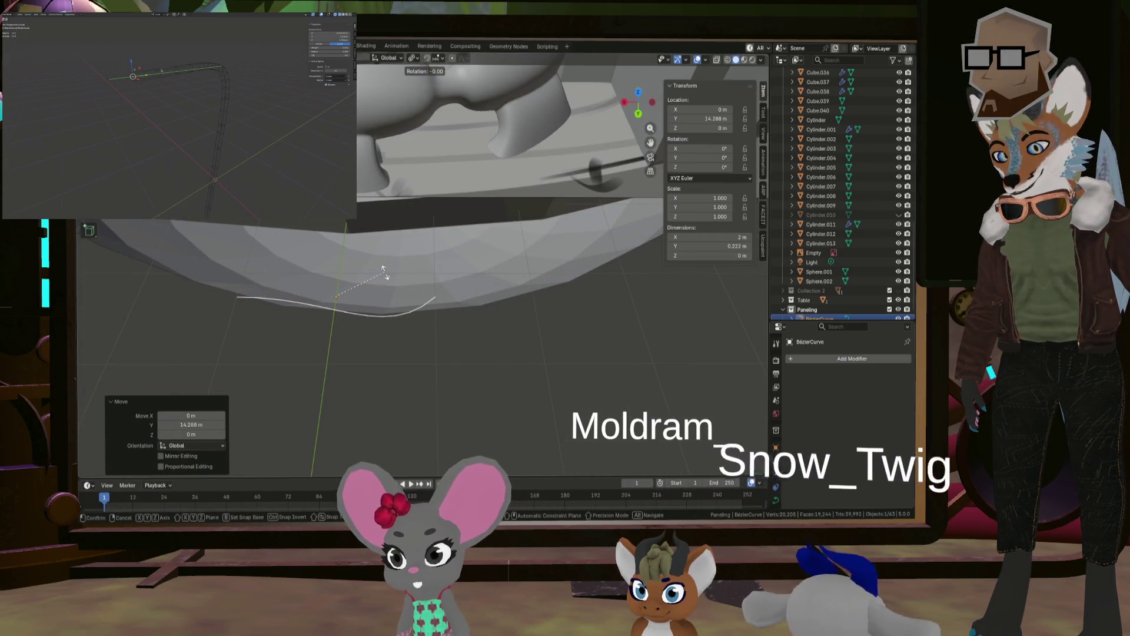
type("y")
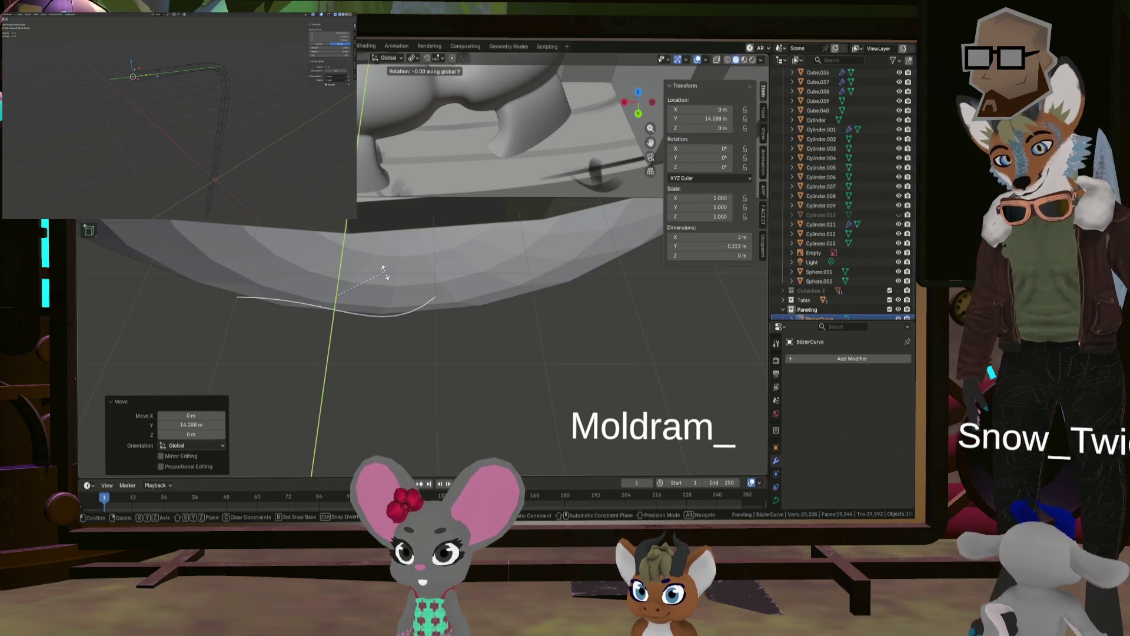
type("90")
key("Return")
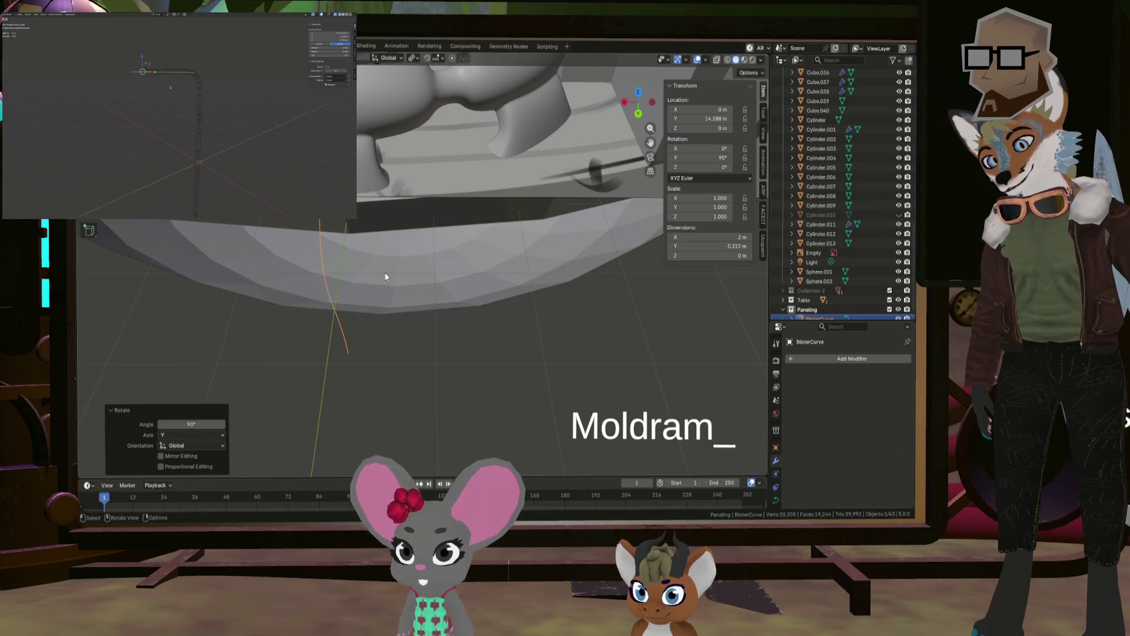
key("r")
key("z")
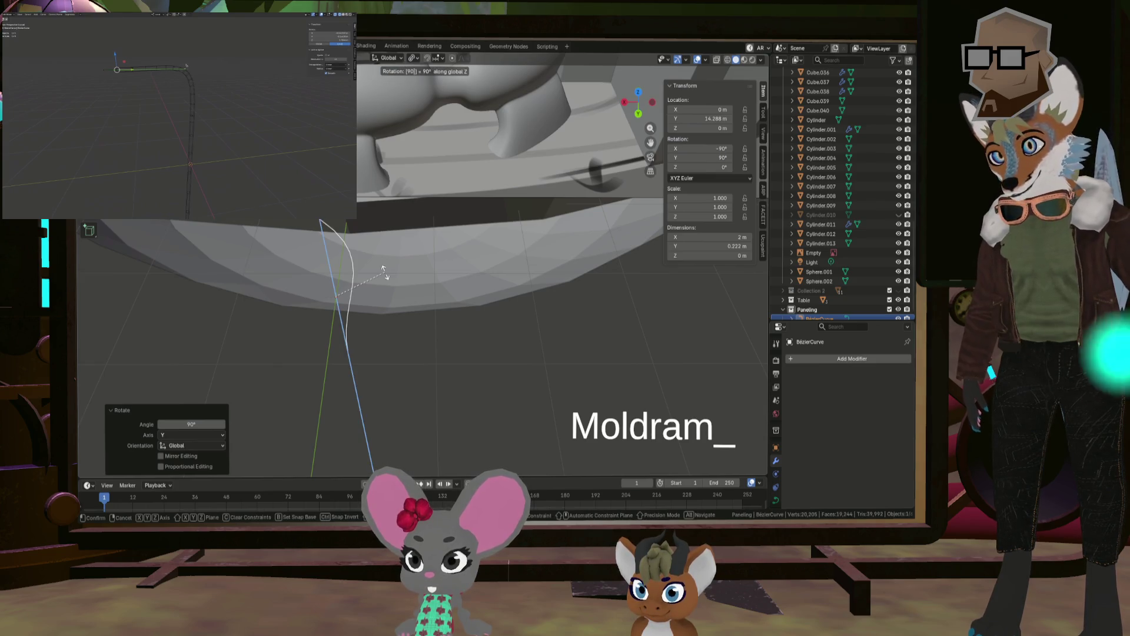
key("Return")
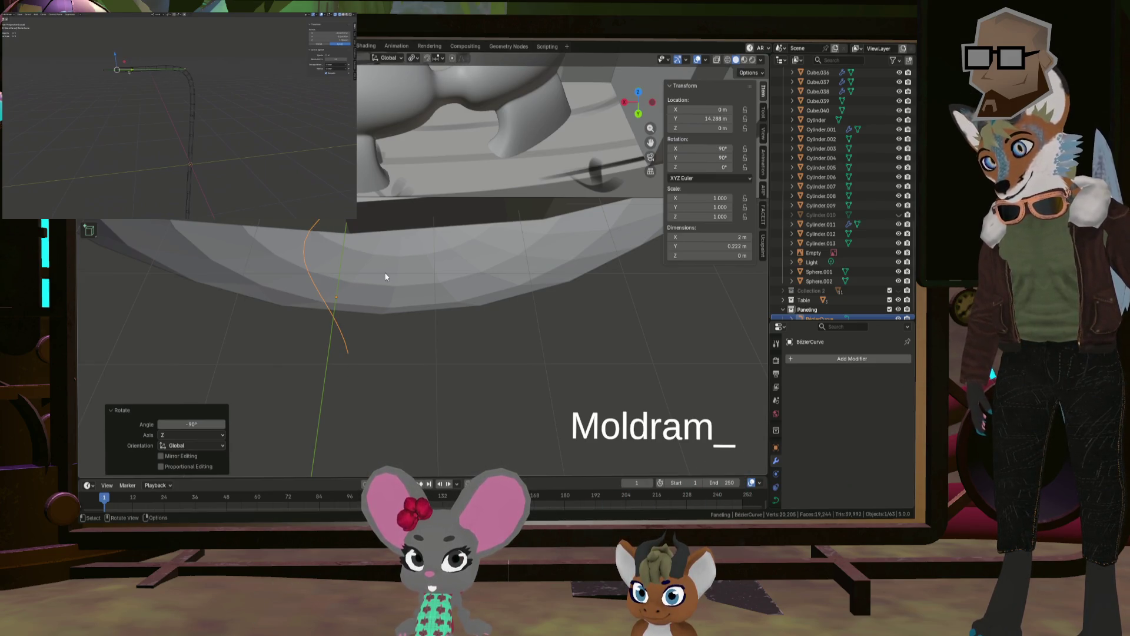
mouse_move(366, 263)
middle_mouse_down("shift")
mouse_move(390, 307)
mouse_move(377, 339)
middle_mouse_up("shift")
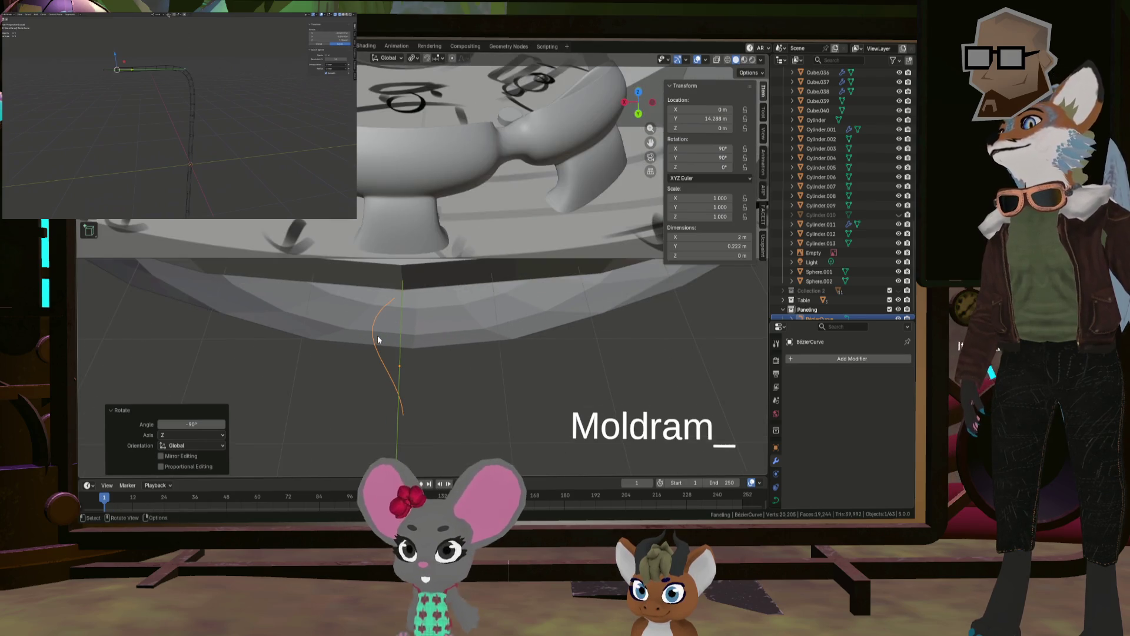
key("Tab")
key("KP_Decimal")
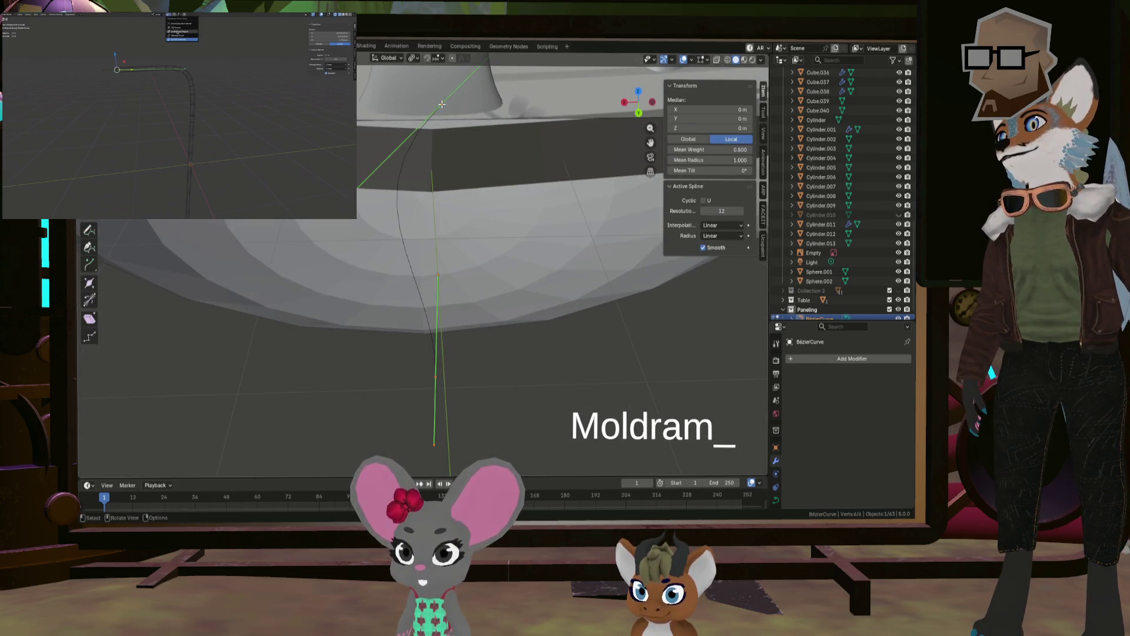
Step: Select a control point and a handle and scale them to 0 on X
mouse_move(441, 105)
middle_mouse_down()
mouse_move(414, 132)
mouse_move(470, 134)
middle_mouse_up()
left_click(413, 134)
left_click(494, 83, "shift")
mouse_move(495, 83)
middle_mouse_down()
mouse_move(522, 147)
mouse_move(312, 312)
mouse_move(356, 363)
middle_mouse_up()
key("Return")
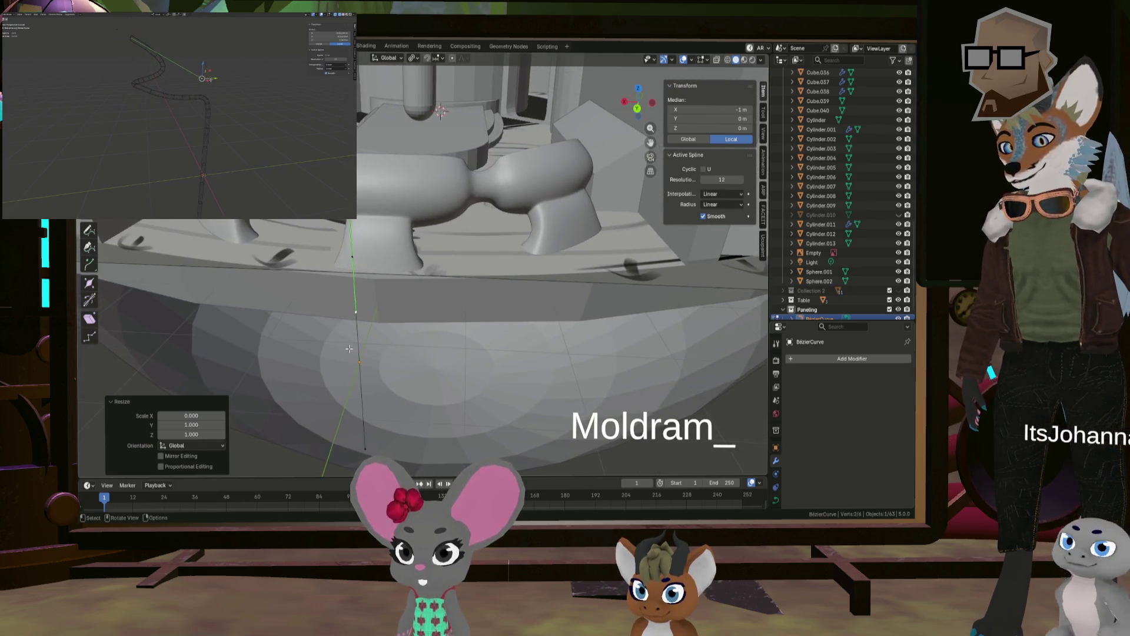
Step: Select all curve points and show the Curve Data settings with Geometry expanded
left_click(357, 363)
scroll(357, 363, "down", 5)
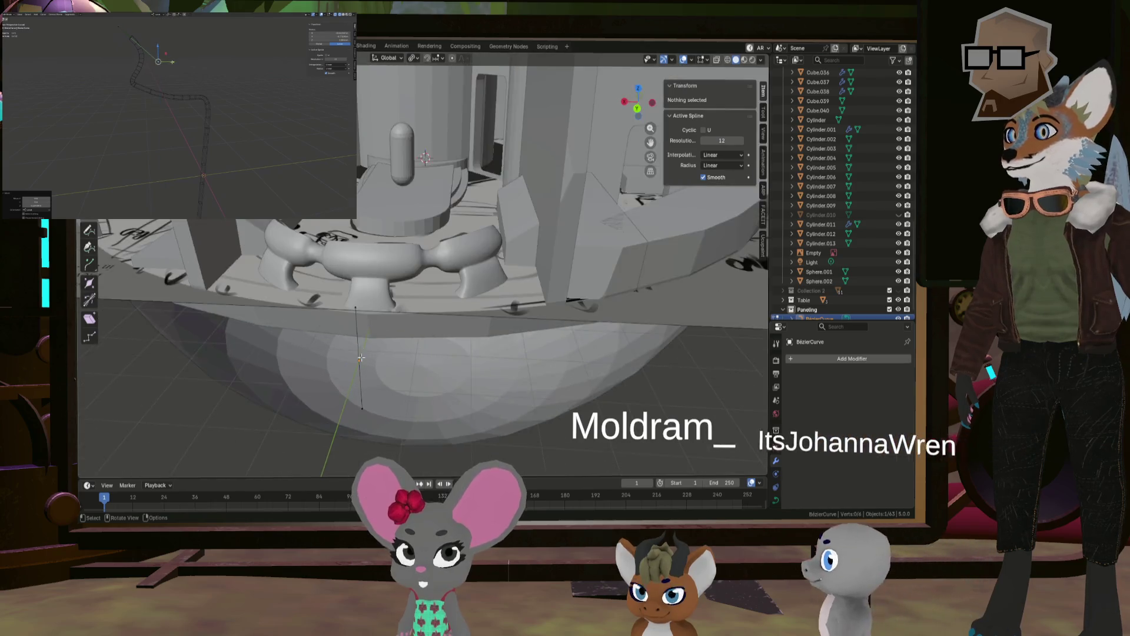
scroll(359, 371, "up", 5)
scroll(361, 376, "down", 5)
key("a")
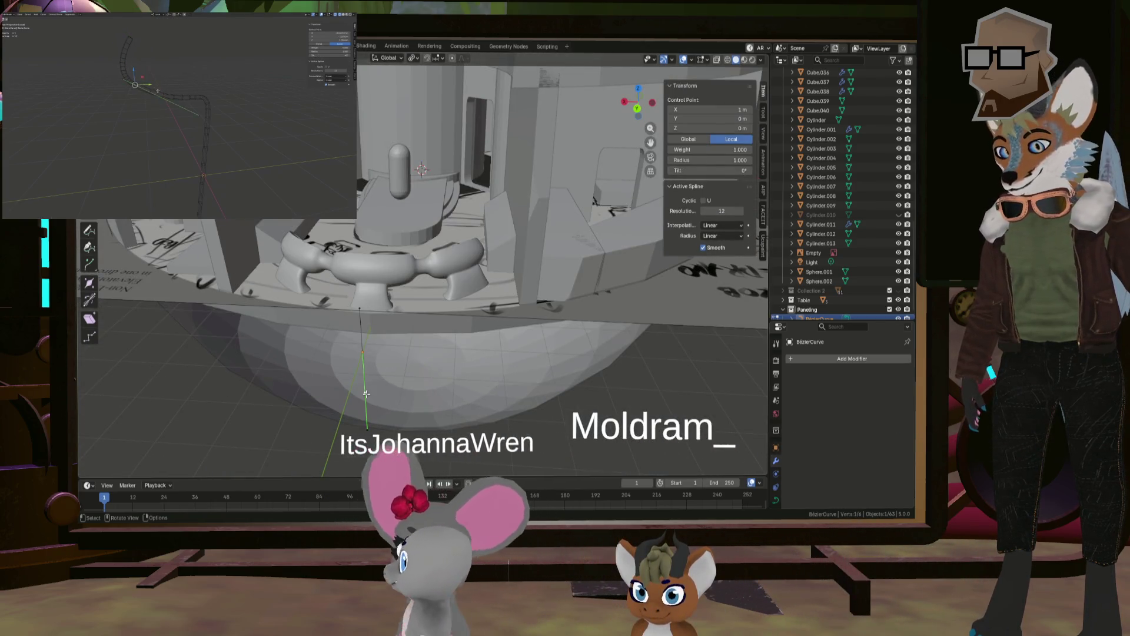
scroll(380, 380, "up", 2)
middle_click_drag(385, 372, 406, 378, "shift")
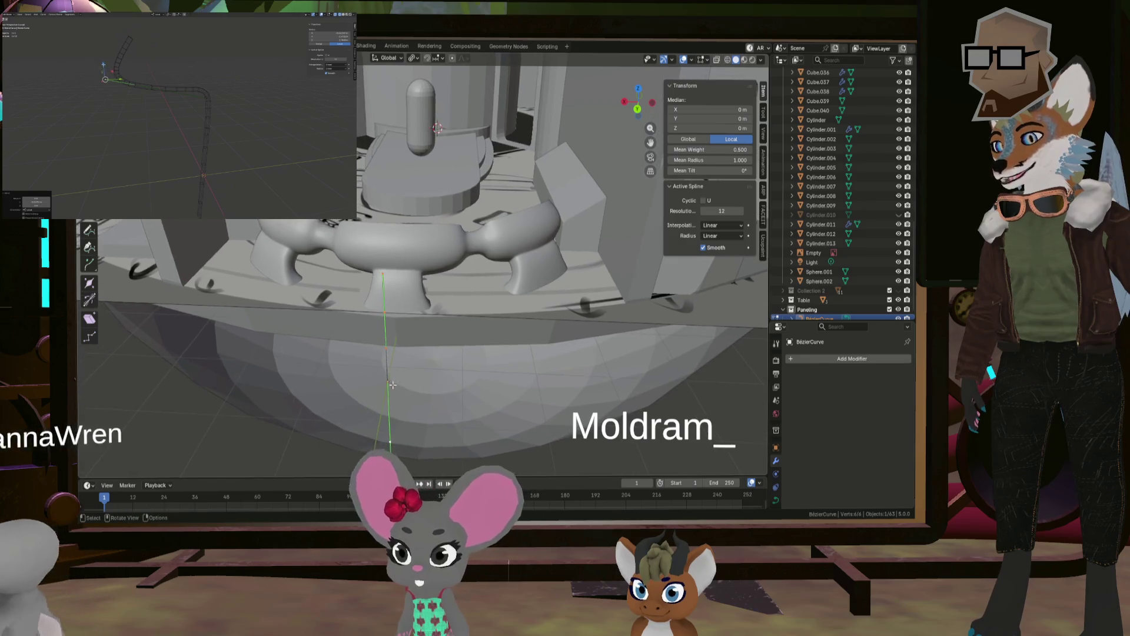
scroll(414, 384, "up", 4)
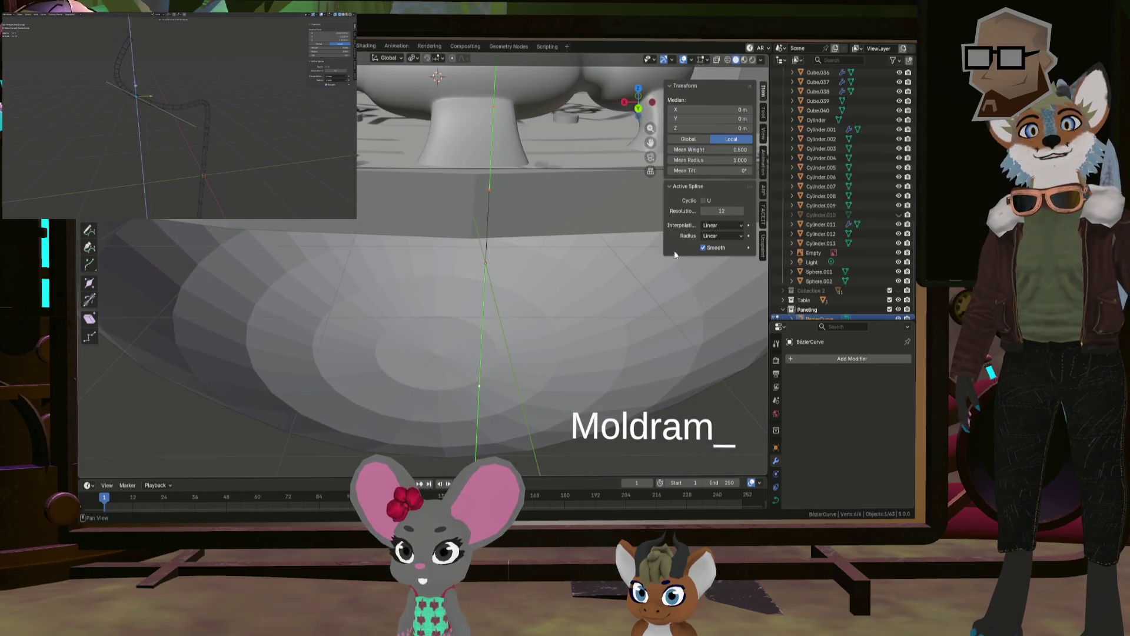
scroll(811, 306, "down", 1)
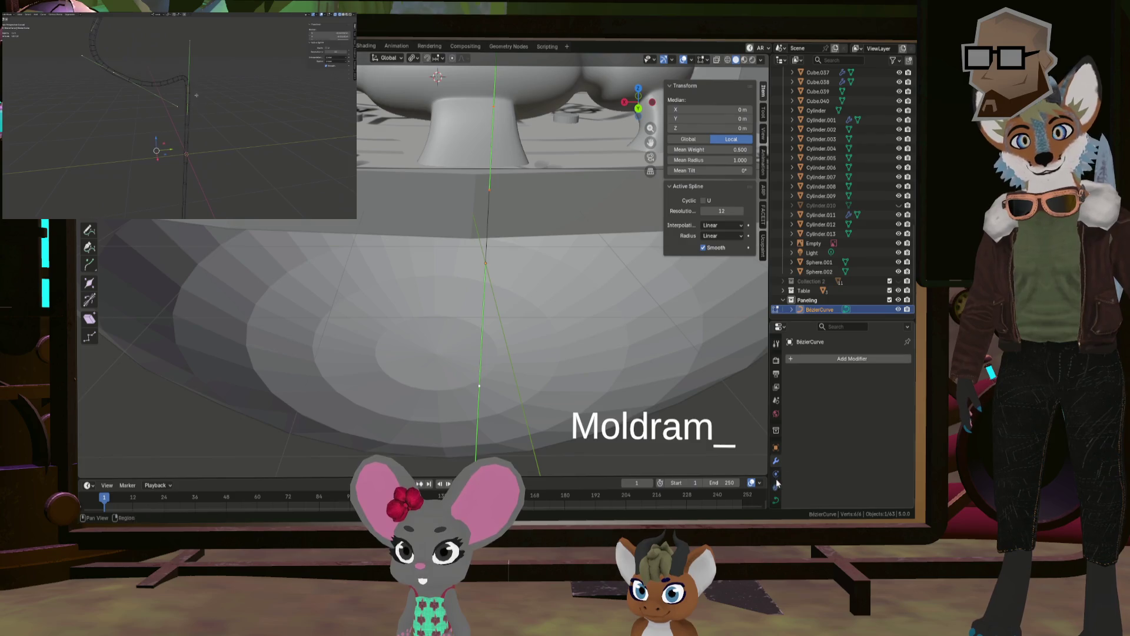
left_click(775, 501)
left_click_drag(824, 318, 823, 166)
left_click(791, 360)
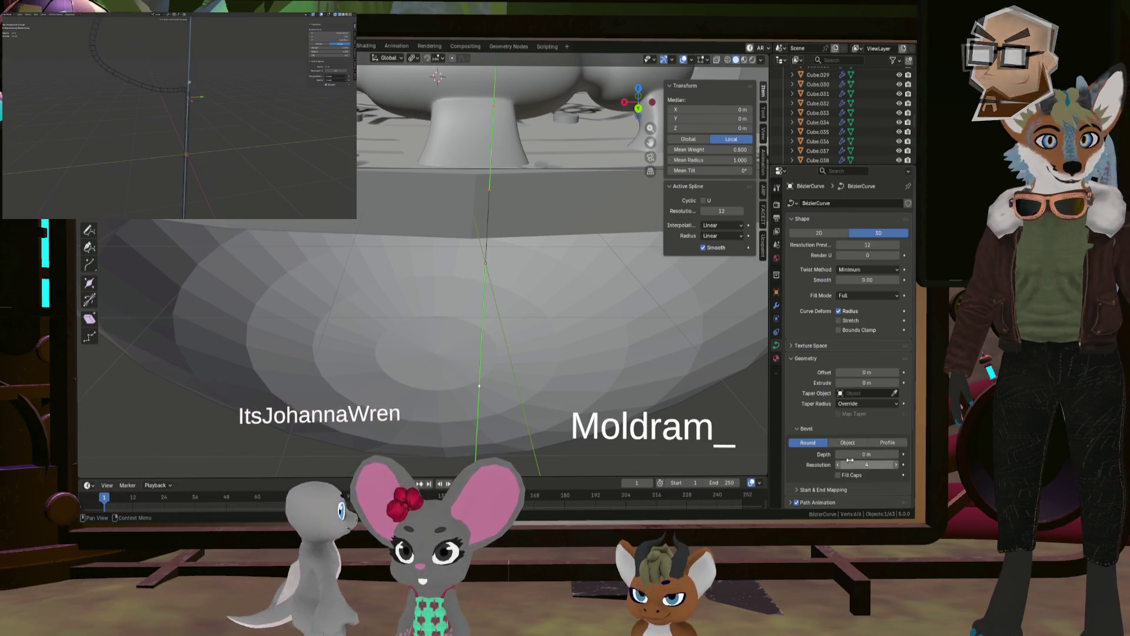
Step: Set the curve's bevel depth to 0.05 m and bevel resolution to 0
mouse_move(850, 460)
left_mouse_down()
mouse_move(828, 456)
mouse_move(862, 435)
left_mouse_up()
scroll(827, 453, "down", 1)
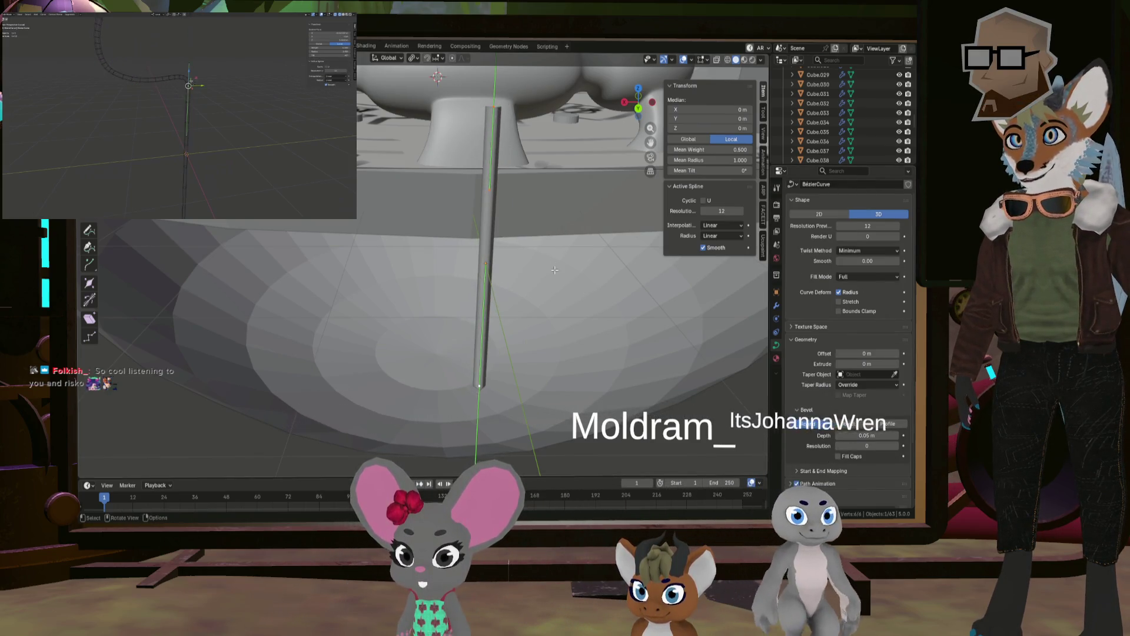
mouse_move(554, 270)
middle_mouse_down()
mouse_move(507, 237)
mouse_move(464, 388)
mouse_move(469, 347)
middle_mouse_up()
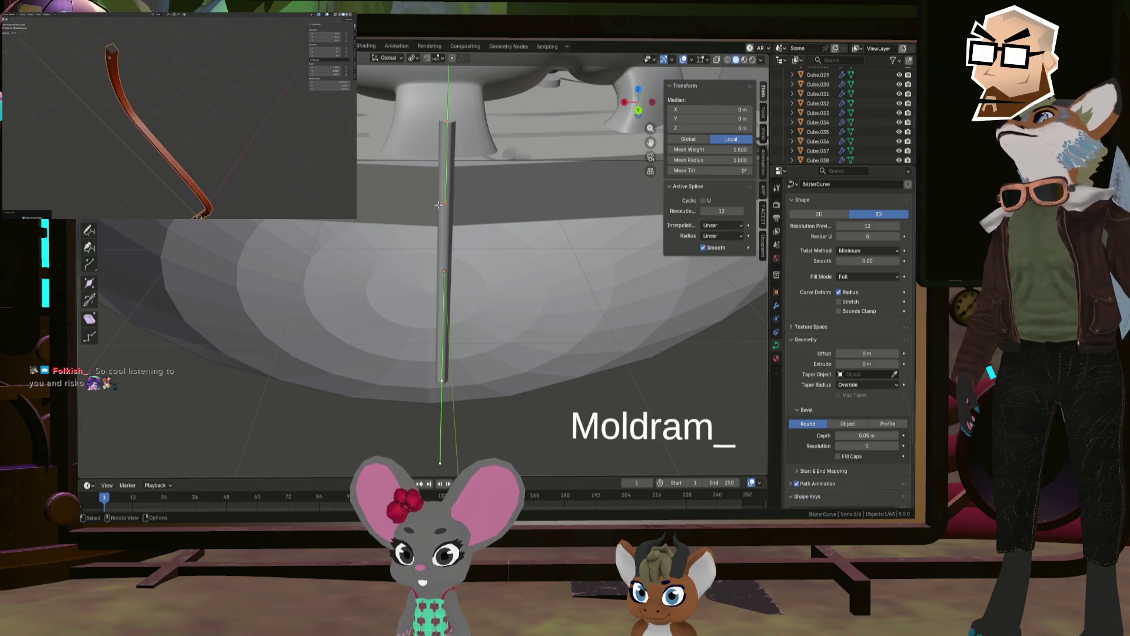
key("Tab")
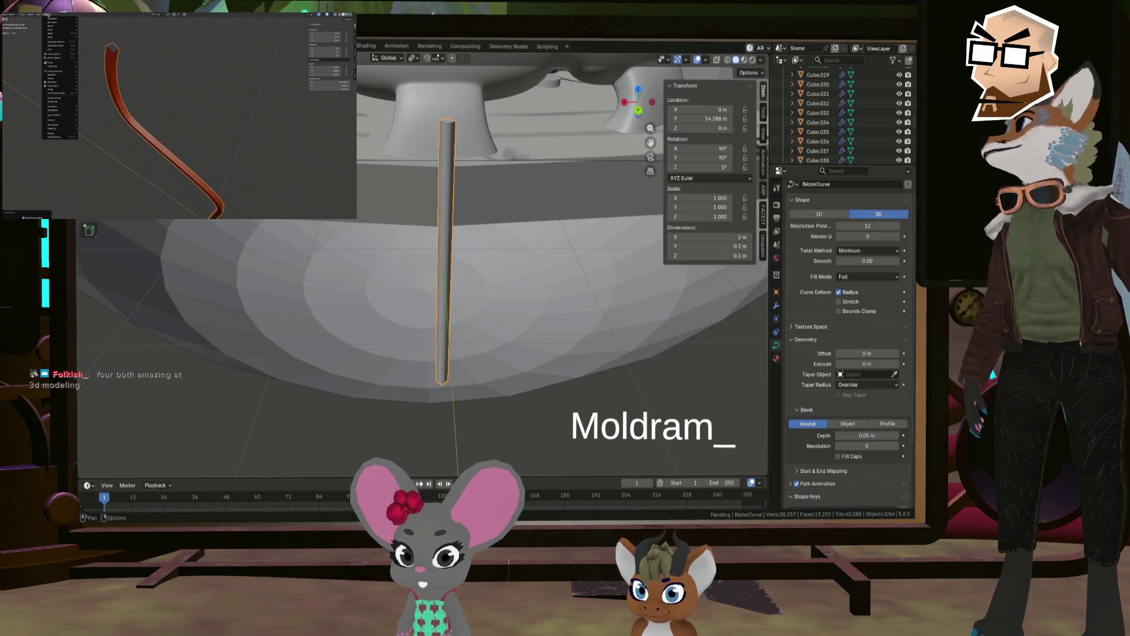
Step: Apply Shade Flat to the rod, keeping its sharp edges
right_click(247, 225)
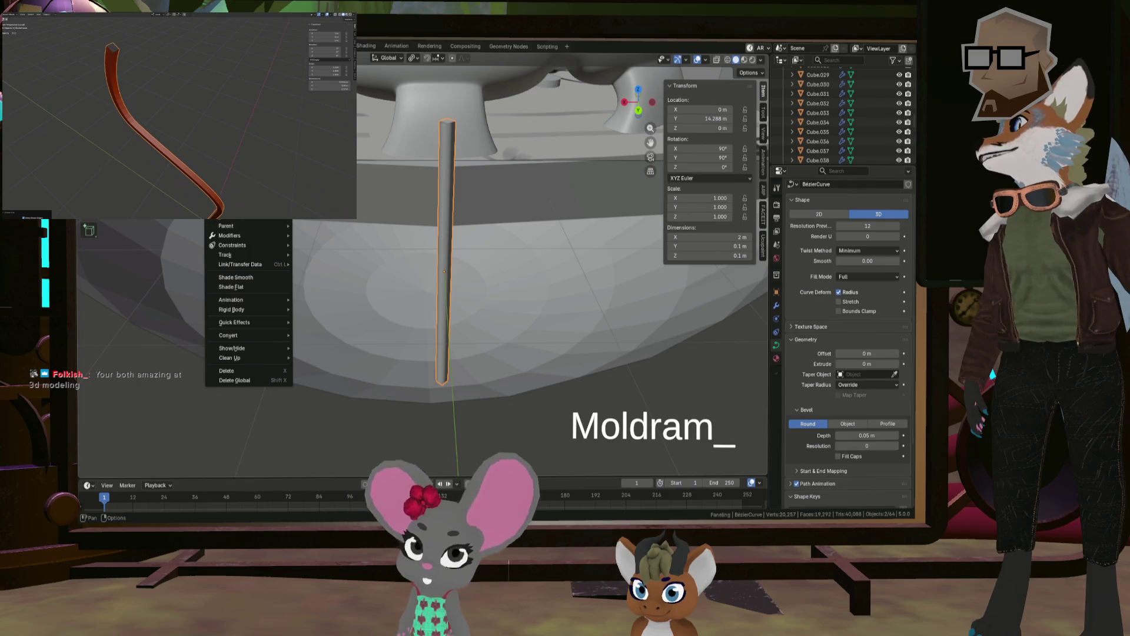
left_click(261, 288)
mouse_move(262, 288)
middle_mouse_down()
mouse_move(471, 291)
mouse_move(449, 298)
middle_mouse_up()
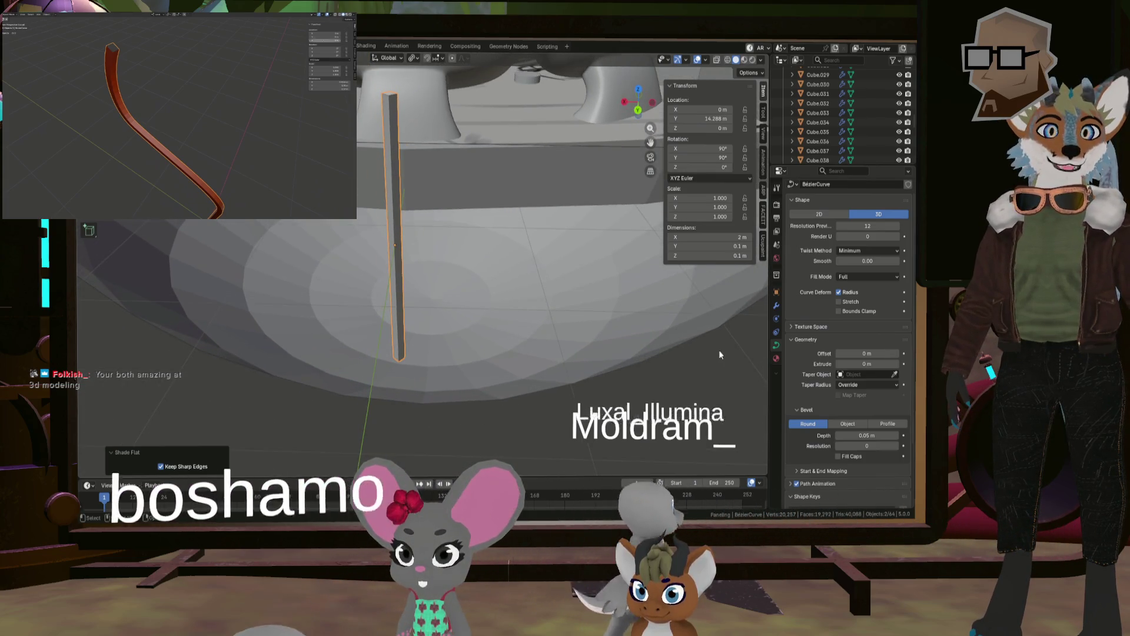
left_click(884, 423)
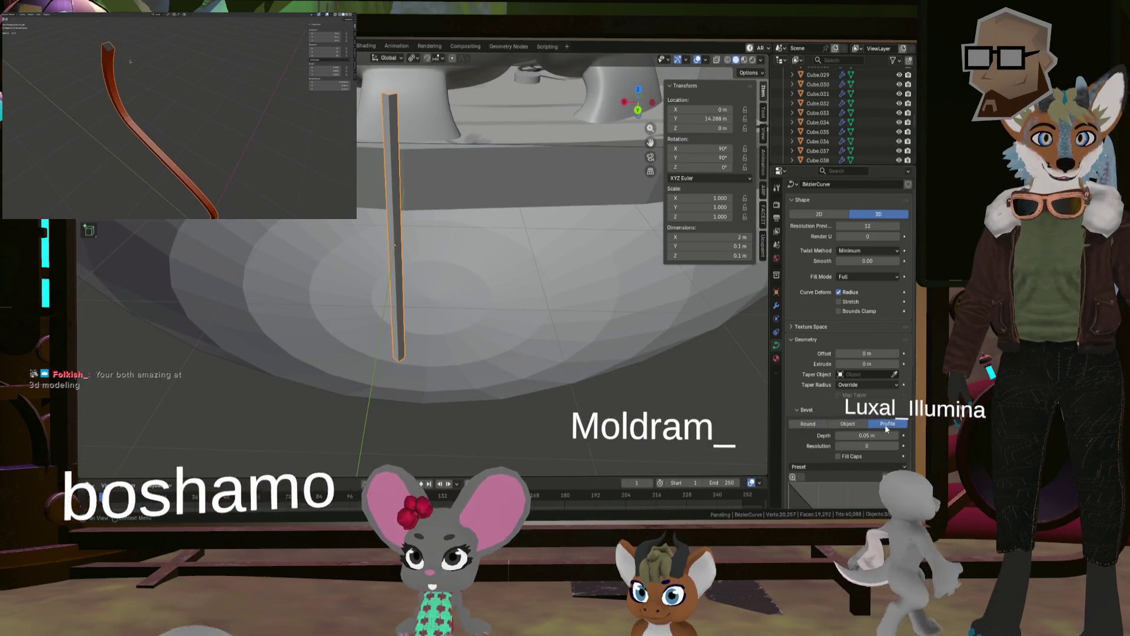
scroll(824, 429, "down", 2)
scroll(824, 428, "down", 3)
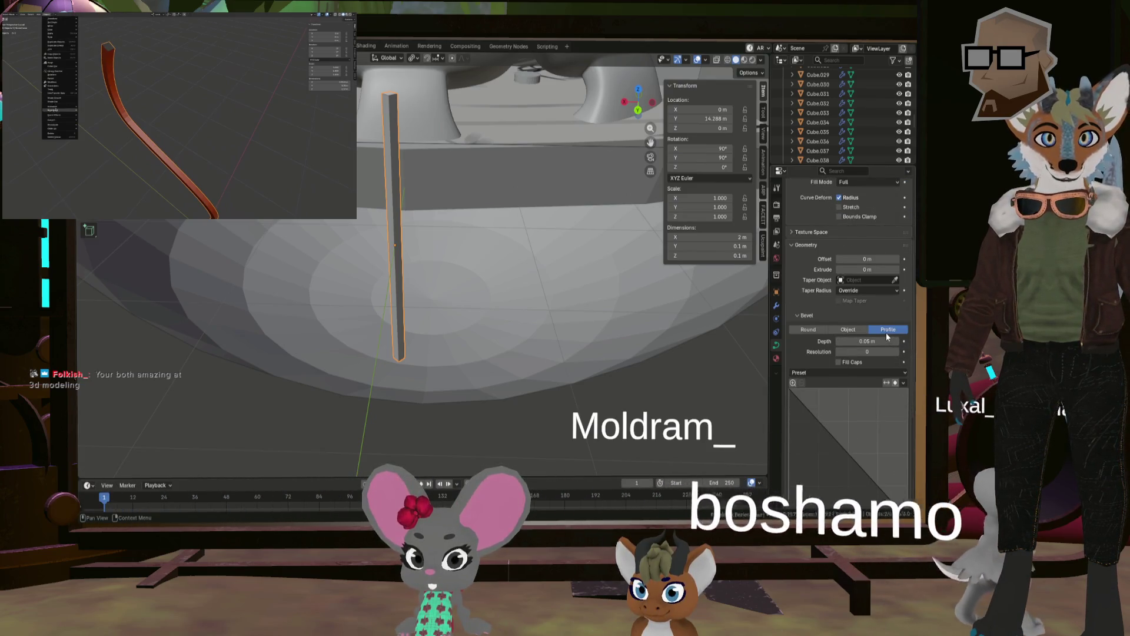
left_click(808, 329)
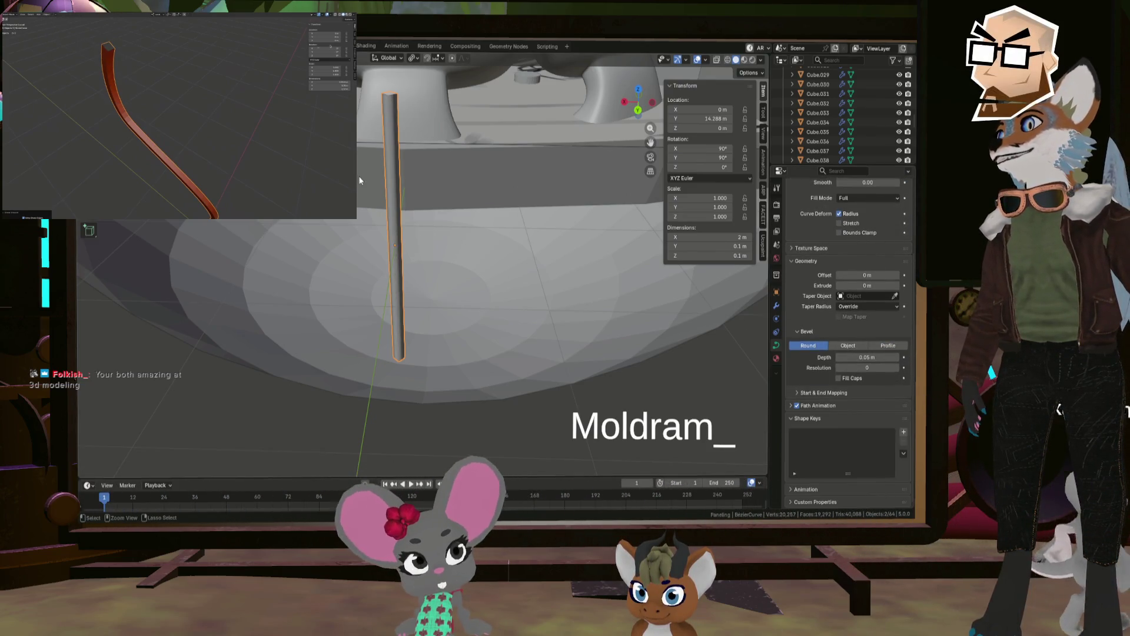
left_click(881, 345)
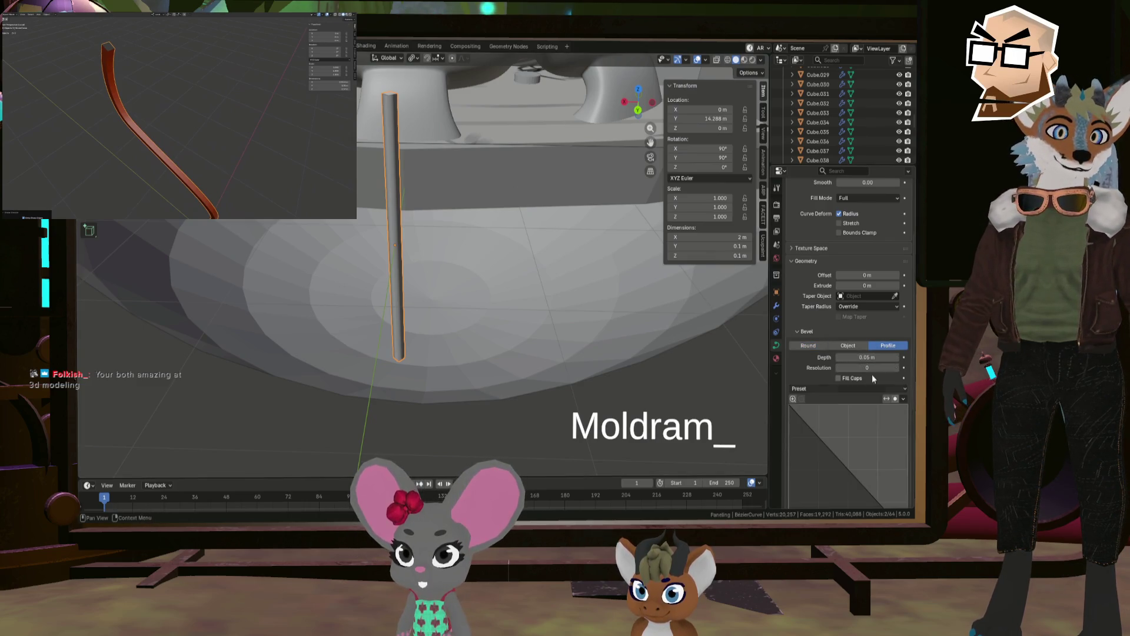
scroll(869, 383, "down", 5)
left_click(791, 428)
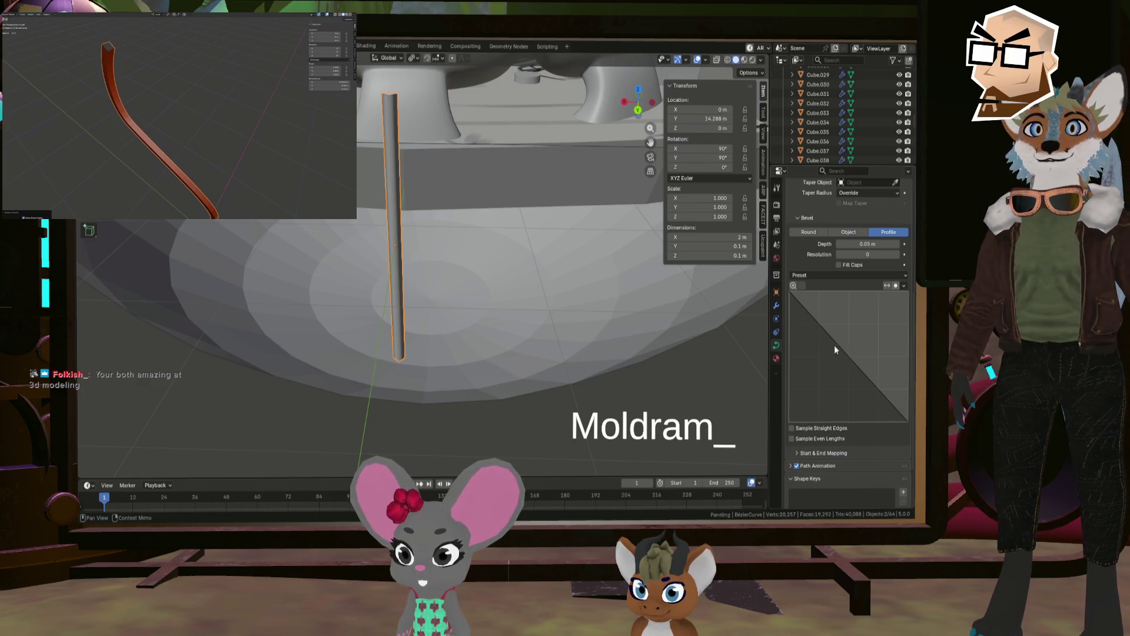
left_click_drag(821, 349, 850, 359)
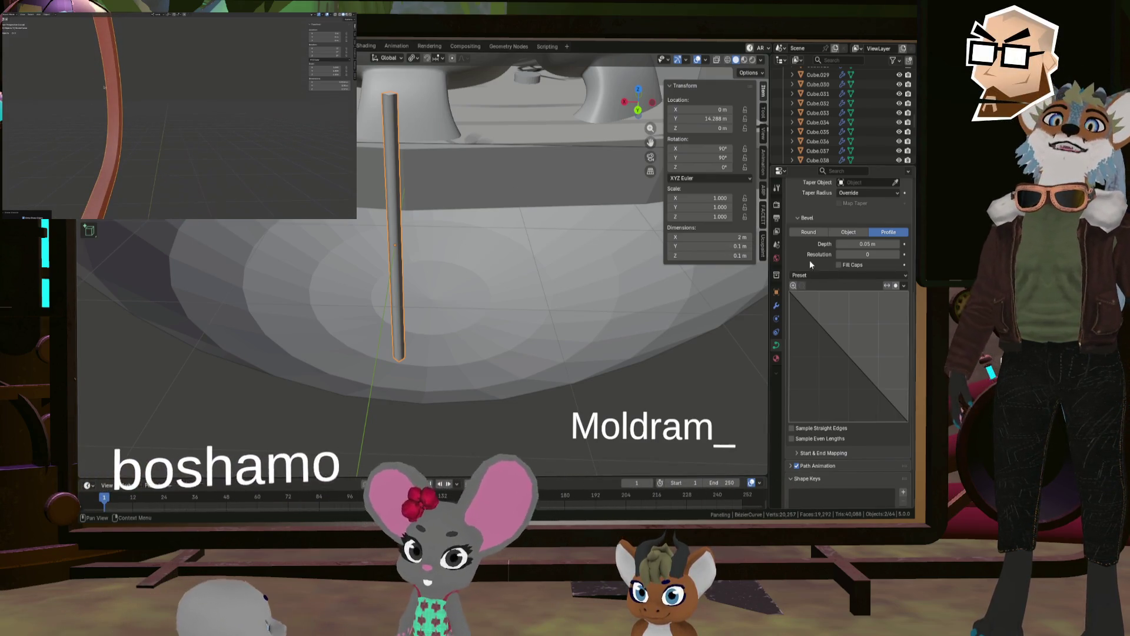
left_click(808, 233)
scroll(847, 294, "up", 5)
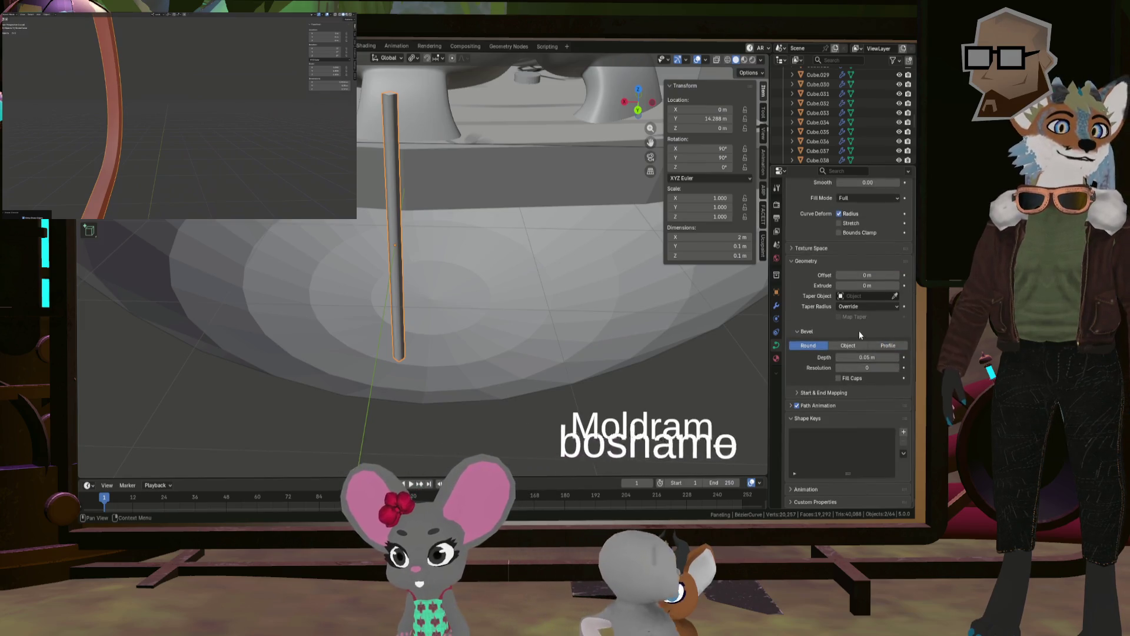
Step: Add a Smooth by Angle modifier (30°) to the rod from the Normals modifiers
left_click(776, 306)
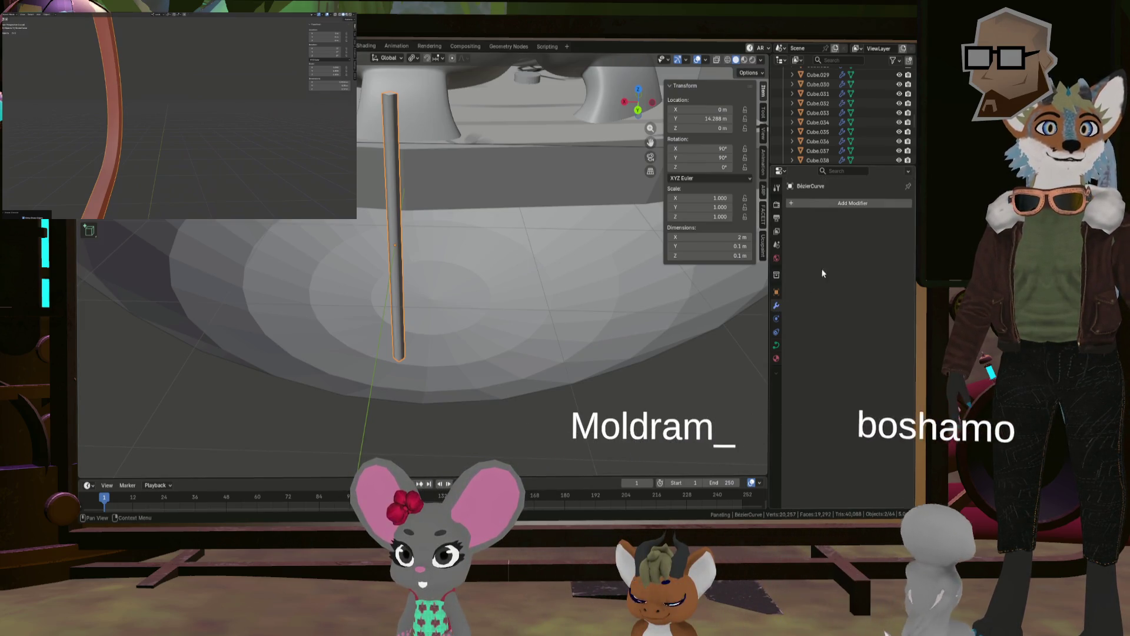
left_click(849, 203)
mouse_move(828, 195)
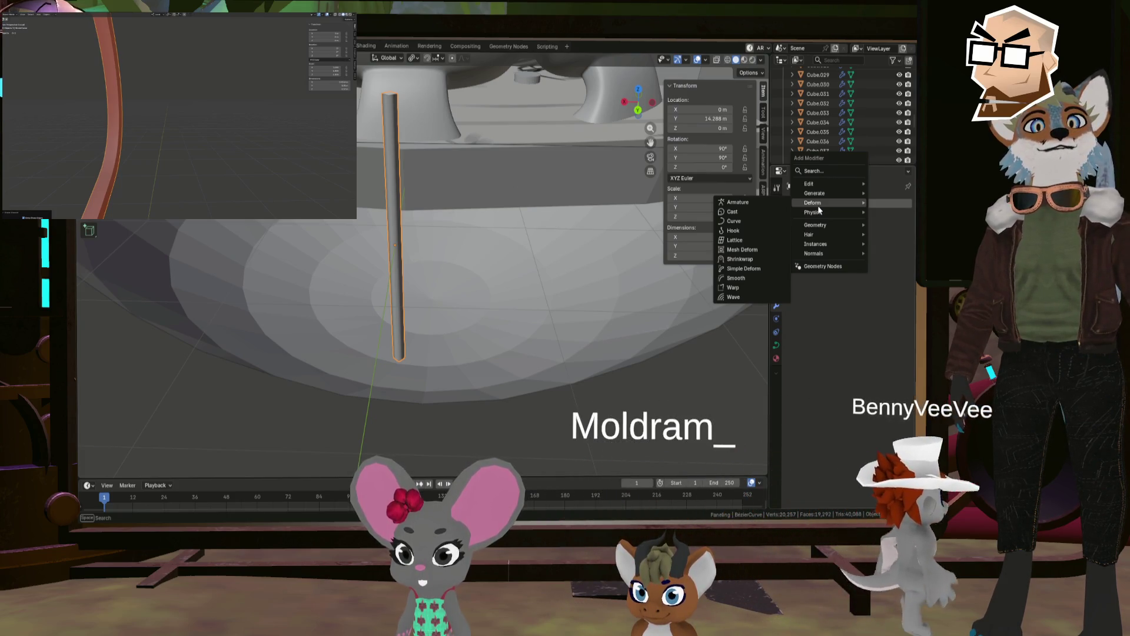
key("Escape")
key("Escape")
left_click(823, 207)
mouse_move(823, 206)
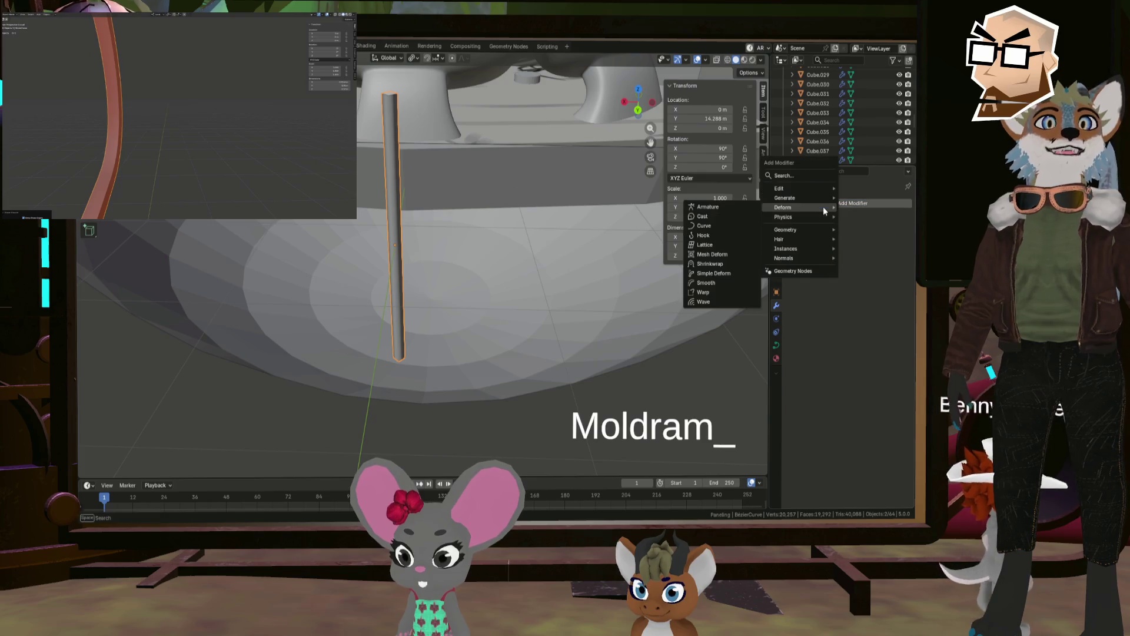
type("sha")
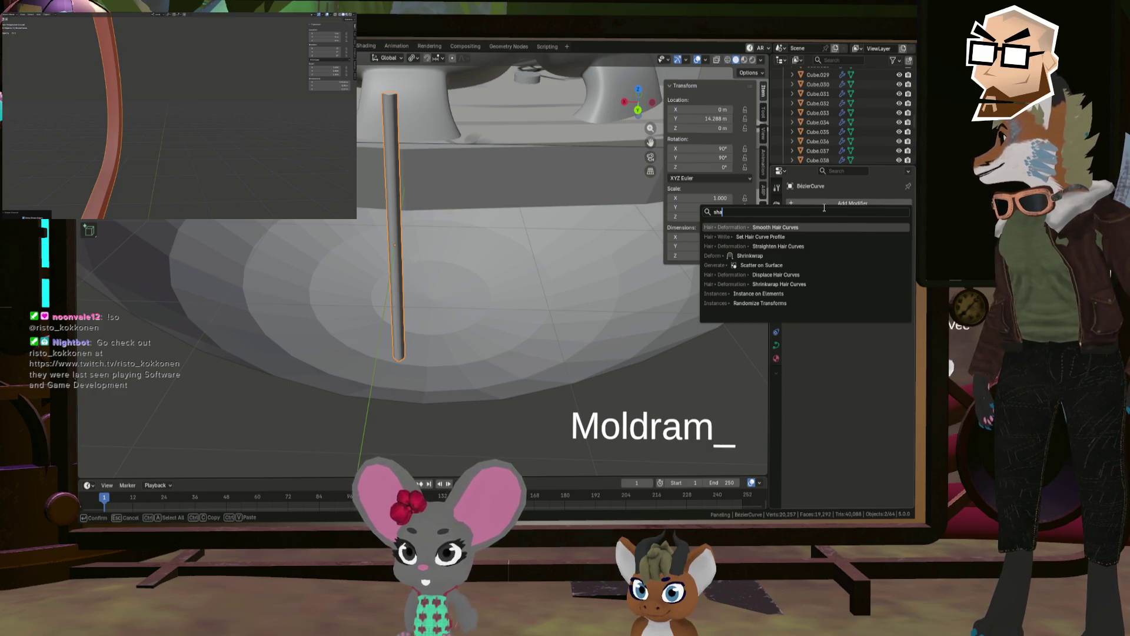
left_click(821, 206)
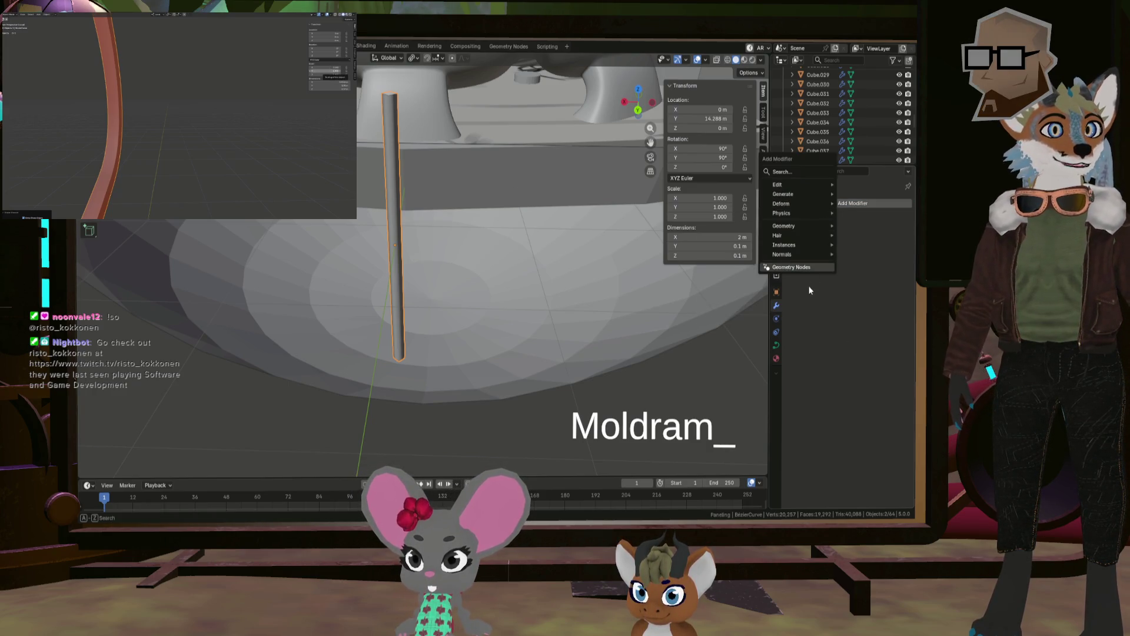
mouse_move(800, 259)
left_click(859, 255)
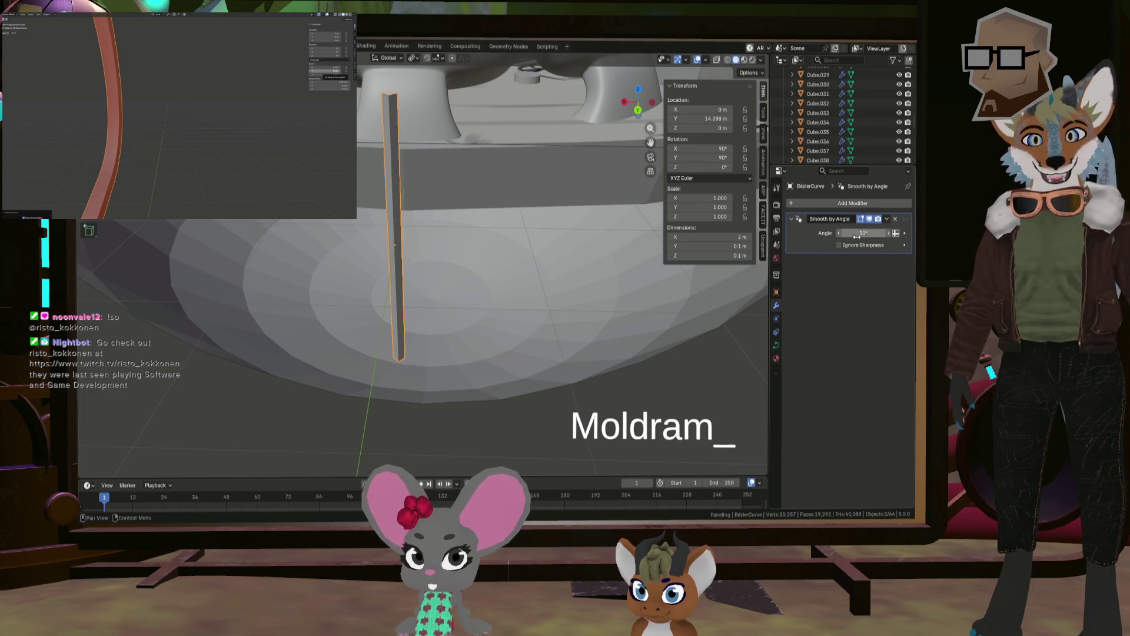
middle_click_drag(400, 142, 379, 137)
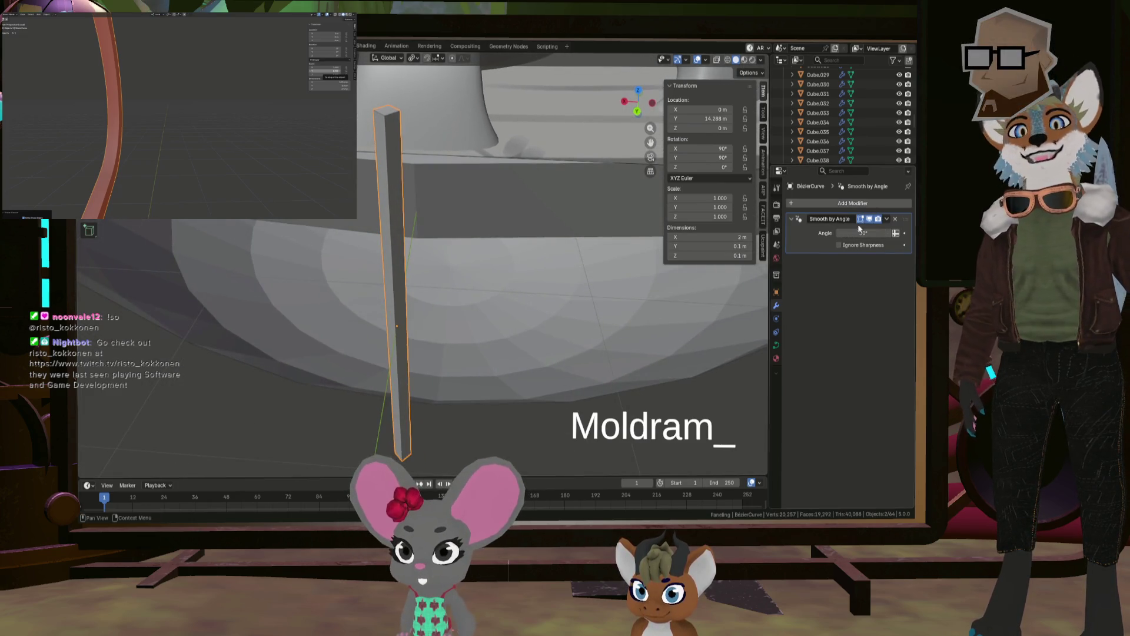
mouse_move(470, 229)
middle_mouse_down()
mouse_move(394, 222)
mouse_move(417, 229)
middle_mouse_up()
key("Tab")
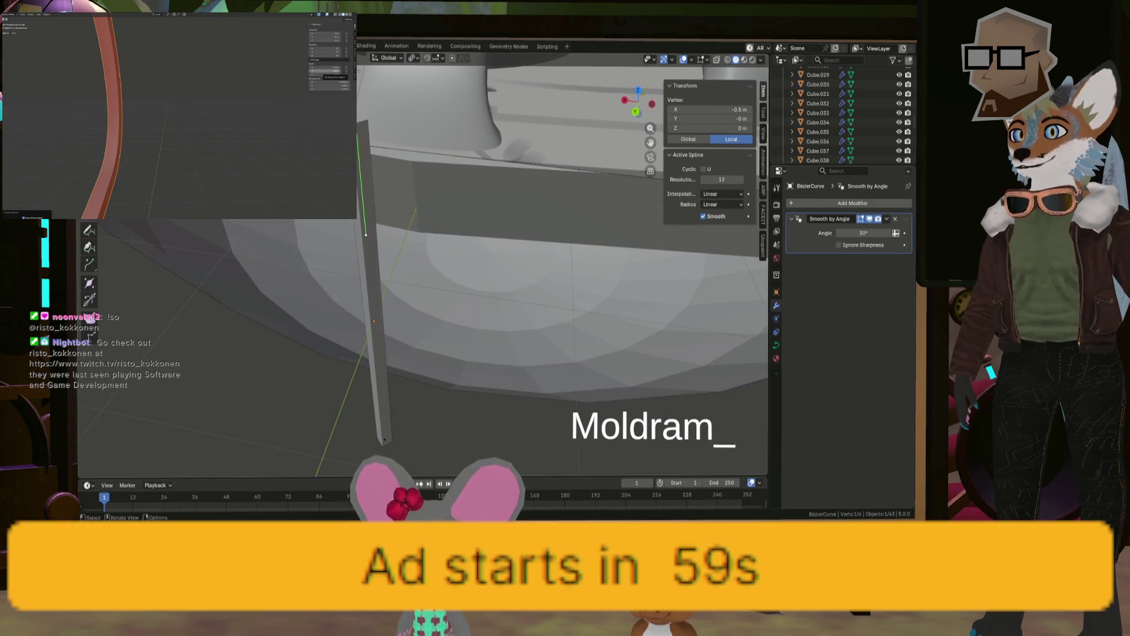
Step: Select all curve points and set their tilt to 45°
key("a")
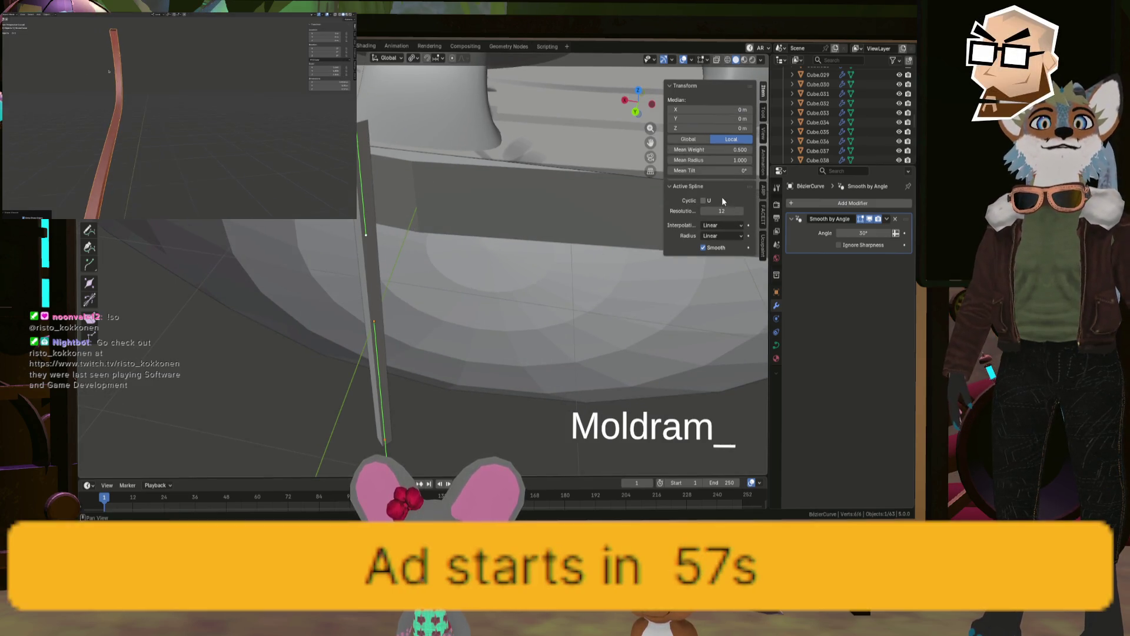
left_click(776, 348)
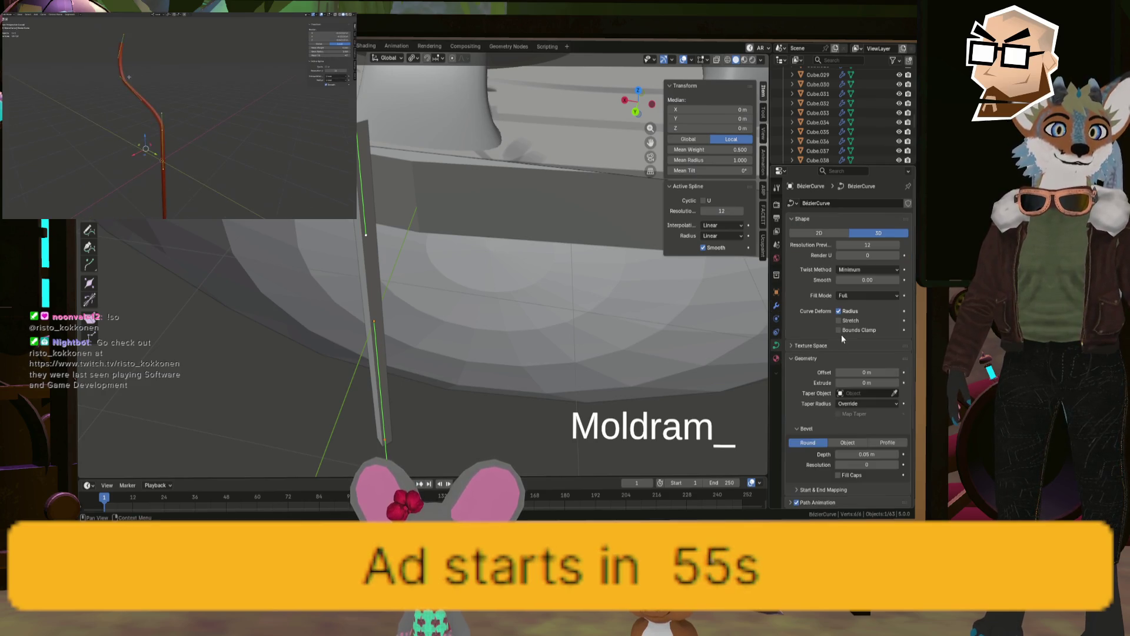
scroll(810, 366, "down", 3)
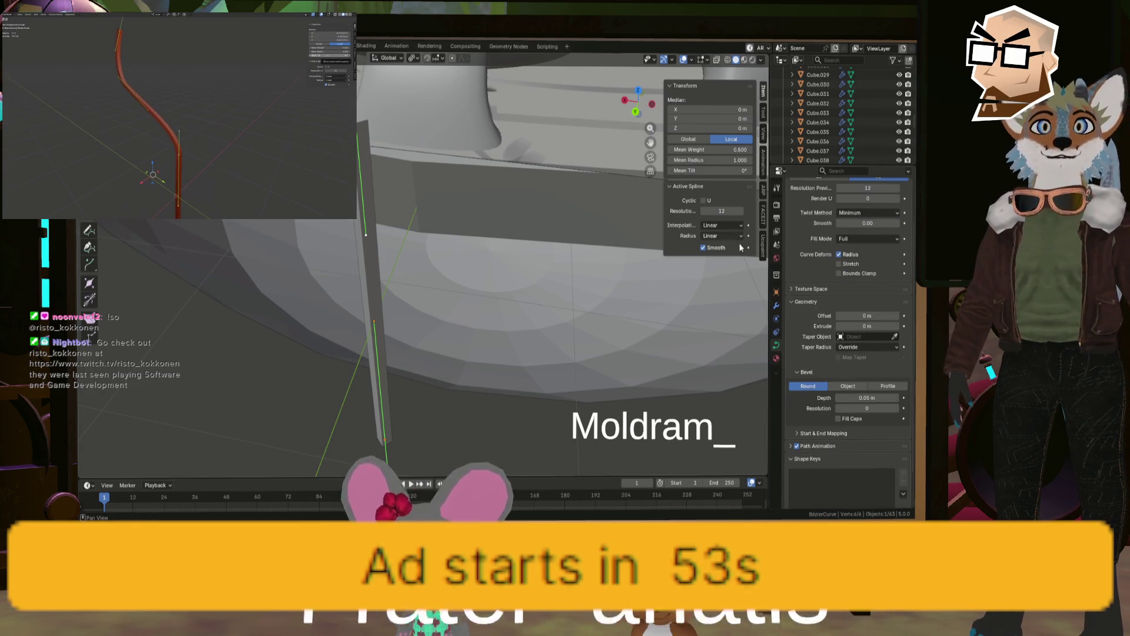
left_click(724, 170)
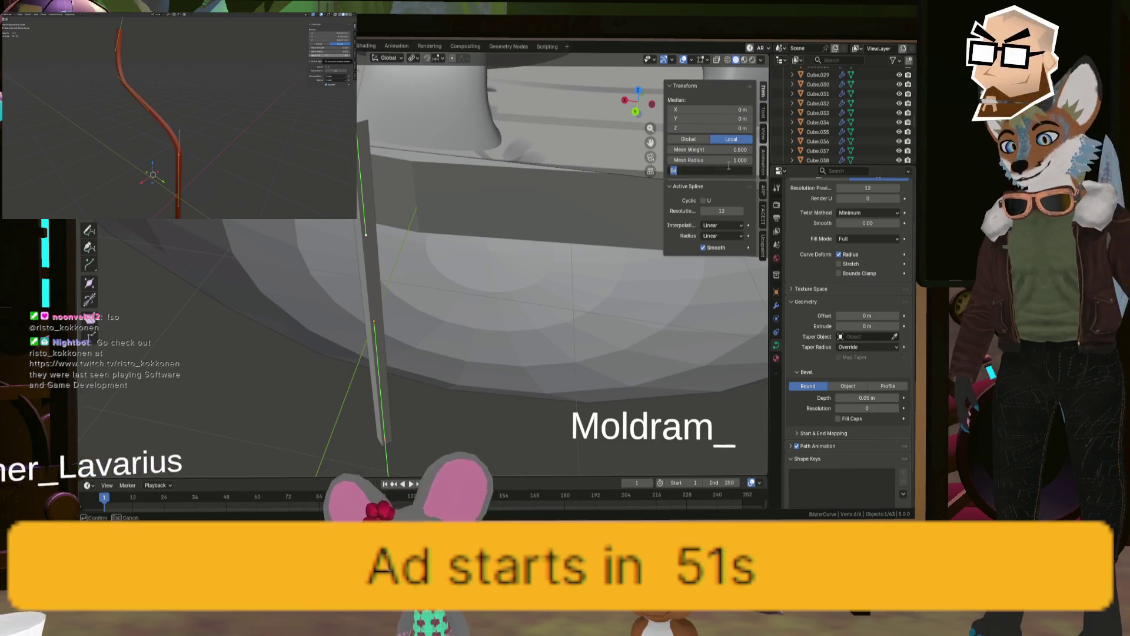
type("45")
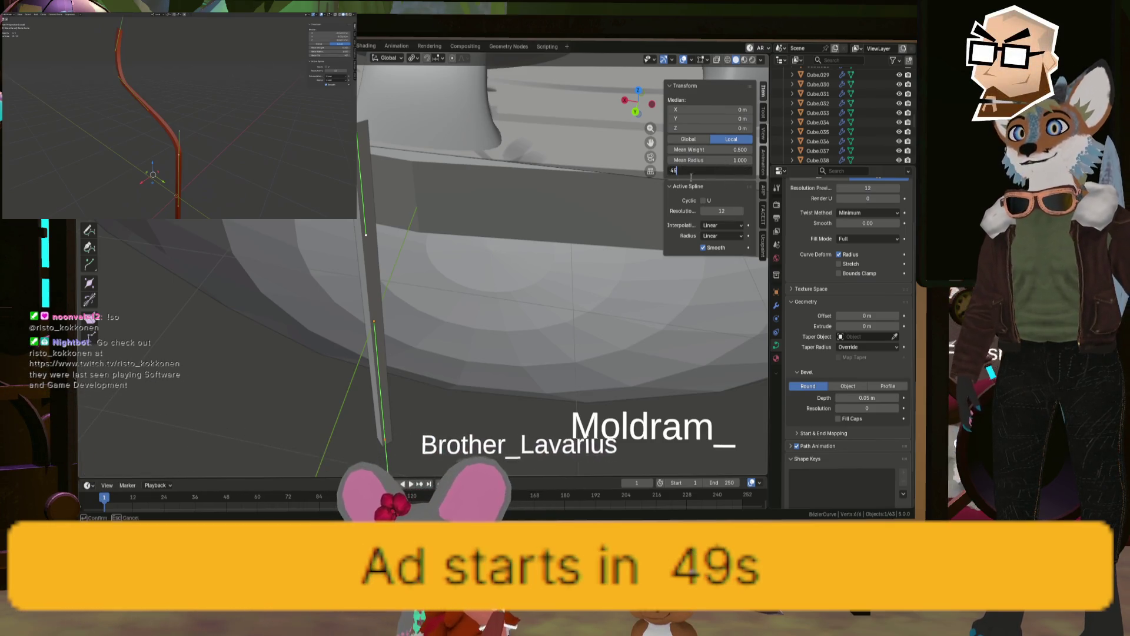
key("Return")
middle_click_drag(588, 259, 488, 234)
Step: Try extruding the curve into a ribbon, then reset Extrude back to 0 m
scroll(530, 248, "down", 5)
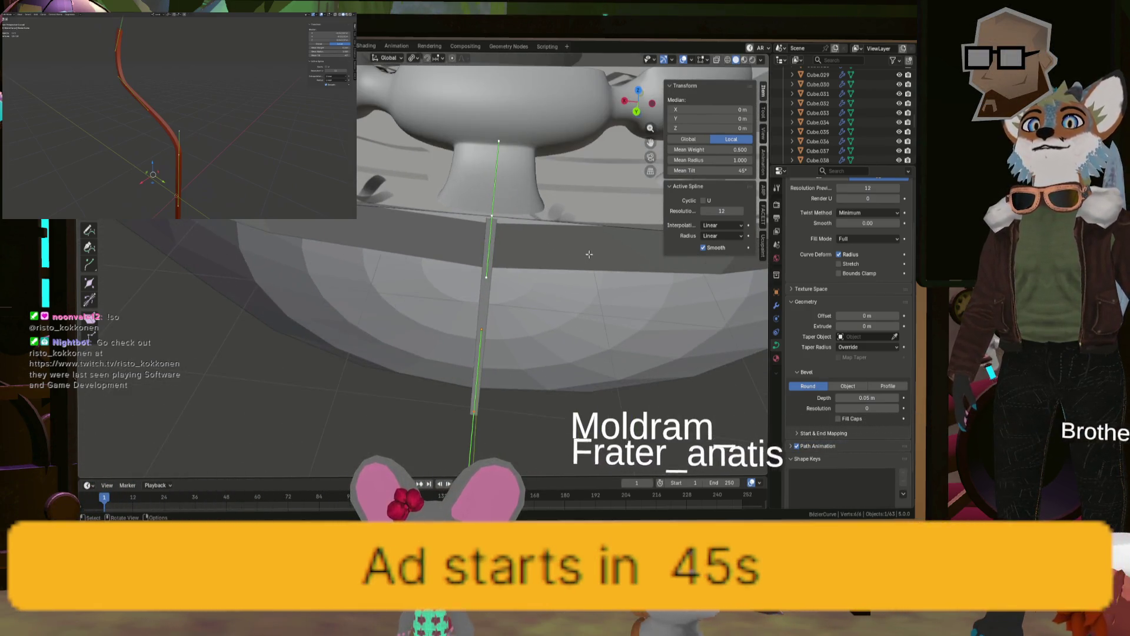
mouse_move(867, 325)
left_mouse_down()
mouse_move(878, 325)
mouse_move(844, 323)
mouse_move(852, 317)
left_mouse_up()
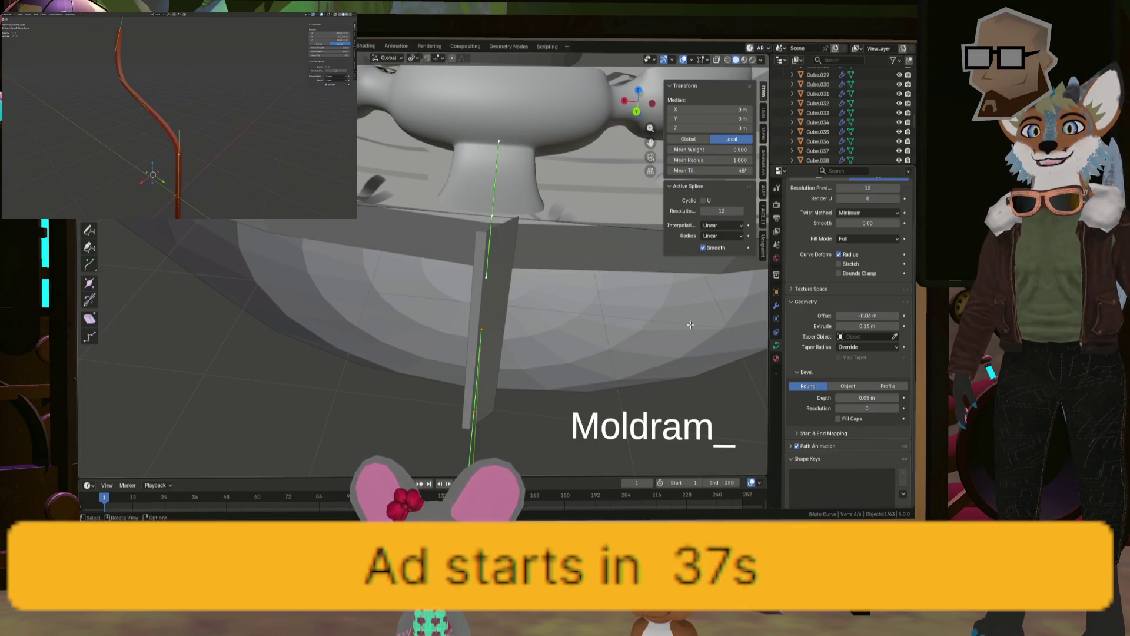
middle_click_drag(690, 325, 620, 318)
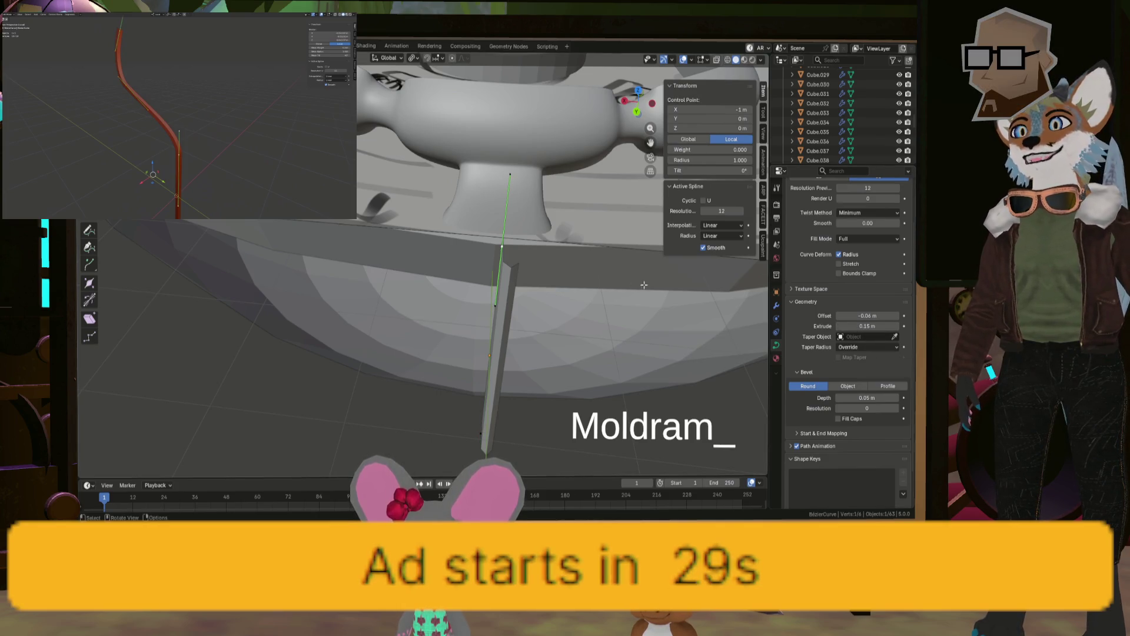
left_click(860, 325)
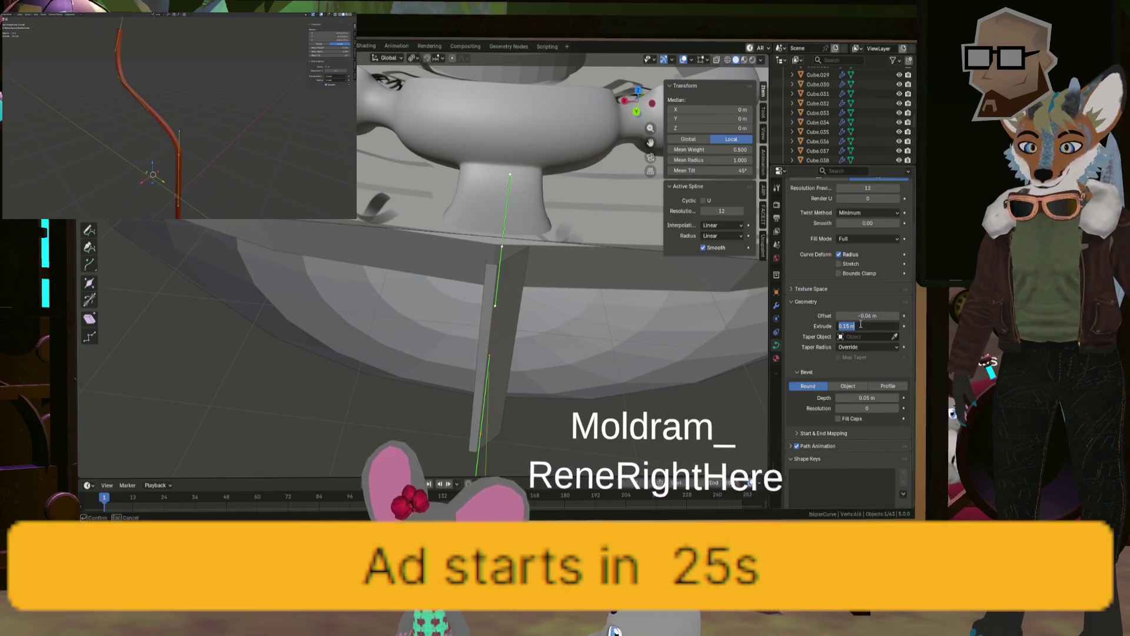
type("0")
key("Return")
middle_click_drag(594, 294, 544, 318)
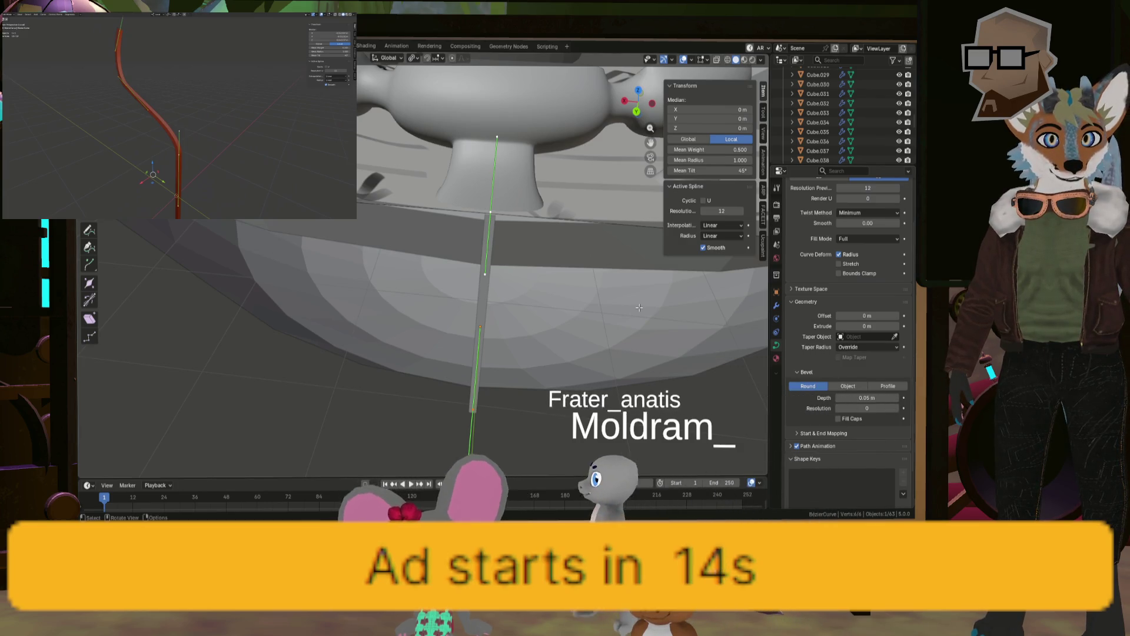
middle_click_drag(536, 311, 506, 285)
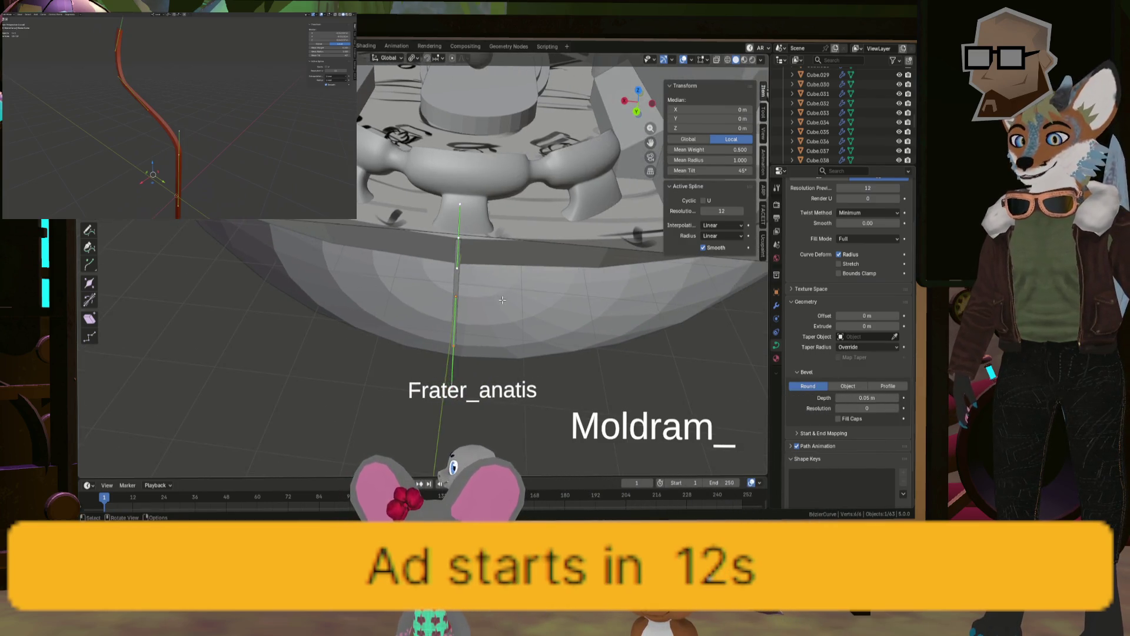
Step: Move the curve points to the doorway edge and raise the bevel depth to 0.1 m
key("g")
left_click(369, 89)
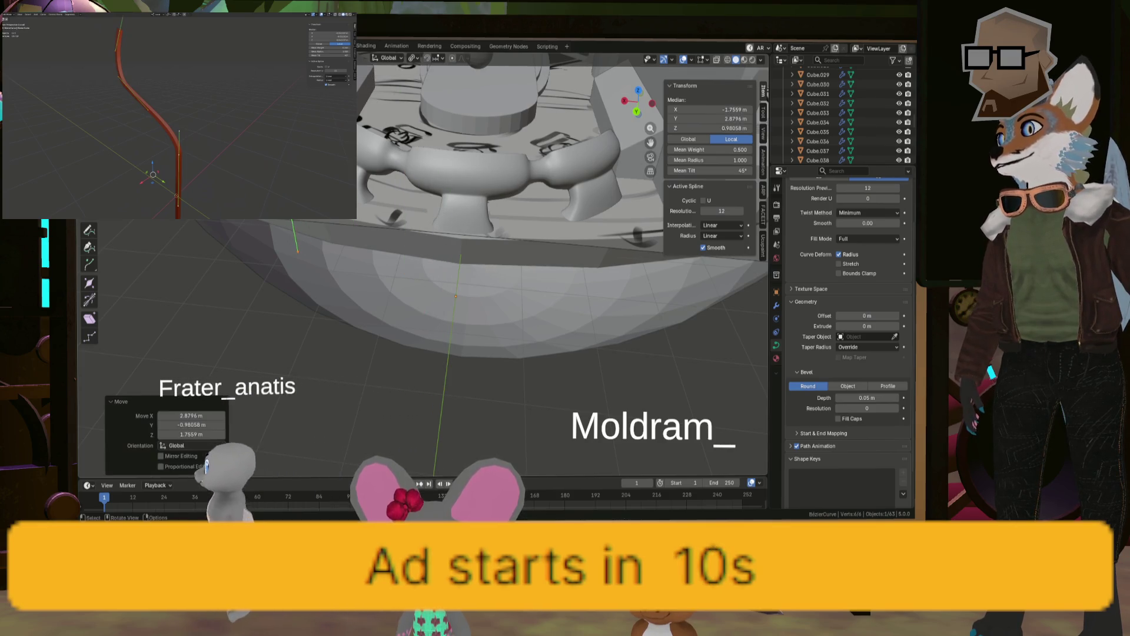
mouse_move(370, 88)
middle_mouse_down()
mouse_move(388, 253)
mouse_move(721, 333)
middle_mouse_up()
key("s")
key("Escape")
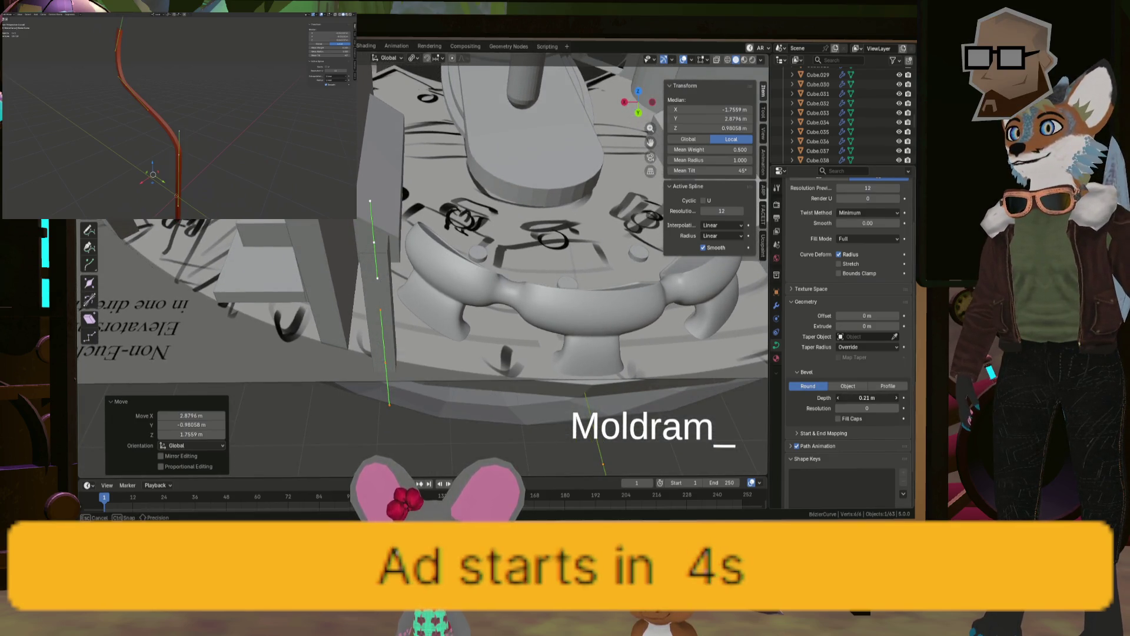
left_click_drag(866, 397, 866, 397)
mouse_move(559, 283)
middle_mouse_down()
mouse_move(360, 278)
mouse_move(317, 249)
mouse_move(441, 272)
middle_mouse_up()
left_click(375, 252)
key("g")
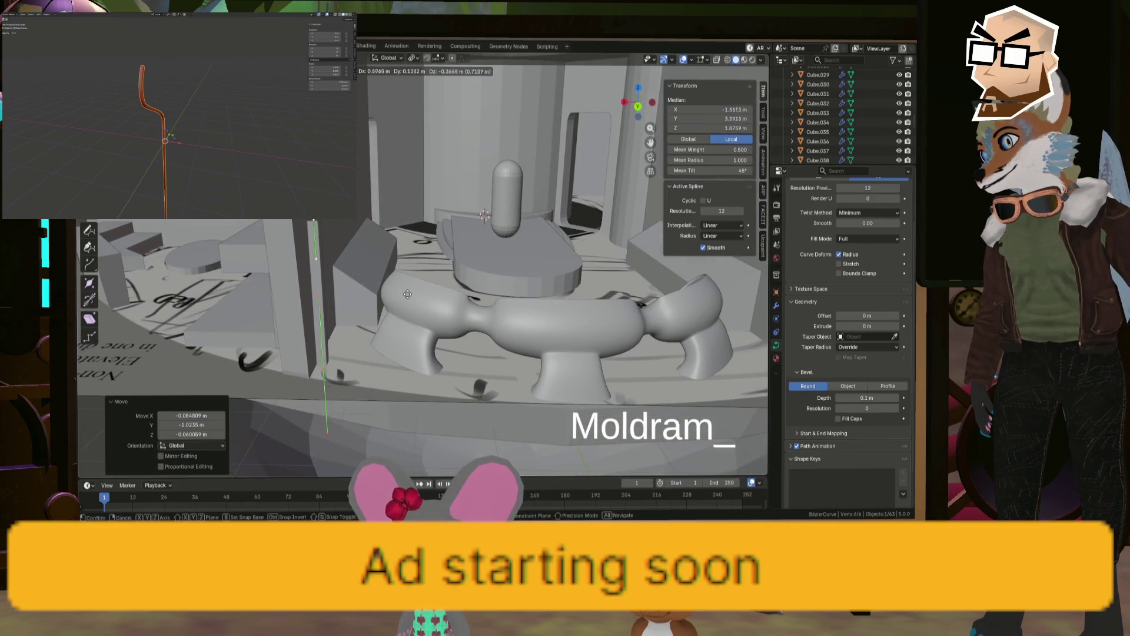
mouse_move(407, 290)
middle_mouse_down()
mouse_move(369, 266)
mouse_move(394, 262)
mouse_move(408, 277)
middle_mouse_up()
Step: Raise a control point and extrude a new point from the curve's end
left_click(391, 259)
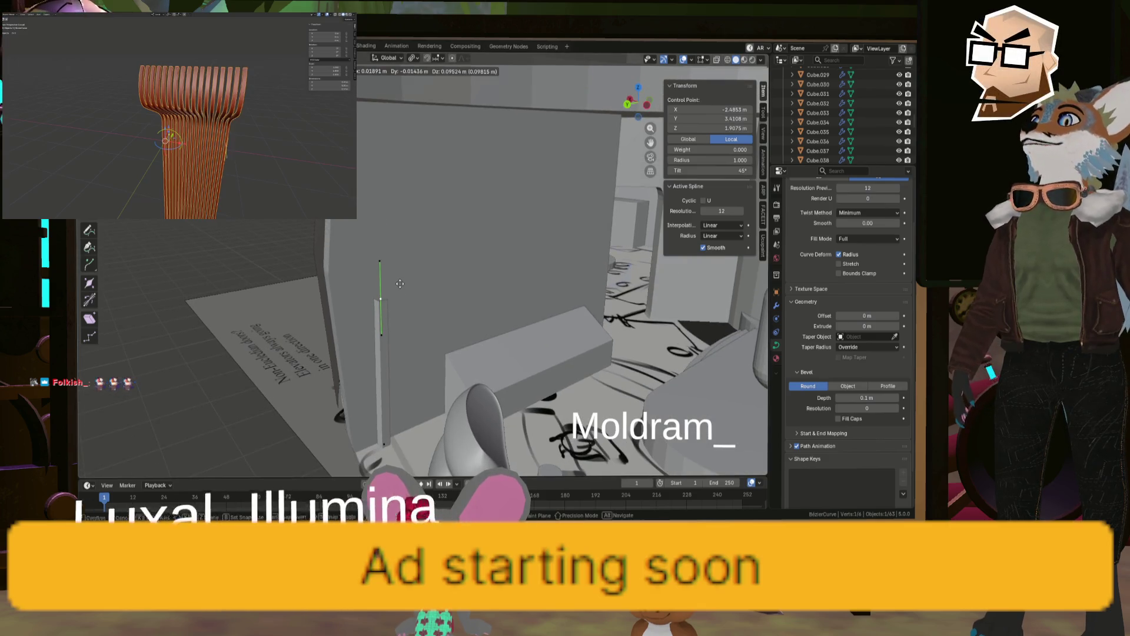
left_click(389, 189)
middle_click_drag(390, 188, 436, 136)
key("e")
left_click(436, 136)
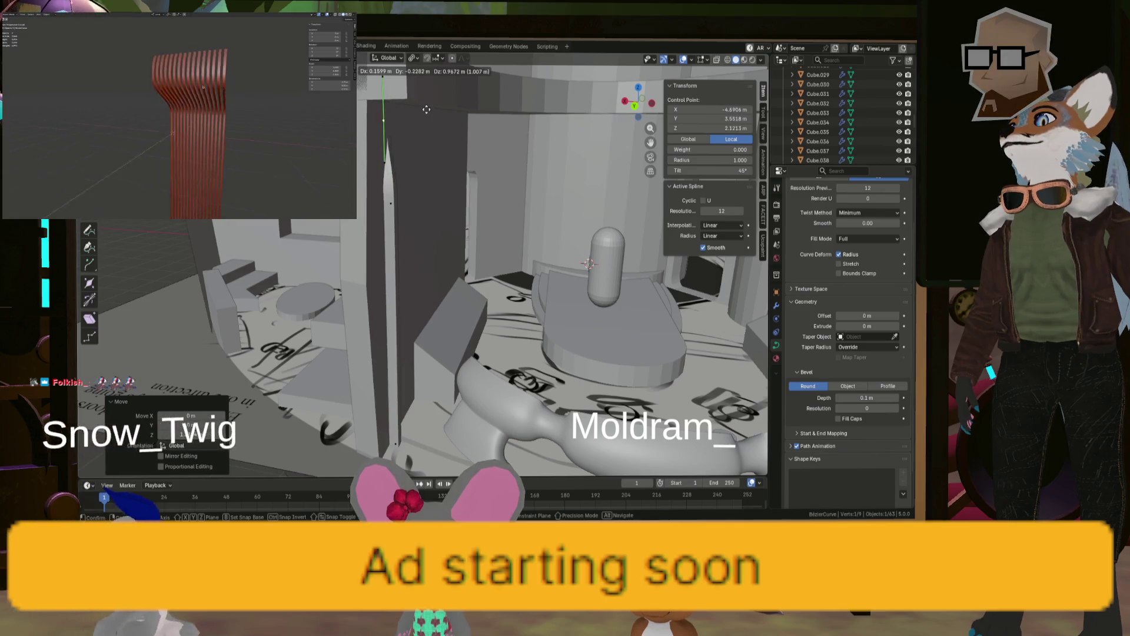
mouse_move(435, 136)
middle_mouse_down()
mouse_move(434, 103)
mouse_move(416, 218)
middle_mouse_up()
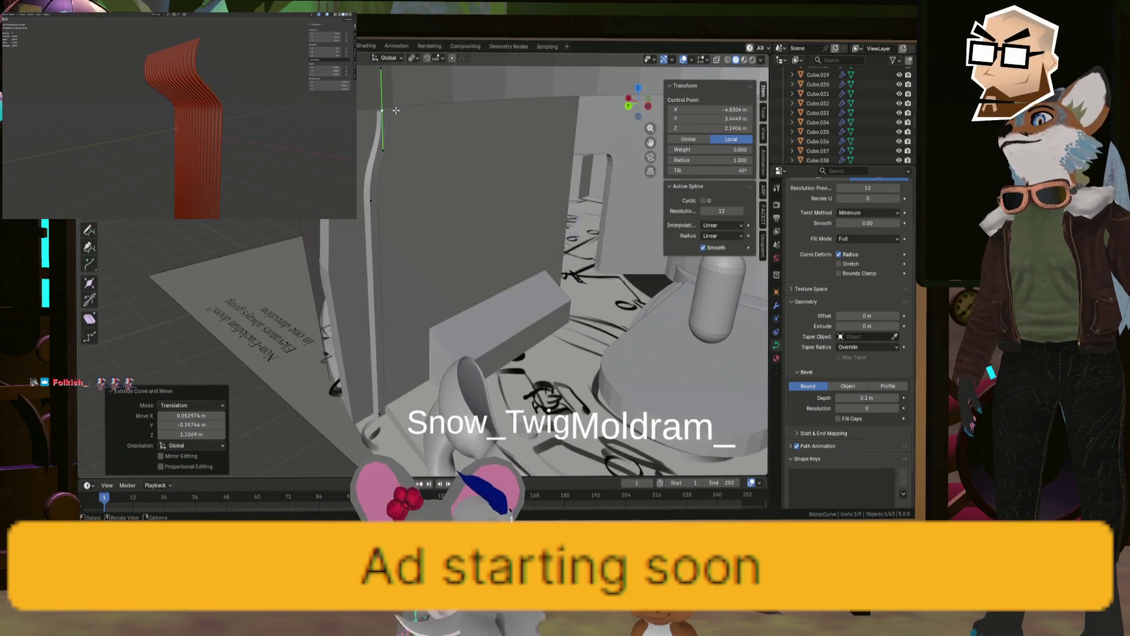
Step: Select the curve's top point and reposition the top end
key("g")
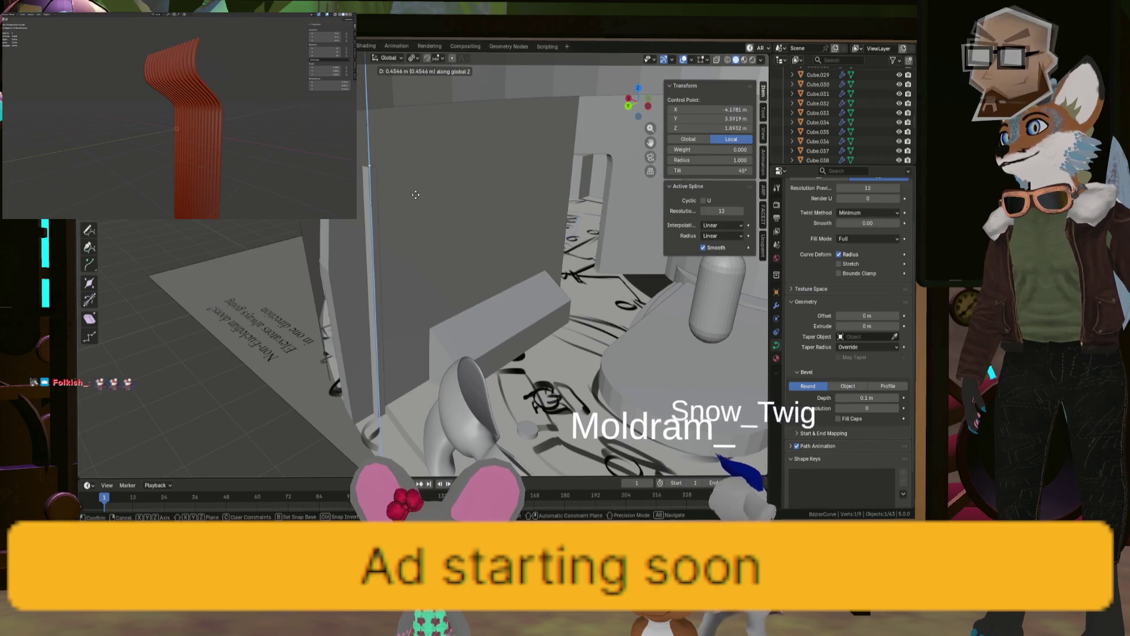
key("Escape")
mouse_move(416, 218)
middle_mouse_down()
mouse_move(424, 134)
mouse_move(450, 154)
middle_mouse_up()
scroll(423, 134, "down", 5)
left_click(439, 144)
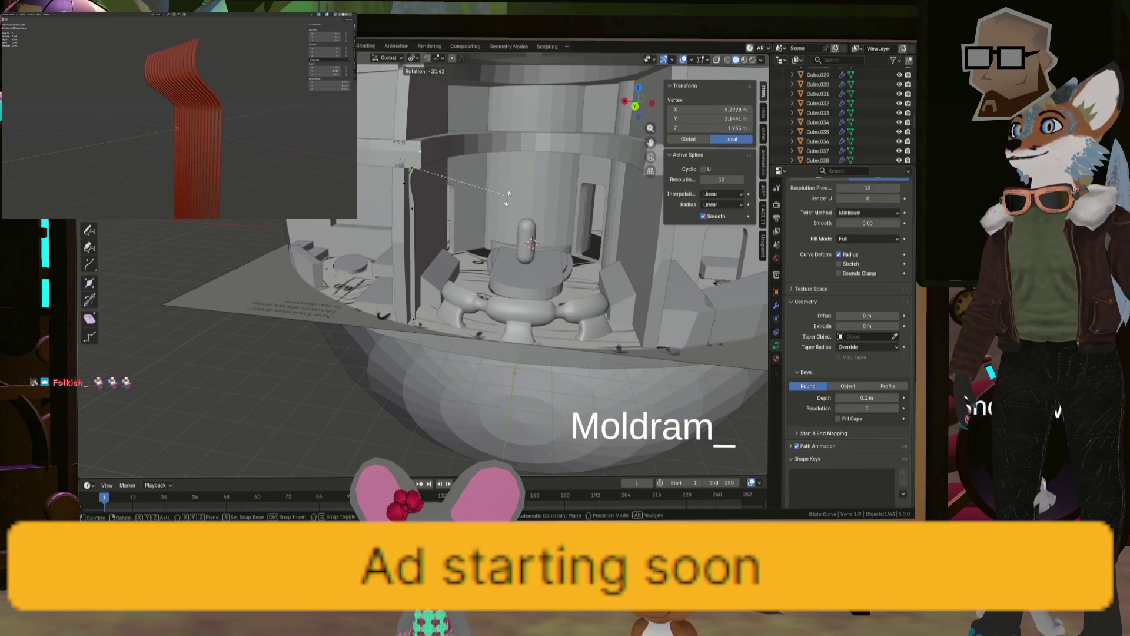
key("g")
left_click(477, 268)
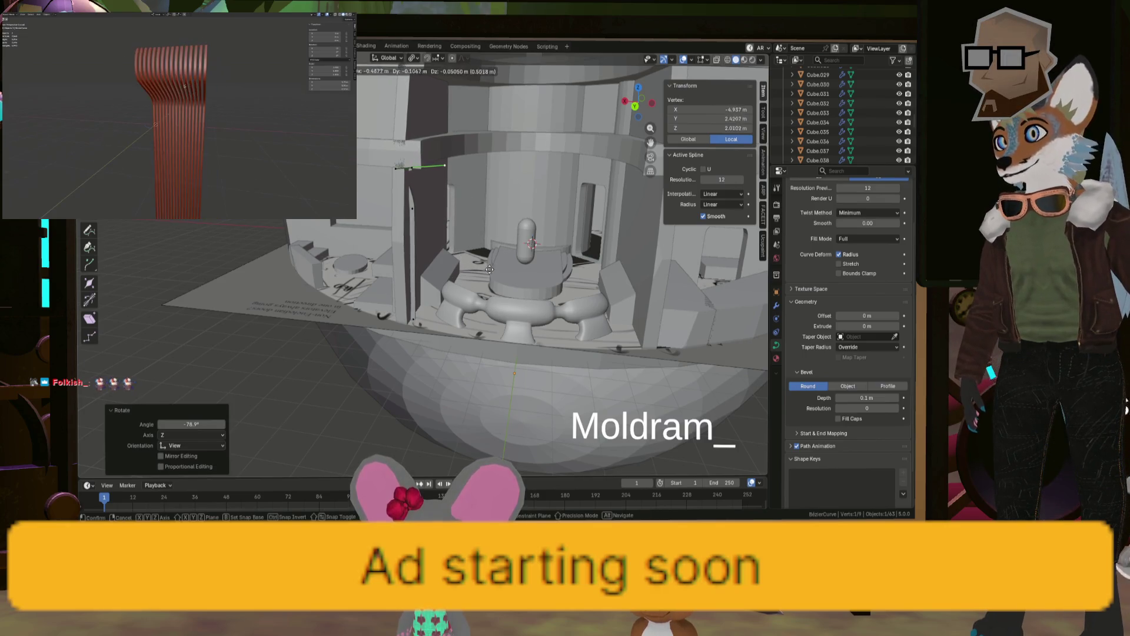
Step: Shift another curve point along X and fine-tune a vertex position
left_click(413, 168)
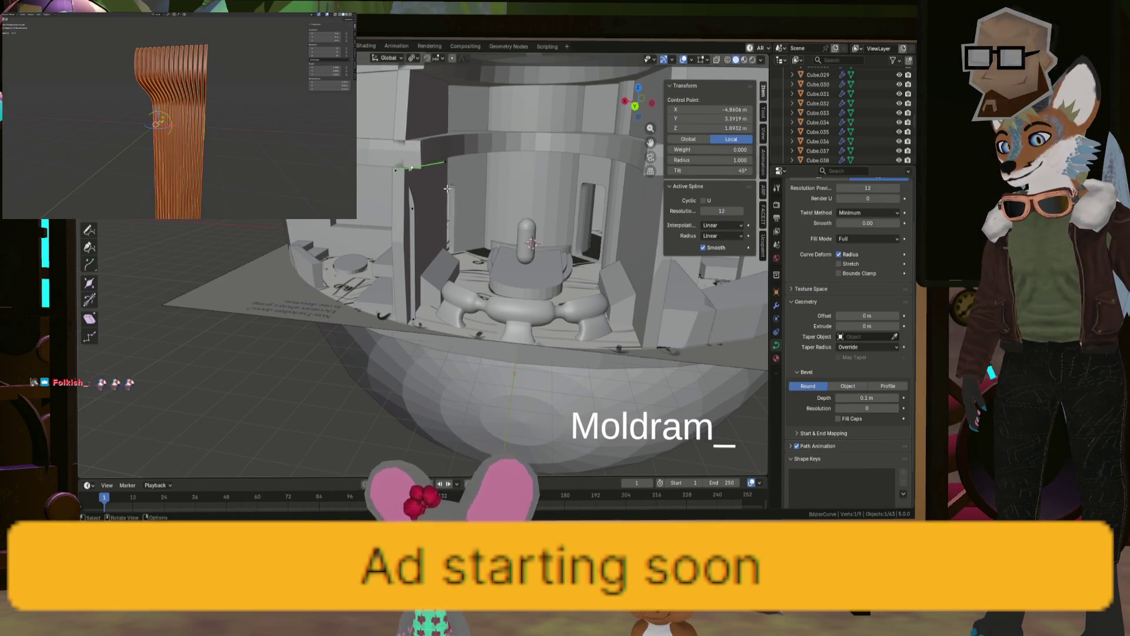
key("x")
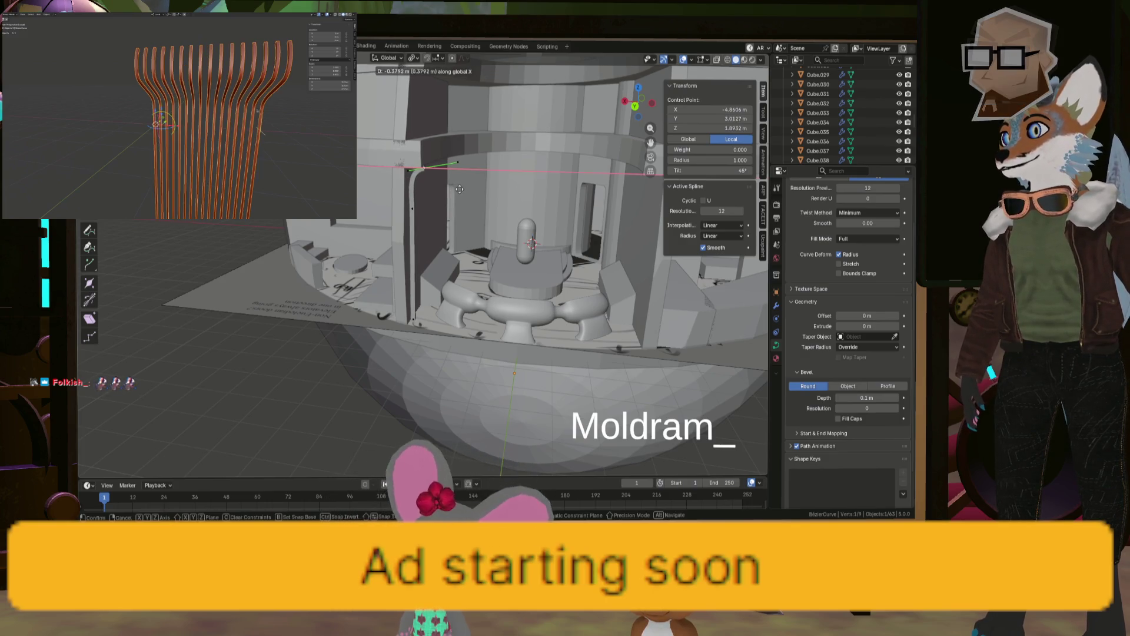
left_click(458, 188)
mouse_move(459, 189)
middle_mouse_down("shift")
mouse_move(386, 177)
mouse_move(406, 150)
mouse_move(429, 177)
mouse_move(412, 196)
mouse_move(374, 196)
mouse_move(418, 199)
mouse_move(435, 223)
middle_mouse_up("shift")
scroll(395, 187, "up", 4)
key("g")
left_click(446, 195)
scroll(446, 194, "down", 5)
scroll(362, 196, "up", 6)
scroll(363, 196, "down", 4)
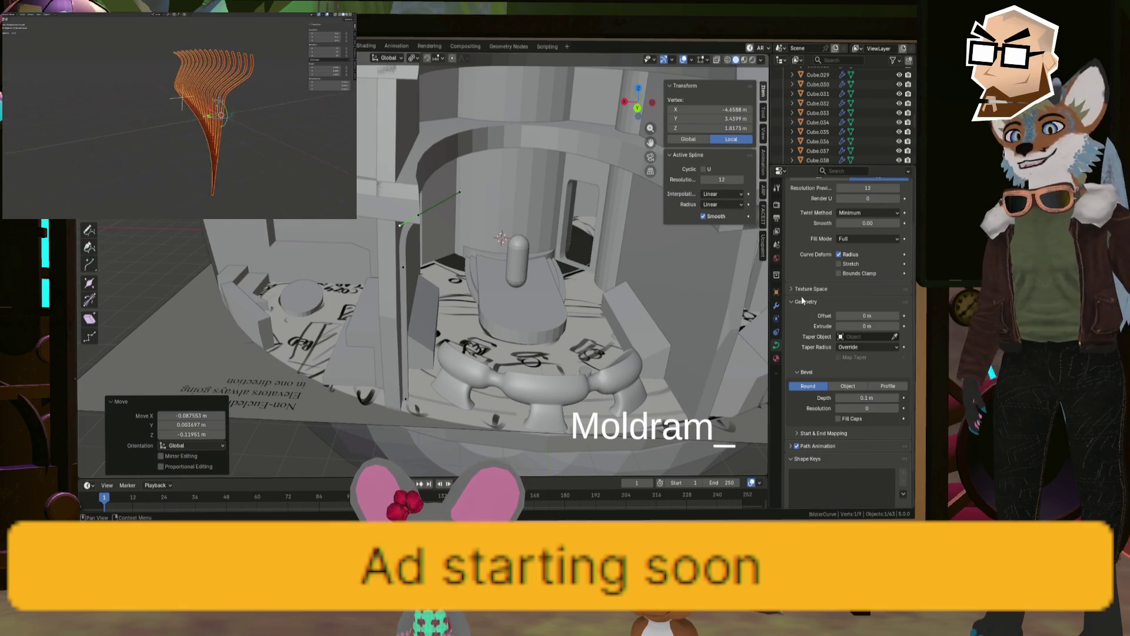
middle_click_drag(435, 222, 586, 260)
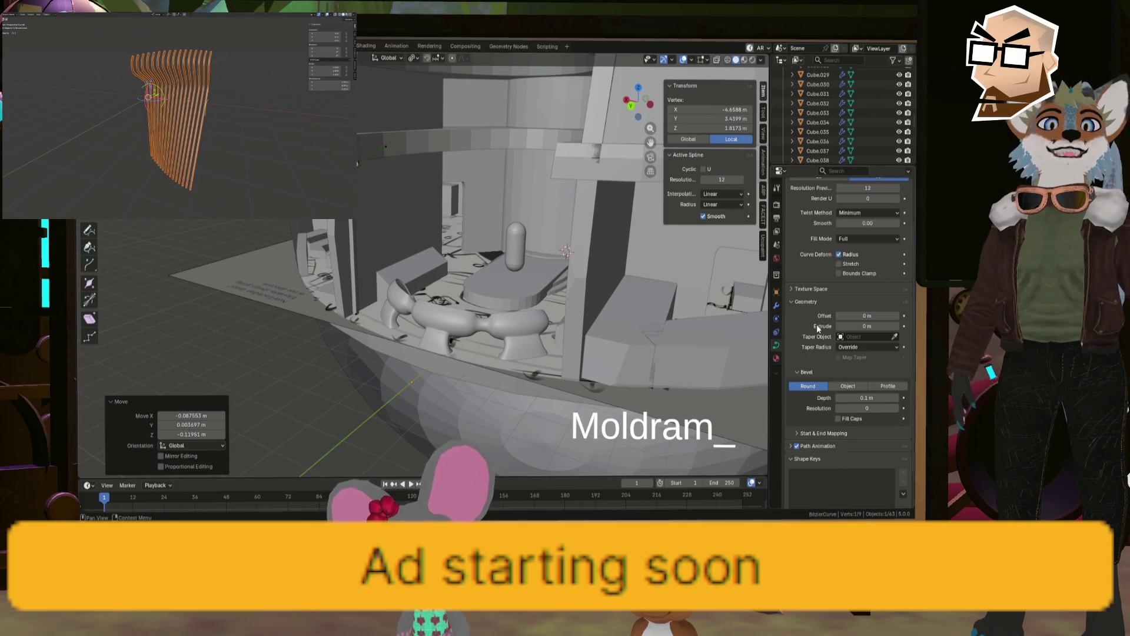
middle_click_drag(443, 204, 410, 165)
Step: Extrude a new end point, raise it along Z and nudge it along X
key("e")
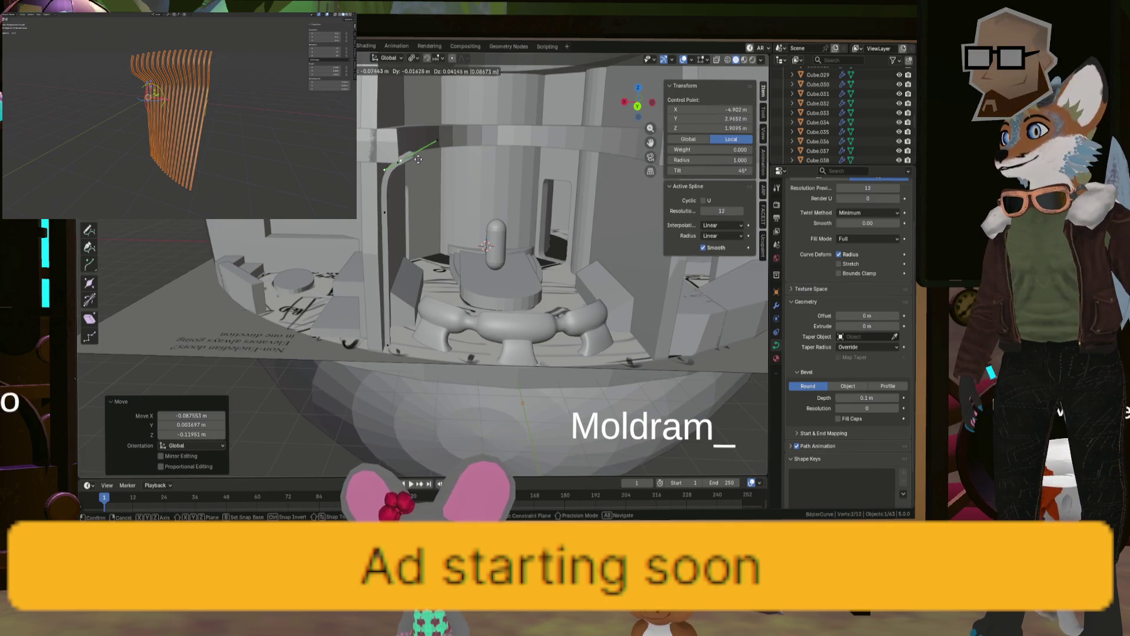
key("Escape")
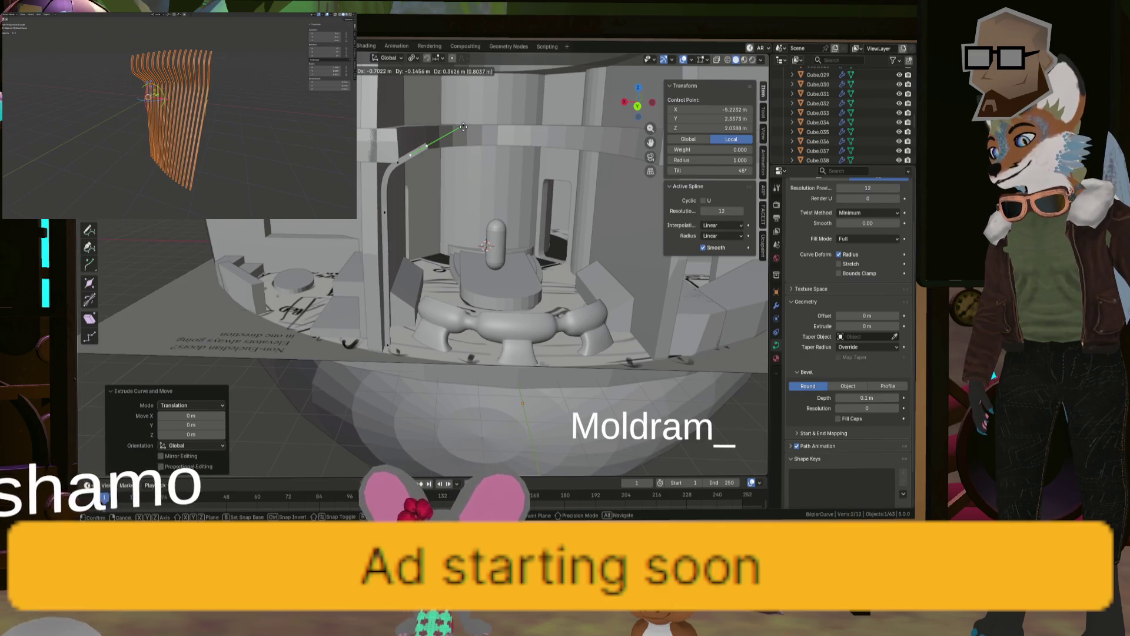
key("g")
key("z")
left_click(470, 111)
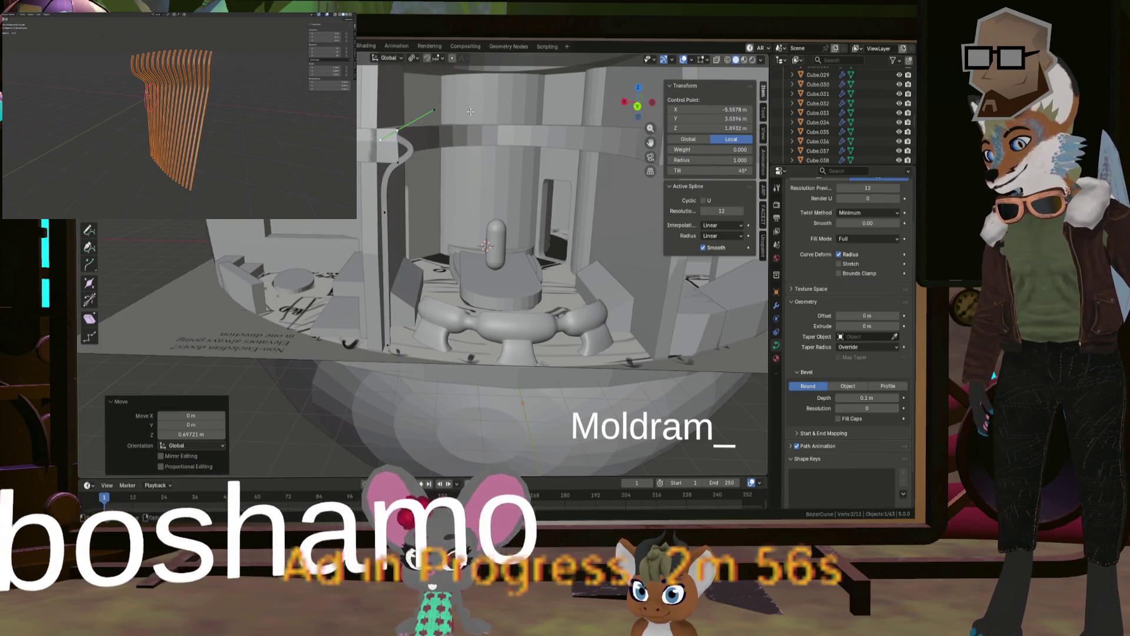
key("g")
key("x")
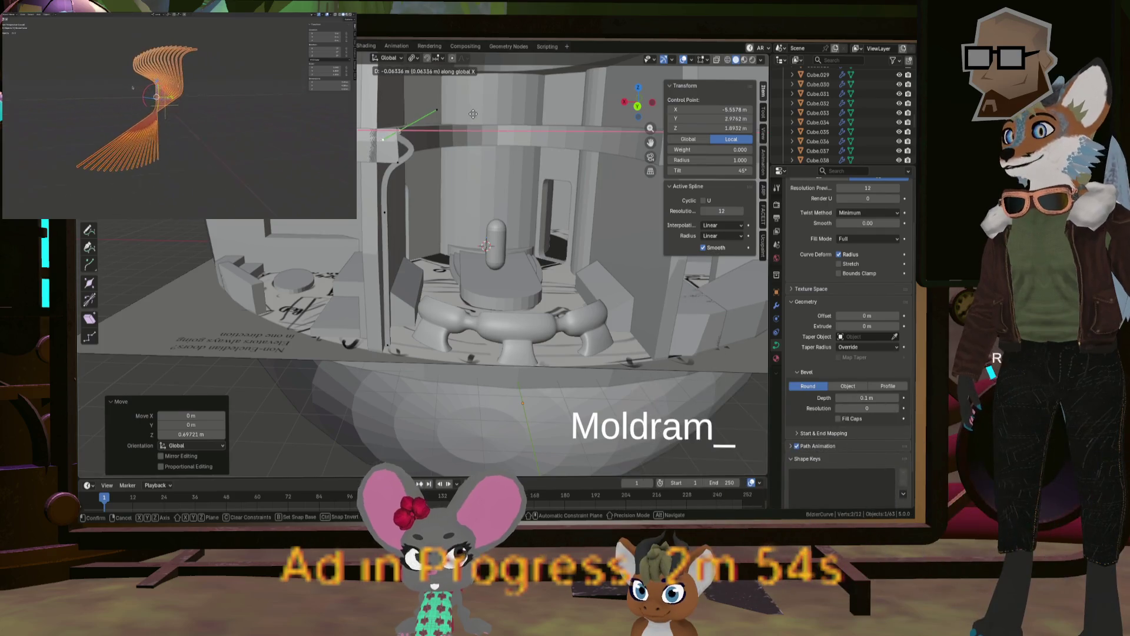
key("Tab")
mouse_move(476, 111)
middle_mouse_down()
mouse_move(407, 317)
mouse_move(349, 319)
middle_mouse_up()
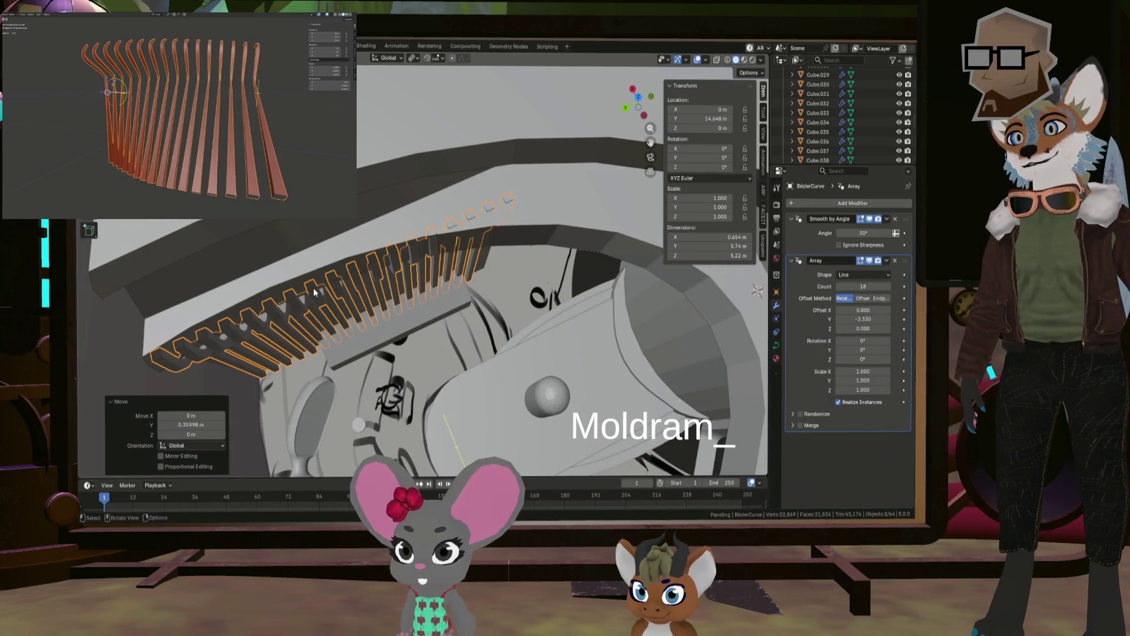
Step: Orbit to look down on the 18 arrayed ribs along the curved wall
mouse_move(313, 287)
middle_mouse_down()
mouse_move(405, 299)
mouse_move(404, 323)
mouse_move(445, 267)
mouse_move(370, 289)
mouse_move(344, 281)
mouse_move(417, 285)
mouse_move(461, 267)
mouse_move(487, 282)
middle_mouse_up()
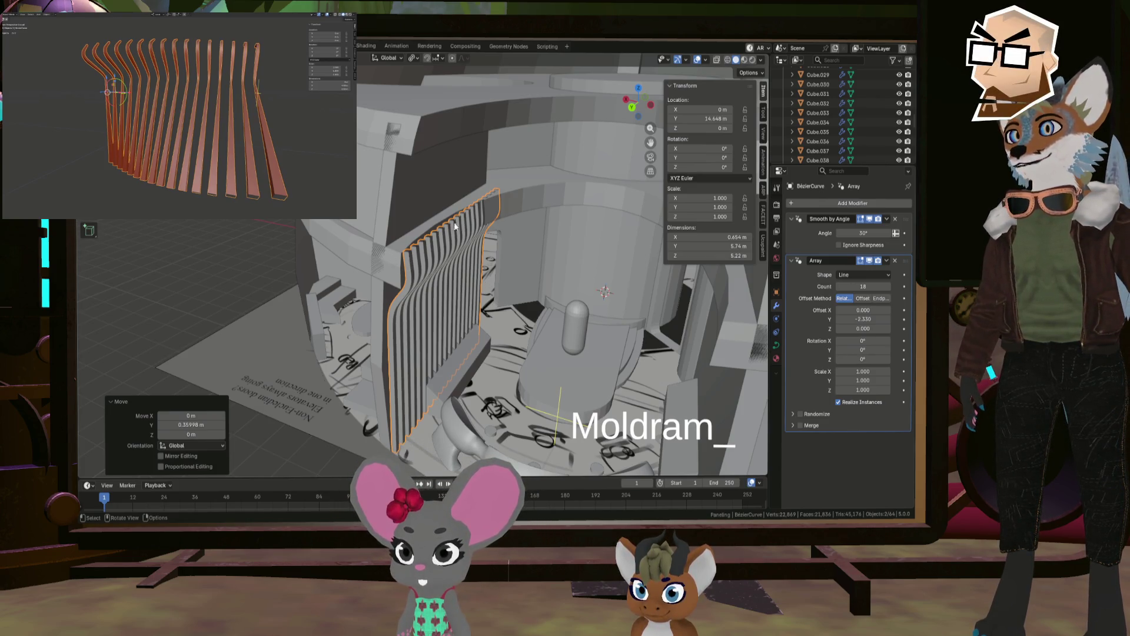
left_click(507, 197)
key("Tab")
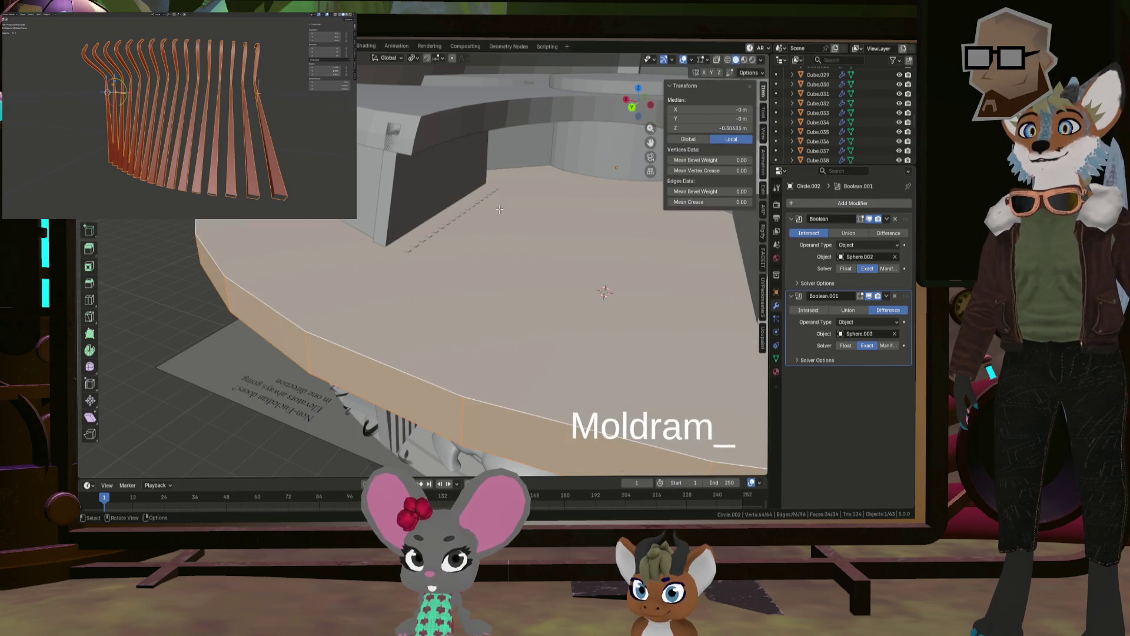
key("Tab")
mouse_move(465, 224)
middle_mouse_down()
mouse_move(479, 248)
mouse_move(469, 291)
mouse_move(457, 274)
mouse_move(482, 244)
mouse_move(585, 252)
middle_mouse_up()
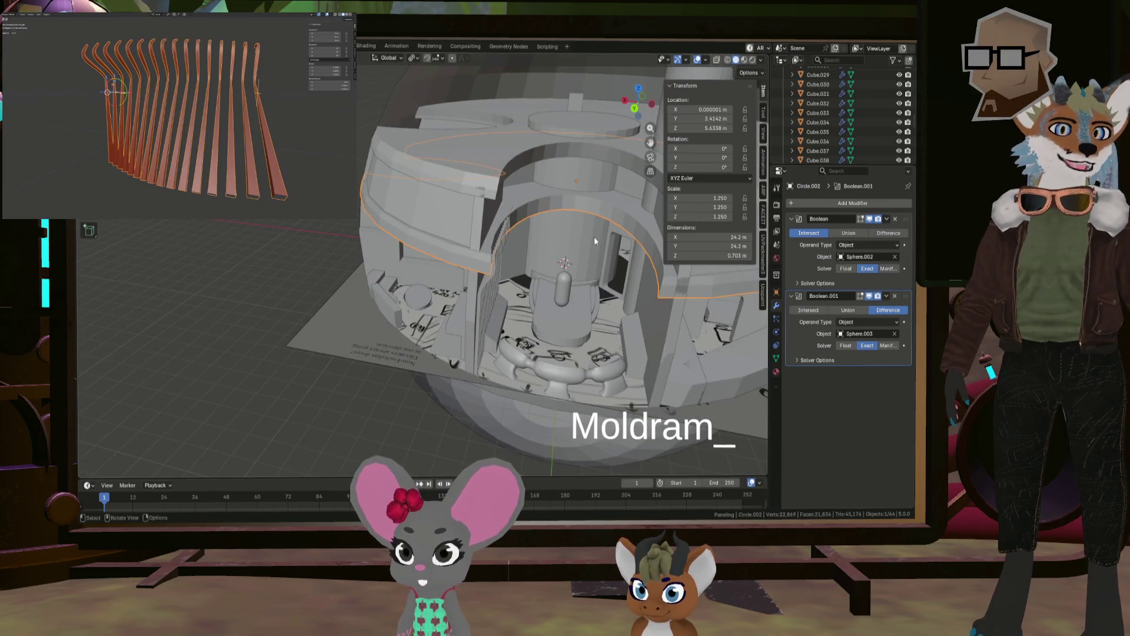
scroll(595, 236, "up", 5)
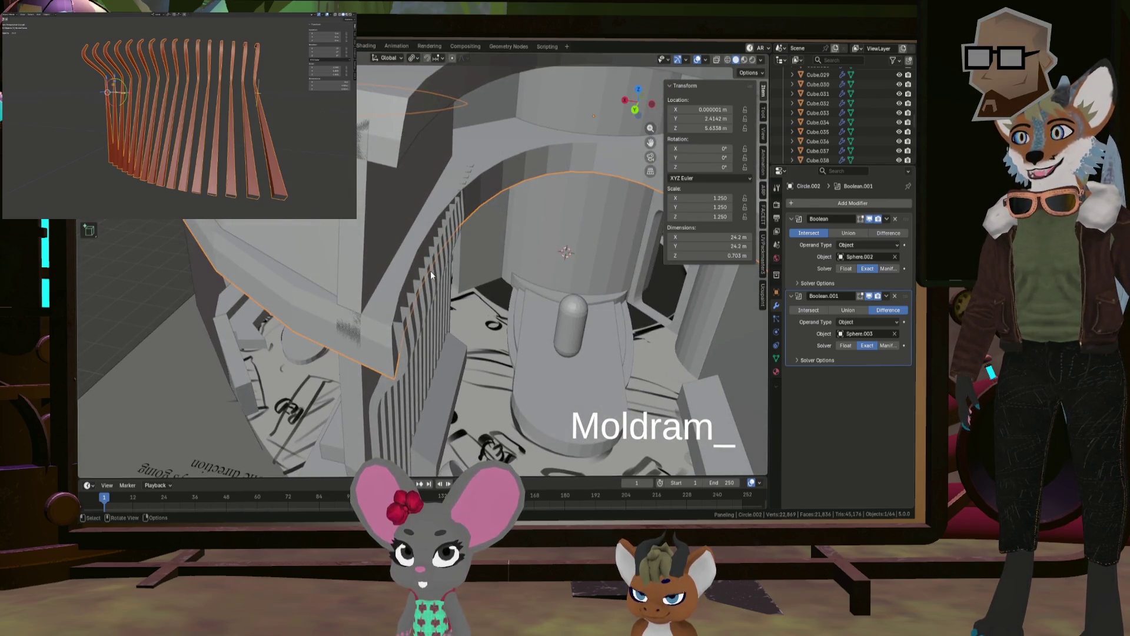
mouse_move(429, 270)
middle_mouse_down()
mouse_move(452, 270)
mouse_move(461, 310)
mouse_move(439, 293)
middle_mouse_up()
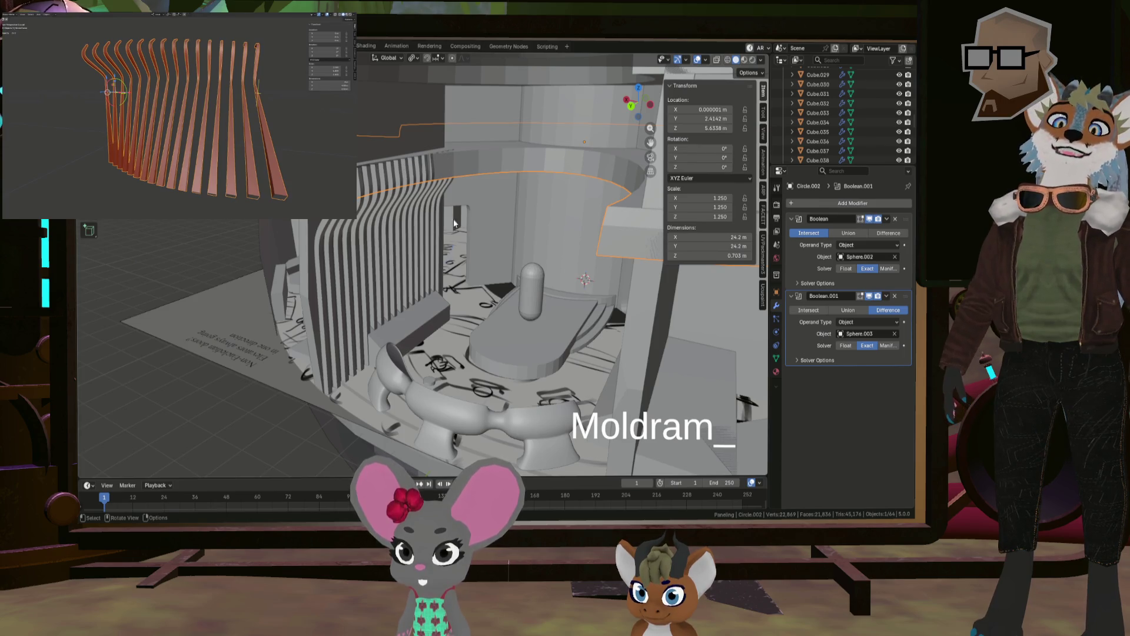
mouse_move(453, 218)
middle_mouse_down()
mouse_move(411, 319)
mouse_move(323, 309)
mouse_move(494, 315)
mouse_move(463, 293)
mouse_move(394, 282)
mouse_move(284, 304)
middle_mouse_up()
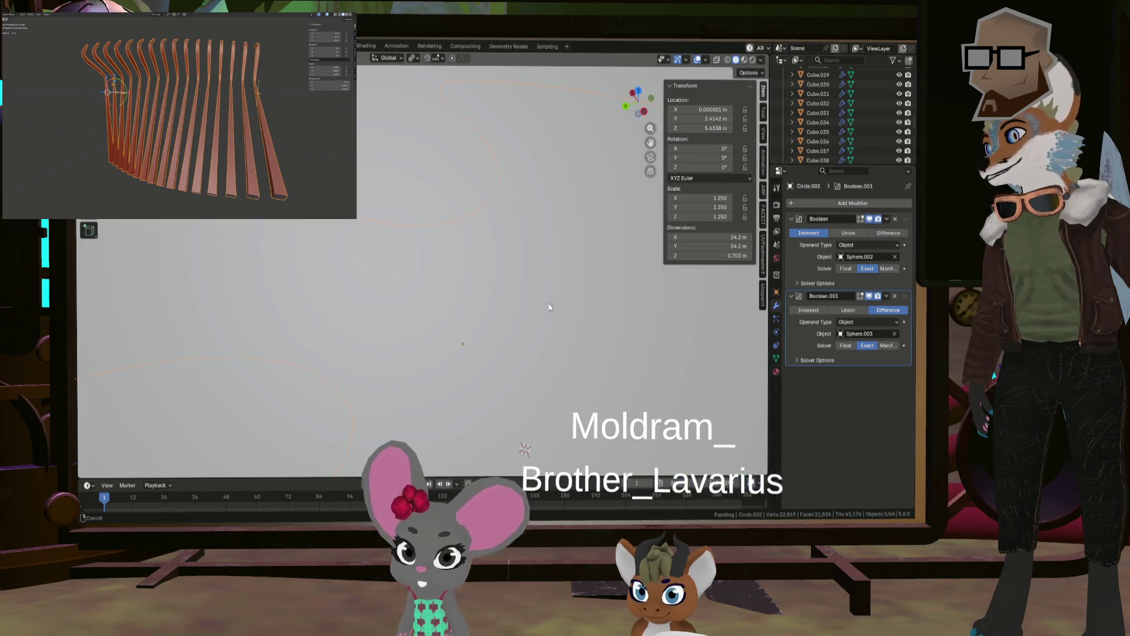
mouse_move(358, 312)
middle_mouse_down()
mouse_move(388, 347)
mouse_move(357, 308)
mouse_move(356, 320)
middle_mouse_up()
mouse_move(362, 312)
middle_mouse_down()
mouse_move(373, 269)
mouse_move(358, 271)
mouse_move(384, 289)
mouse_move(321, 286)
mouse_move(321, 306)
middle_mouse_up()
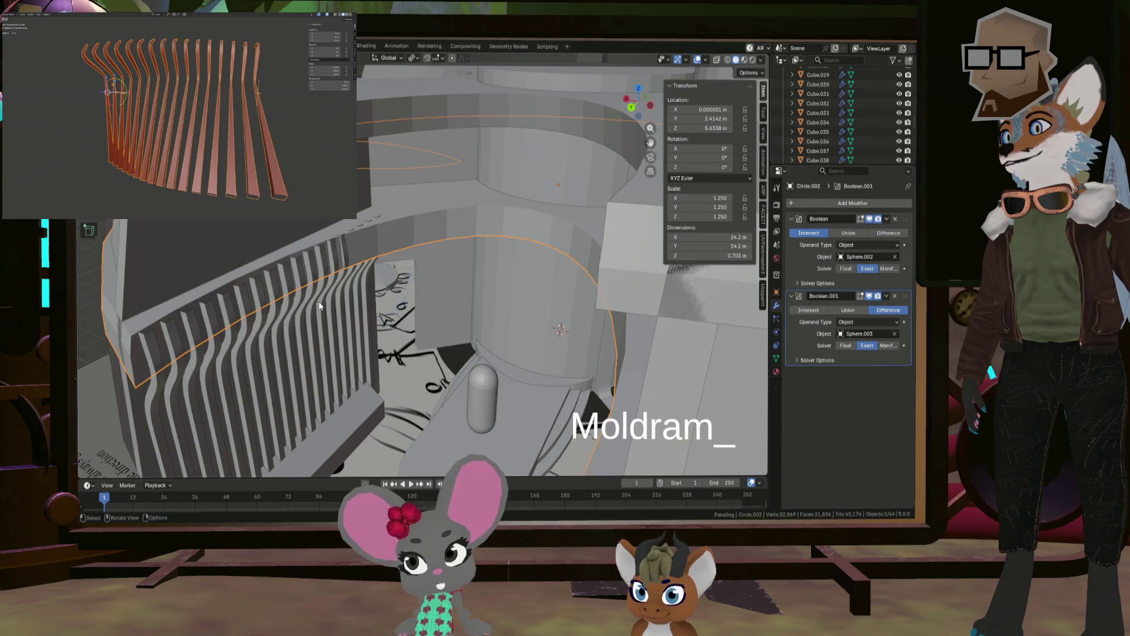
mouse_move(318, 305)
middle_mouse_down()
mouse_move(349, 284)
mouse_move(352, 263)
mouse_move(365, 284)
mouse_move(364, 272)
mouse_move(333, 312)
middle_mouse_up()
left_click(323, 331)
scroll(323, 331, "down", 6)
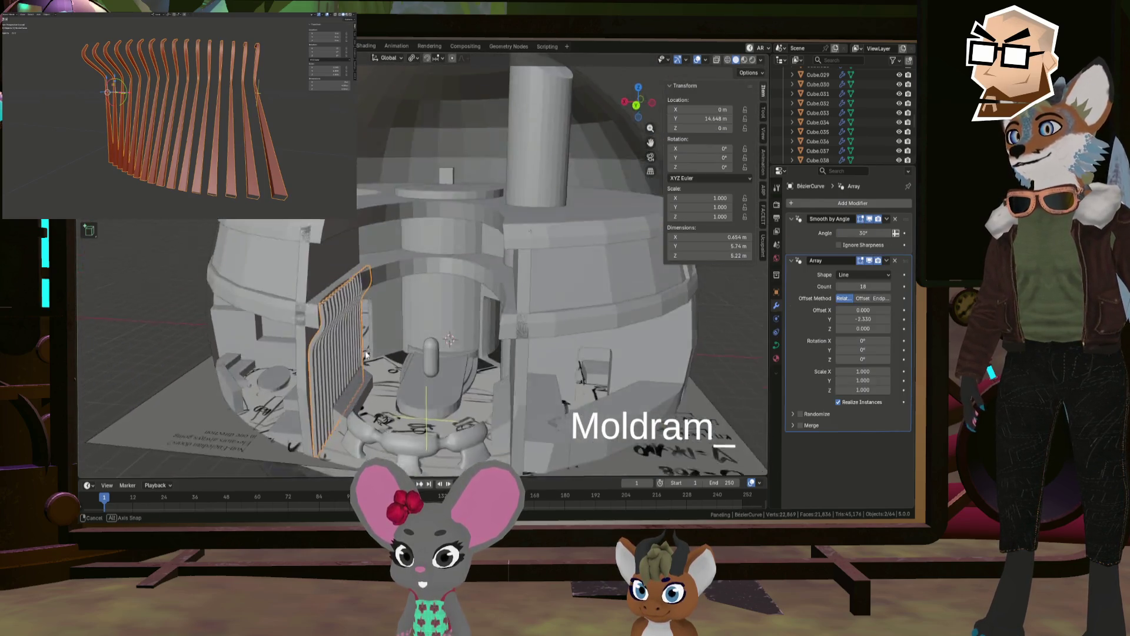
mouse_move(373, 343)
middle_mouse_down()
mouse_move(347, 344)
mouse_move(384, 351)
mouse_move(359, 352)
mouse_move(396, 372)
mouse_move(407, 399)
mouse_move(629, 363)
middle_mouse_up()
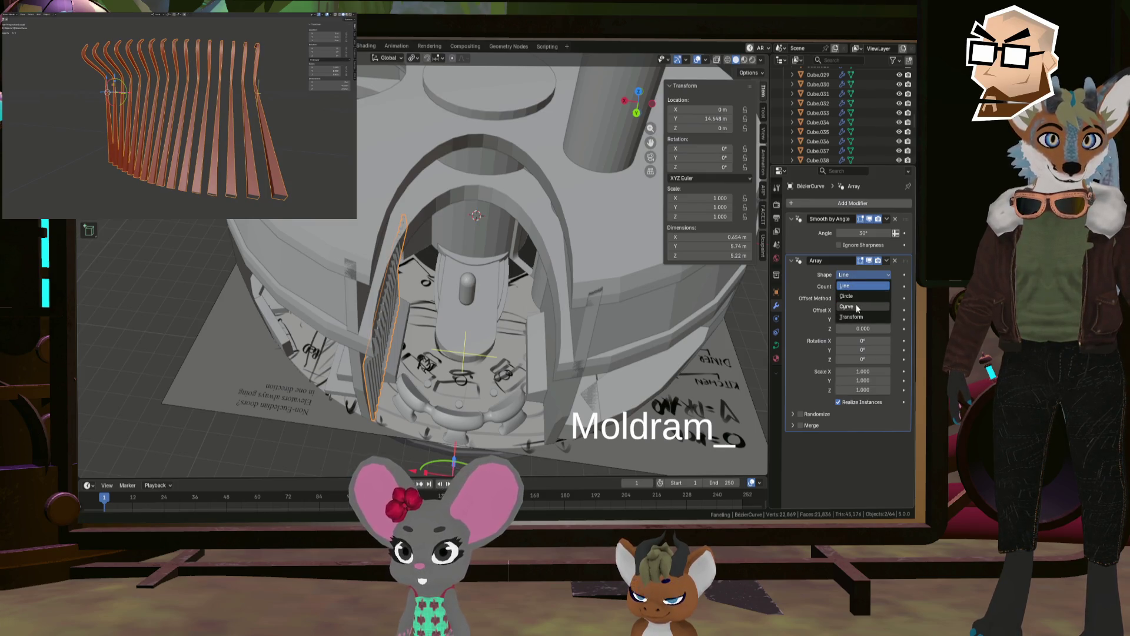
left_click(858, 307)
scroll(471, 329, "down", 8)
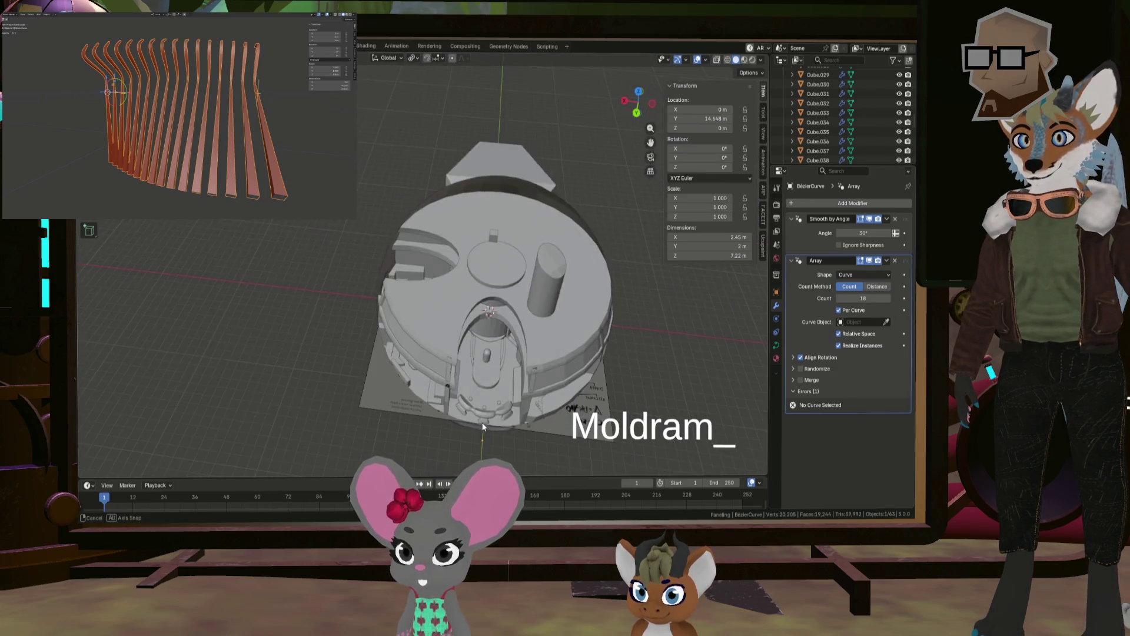
mouse_move(471, 329)
middle_mouse_down()
mouse_move(489, 412)
mouse_move(525, 411)
middle_mouse_up()
key("ctrl+z")
scroll(490, 412, "up", 5)
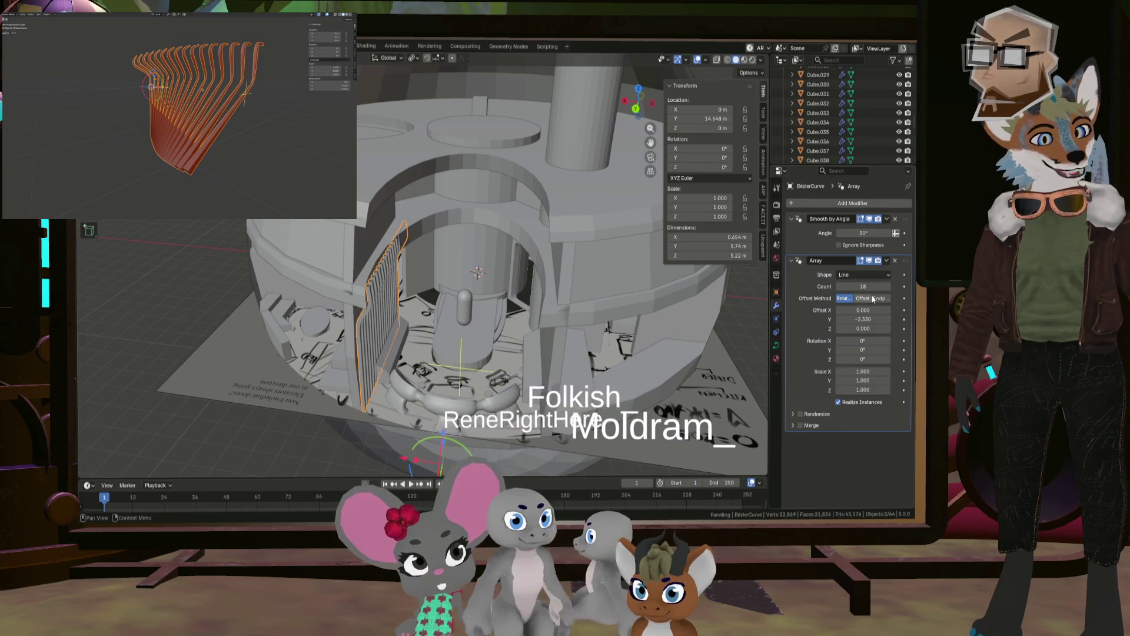
left_click(863, 274)
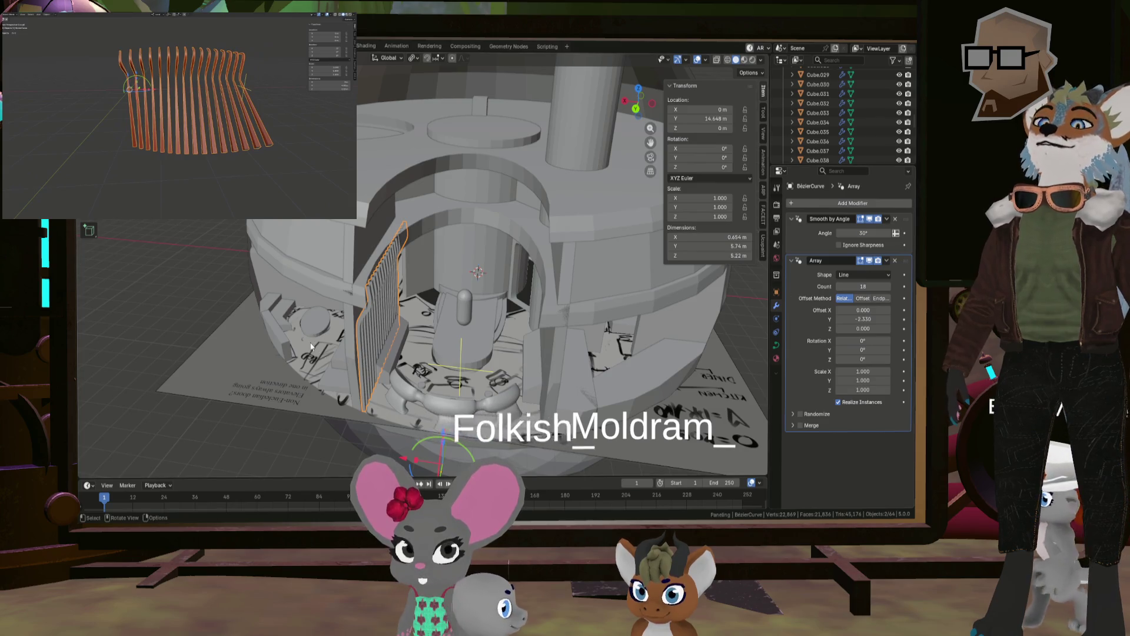
mouse_move(589, 294)
middle_mouse_down()
mouse_move(379, 331)
mouse_move(829, 282)
middle_mouse_up()
left_click(884, 273)
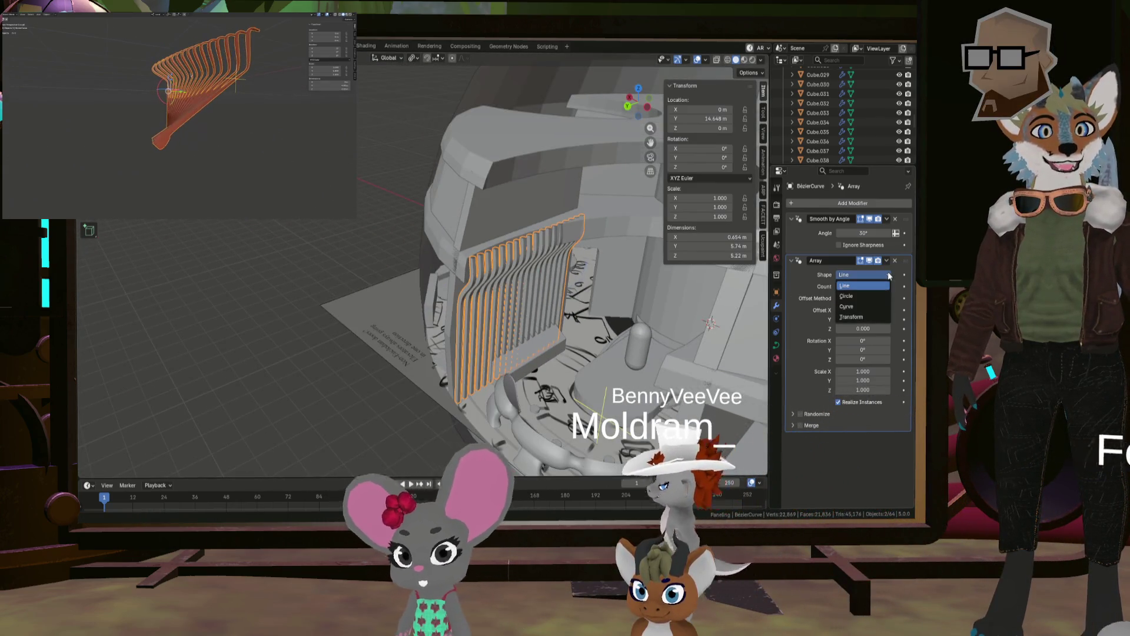
left_click(870, 298)
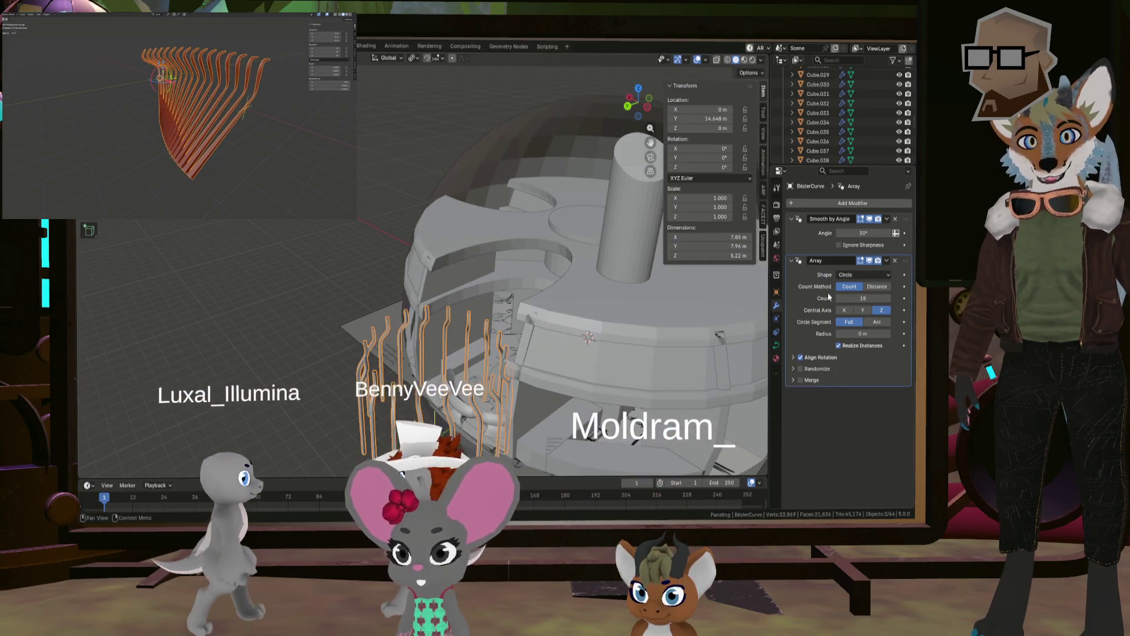
left_click(865, 274)
left_click(858, 309)
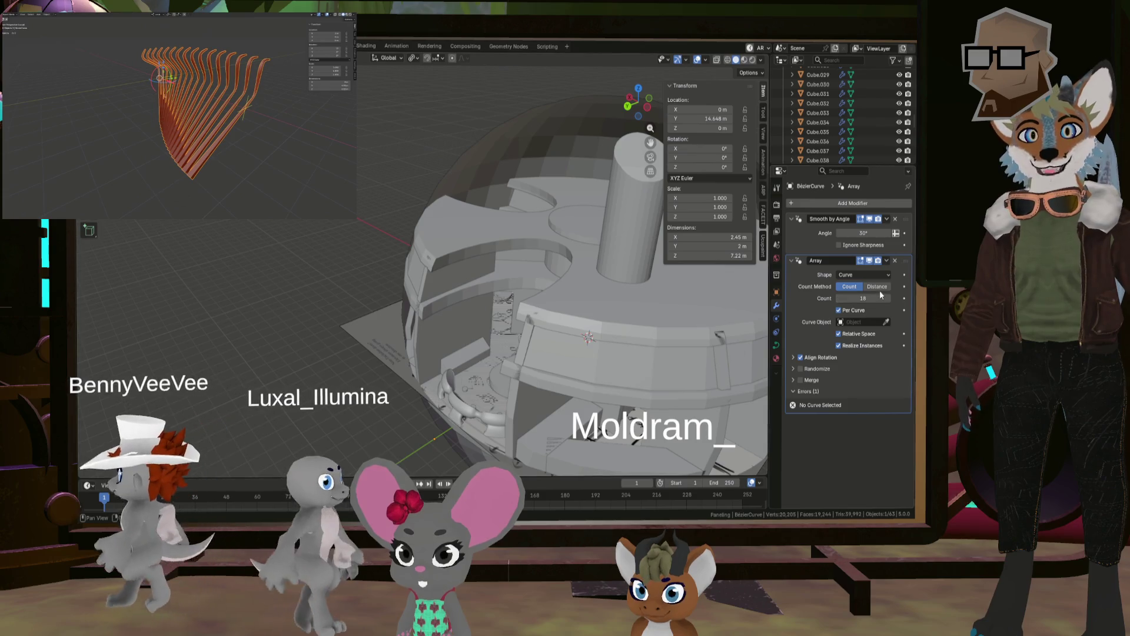
mouse_move(588, 330)
middle_mouse_down()
mouse_move(517, 322)
mouse_move(591, 307)
mouse_move(559, 313)
middle_mouse_up()
scroll(517, 323, "up", 3)
left_click(866, 274)
left_click(862, 282)
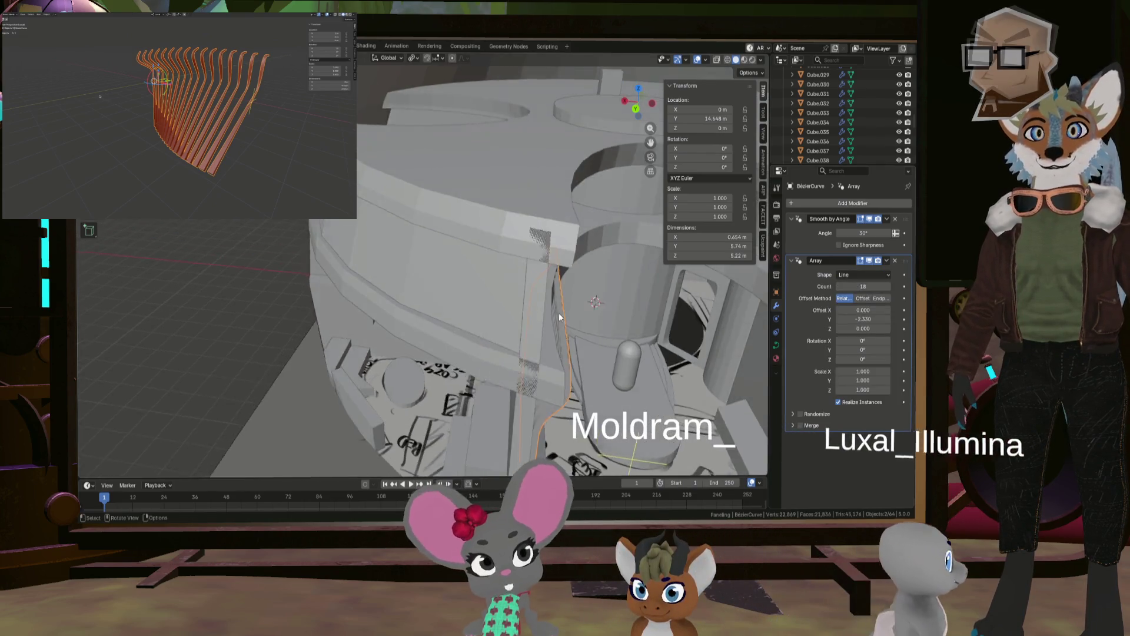
scroll(559, 312, "down", 2)
scroll(832, 148, "down", 5)
scroll(833, 148, "down", 5)
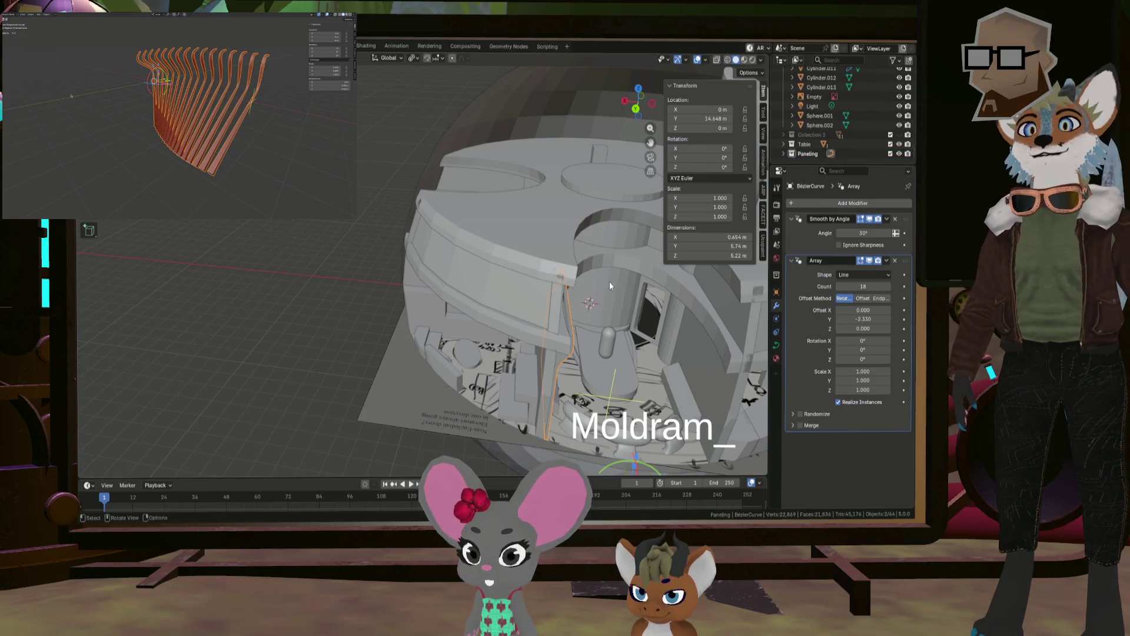
Step: Collapse Collection 1 and Collection, select Roundcube.008, and tick Collection 2 to show it again
scroll(609, 281, "up", 6)
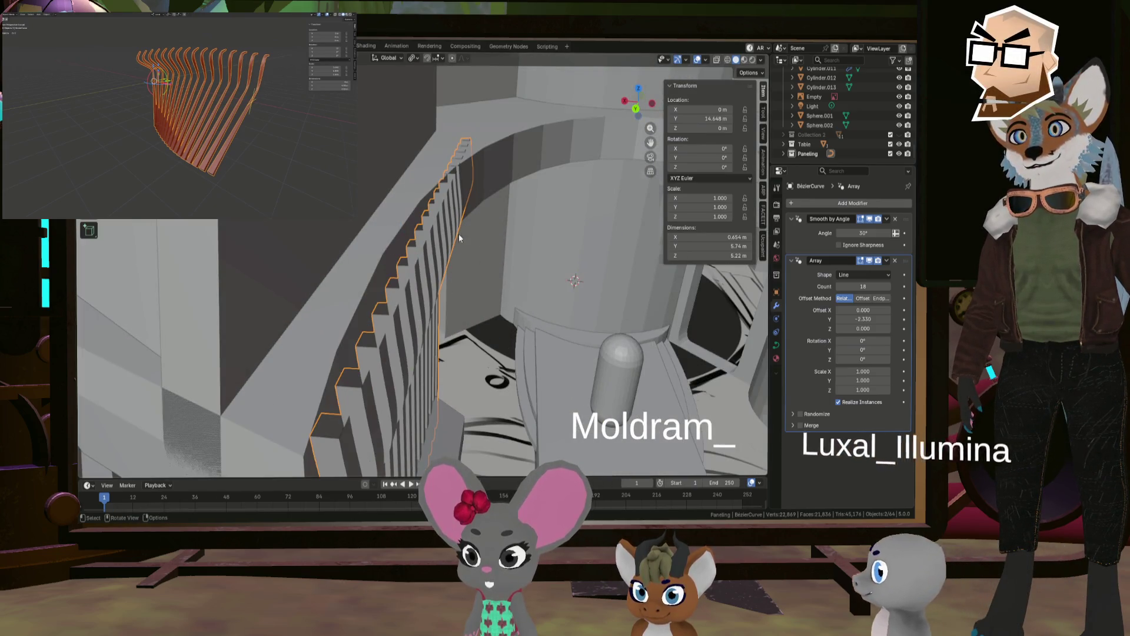
scroll(546, 239, "down", 6)
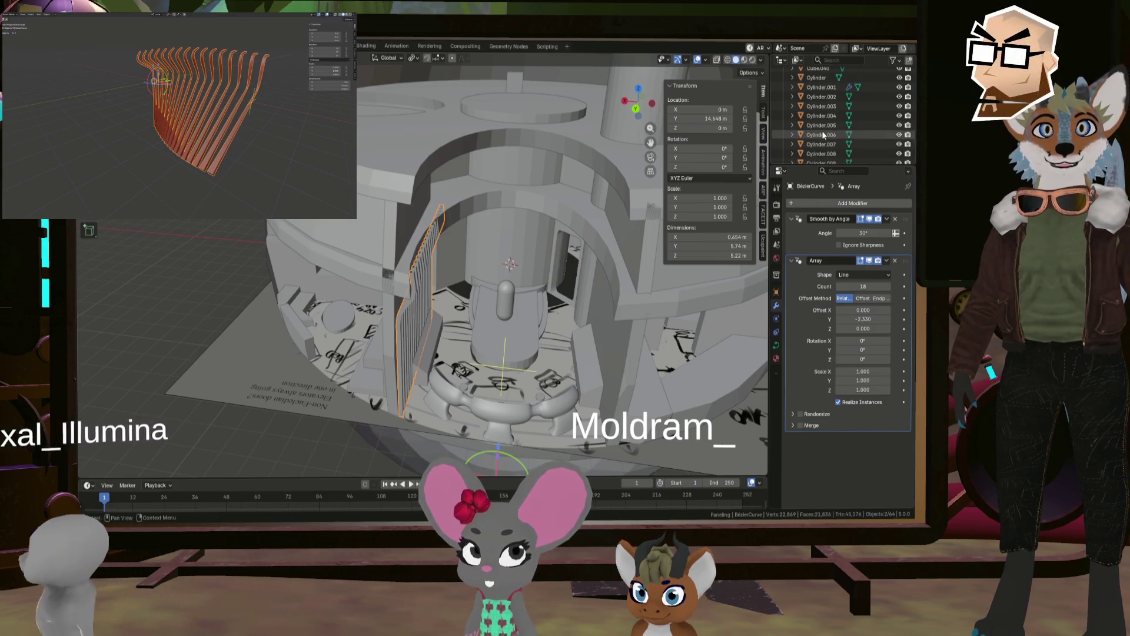
scroll(826, 135, "up", 8)
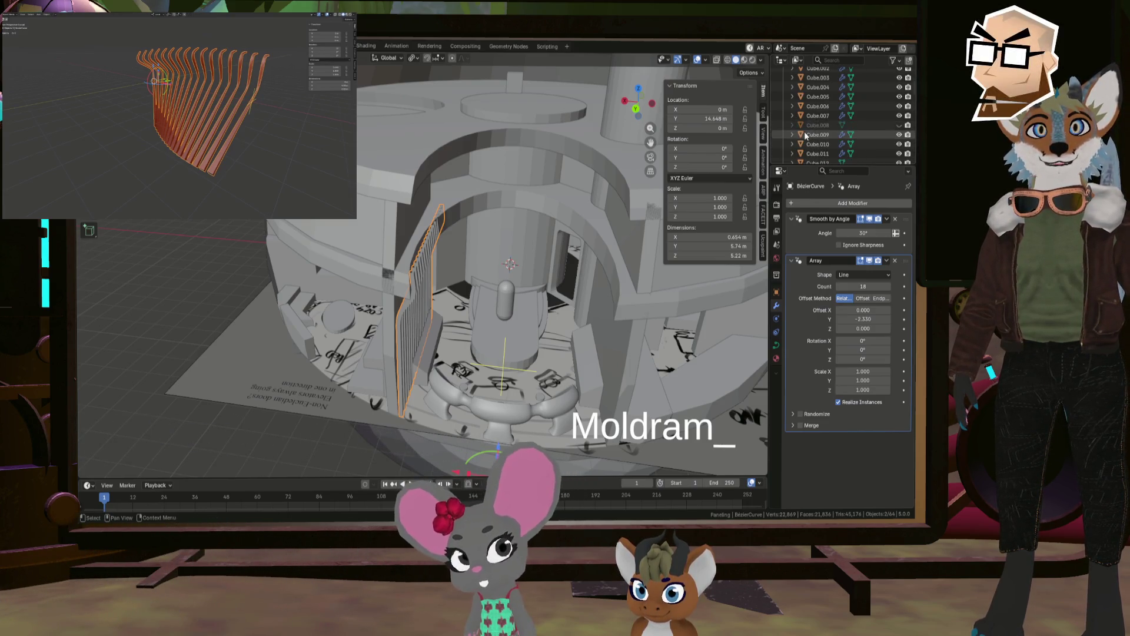
left_click(793, 92)
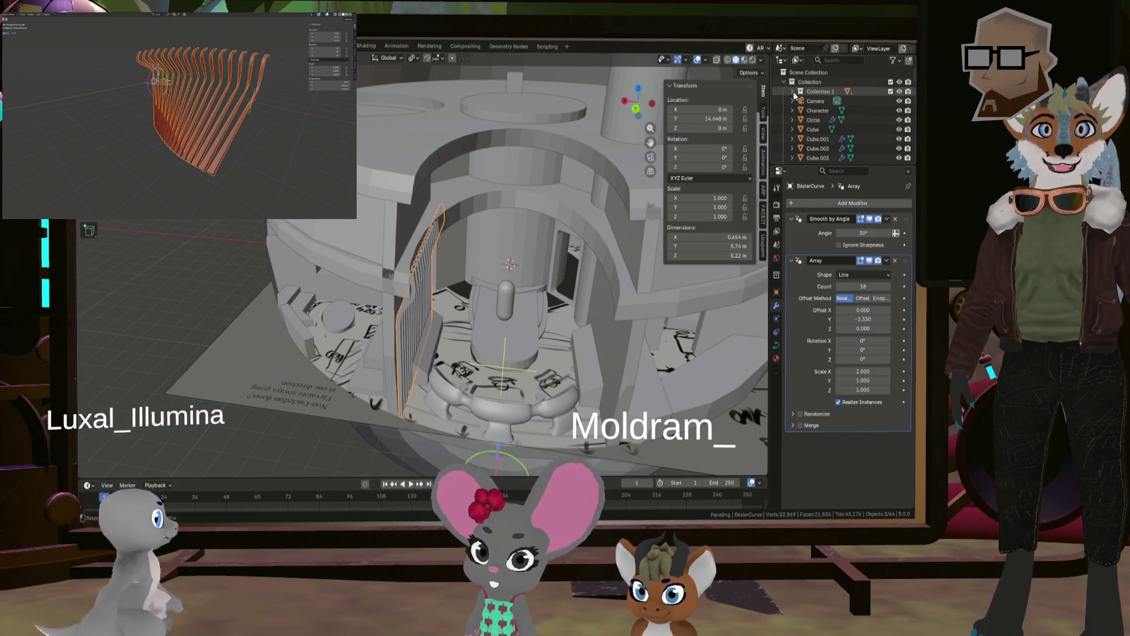
scroll(825, 117, "down", 1)
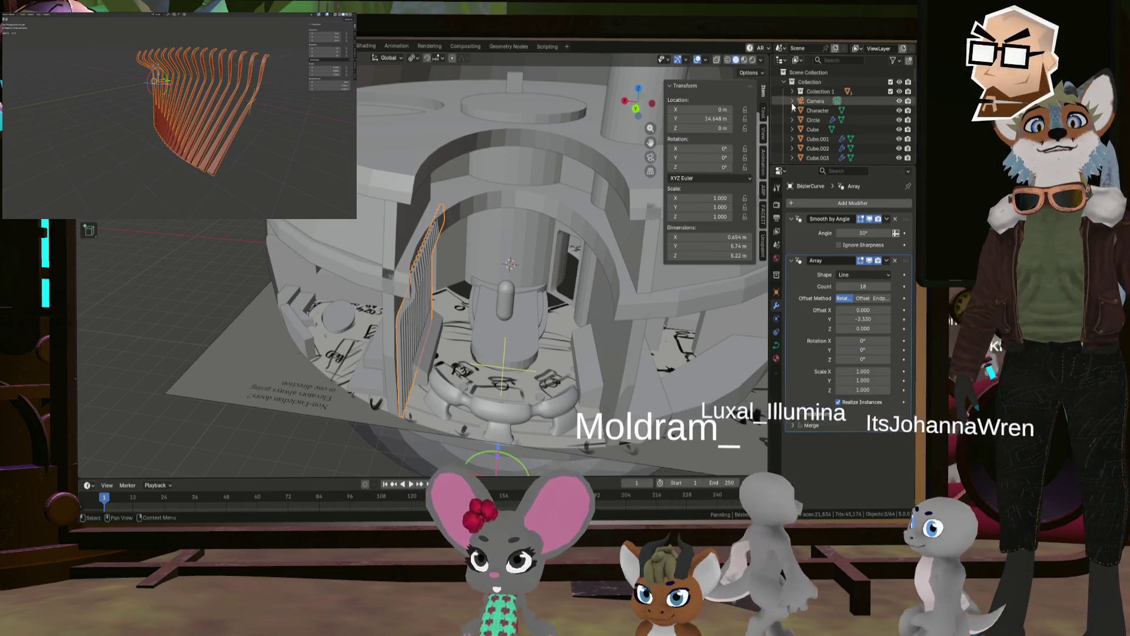
left_click(784, 82)
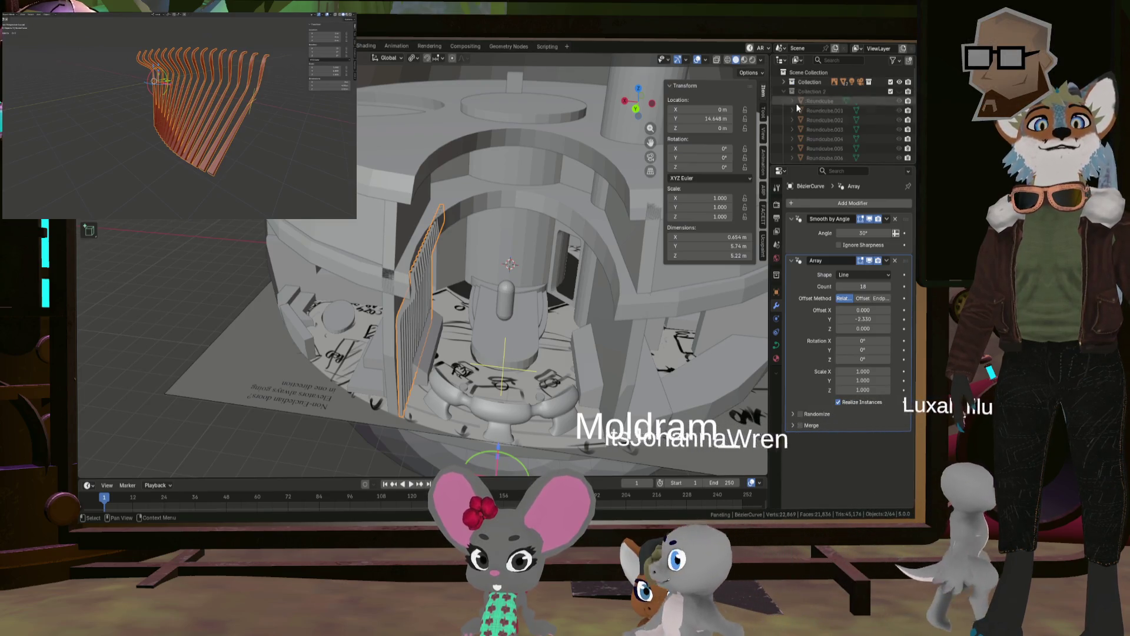
left_click(827, 116)
scroll(809, 113, "up", 3)
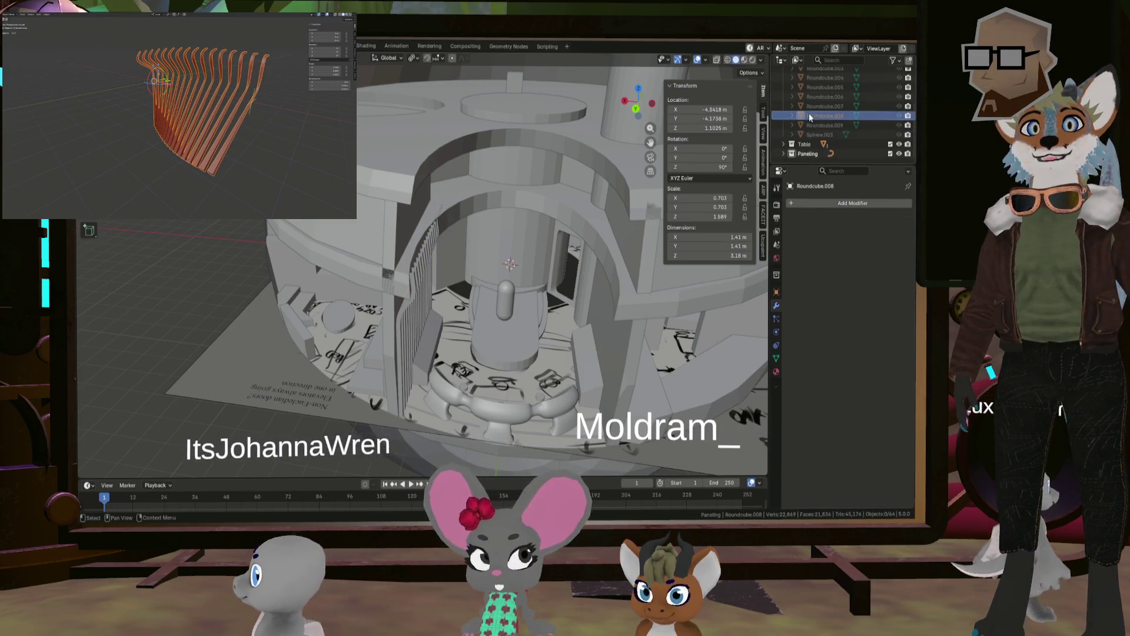
left_click(899, 91)
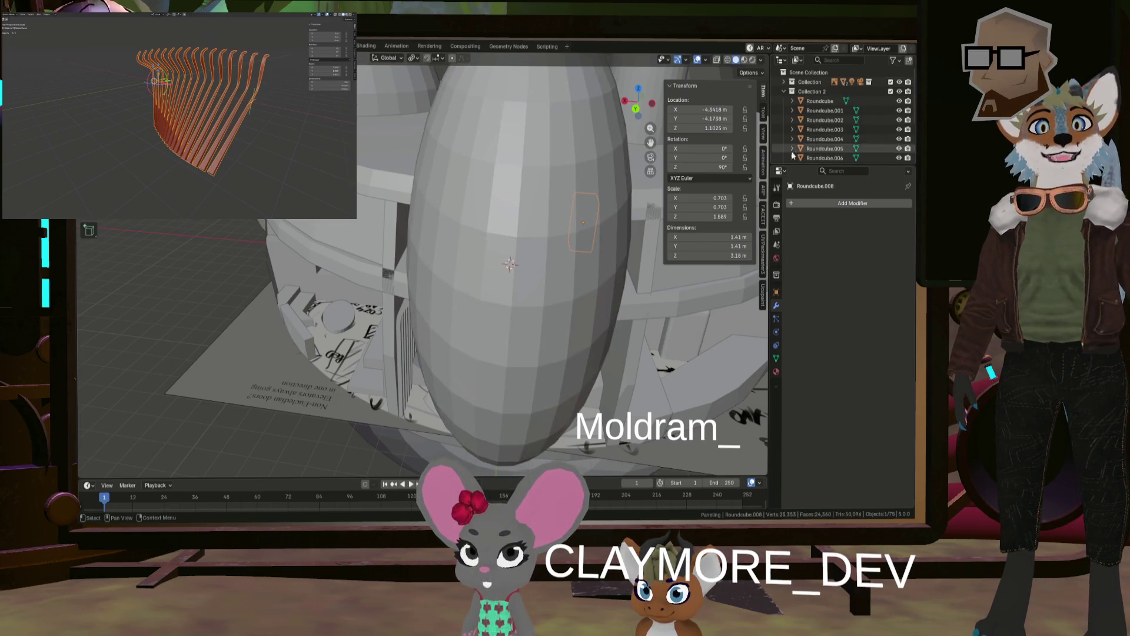
Step: In Edit Mode on the egg-shaped sphere, select an edge loop, extrude it, then cancel and undo
mouse_move(590, 179)
middle_mouse_down()
mouse_move(609, 173)
mouse_move(426, 239)
mouse_move(379, 362)
middle_mouse_up()
key("Tab")
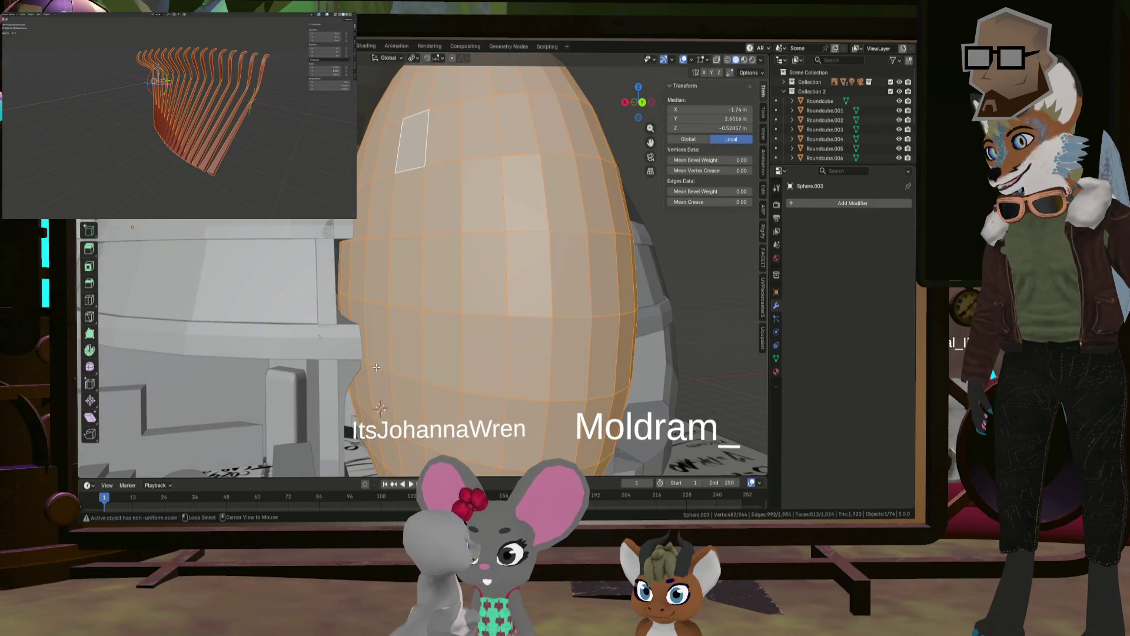
left_click(378, 368, "alt")
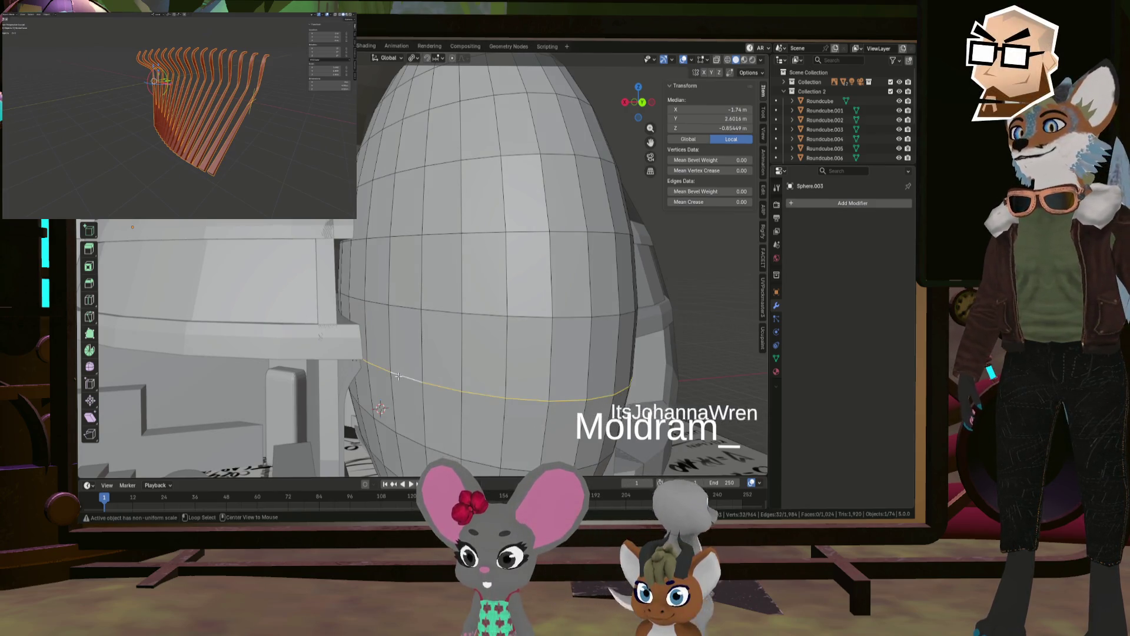
mouse_move(398, 376)
middle_mouse_down()
mouse_move(410, 395)
mouse_move(399, 376)
middle_mouse_up()
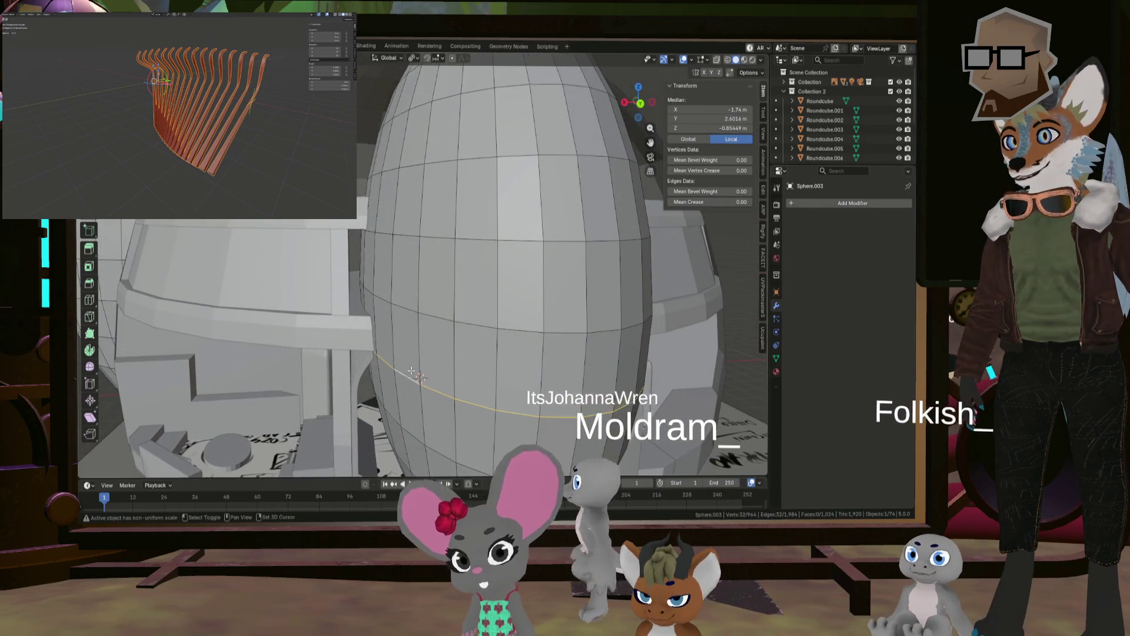
key("e")
key("Escape")
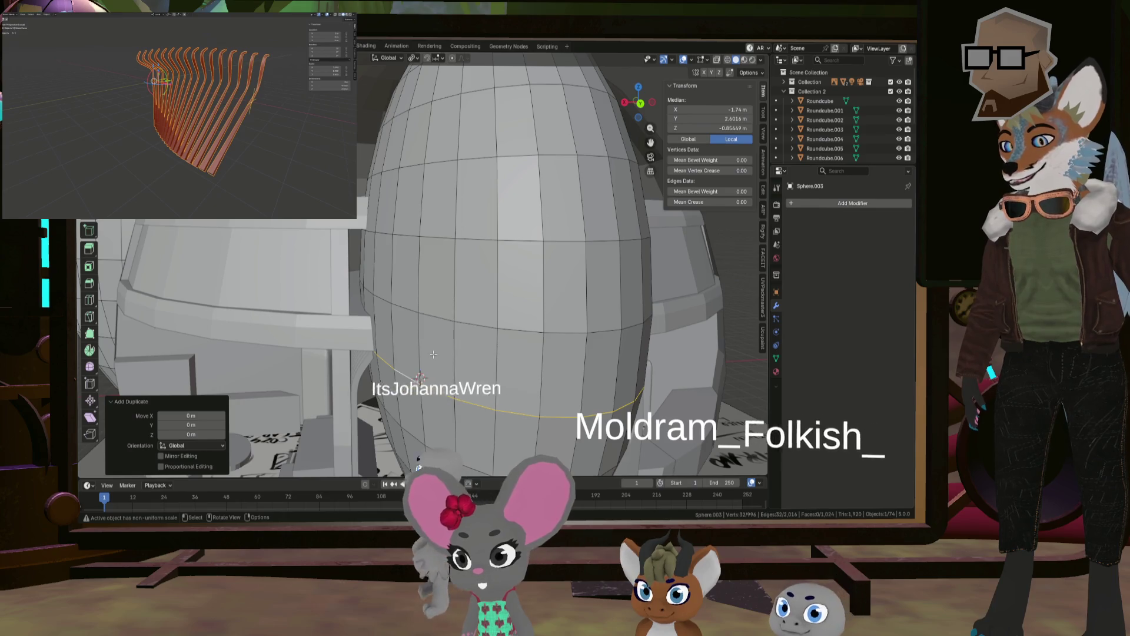
key("ctrl+z")
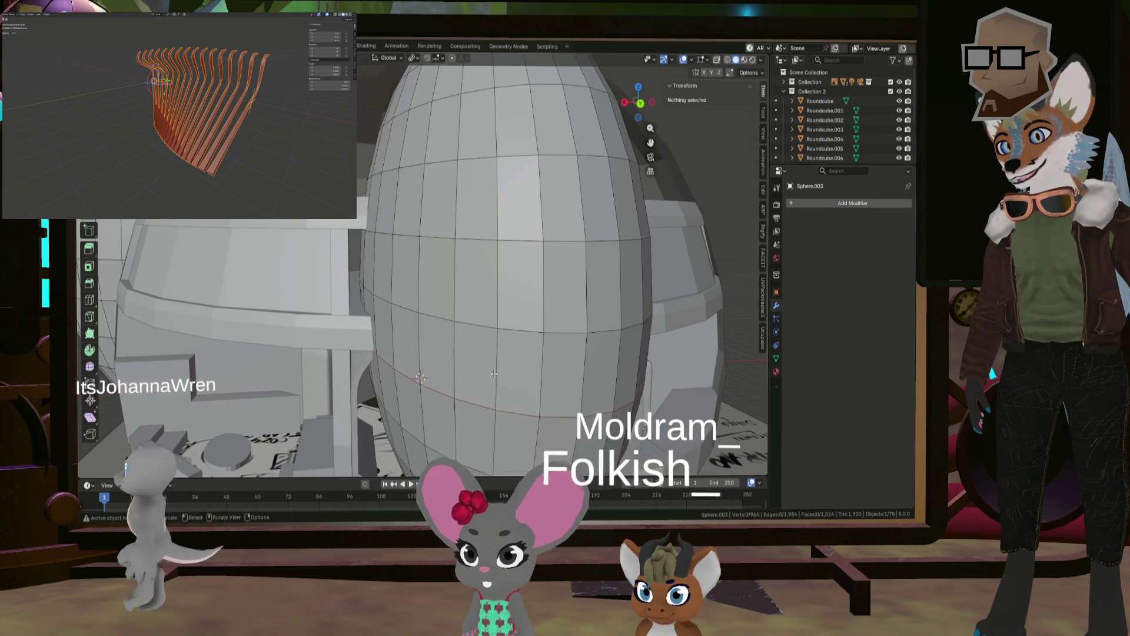
Step: Select Sphere.005, return to Object Mode, and untick Collection 2 to hide it
scroll(828, 139, "down", 4)
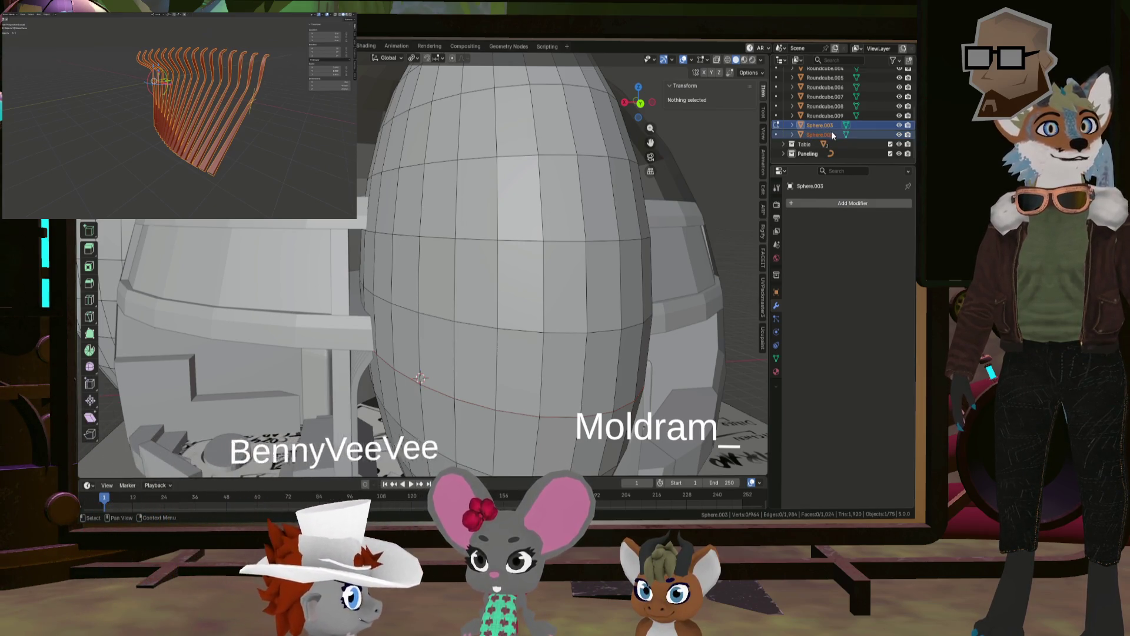
left_click(833, 135)
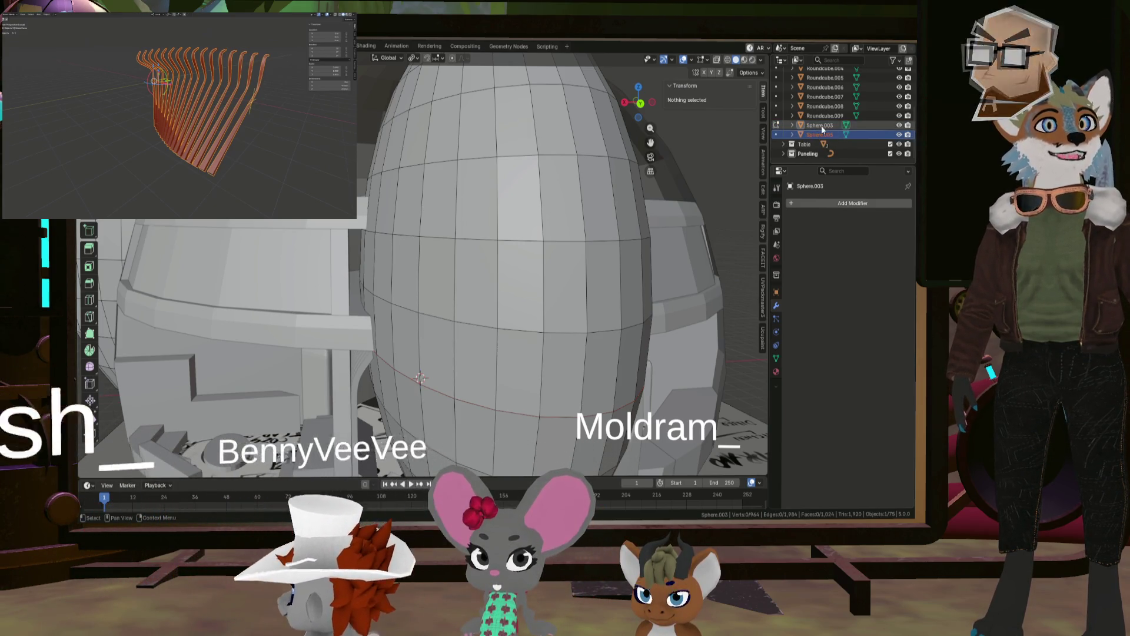
key("Tab")
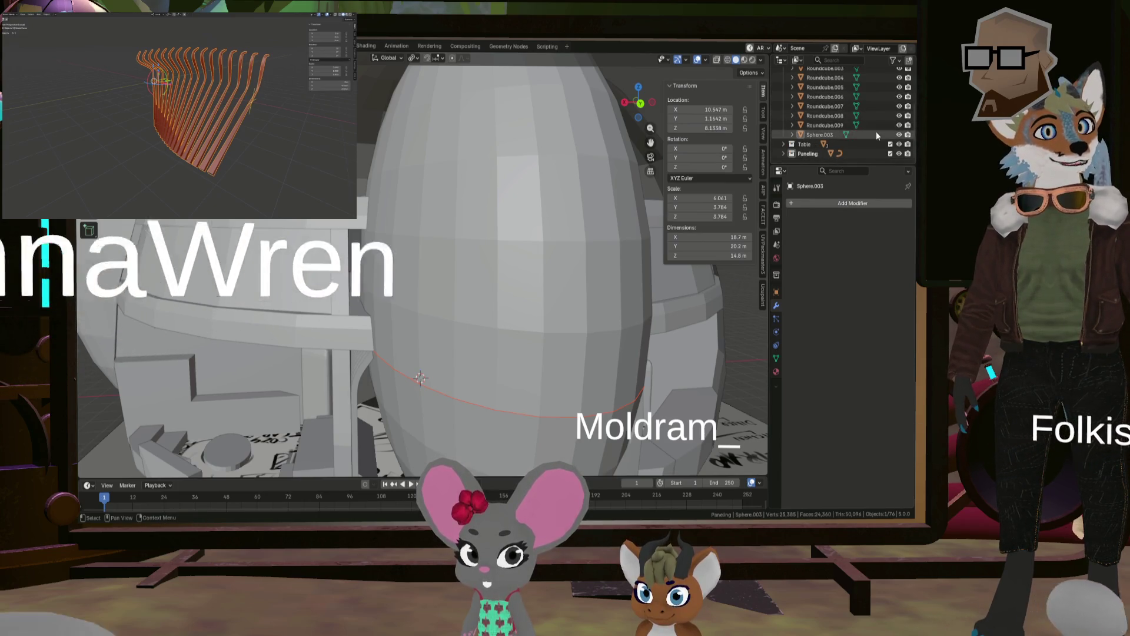
left_click(890, 91)
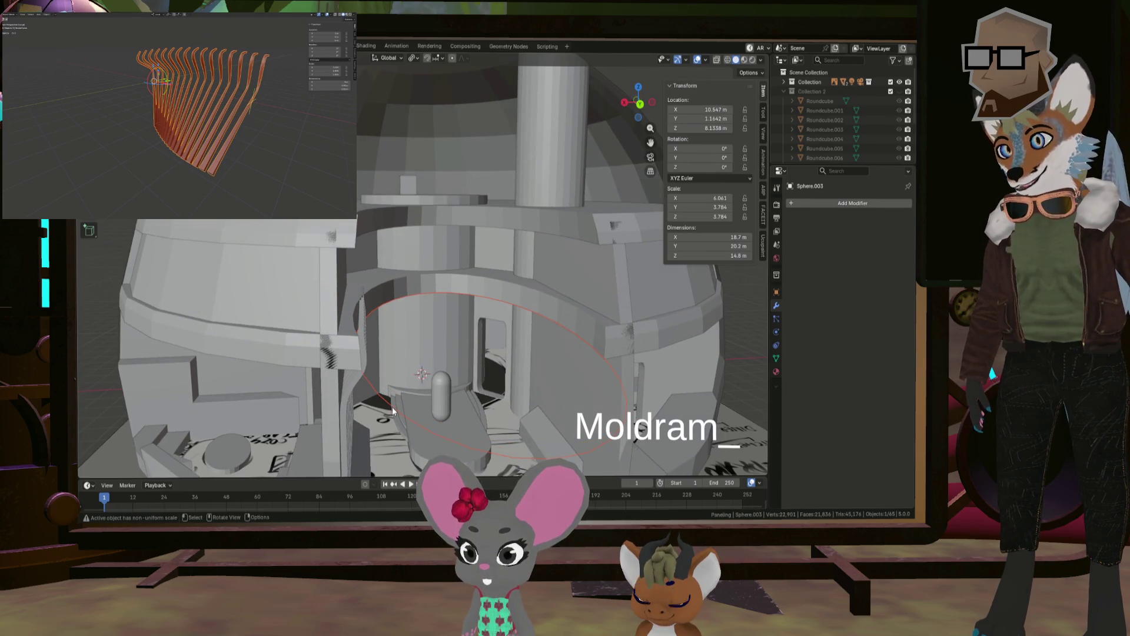
Step: Convert the Sphere.005 ring around the doorway to a curve from the right-click Convert menu
left_click(392, 407)
mouse_move(447, 386)
middle_mouse_down()
mouse_move(430, 399)
mouse_move(456, 313)
middle_mouse_up()
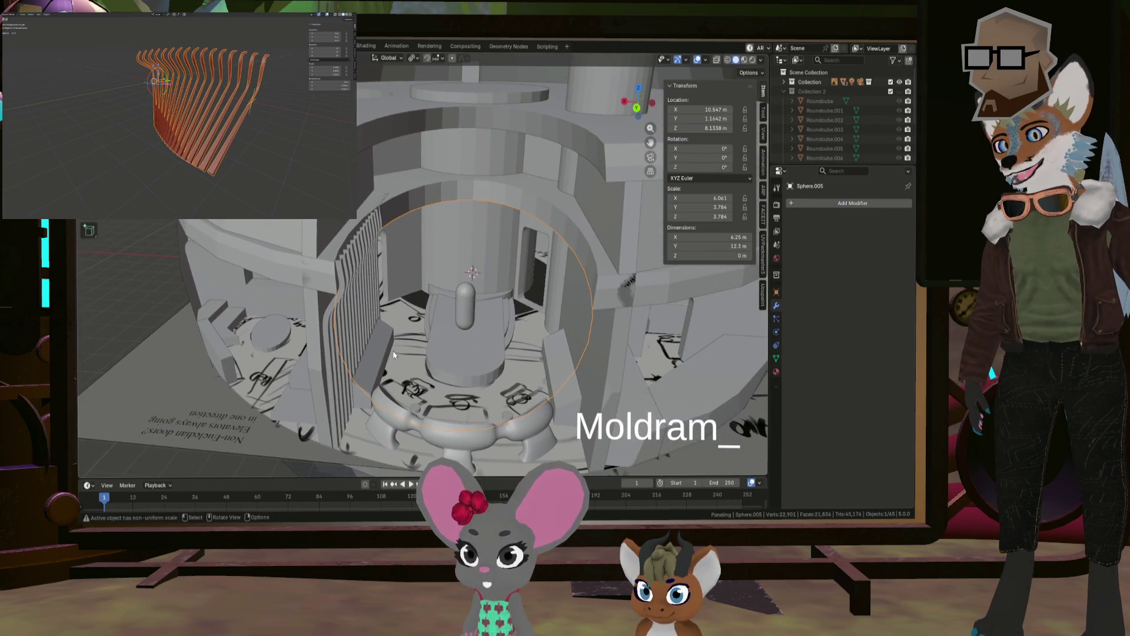
middle_click_drag(364, 369, 383, 345)
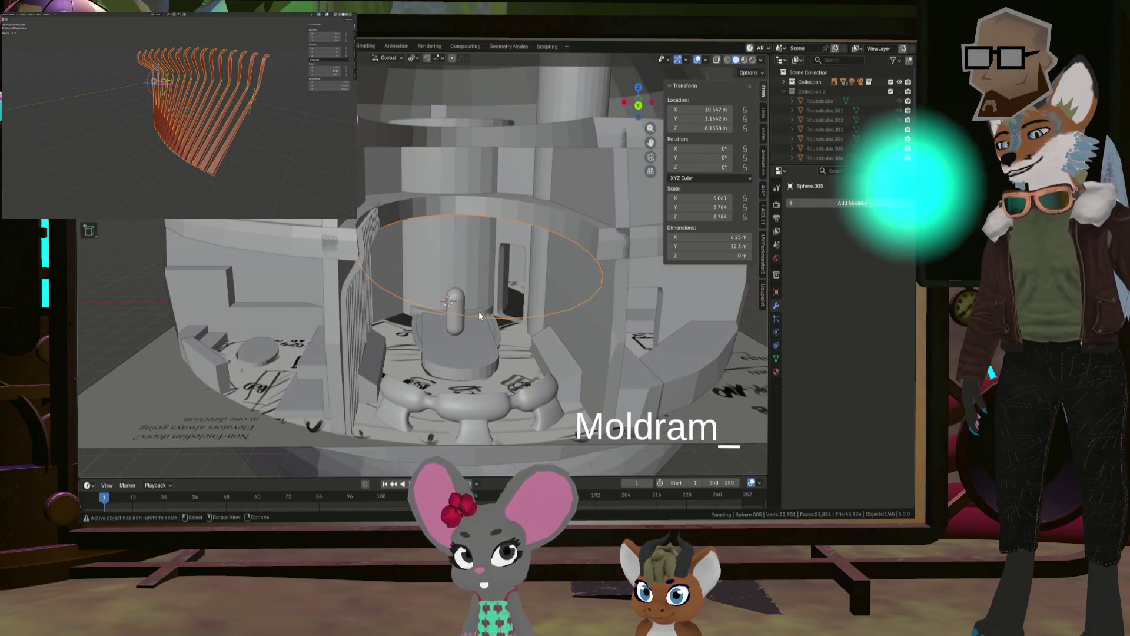
middle_click_drag(478, 311, 474, 323)
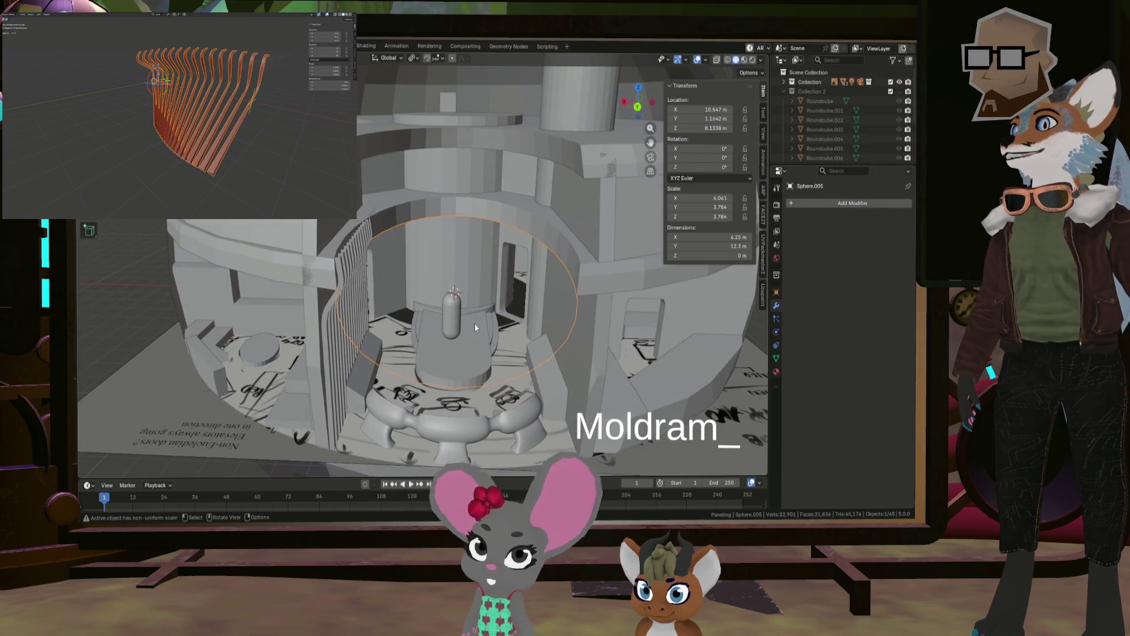
right_click(552, 357)
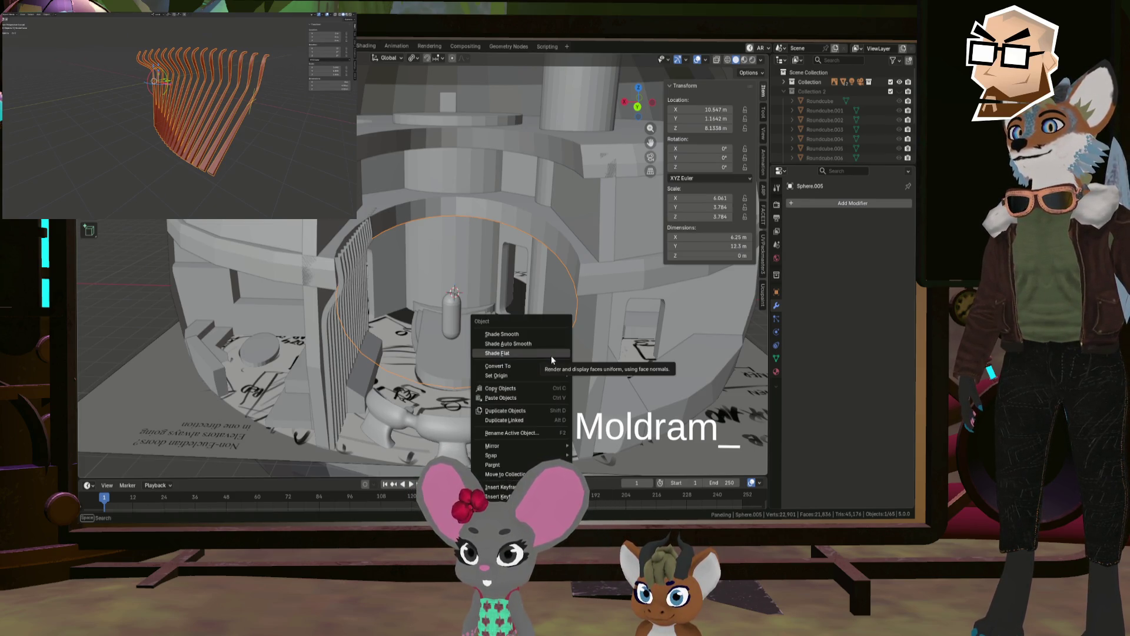
key("Escape")
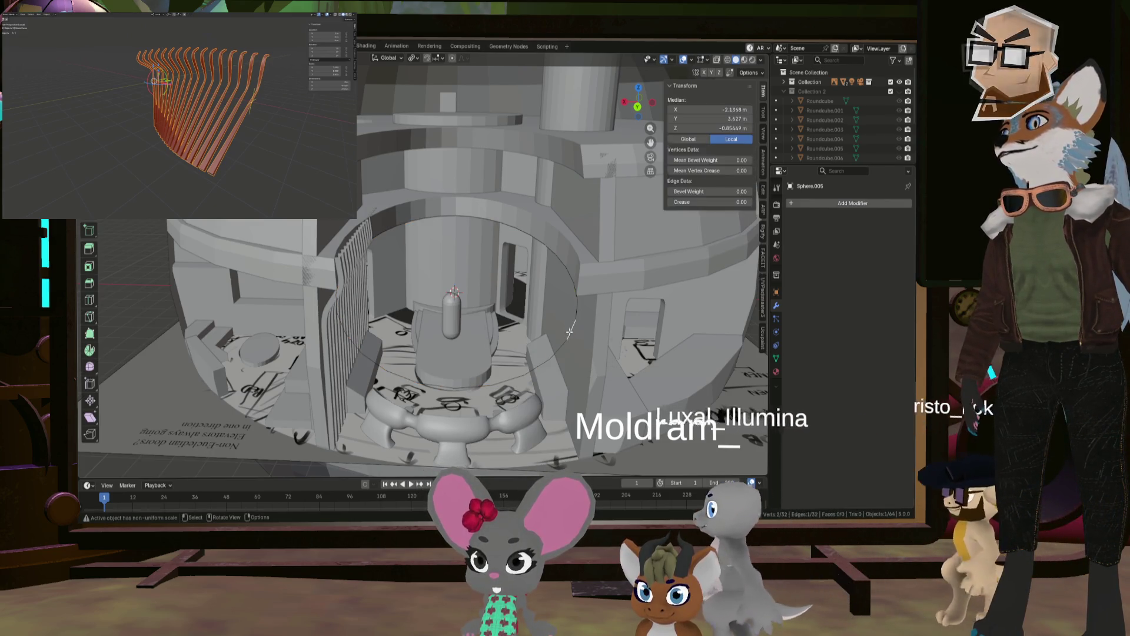
right_click(236, 296)
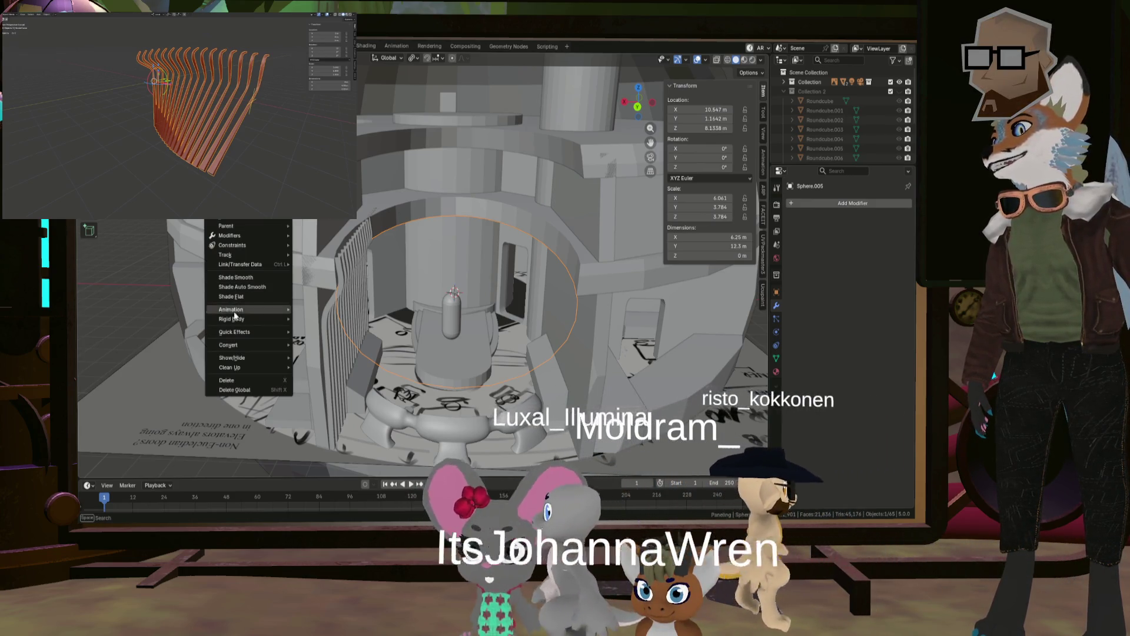
mouse_move(252, 345)
left_click(333, 347)
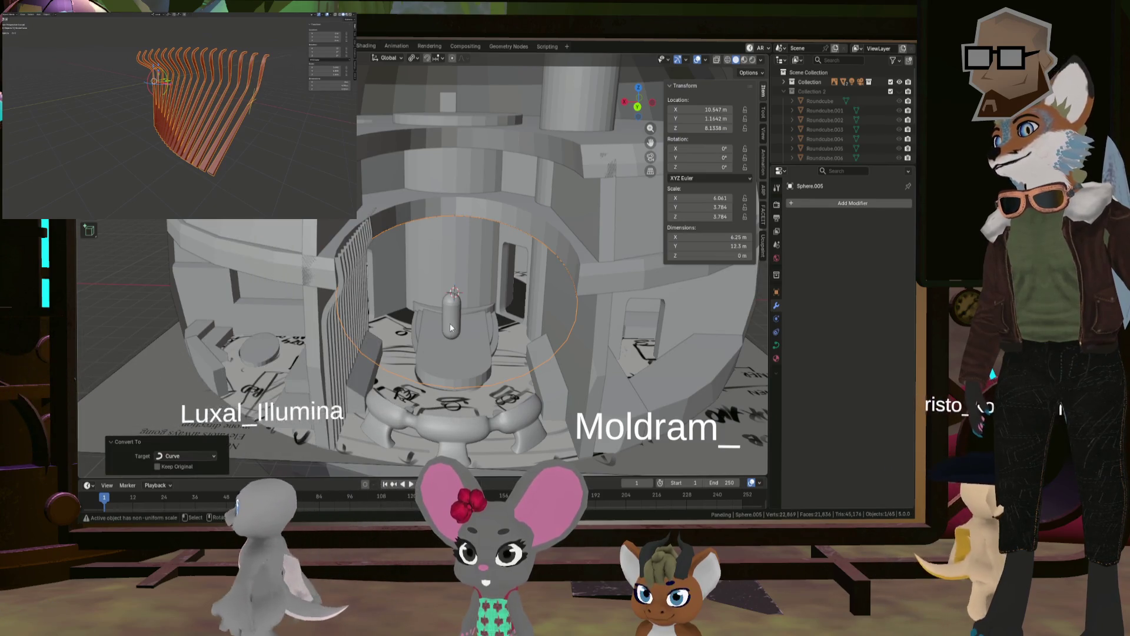
mouse_move(336, 352)
middle_mouse_down()
mouse_move(443, 336)
mouse_move(434, 299)
mouse_move(439, 328)
middle_mouse_up()
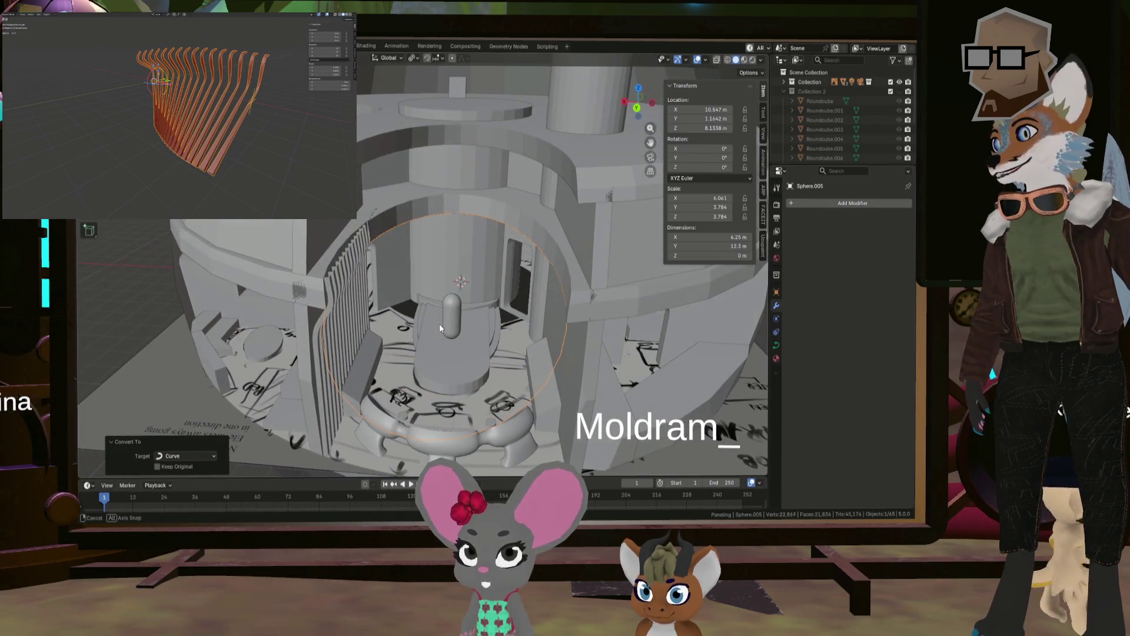
Step: Select BezierCurve and set its Array Shape to Curve with Sphere.005 as the Curve Object
left_click(333, 296, "shift")
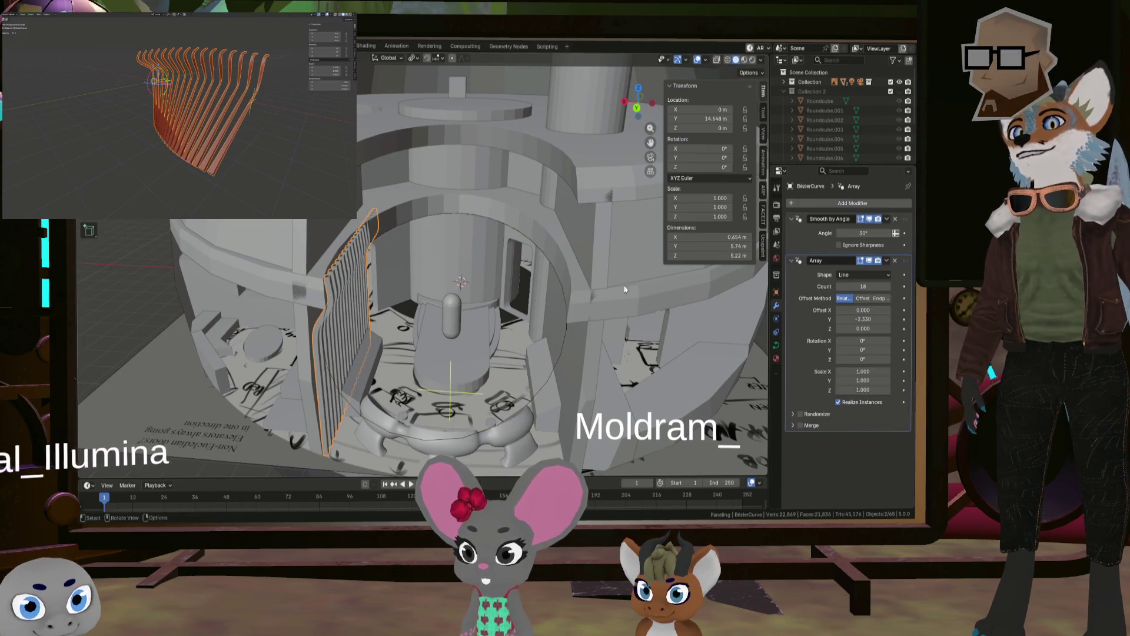
left_click(860, 274)
left_click(860, 297)
left_click(887, 322)
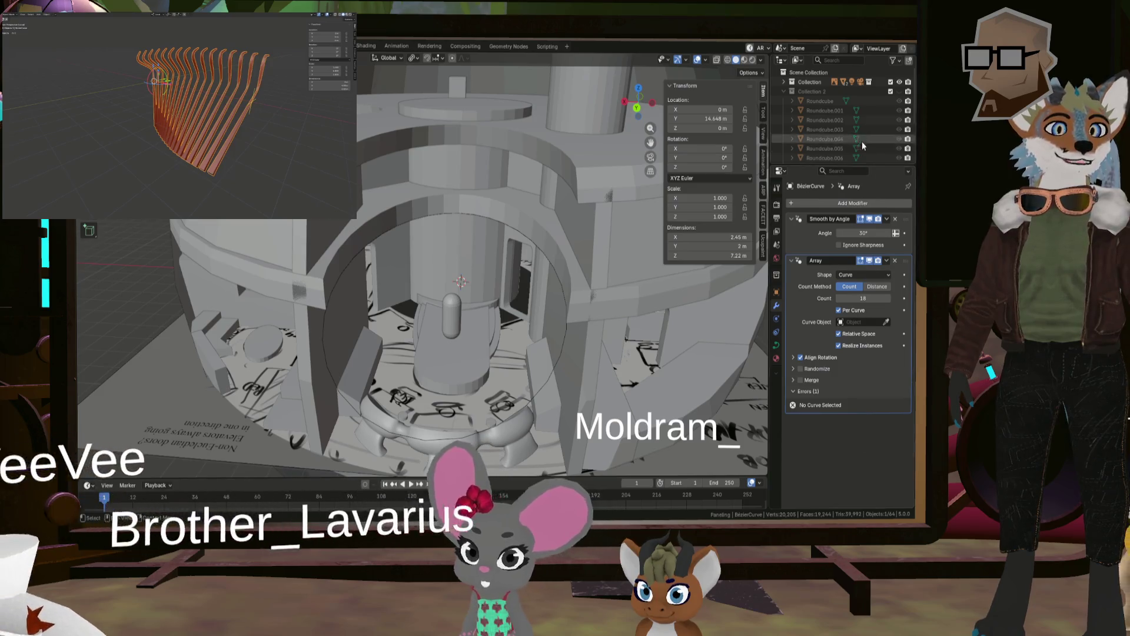
scroll(785, 154, "down", 5)
scroll(792, 158, "down", 2)
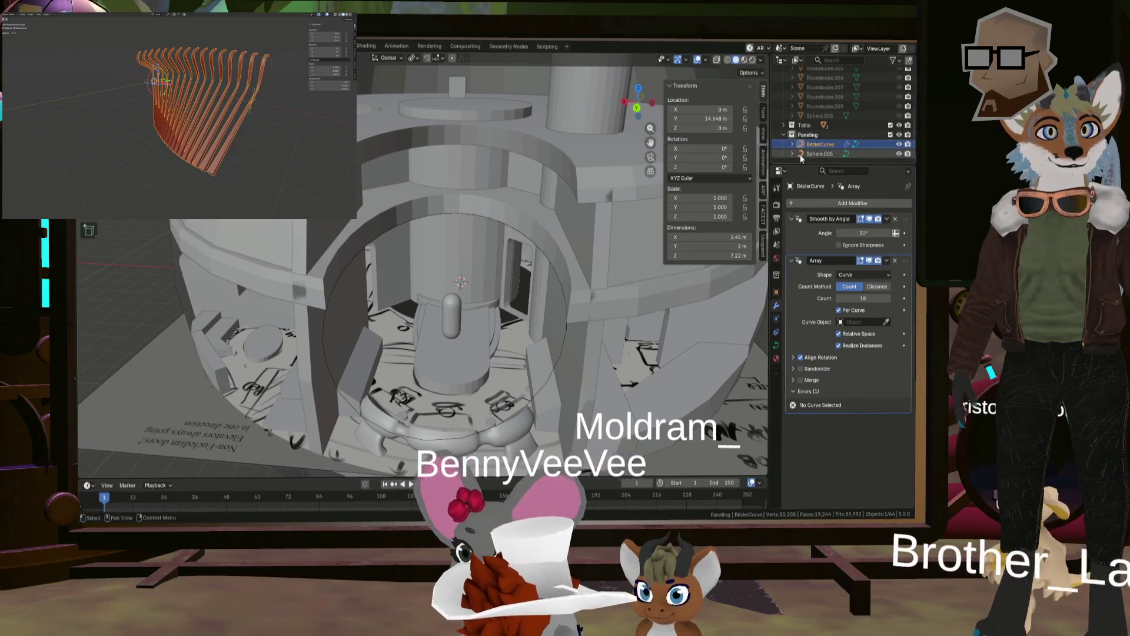
left_click(886, 321)
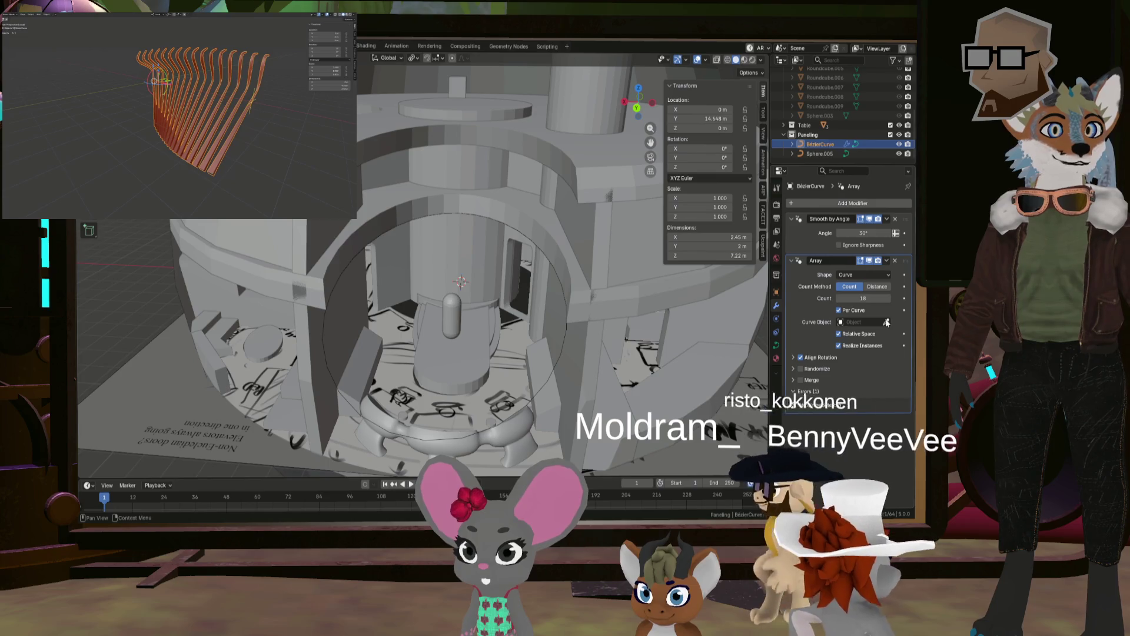
left_click(819, 153)
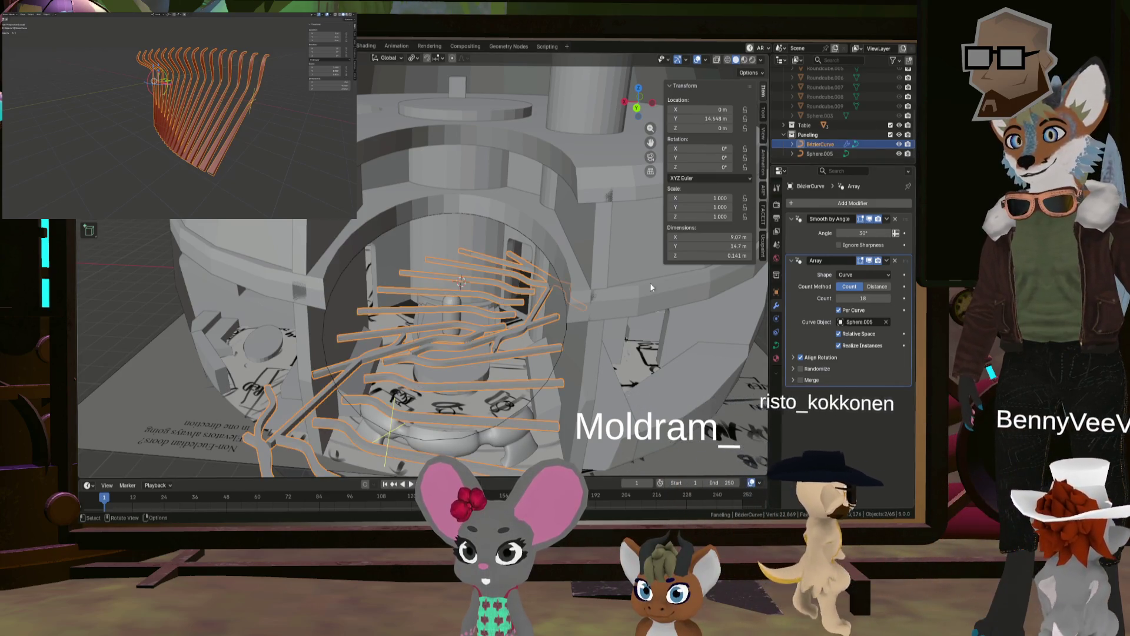
mouse_move(518, 341)
middle_mouse_down()
mouse_move(537, 345)
mouse_move(536, 329)
mouse_move(542, 356)
mouse_move(534, 350)
mouse_move(558, 236)
middle_mouse_up()
scroll(557, 236, "up", 2)
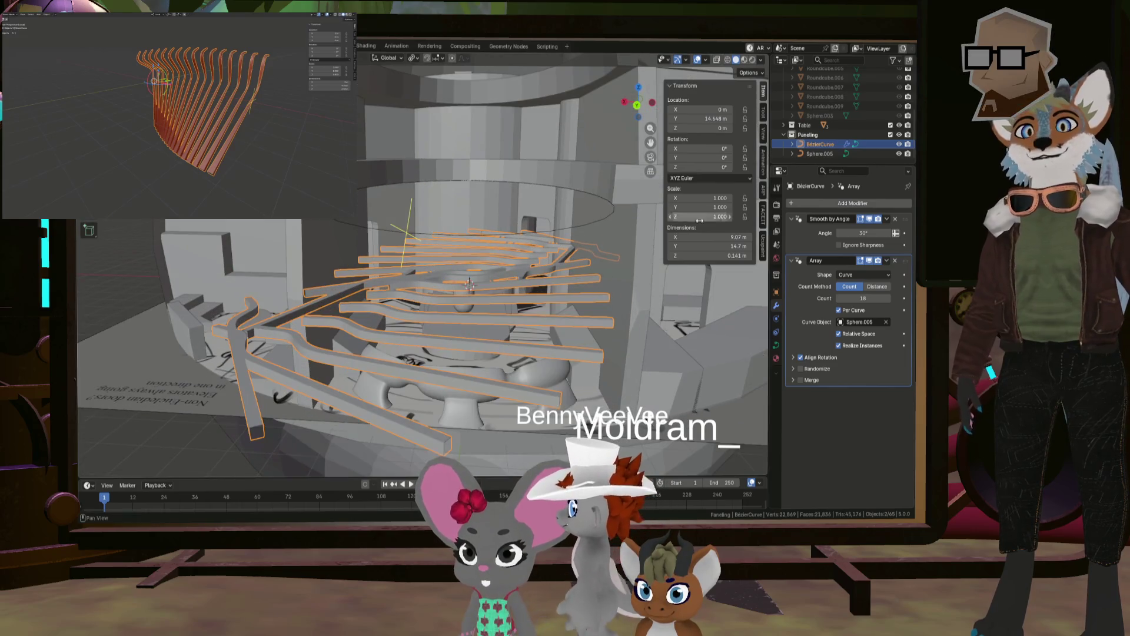
Step: Enable Align Rotation and settle the ribs on Forward axis X and Up axis Y
left_click(849, 335)
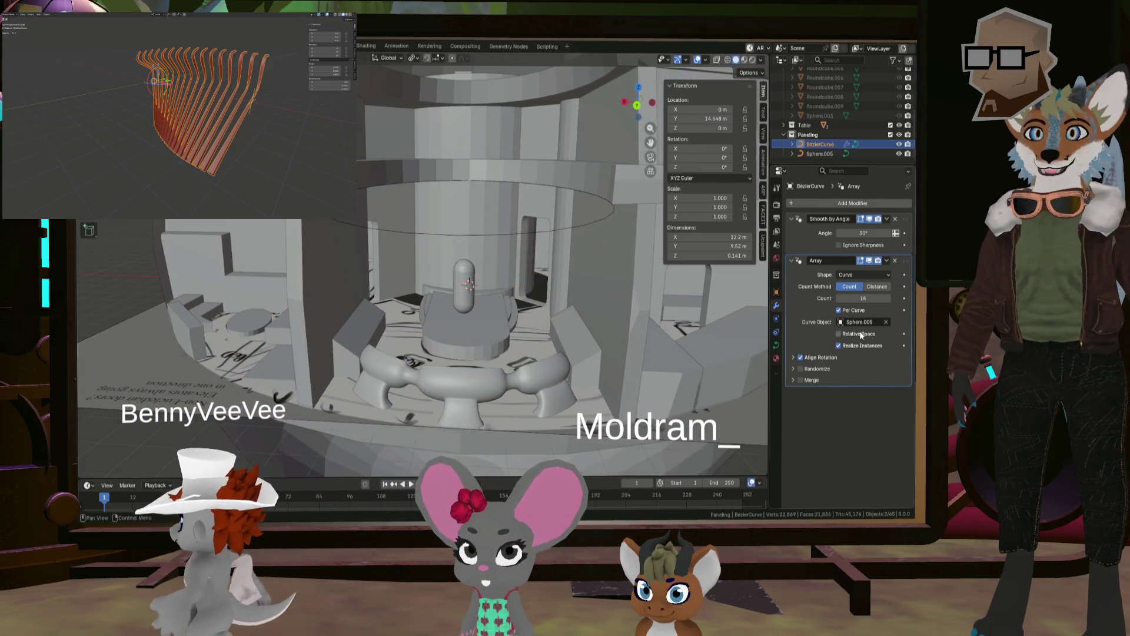
left_click(849, 334)
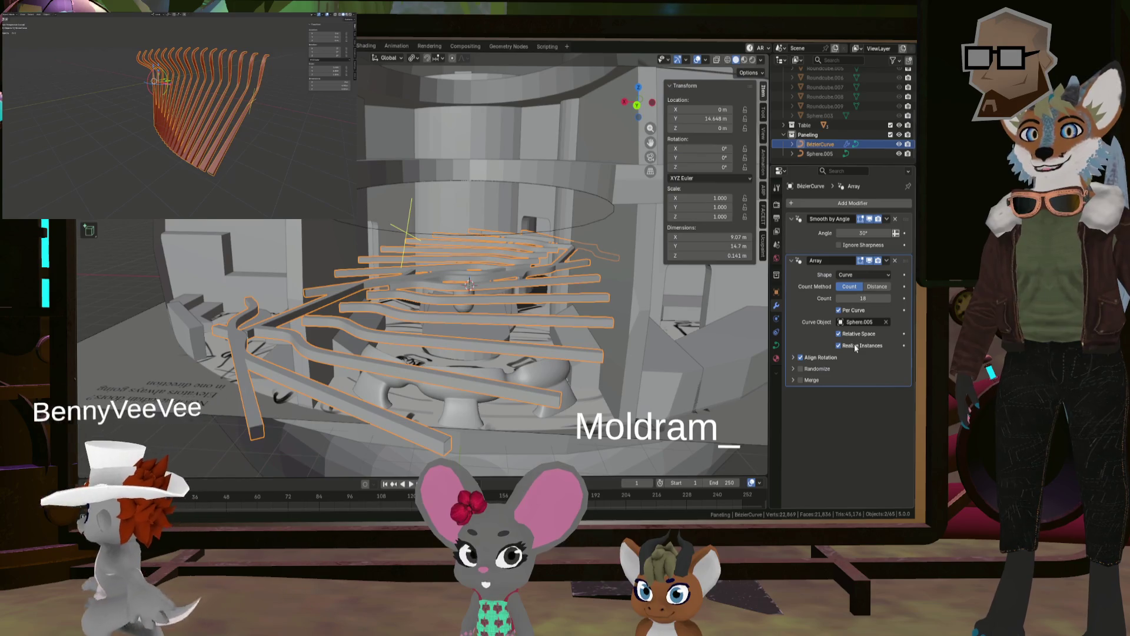
left_click(792, 357)
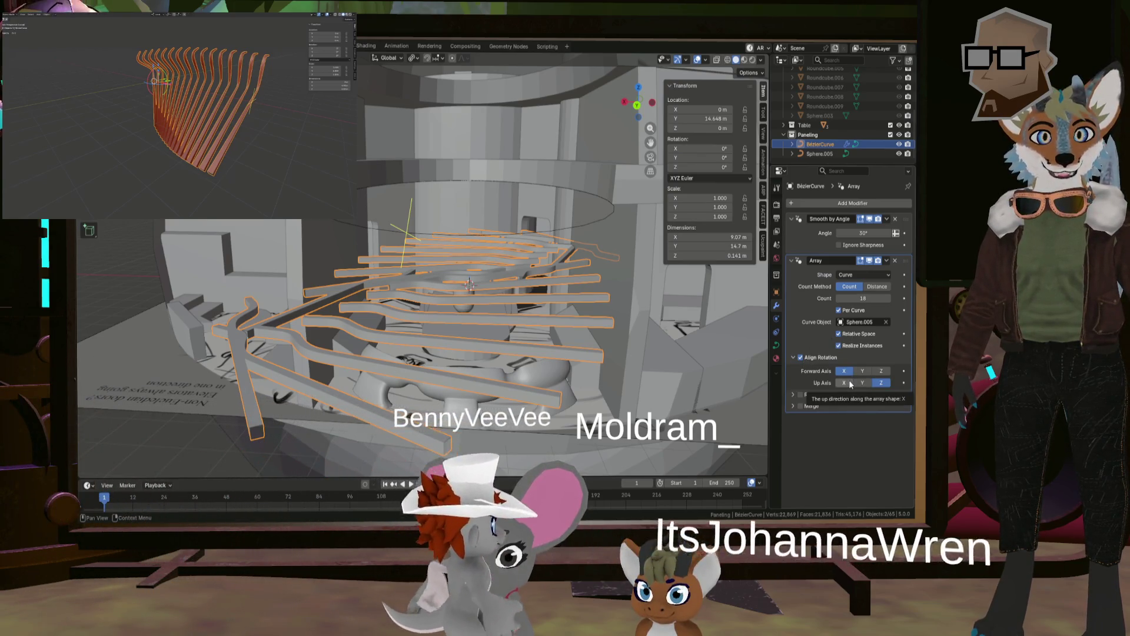
left_click(844, 383)
scroll(517, 232, "down", 10)
mouse_move(491, 232)
middle_mouse_down()
mouse_move(486, 279)
mouse_move(489, 250)
middle_mouse_up()
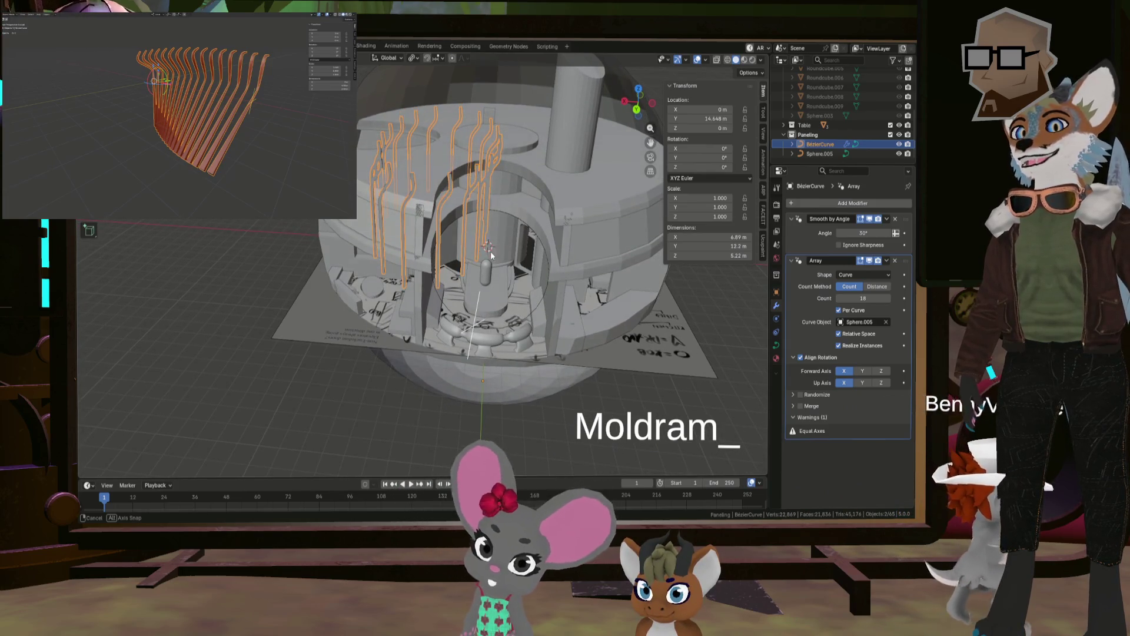
left_click(868, 372)
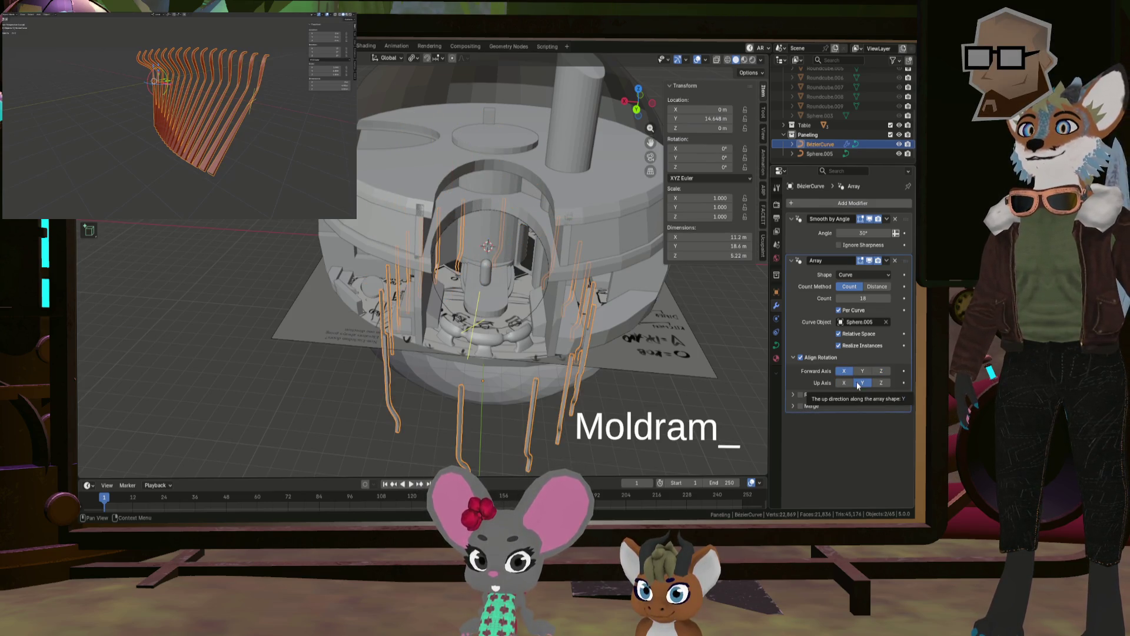
left_click(878, 383)
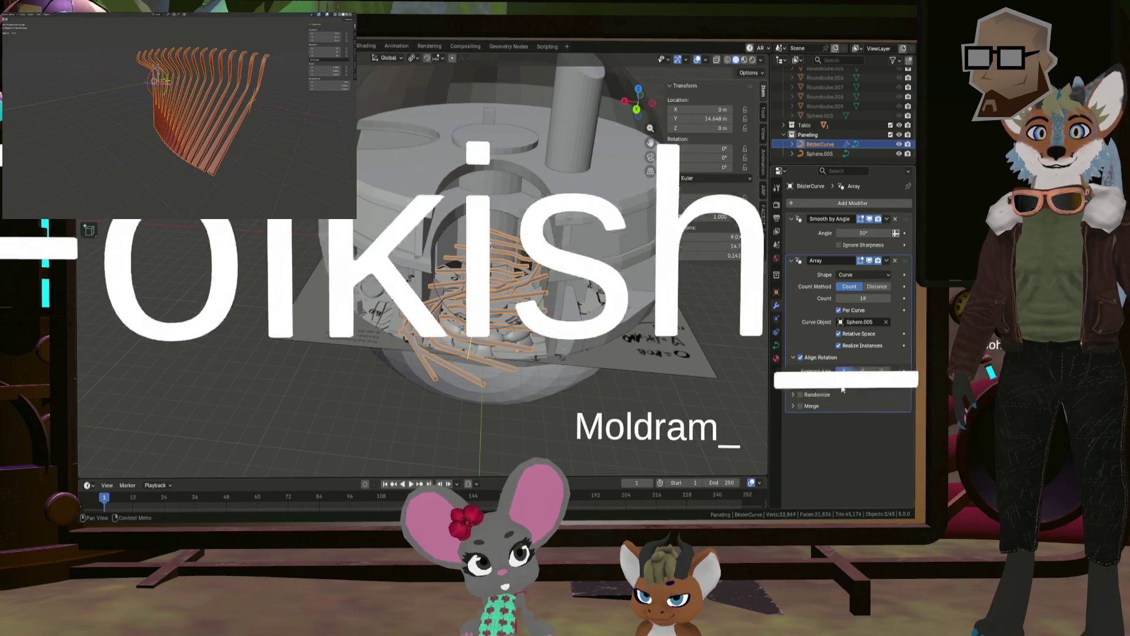
left_click(843, 381)
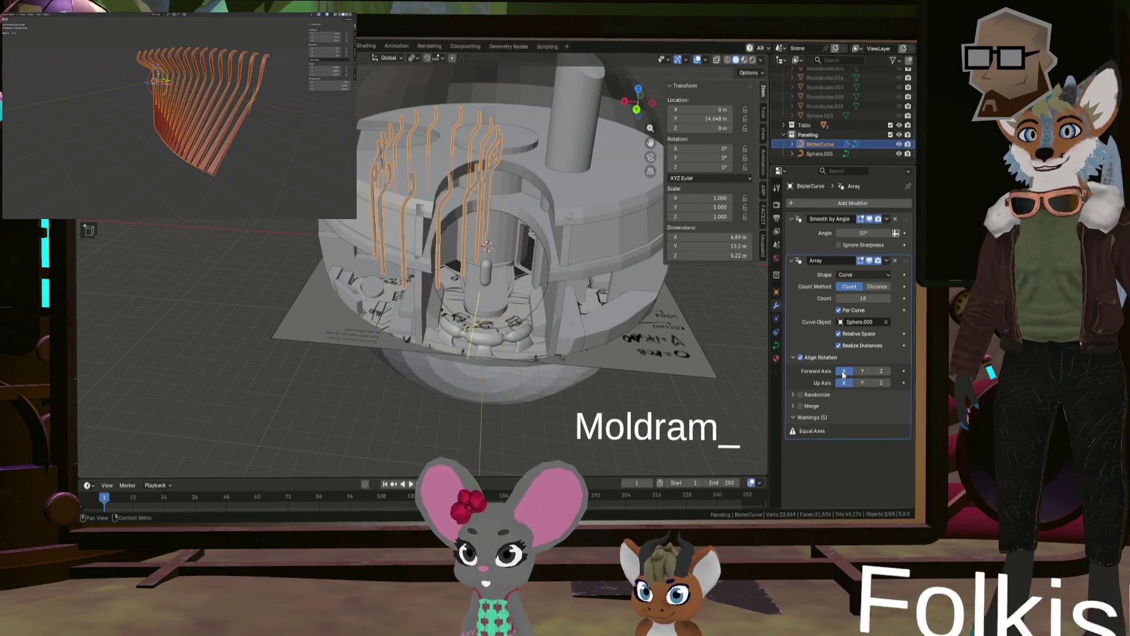
left_click(863, 383)
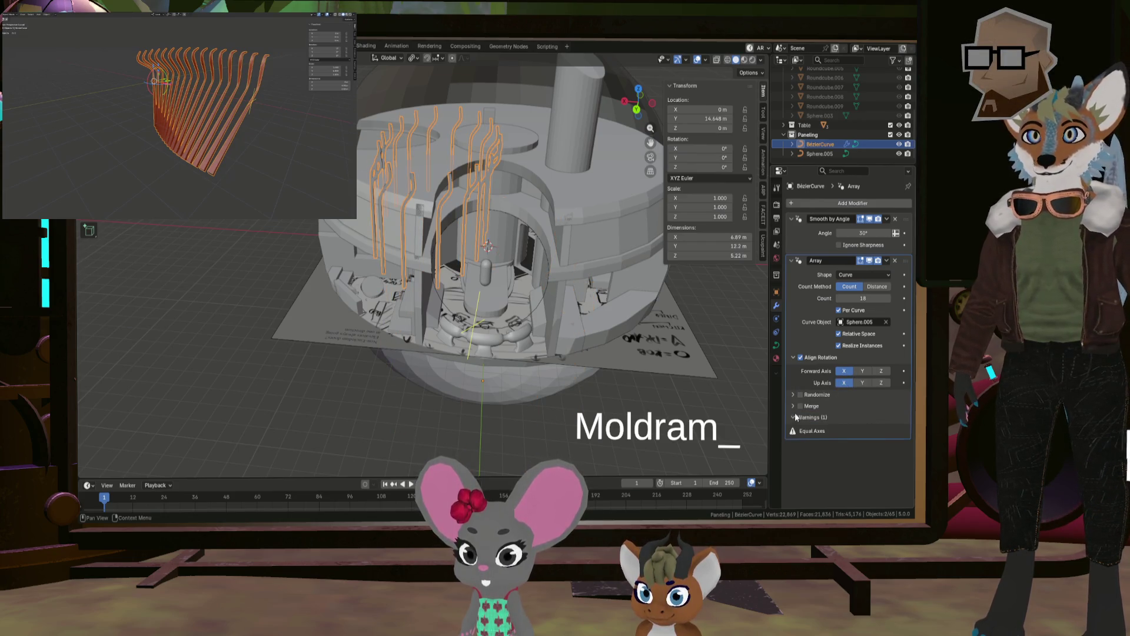
middle_click_drag(546, 282, 441, 226)
mouse_move(433, 201)
middle_mouse_down()
mouse_move(464, 307)
mouse_move(441, 290)
middle_mouse_up()
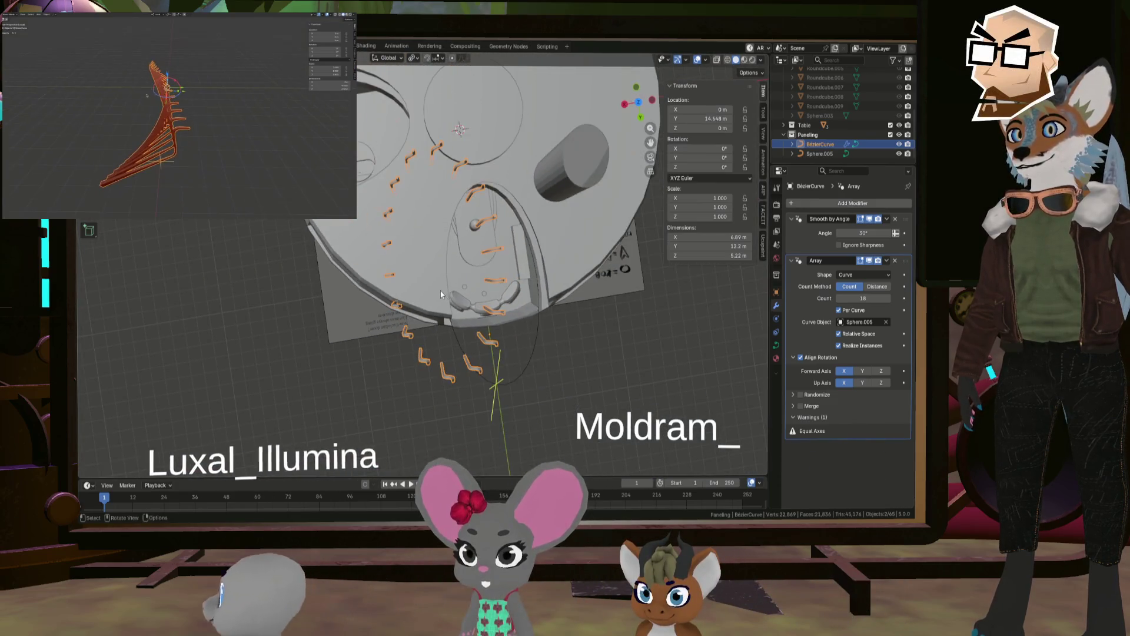
middle_click_drag(524, 320, 509, 286)
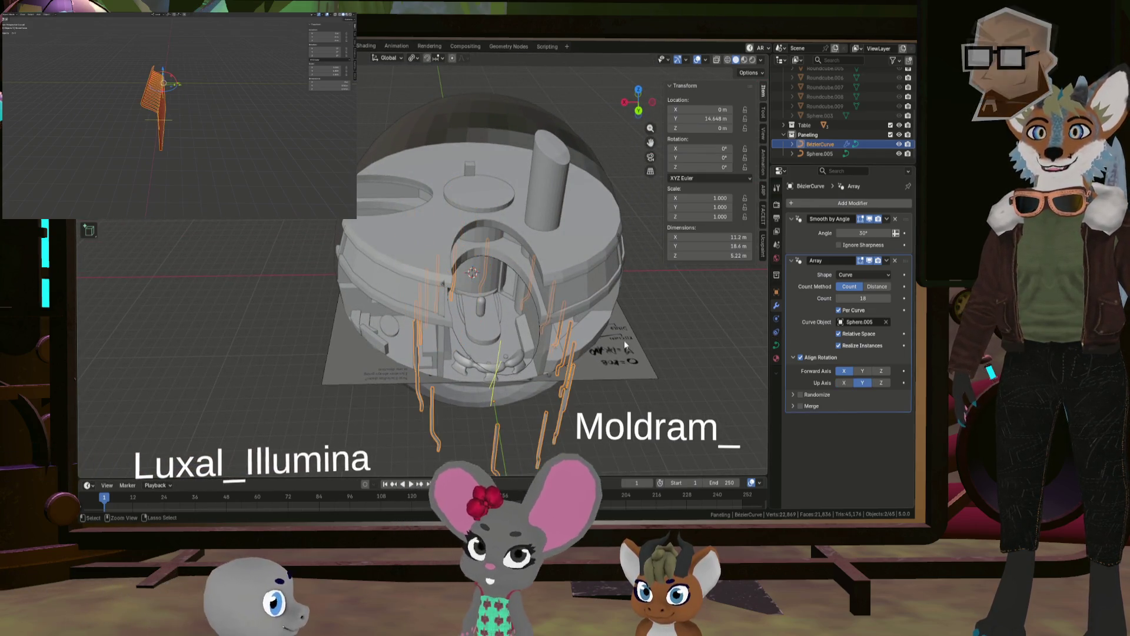
mouse_move(546, 339)
middle_mouse_down()
mouse_move(530, 307)
mouse_move(532, 335)
middle_mouse_up()
Step: Frame the Sphere.005 guide circle, enter Edit Mode, and delete half of its points
left_click(532, 345)
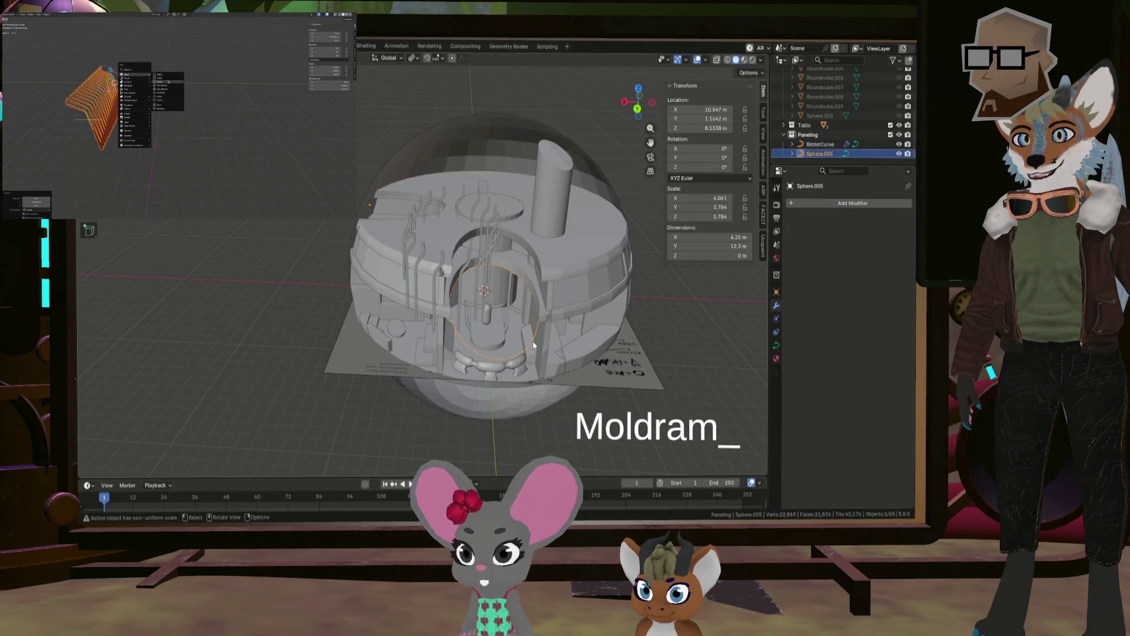
key("KP_Decimal")
key("Tab")
mouse_move(528, 343)
middle_mouse_down()
mouse_move(498, 356)
mouse_move(472, 439)
middle_mouse_up()
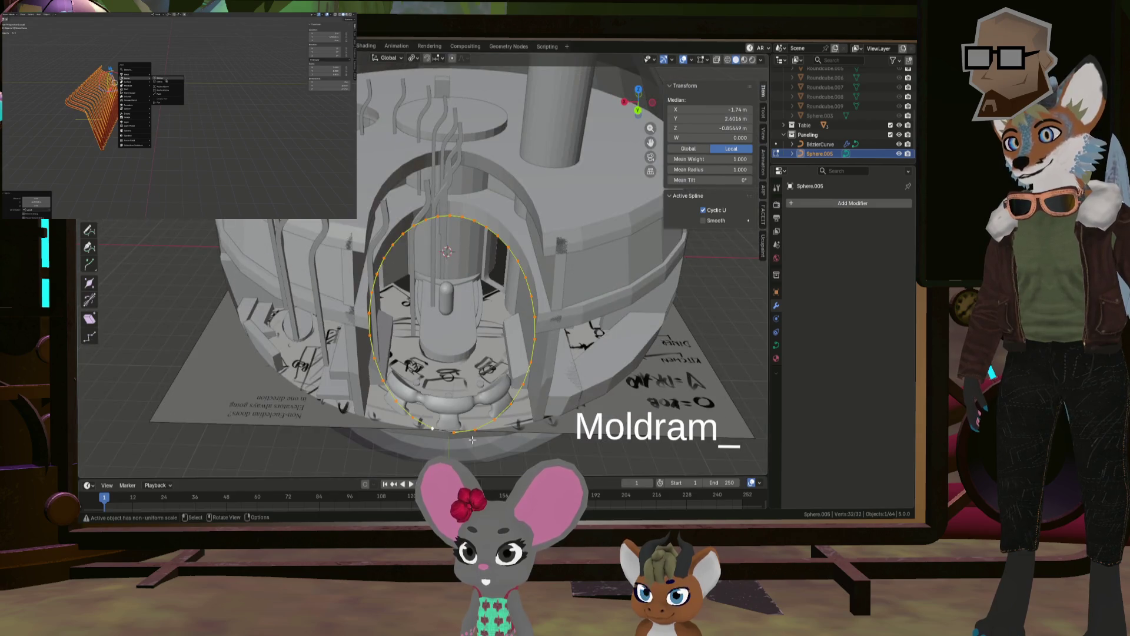
key("x")
left_click(451, 213)
mouse_move(450, 214)
middle_mouse_down()
mouse_move(414, 269)
mouse_move(415, 313)
middle_mouse_up()
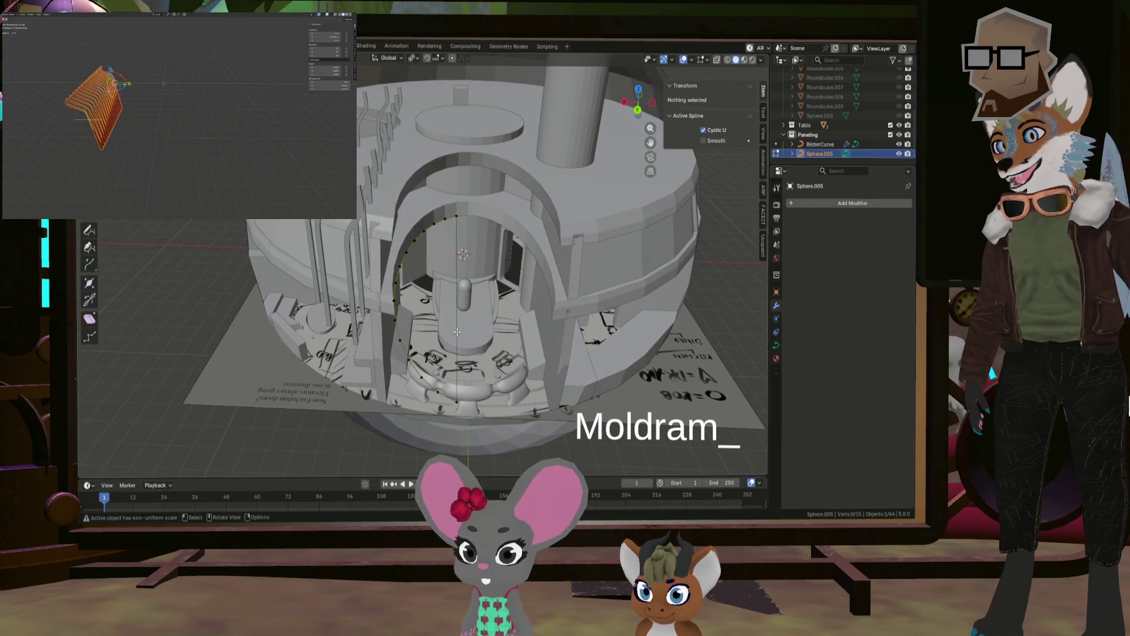
Step: Uncheck Cyclic U to open the arc, then select and delete the unwanted points
left_click(456, 395)
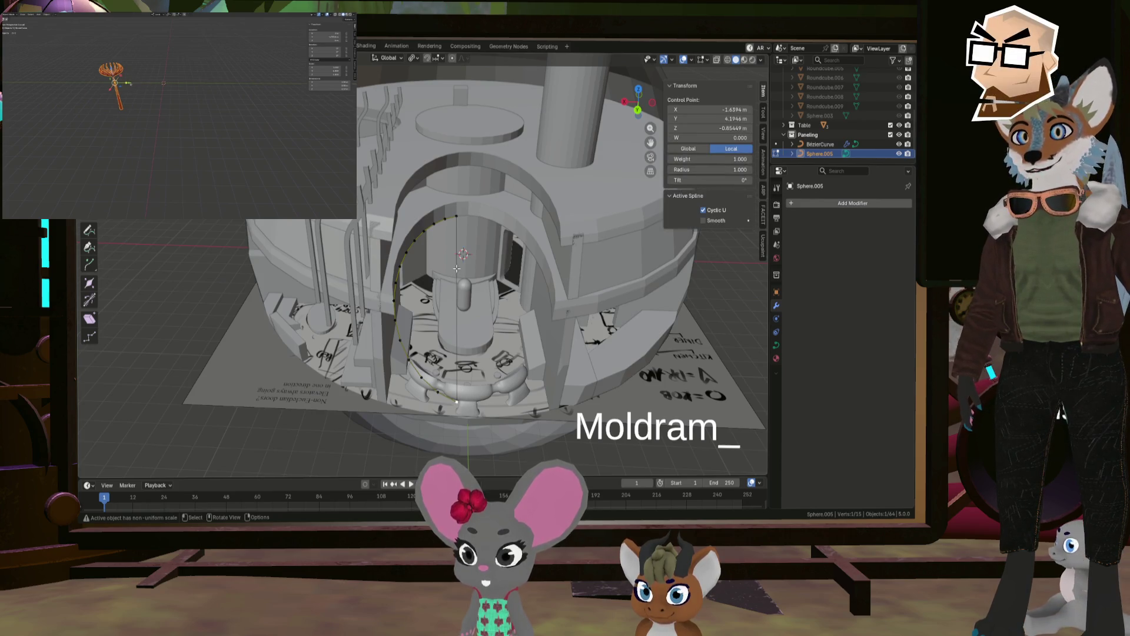
left_click(703, 210)
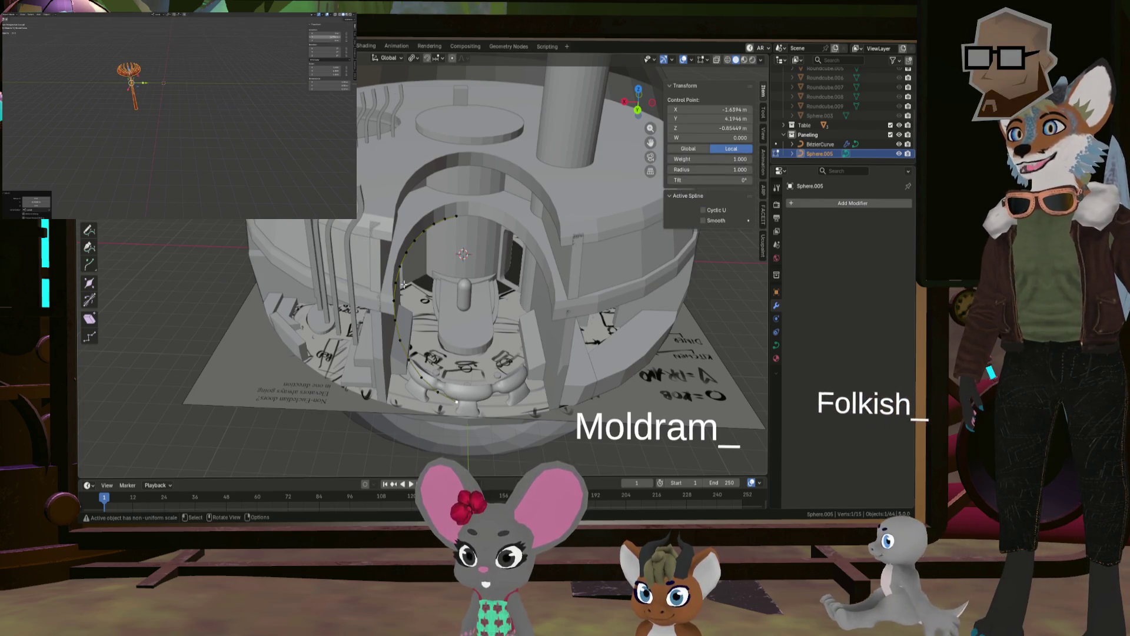
mouse_move(483, 277)
middle_mouse_down()
mouse_move(421, 283)
mouse_move(406, 350)
mouse_move(373, 310)
middle_mouse_up()
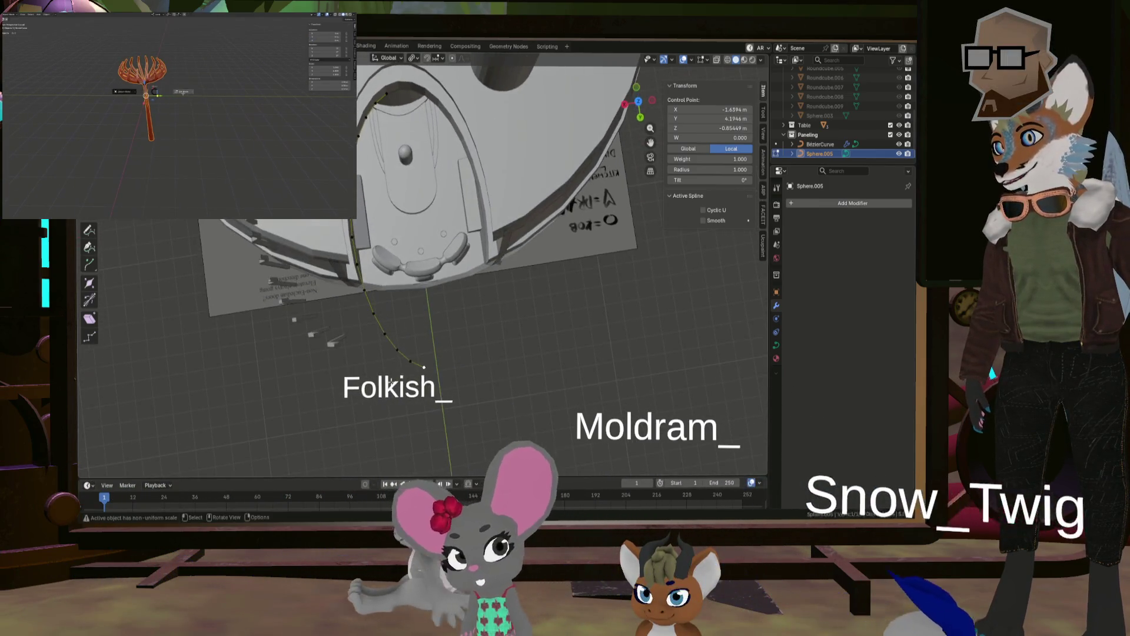
key("l")
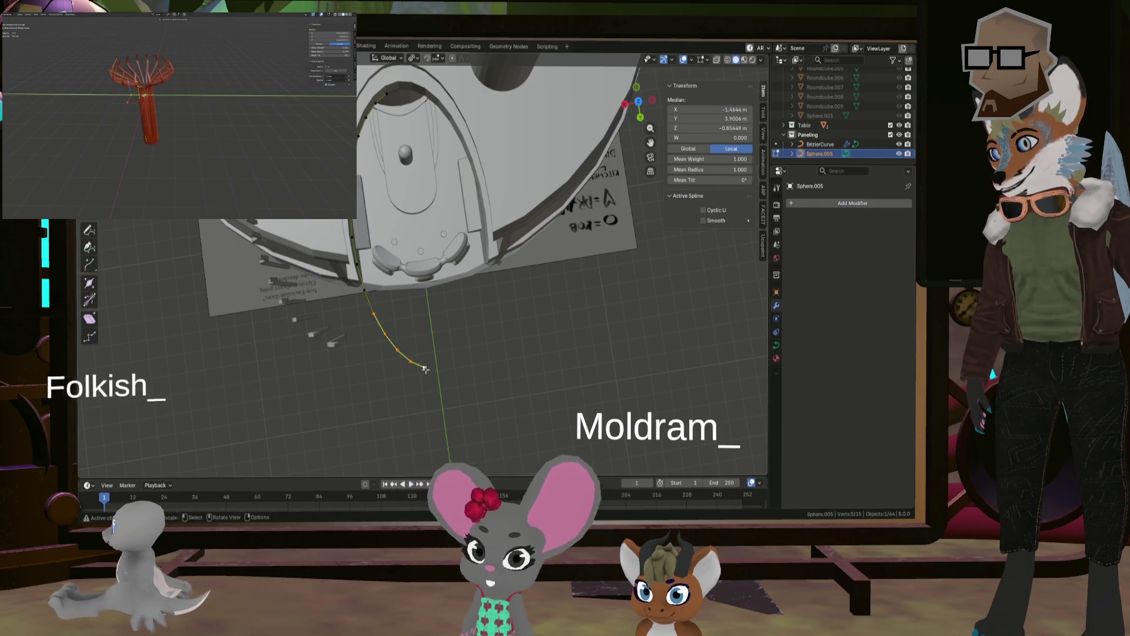
right_click(421, 371)
mouse_move(421, 371)
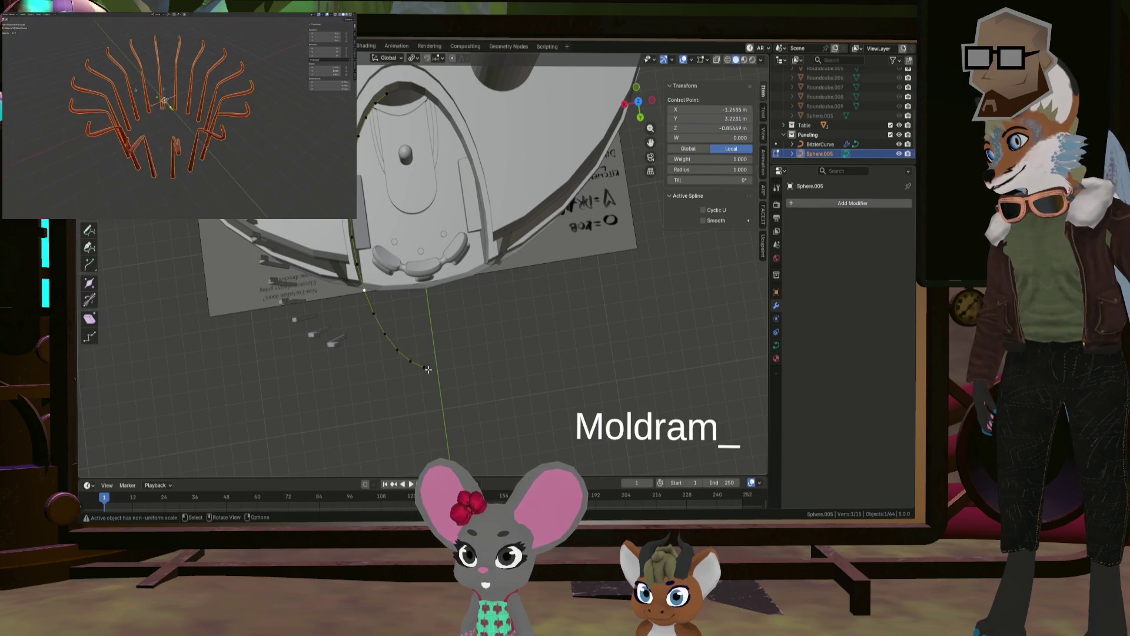
key("Delete")
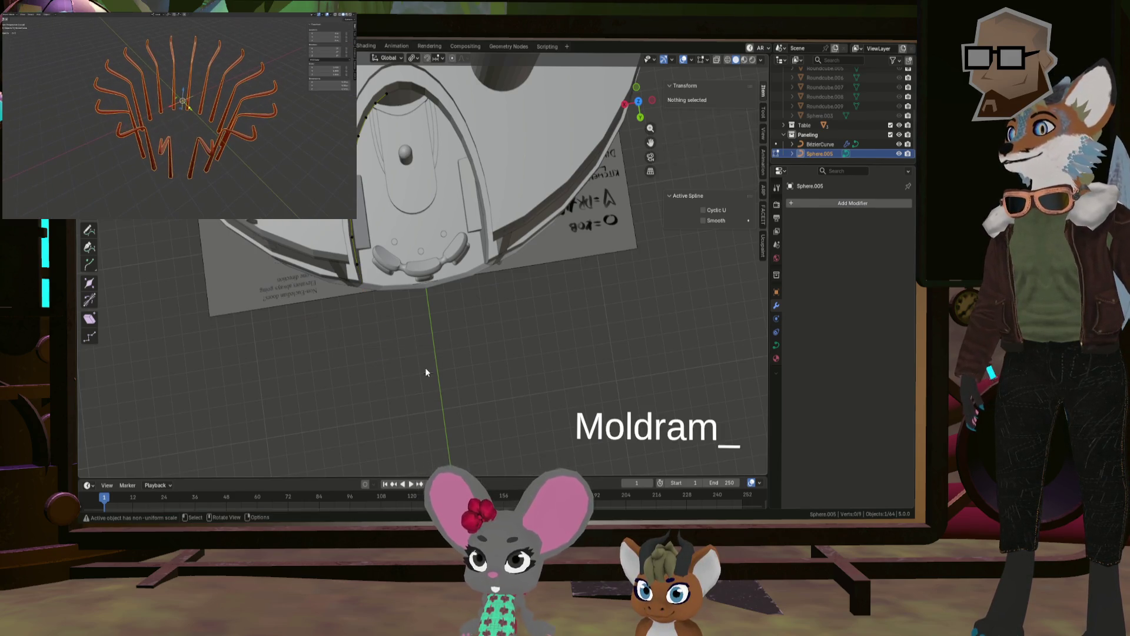
Step: Expand the curve's Shape and Bevel settings and look down into the room
mouse_move(425, 367)
middle_mouse_down()
mouse_move(406, 266)
mouse_move(413, 244)
middle_mouse_up()
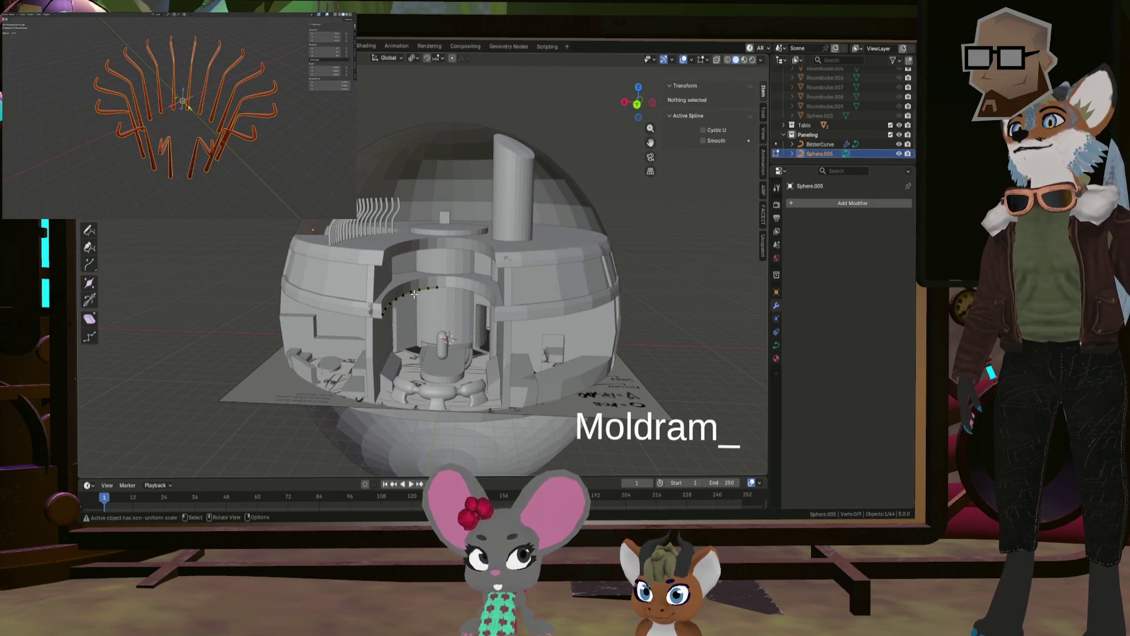
scroll(407, 330, "up", 4)
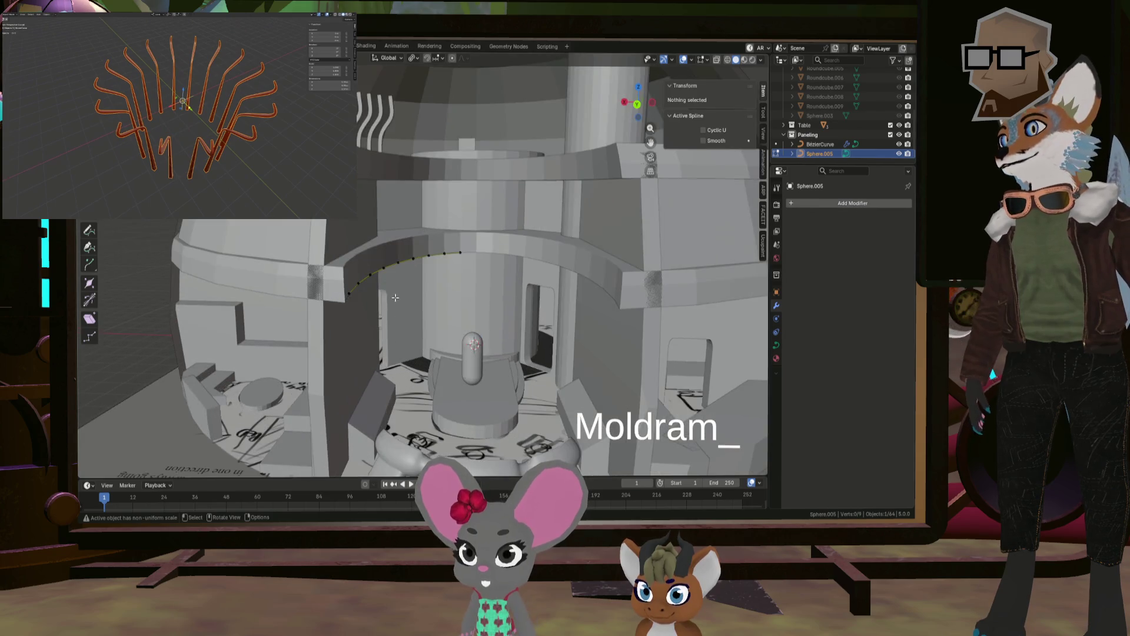
scroll(393, 283, "down", 4)
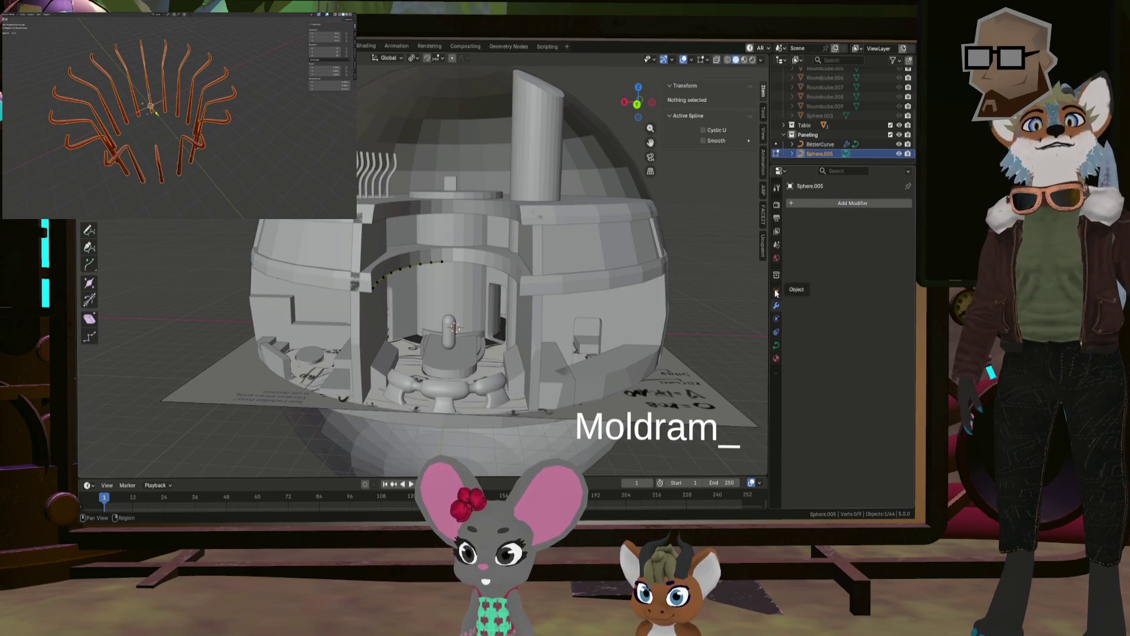
left_click(776, 347)
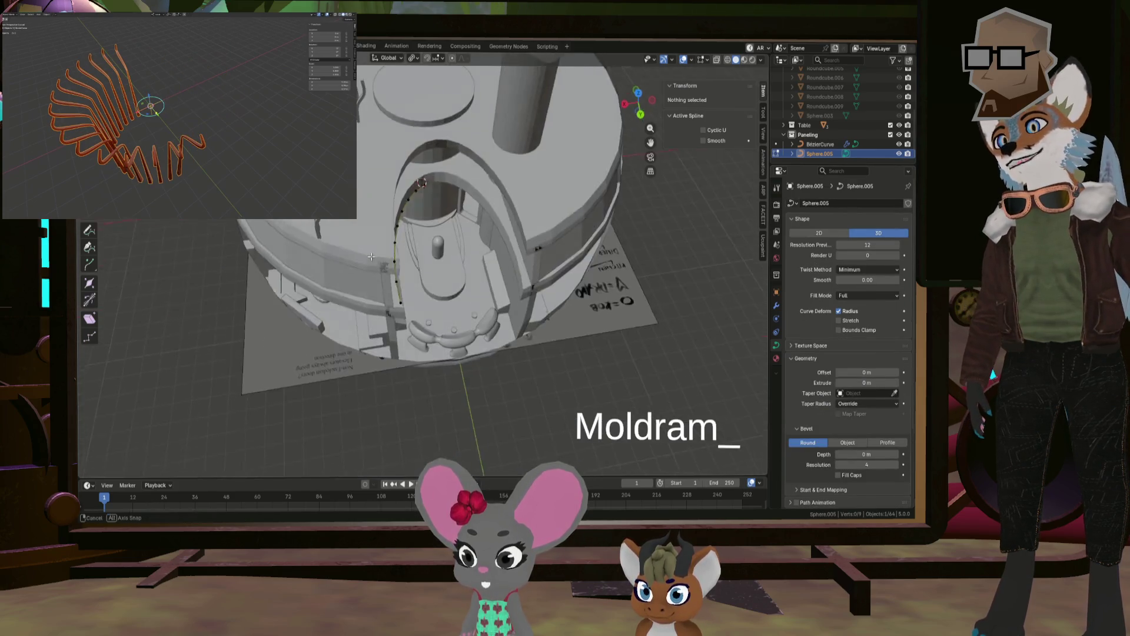
mouse_move(447, 294)
middle_mouse_down()
mouse_move(447, 247)
mouse_move(382, 92)
mouse_move(385, 114)
middle_mouse_up()
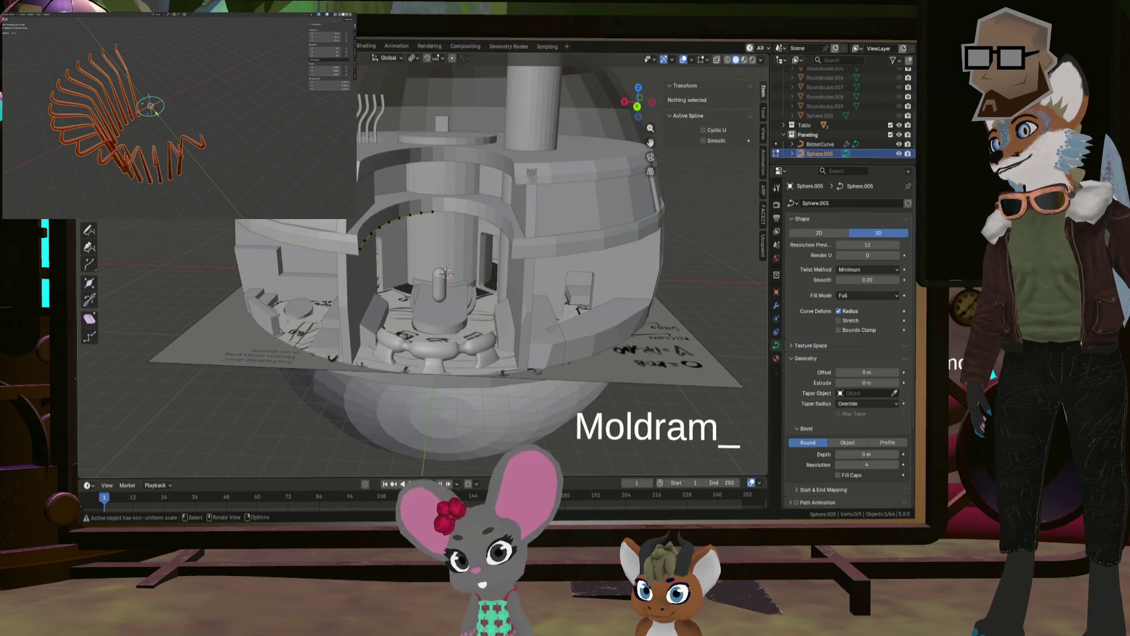
Step: Select all the arc's points, frame them in front view, and move them
left_click(382, 226)
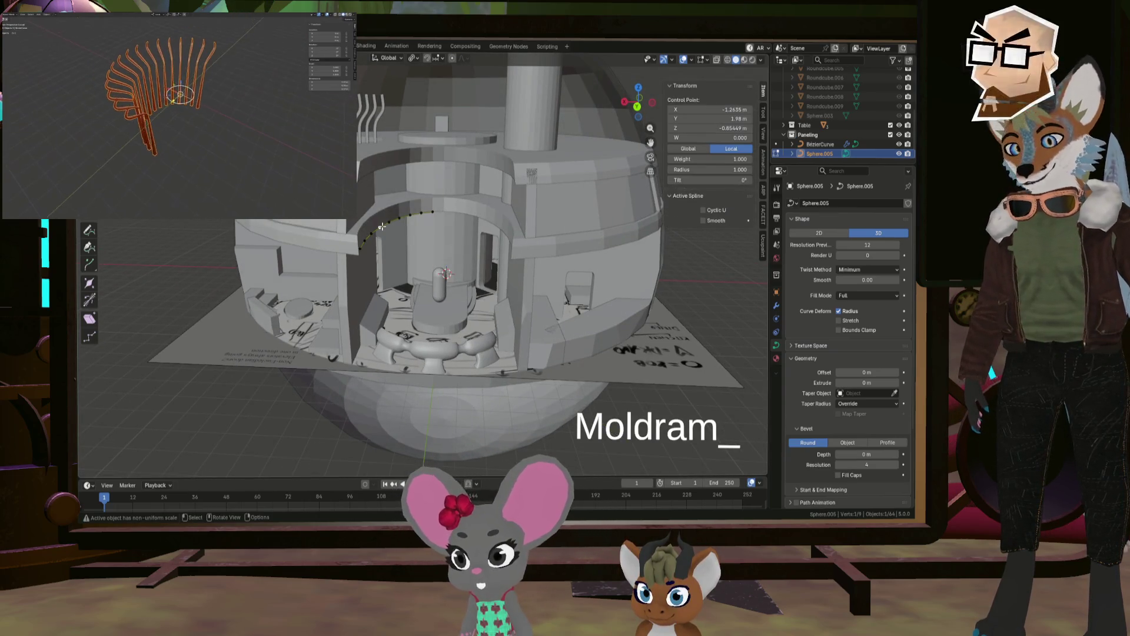
key("a")
key("KP_Decimal")
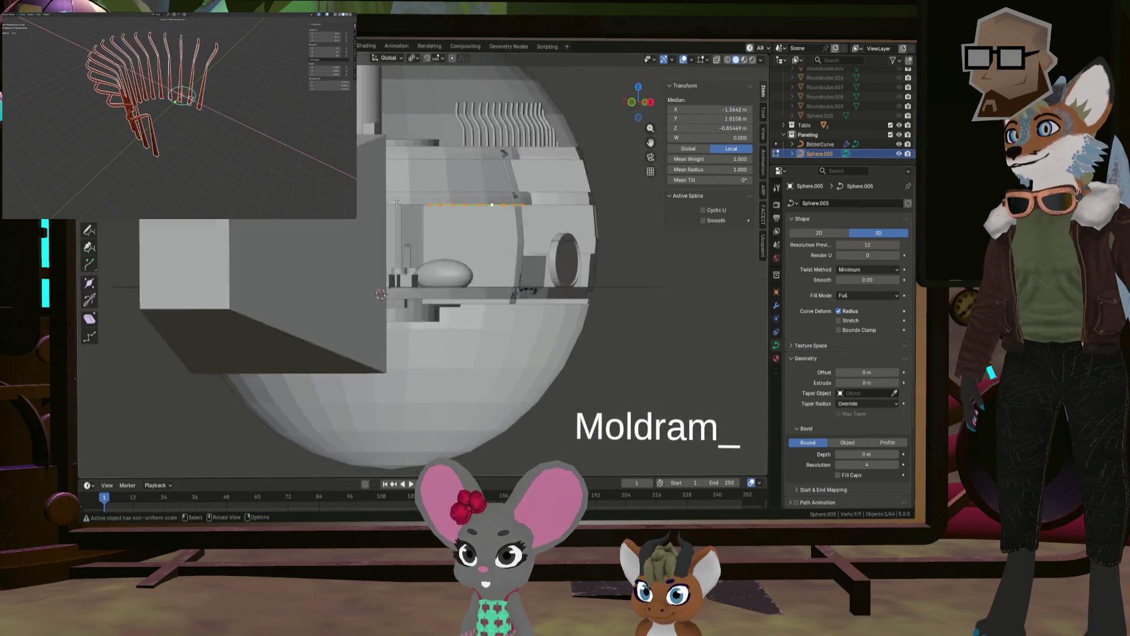
key("KP_1")
key("g")
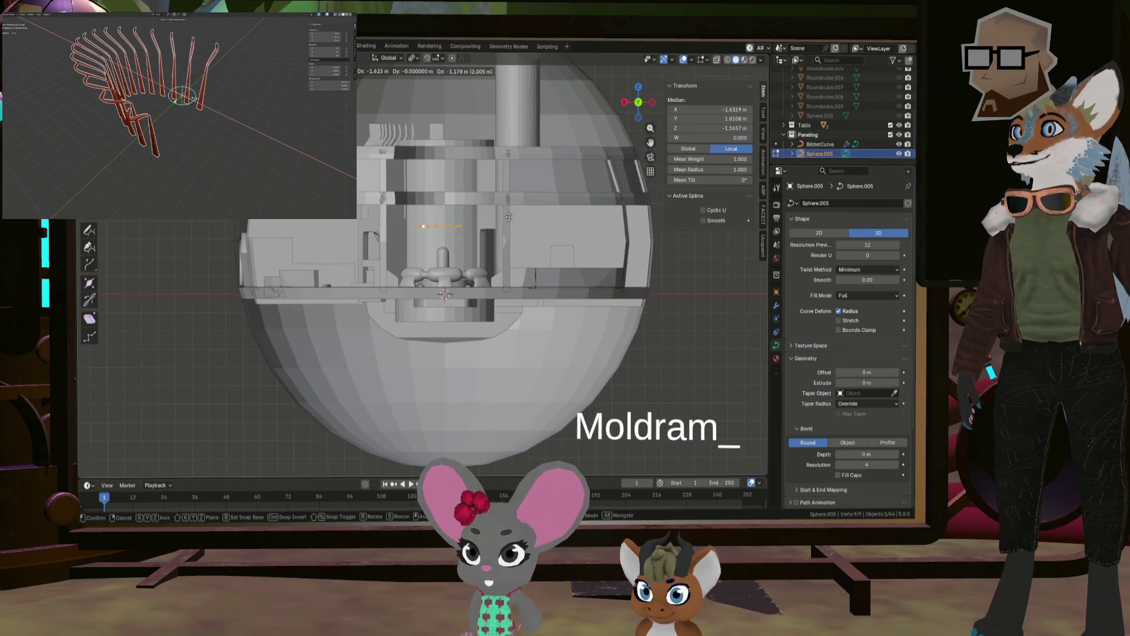
left_click(527, 282)
middle_click_drag(527, 282, 541, 297)
Step: Shift the curve points 1.9565 m along global Y
key("g")
key("y")
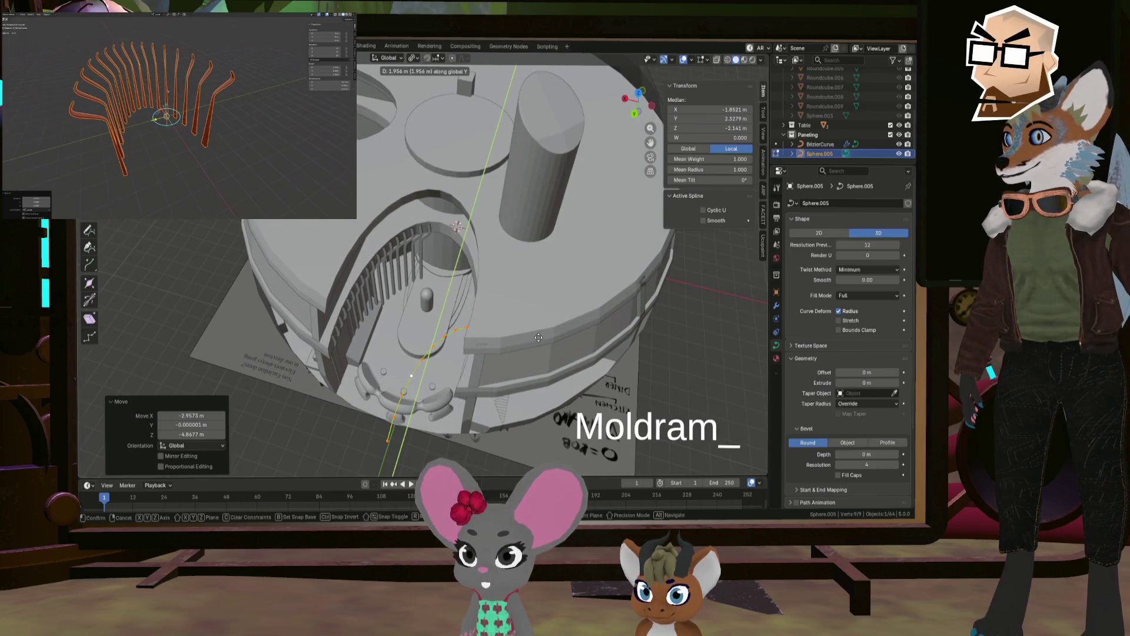
left_click(538, 337)
mouse_move(538, 337)
middle_mouse_down()
mouse_move(400, 393)
mouse_move(491, 431)
mouse_move(495, 342)
middle_mouse_up()
scroll(400, 393, "up", 5)
left_click(495, 341)
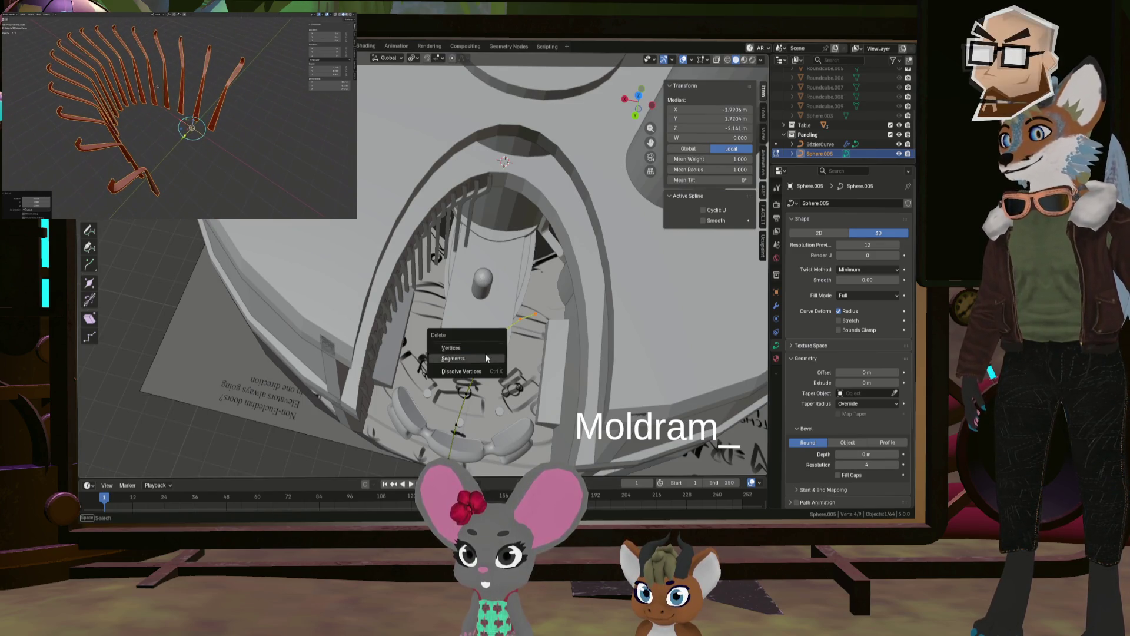
Step: Delete the extra curve points, including a newly added point past the arc's end
left_click(486, 349)
mouse_move(484, 353)
middle_mouse_down()
mouse_move(448, 292)
mouse_move(491, 353)
middle_mouse_up()
right_click(505, 341, "ctrl")
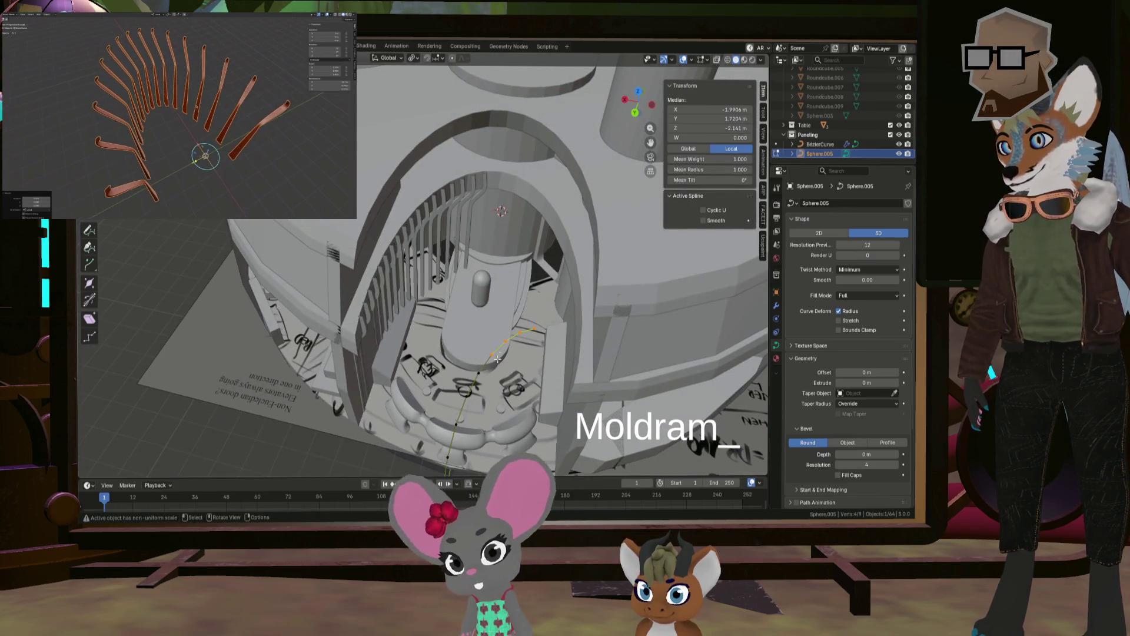
key("x")
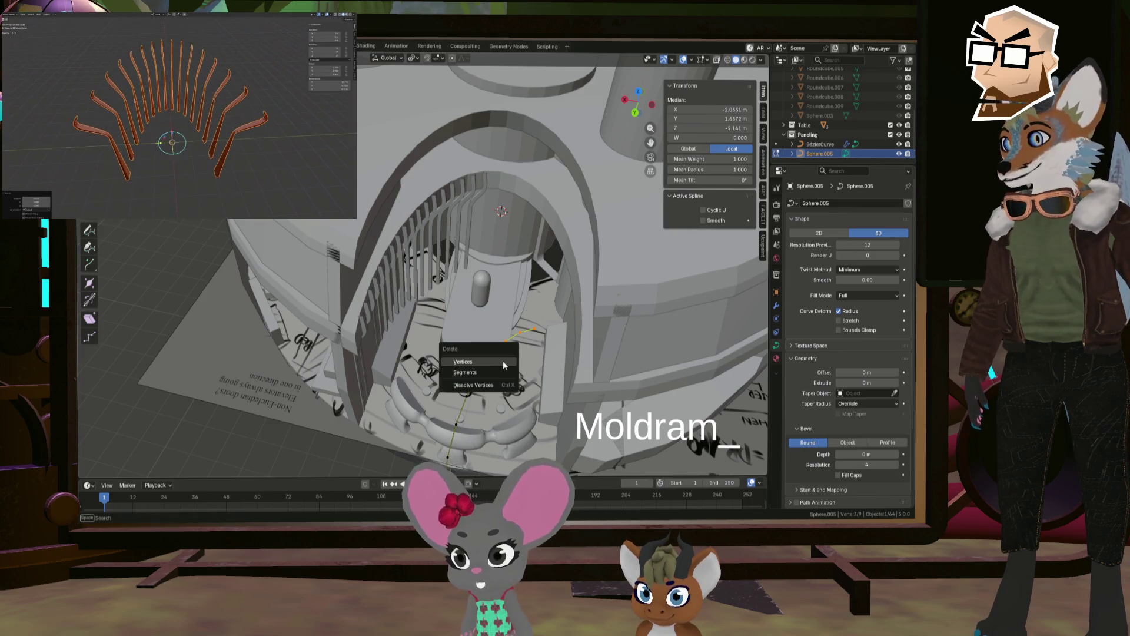
left_click(490, 368)
mouse_move(469, 359)
middle_mouse_down()
mouse_move(477, 302)
mouse_move(448, 283)
mouse_move(430, 354)
mouse_move(412, 339)
mouse_move(400, 362)
mouse_move(489, 334)
middle_mouse_up()
scroll(412, 339, "up", 3)
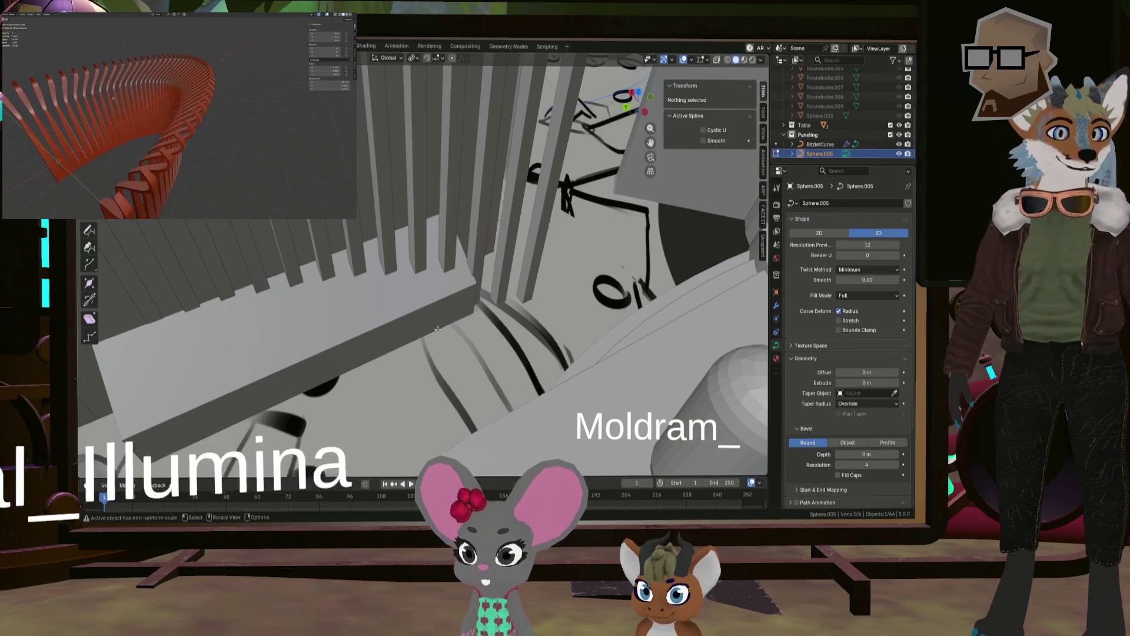
Step: Adjust an end point of the arc, deselect all points, and select the BezierCurve object
mouse_move(437, 329)
middle_mouse_down()
mouse_move(548, 245)
mouse_move(367, 185)
mouse_move(556, 360)
middle_mouse_up()
left_click(511, 344)
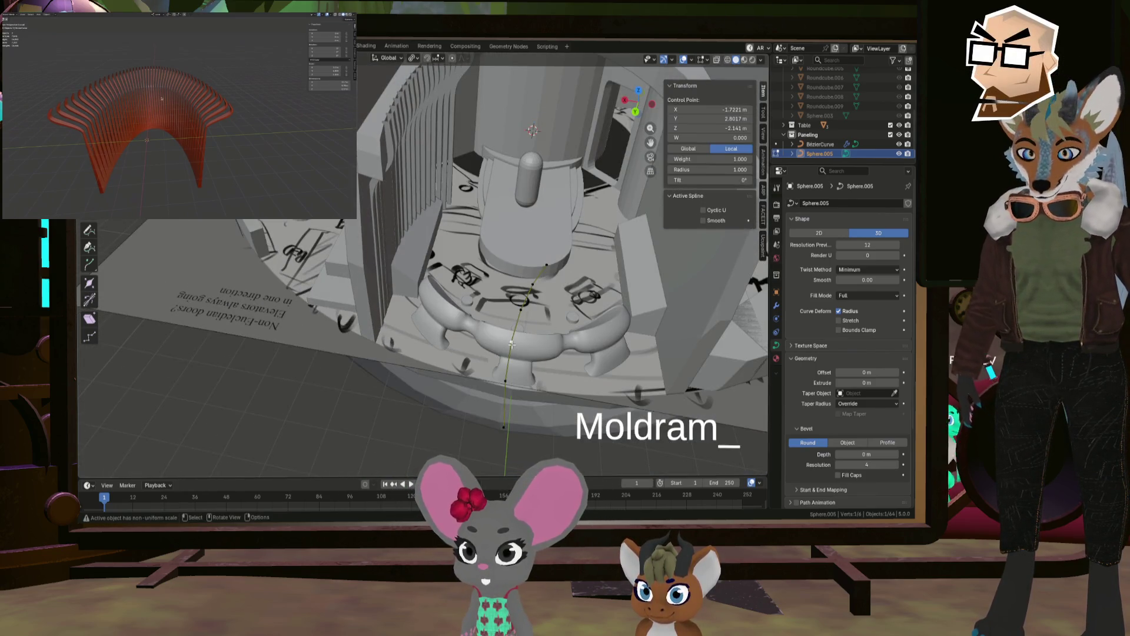
key("g")
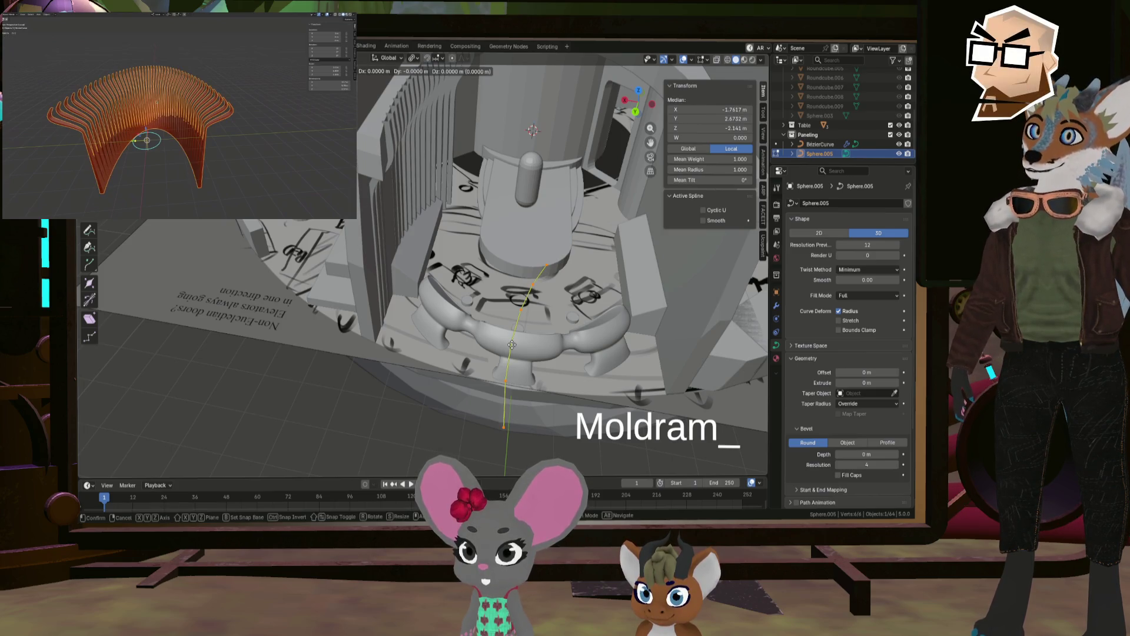
right_click(511, 345)
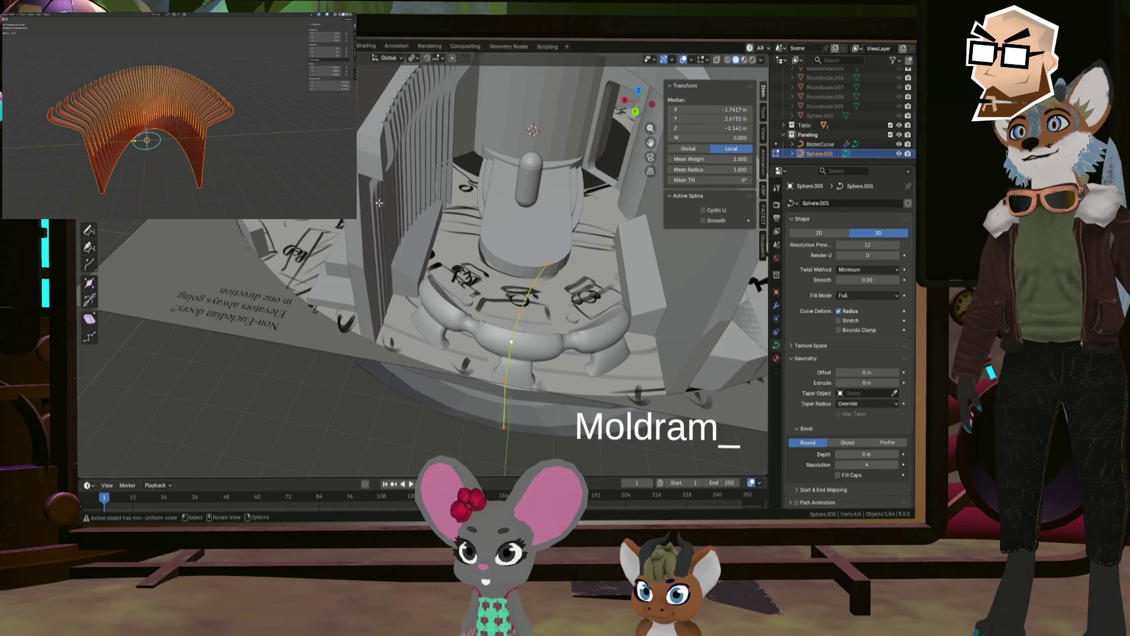
left_click(377, 187)
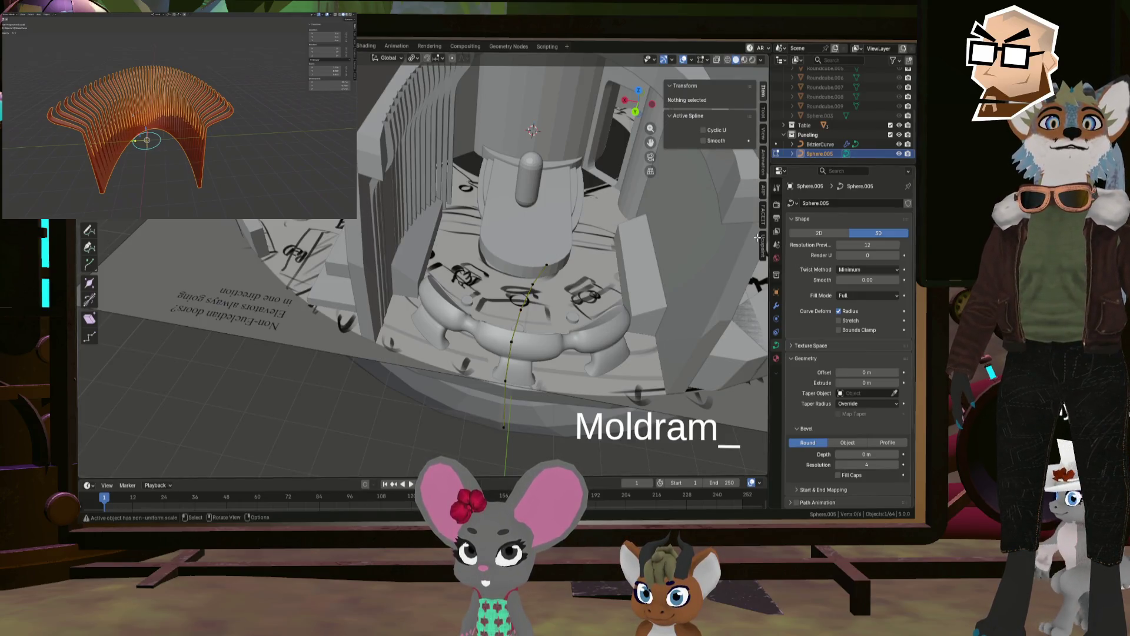
left_click(813, 146)
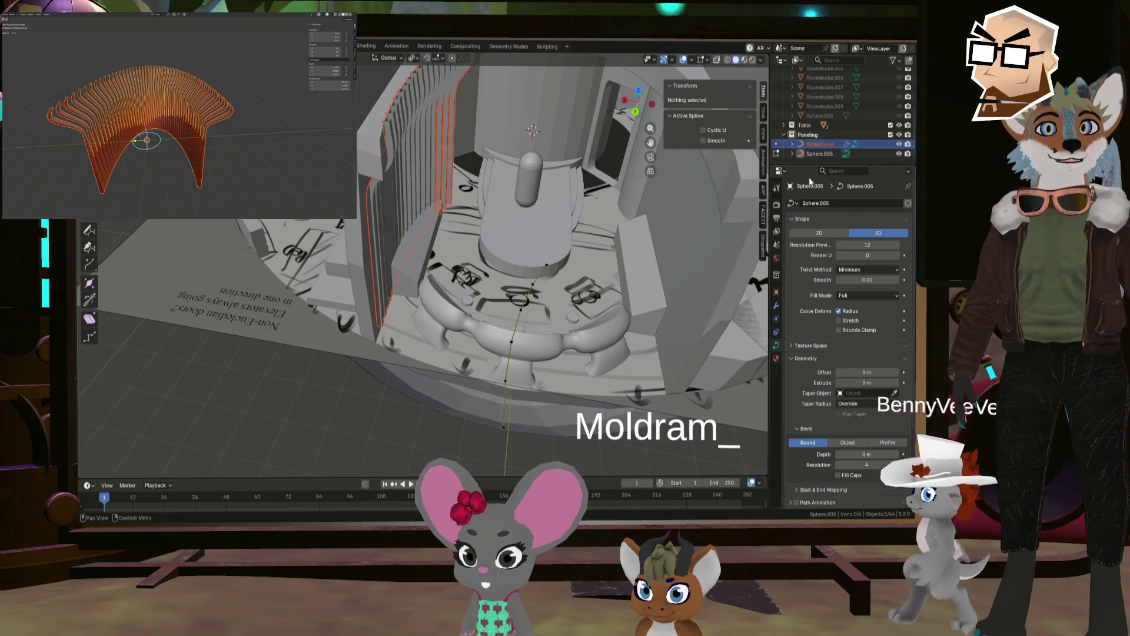
Step: Review Sphere.005's curve settings (3D shape, Radius, Stretch off), then show its empty modifier stack
scroll(855, 377, "down", 5)
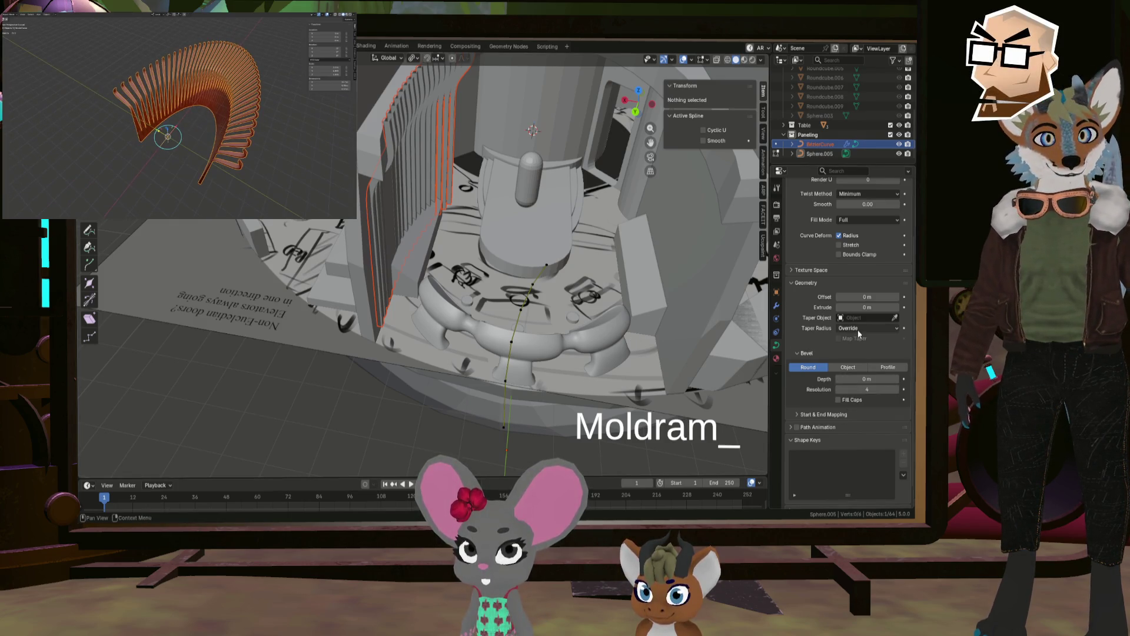
scroll(856, 341, "up", 3)
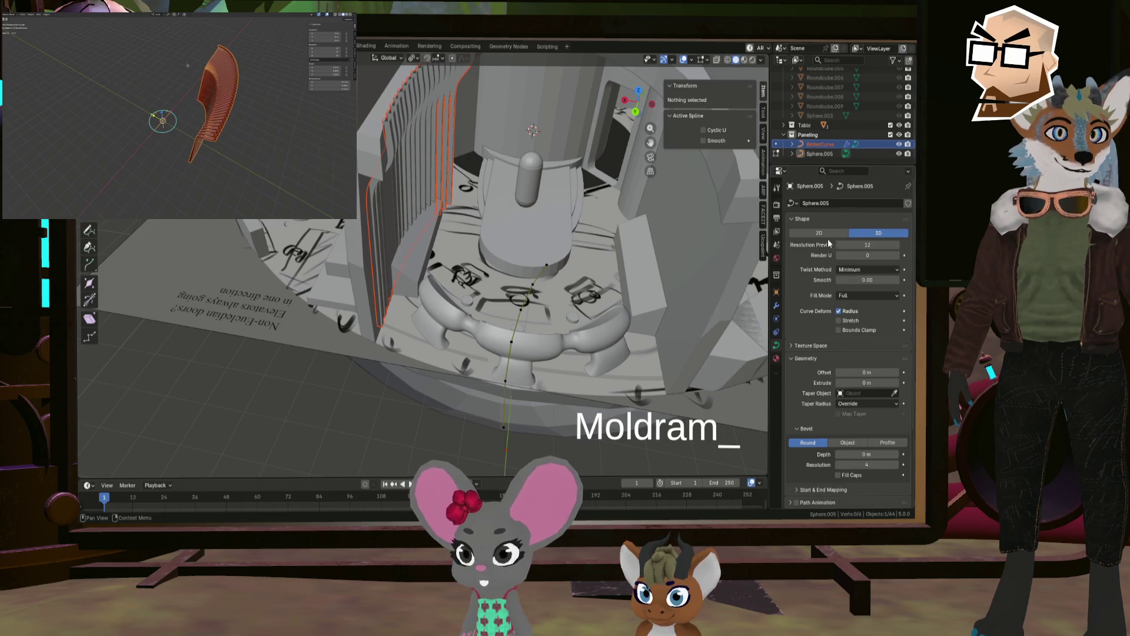
scroll(821, 347, "down", 4)
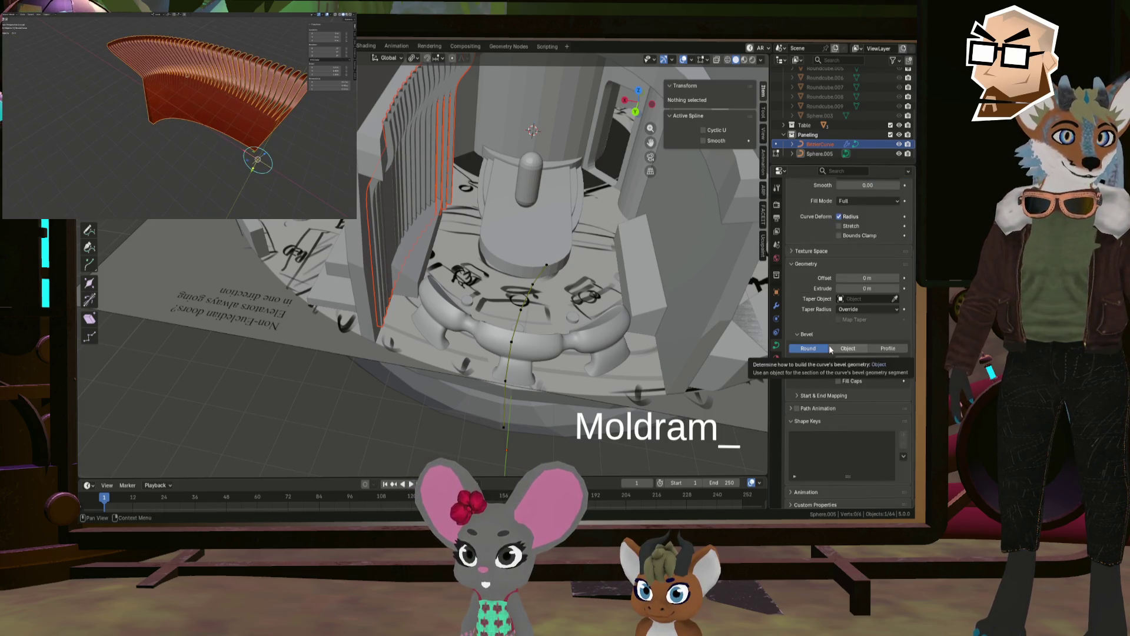
left_click(776, 307)
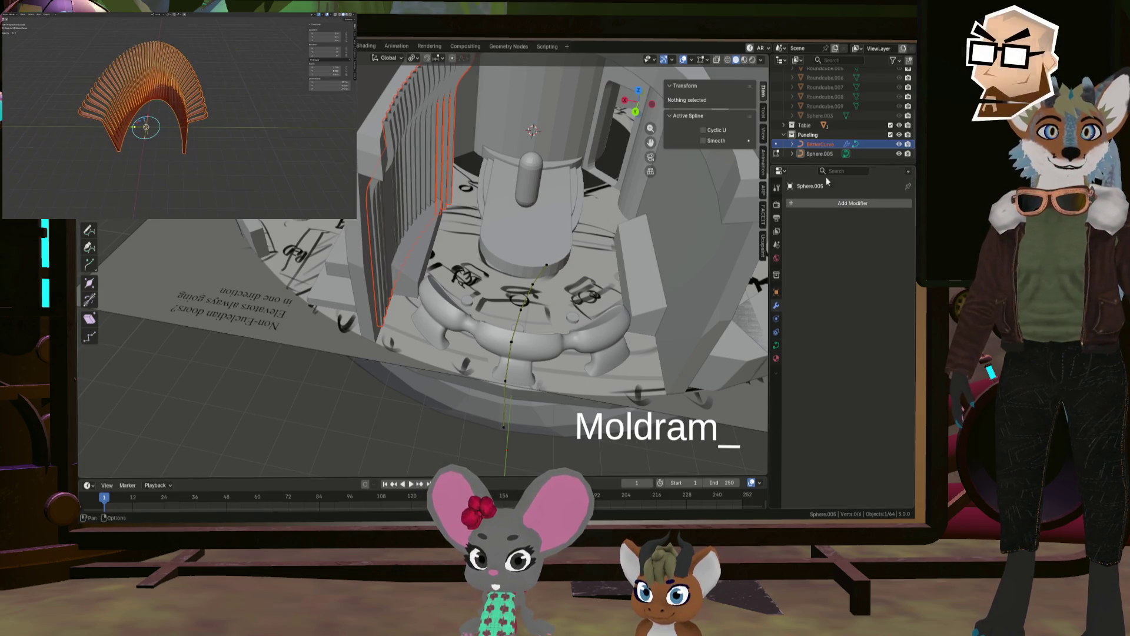
Step: Set BezierCurve's Array to Circle shape, Arc segment with 175° sweep, then return to Object Mode
left_click(815, 153)
left_click(776, 145)
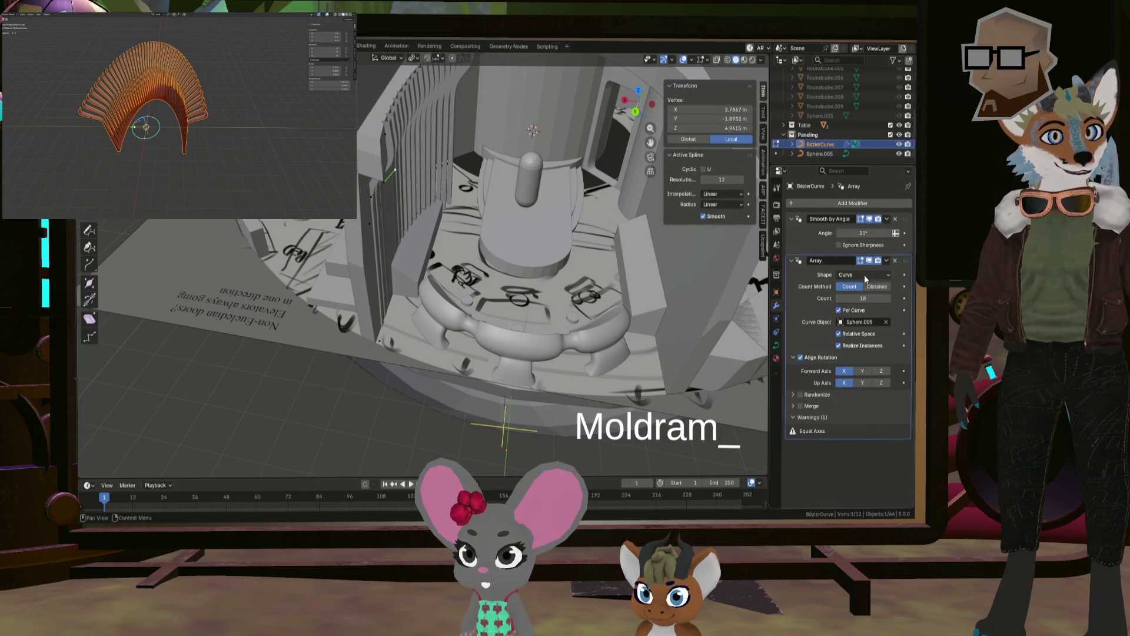
left_click(853, 296)
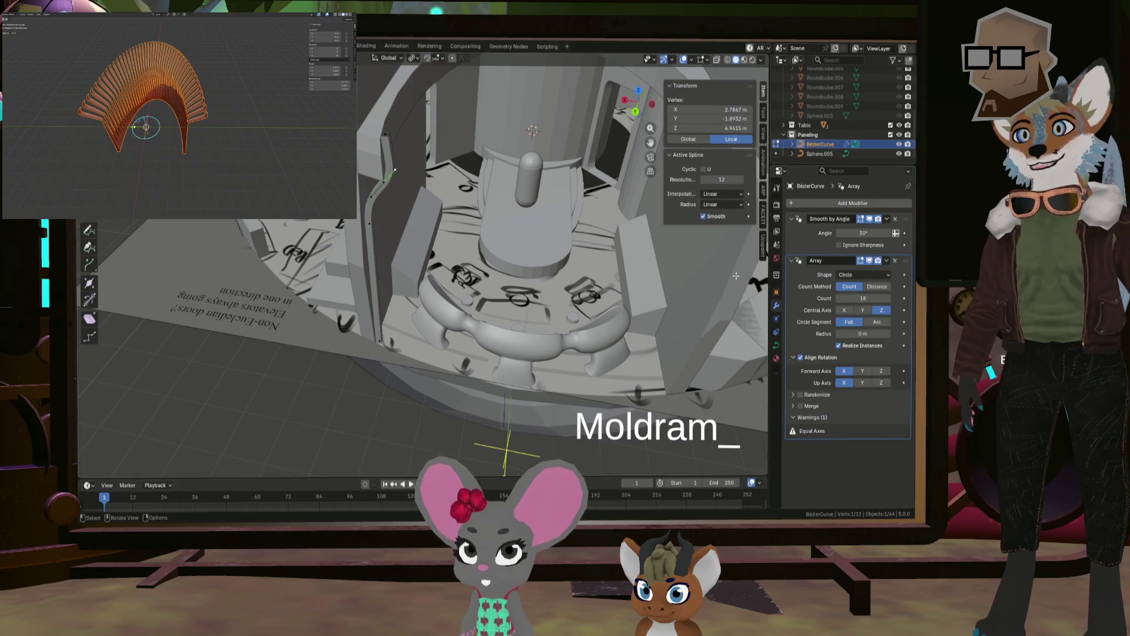
middle_click_drag(736, 275, 766, 298)
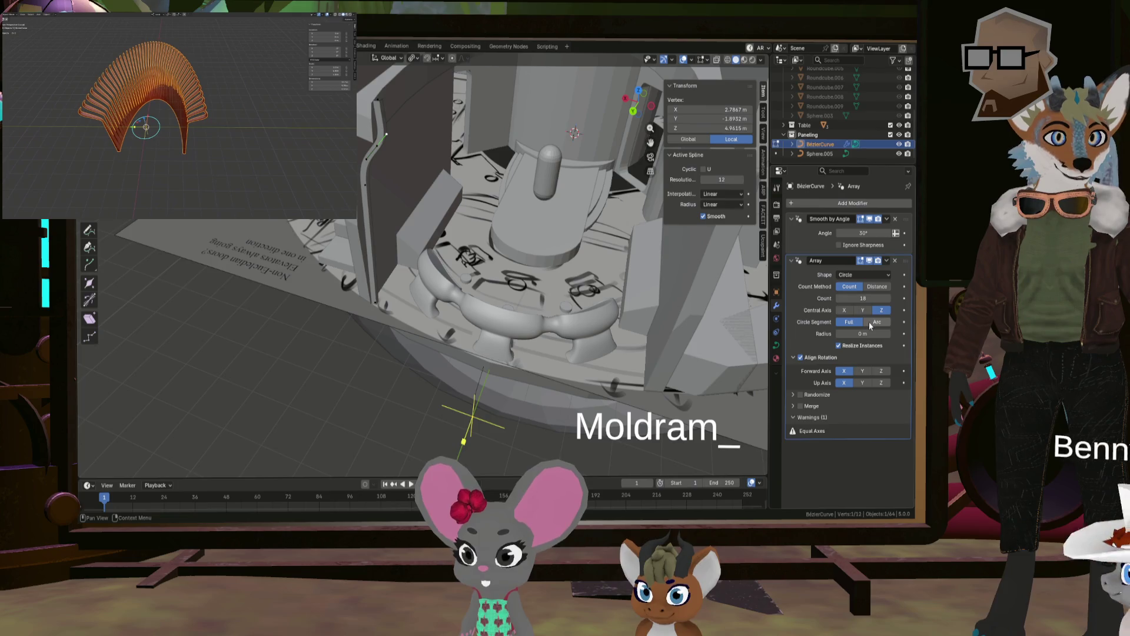
left_click(877, 321)
mouse_move(653, 286)
middle_mouse_down()
mouse_move(599, 272)
mouse_move(597, 286)
middle_mouse_up()
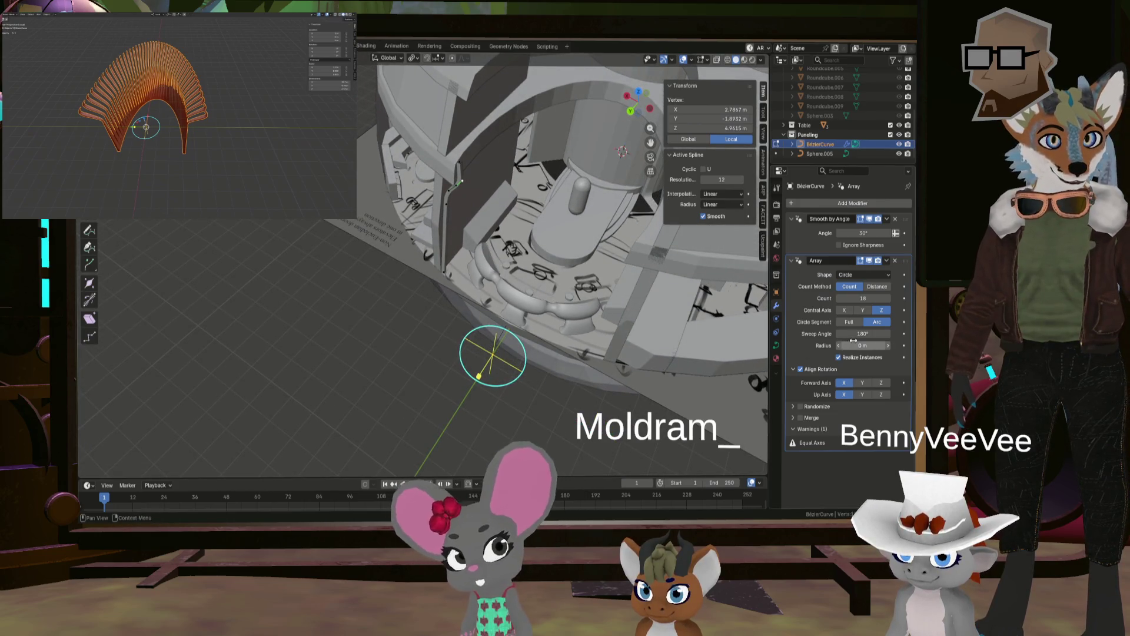
left_click_drag(863, 334, 859, 333)
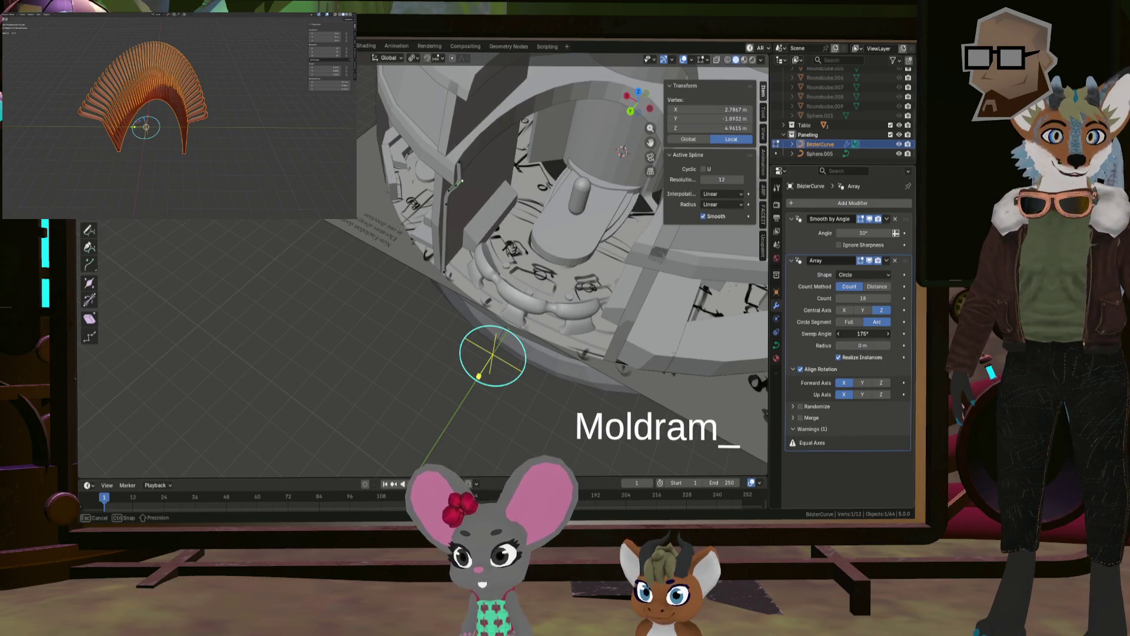
middle_click_drag(653, 285, 612, 285)
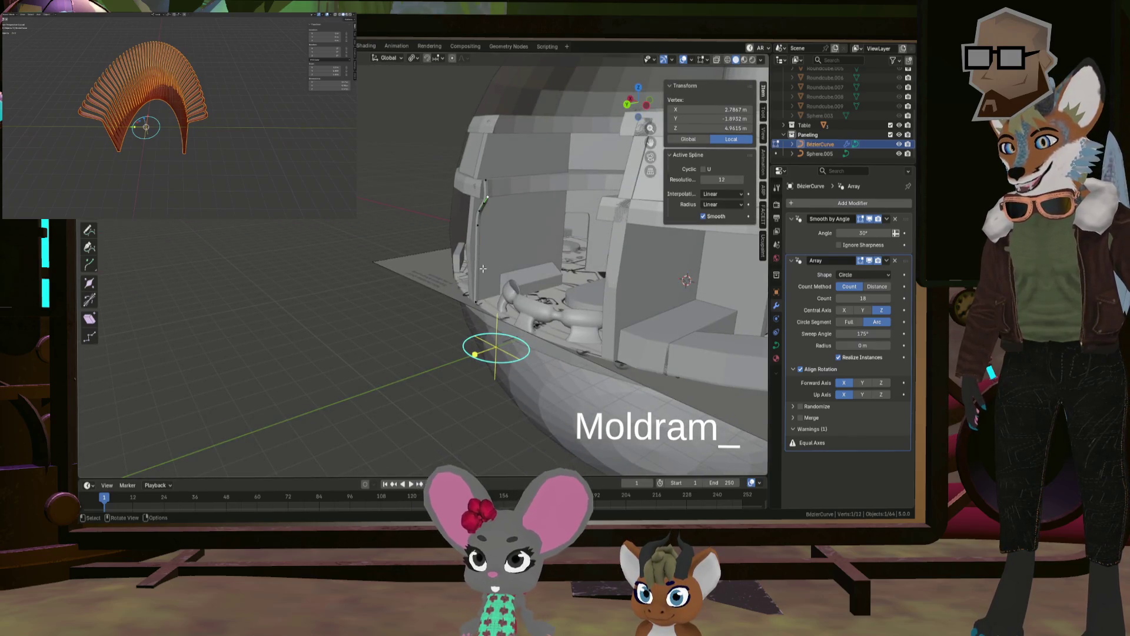
key("Tab")
mouse_move(483, 268)
middle_mouse_down()
mouse_move(598, 262)
mouse_move(588, 227)
mouse_move(485, 282)
mouse_move(565, 276)
mouse_move(554, 275)
middle_mouse_up()
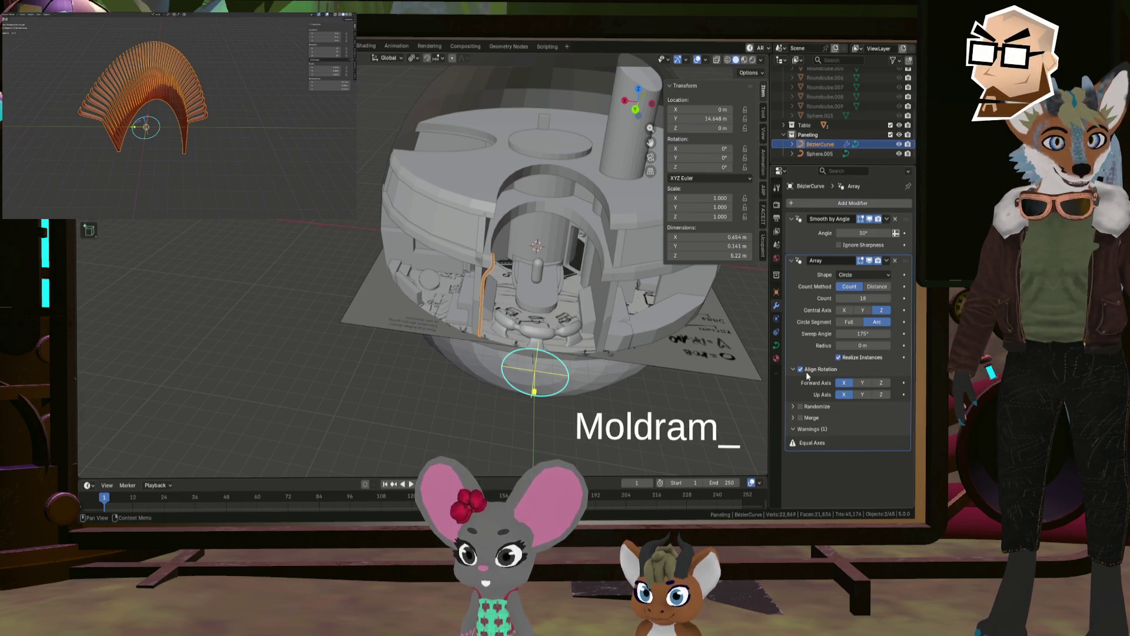
Step: Delete BezierCurve's Array modifier, keeping Smooth by Angle, and add a fresh Array from Generate
left_click(895, 261)
mouse_move(435, 329)
middle_mouse_down()
mouse_move(470, 281)
mouse_move(542, 288)
mouse_move(528, 313)
middle_mouse_up()
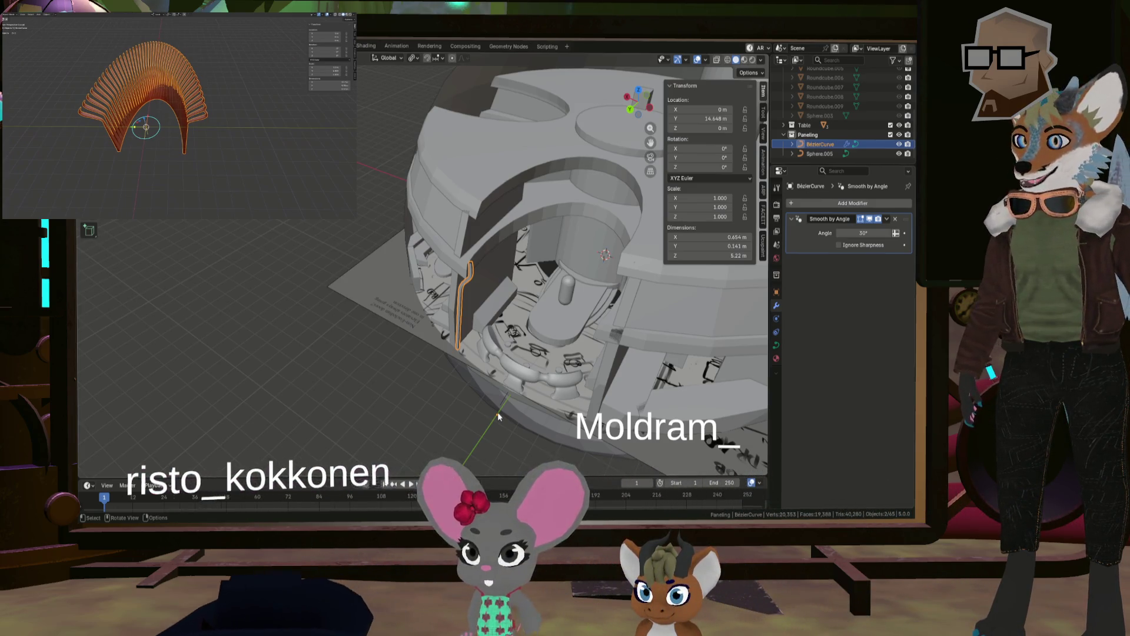
mouse_move(498, 412)
middle_mouse_down()
mouse_move(562, 351)
mouse_move(743, 272)
middle_mouse_up()
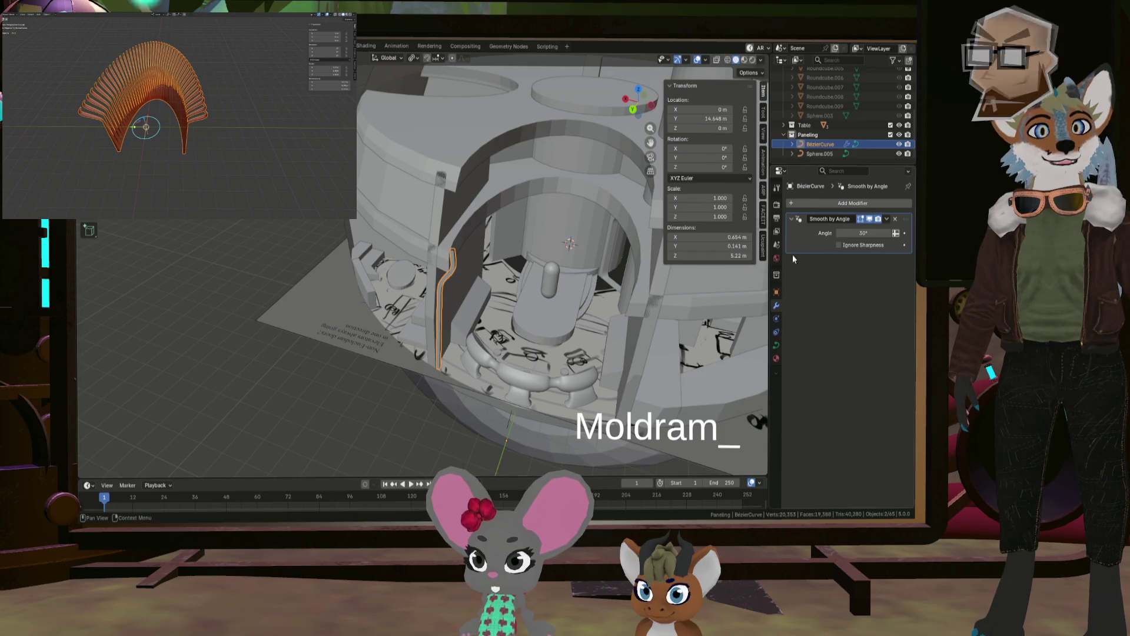
left_click(864, 206)
mouse_move(854, 202)
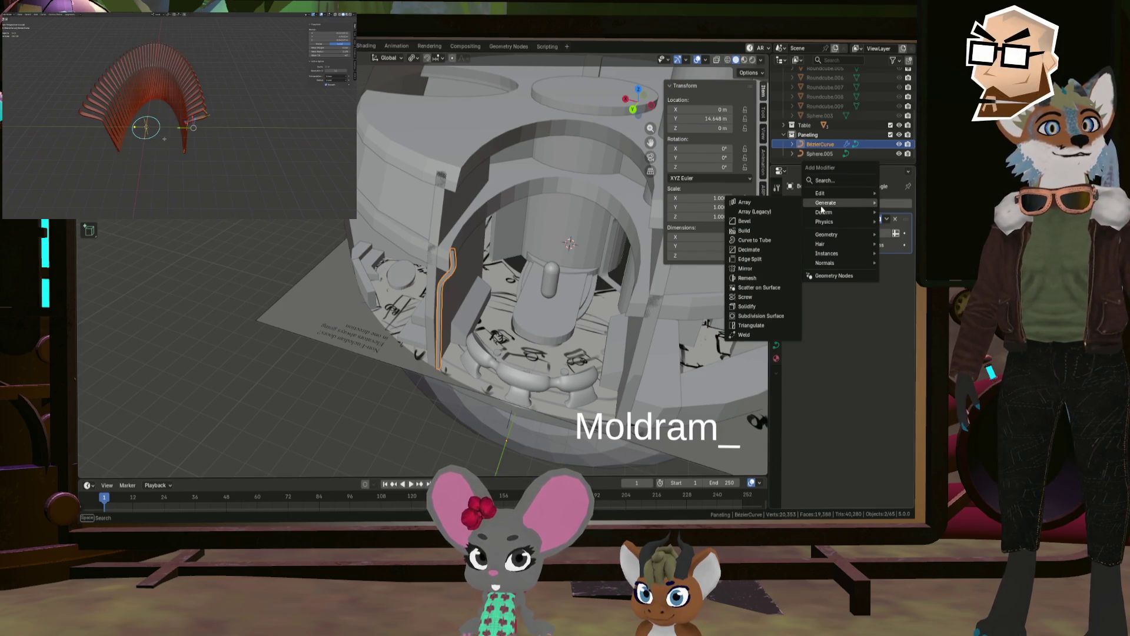
left_click(760, 206)
mouse_move(626, 326)
middle_mouse_down()
mouse_move(517, 355)
mouse_move(535, 366)
mouse_move(487, 309)
mouse_move(686, 305)
middle_mouse_up()
left_click(853, 273)
left_click(853, 292)
left_click_drag(863, 298, 895, 297)
middle_click_drag(565, 318, 525, 315)
left_click_drag(874, 296, 897, 296)
mouse_move(706, 318)
middle_mouse_down()
mouse_move(607, 324)
mouse_move(479, 372)
mouse_move(415, 239)
mouse_move(735, 324)
middle_mouse_up()
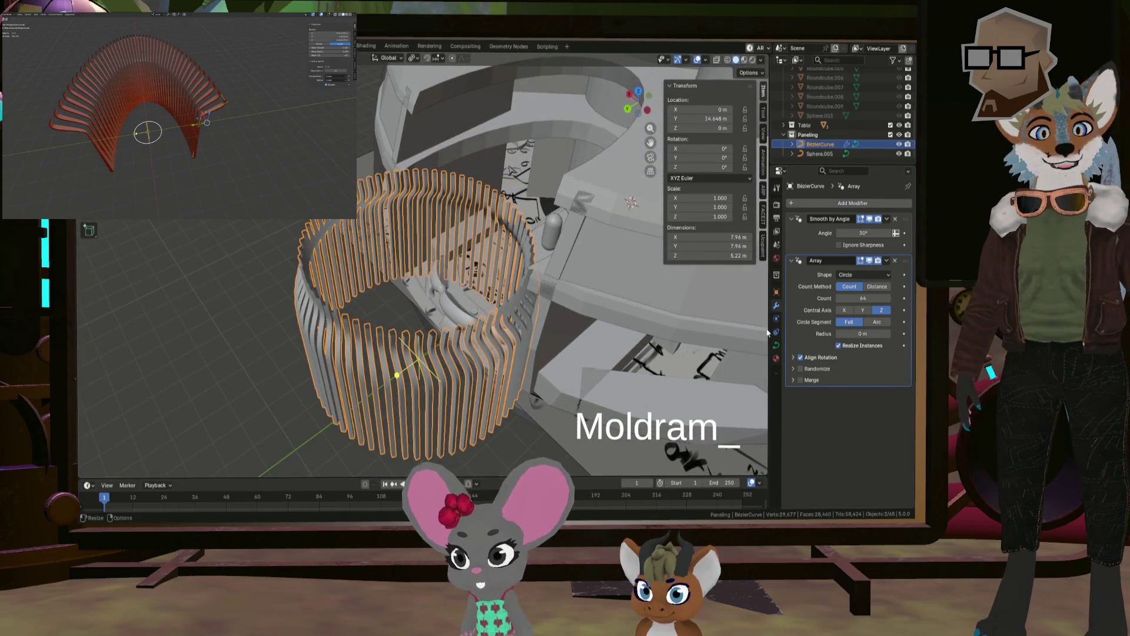
left_click(888, 322)
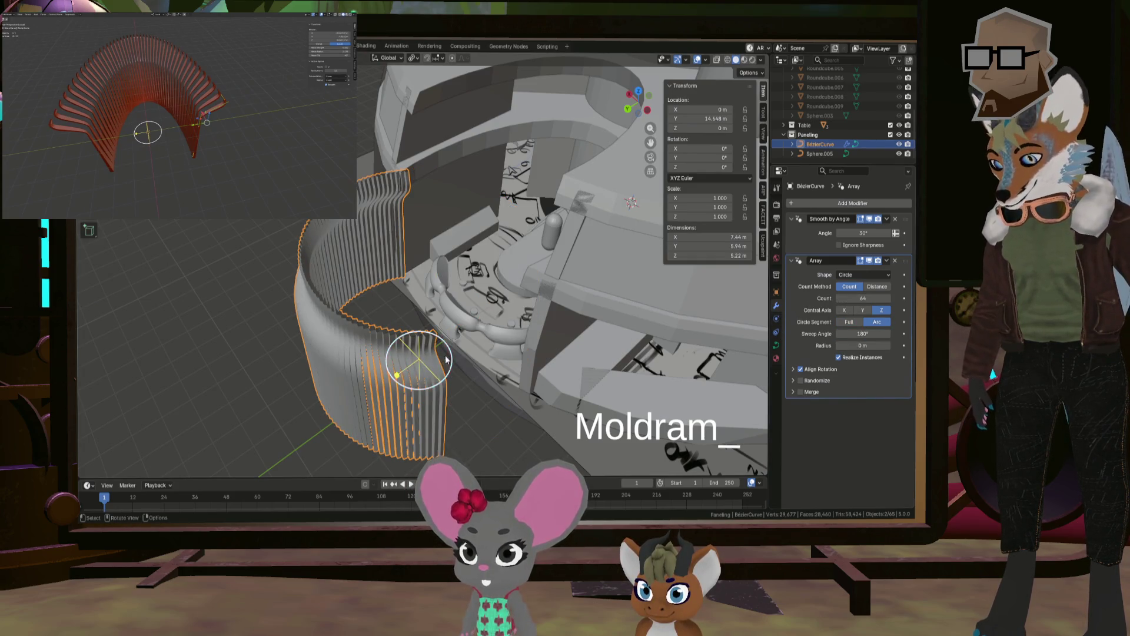
left_click_drag(446, 360, 402, 381)
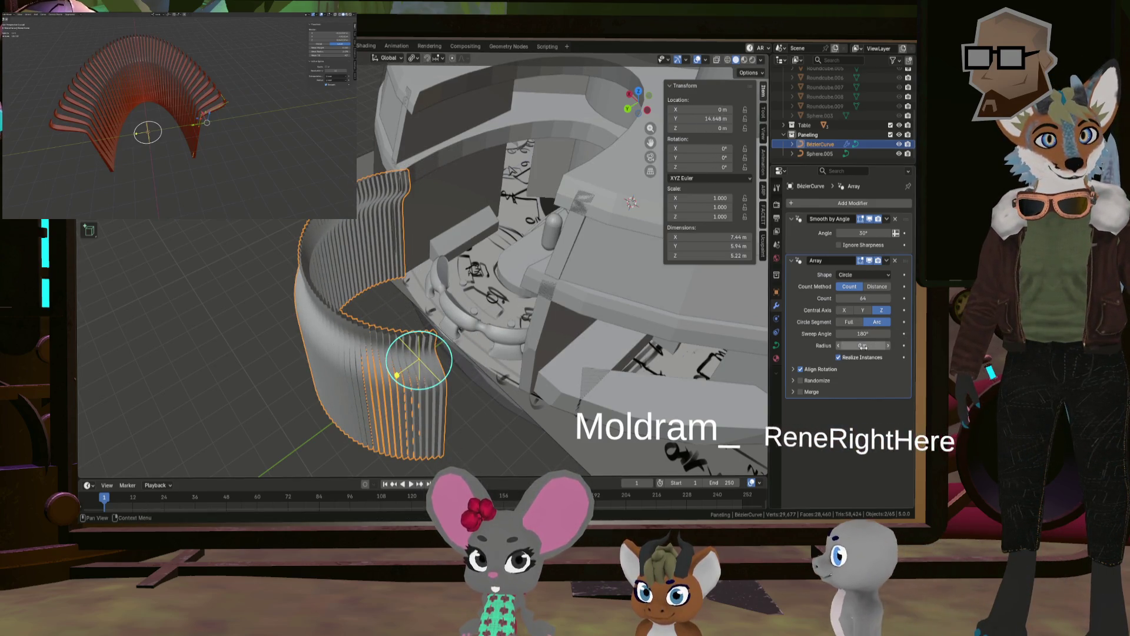
mouse_move(862, 346)
left_mouse_down()
mouse_move(894, 346)
mouse_move(850, 334)
left_mouse_up()
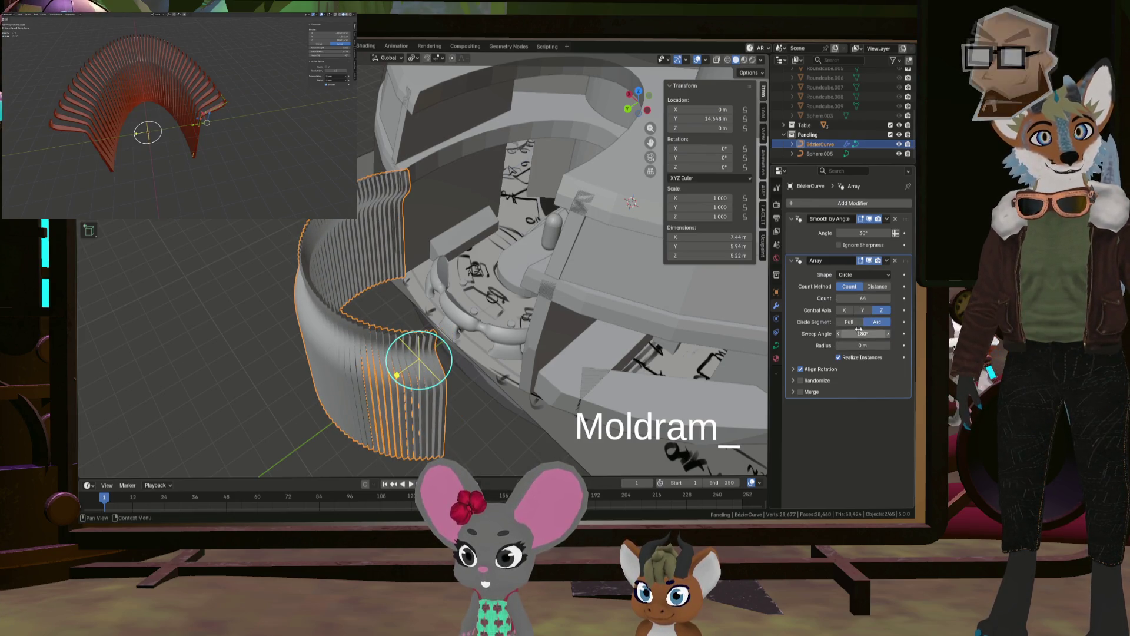
middle_click_drag(419, 332, 401, 351)
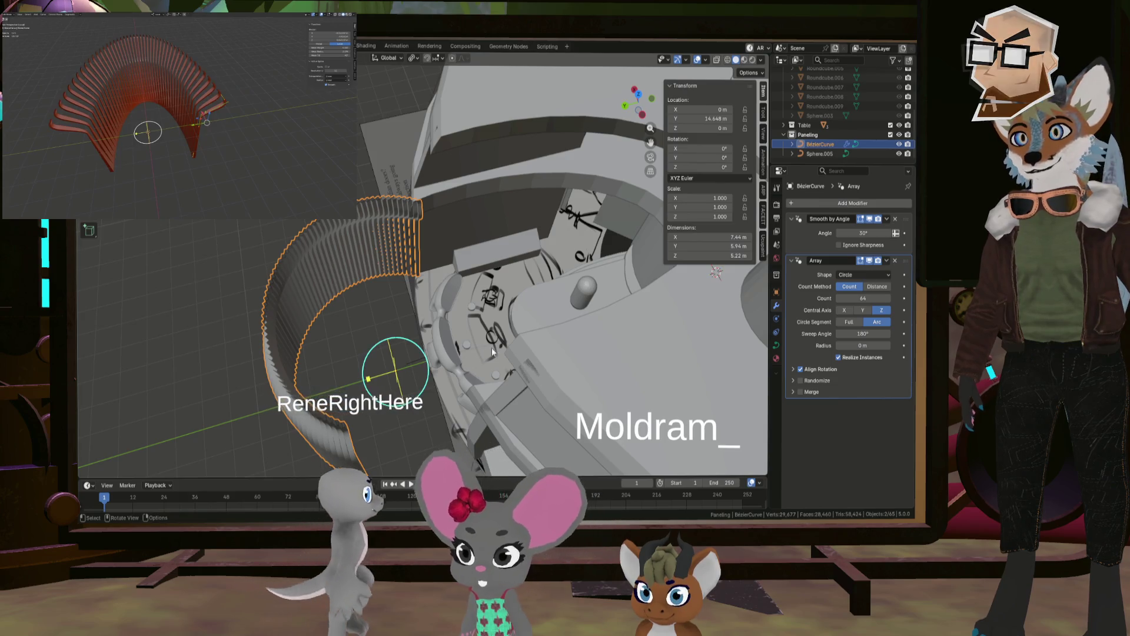
left_click(414, 270)
left_click(418, 274)
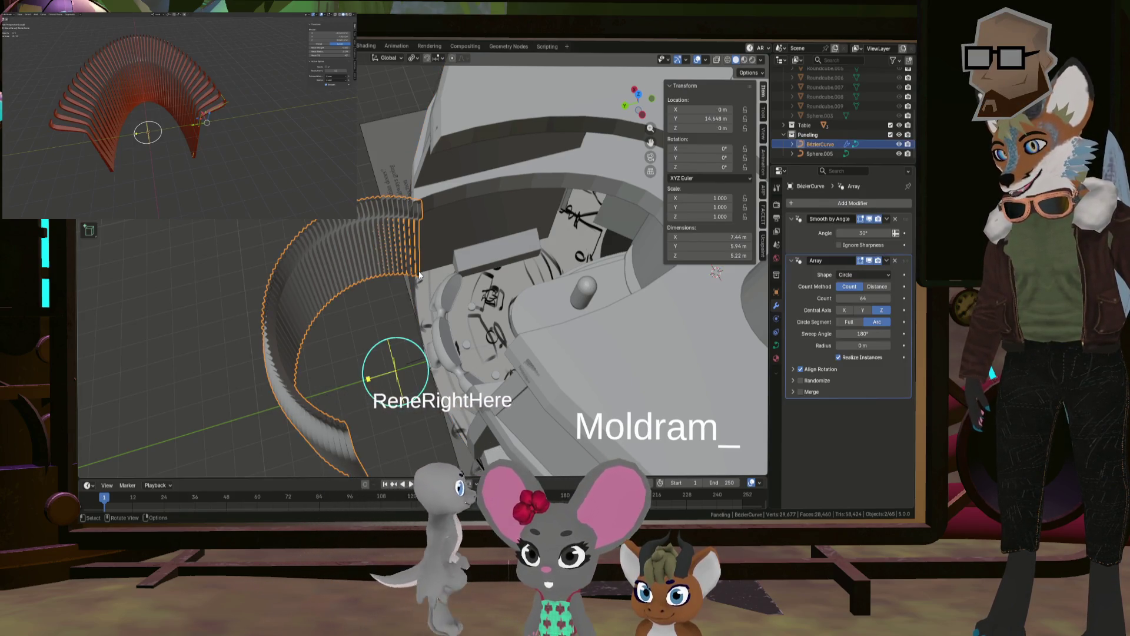
key("Tab")
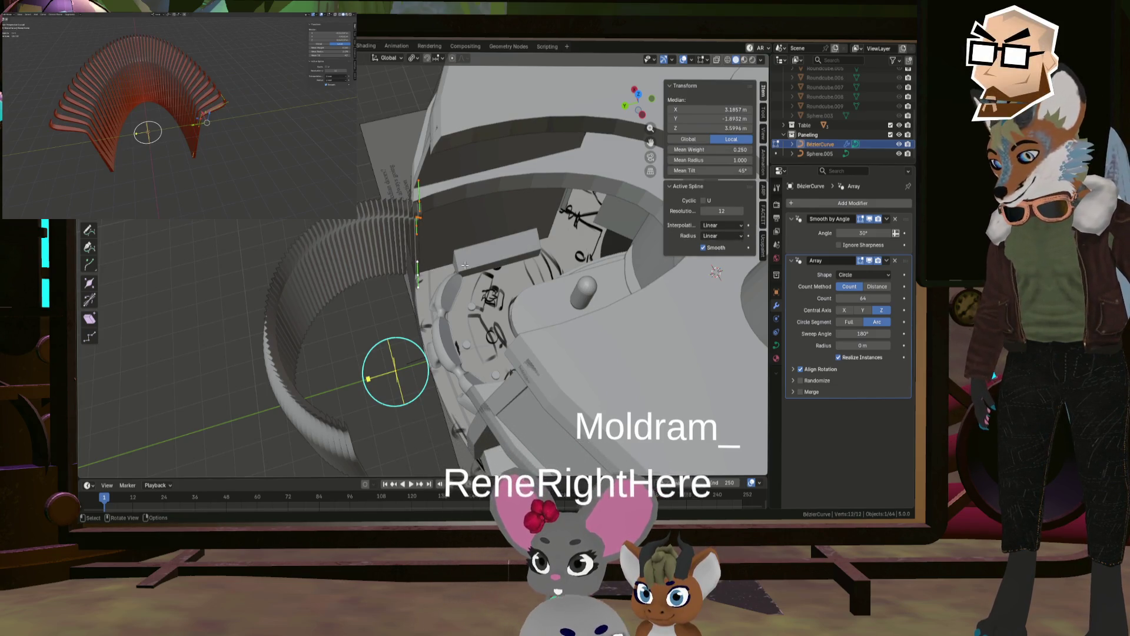
key("g")
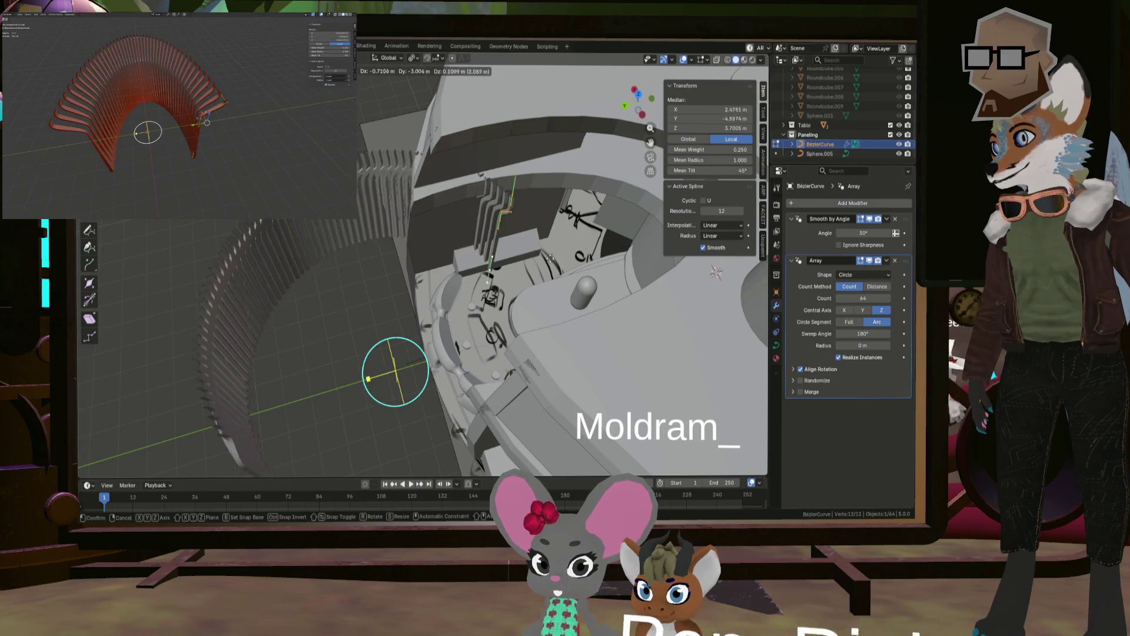
left_click(611, 286)
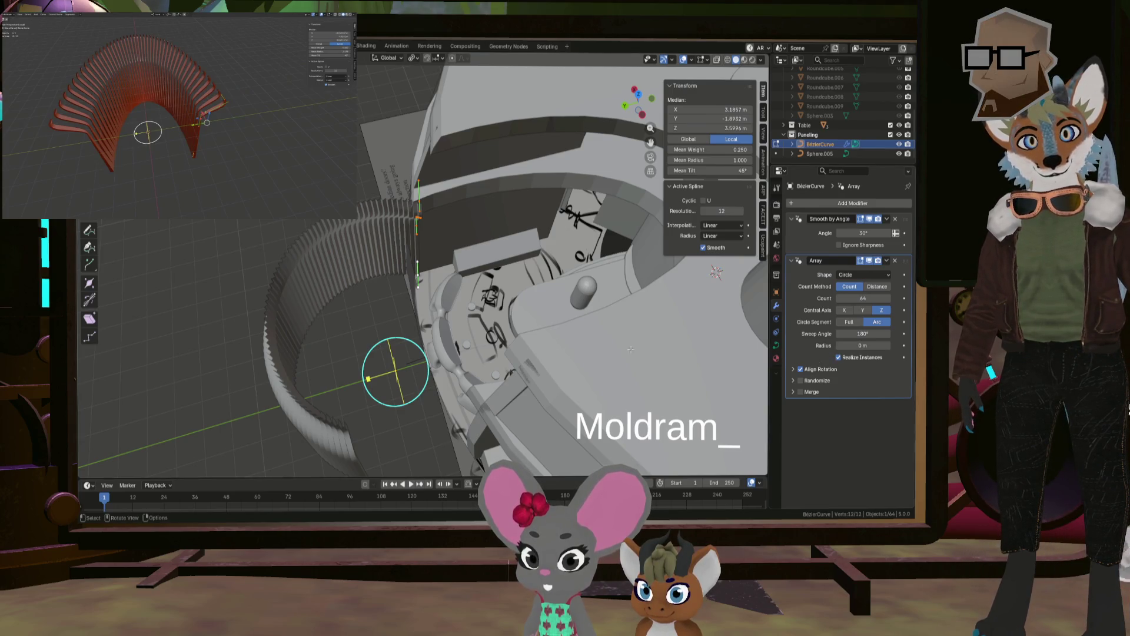
key("Tab")
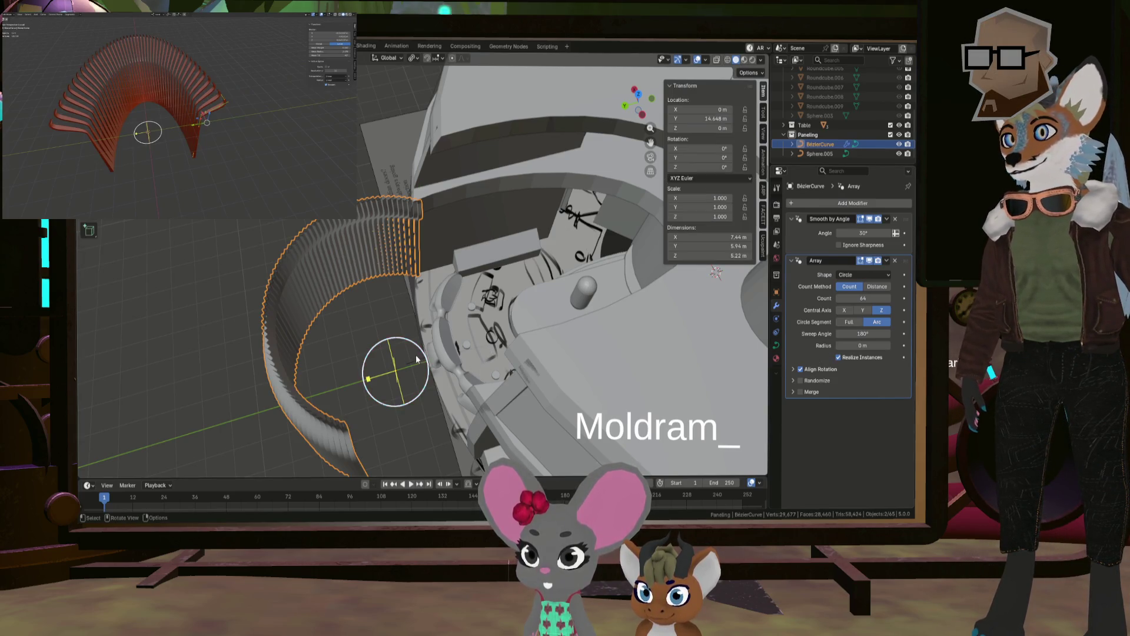
mouse_move(416, 359)
middle_mouse_down()
mouse_move(402, 377)
mouse_move(479, 348)
middle_mouse_up()
key("s")
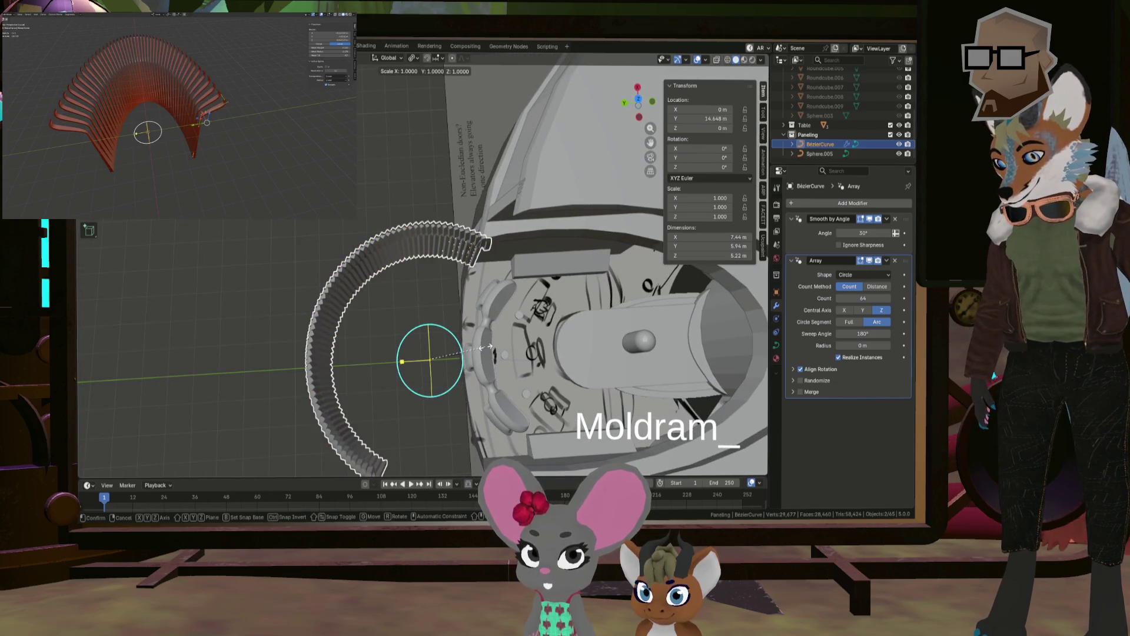
Step: Stretch the ribbed arc 1.545 times along the Y axis
key("y")
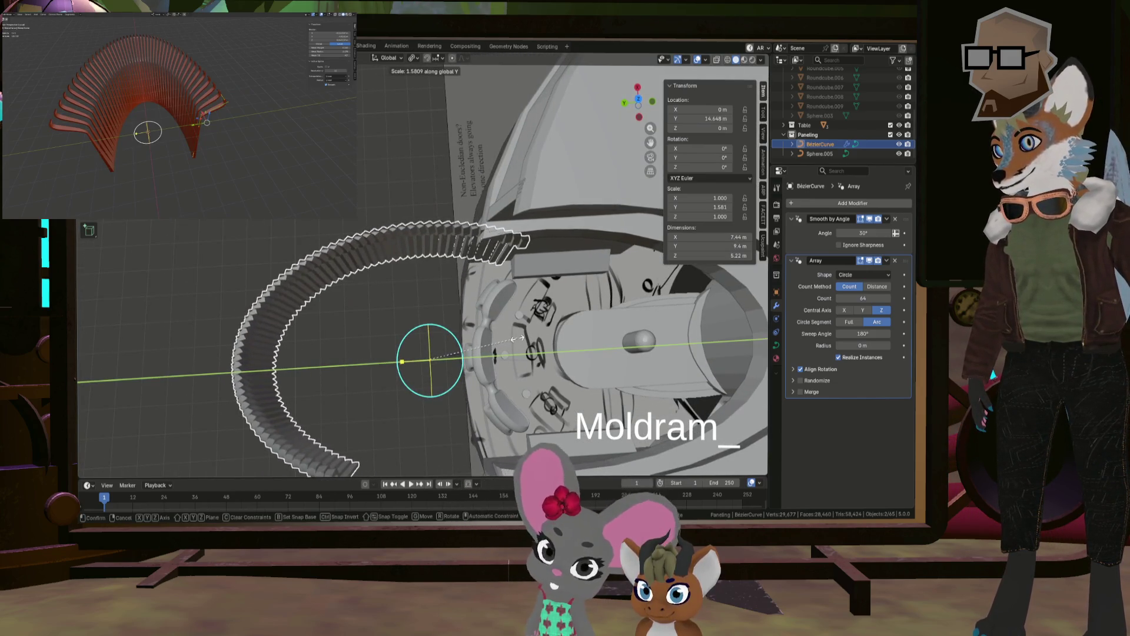
left_click(516, 338)
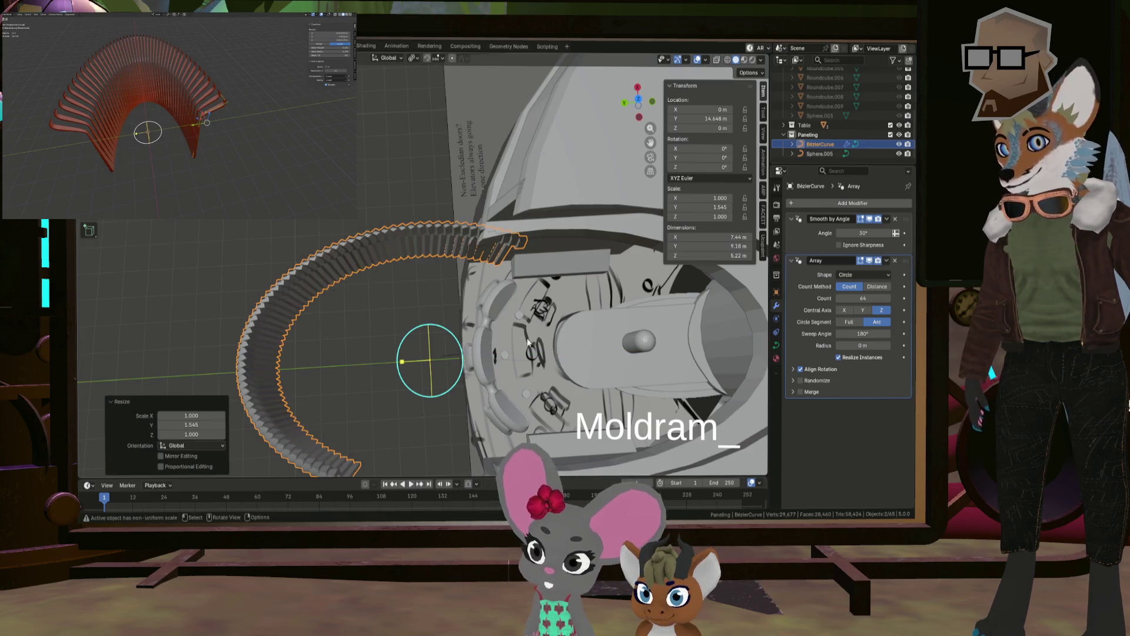
left_click(799, 369)
left_click(799, 369)
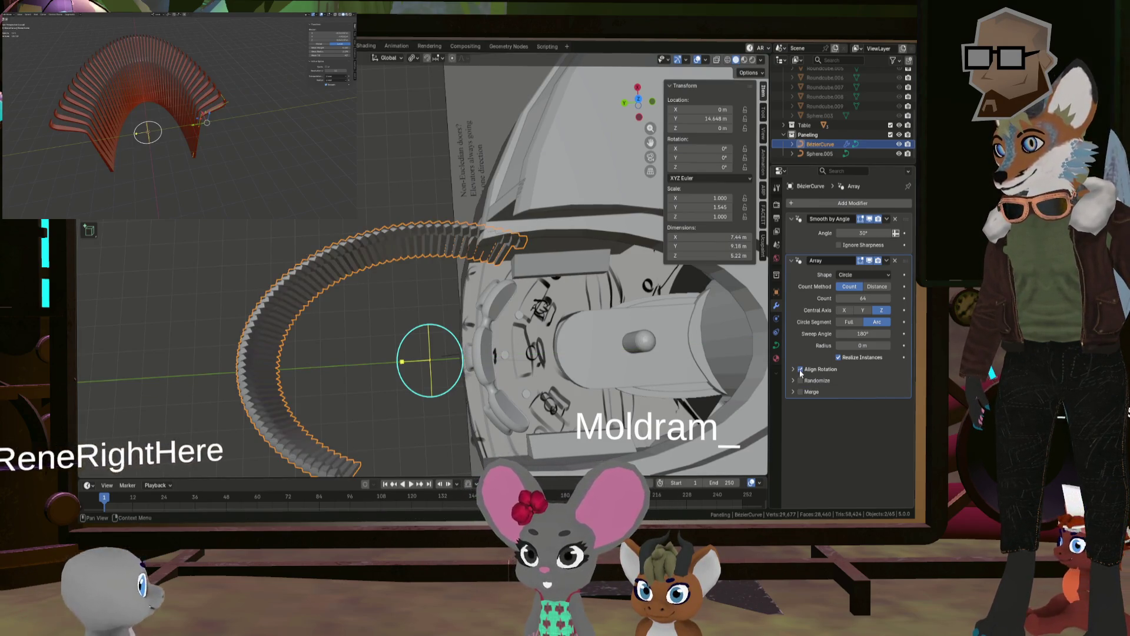
Step: Narrow the Array sweep angle to about 78.5° and lower the rib count
middle_click_drag(476, 379, 493, 345)
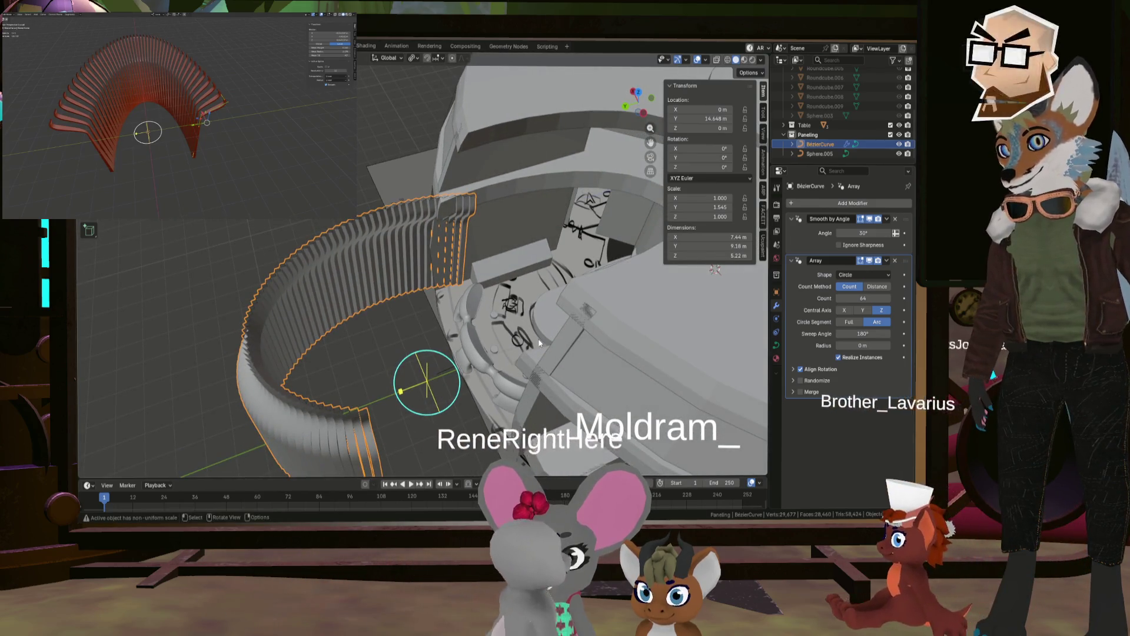
left_click_drag(862, 334, 812, 333)
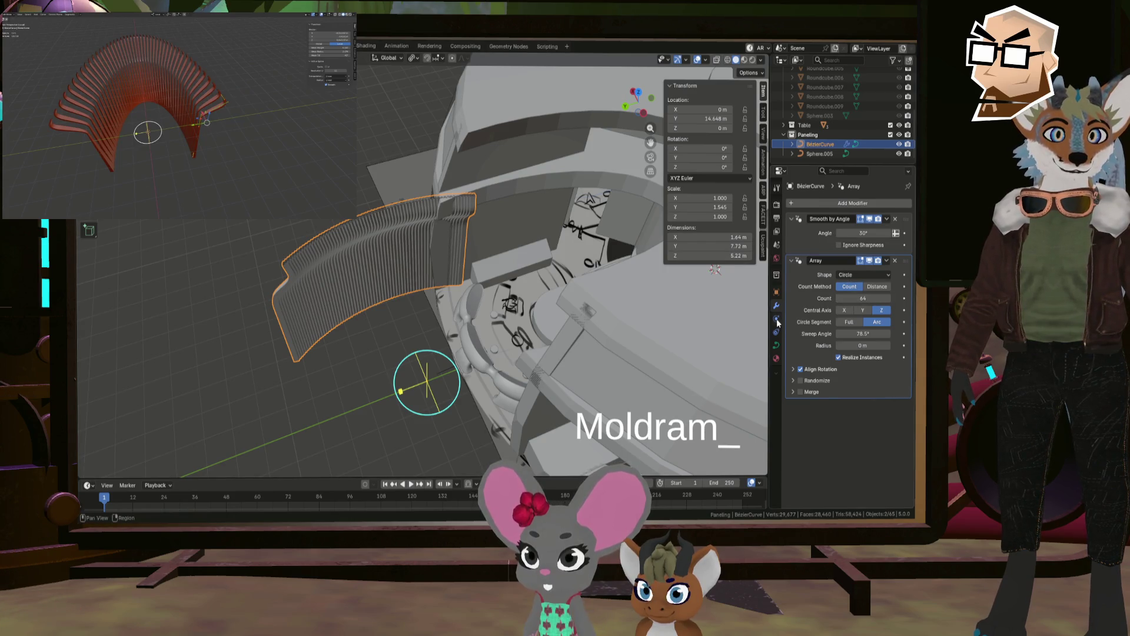
left_click_drag(876, 297, 839, 297)
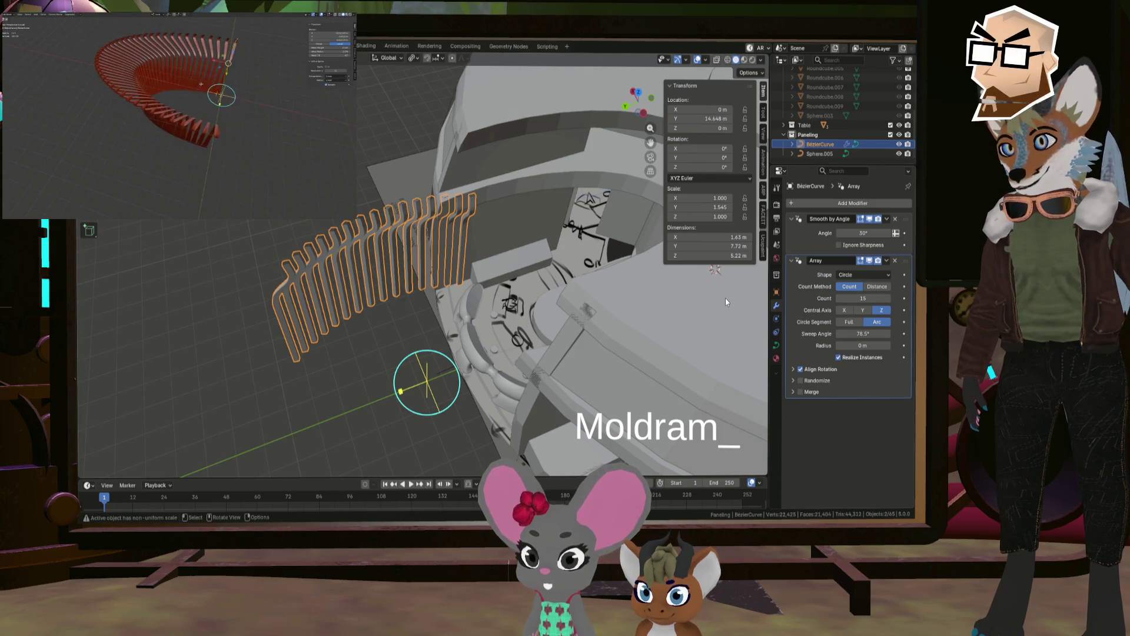
Step: Move the Bezier curve's control points in Edit Mode to reshape the arc
mouse_move(412, 306)
middle_mouse_down()
mouse_move(317, 315)
mouse_move(418, 259)
mouse_move(473, 267)
middle_mouse_up()
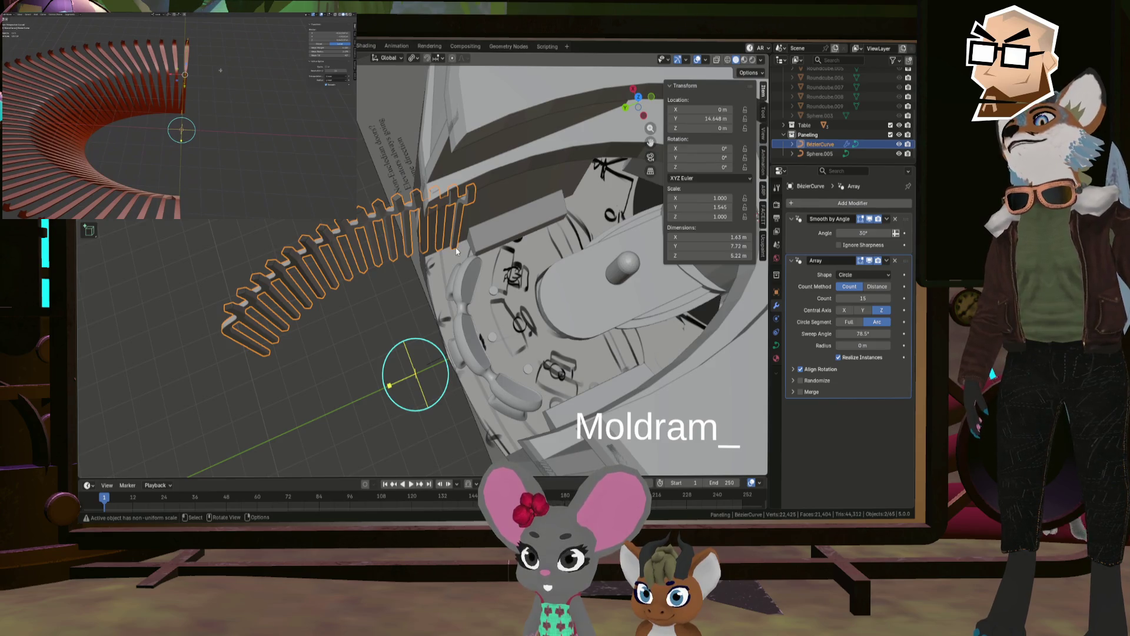
key("Tab")
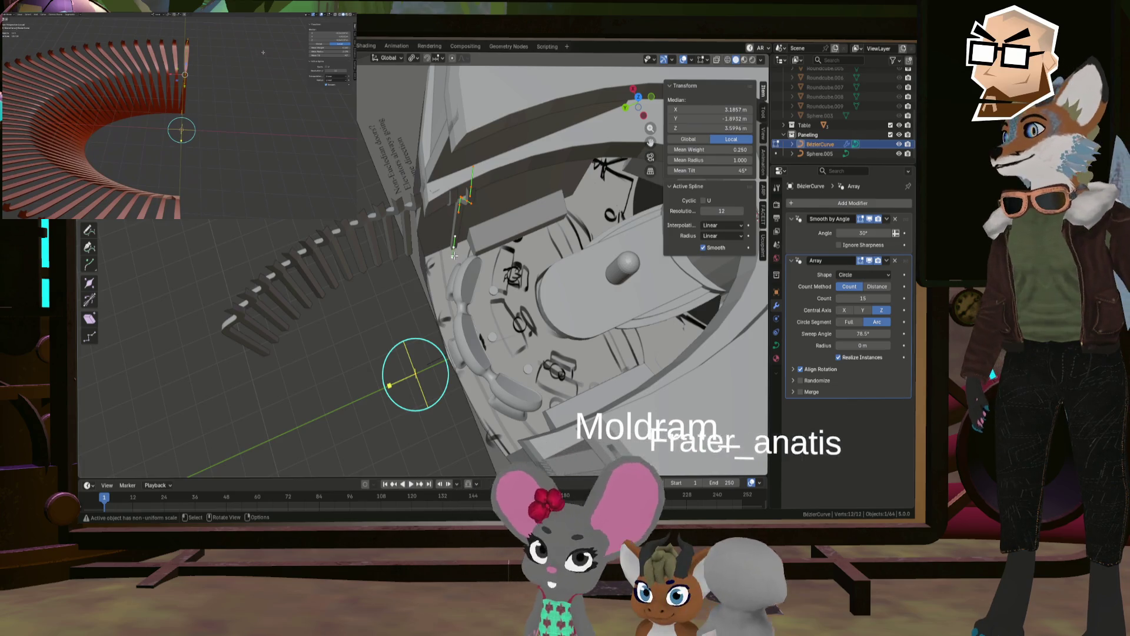
mouse_move(454, 255)
middle_mouse_down()
mouse_move(484, 273)
mouse_move(466, 260)
middle_mouse_up()
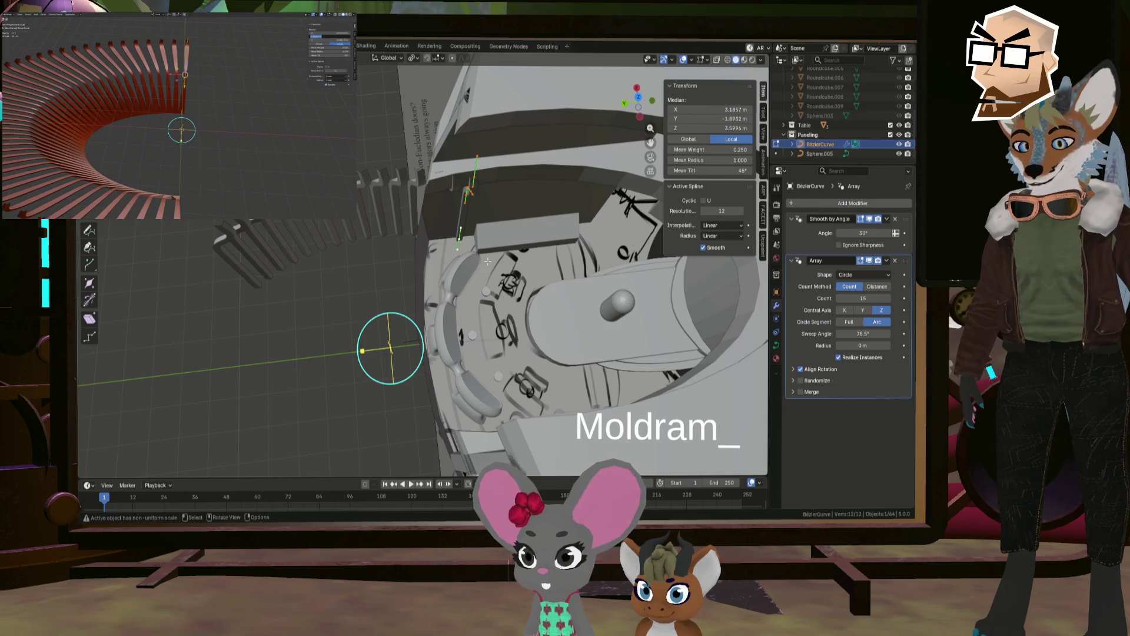
key("g")
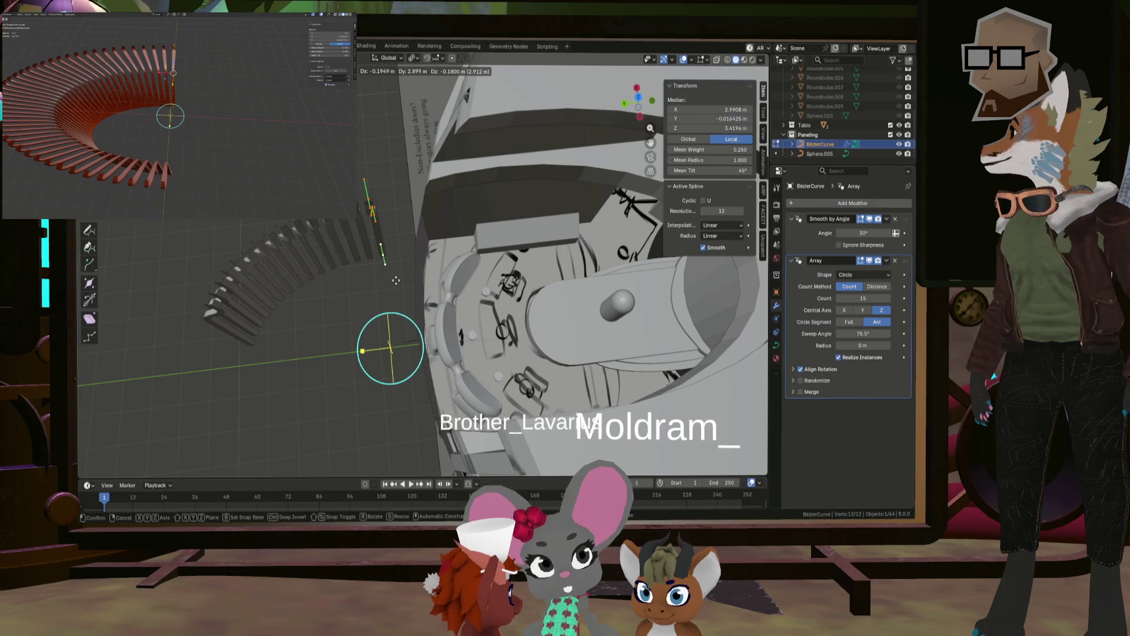
left_click(396, 280)
middle_click_drag(396, 280, 542, 294)
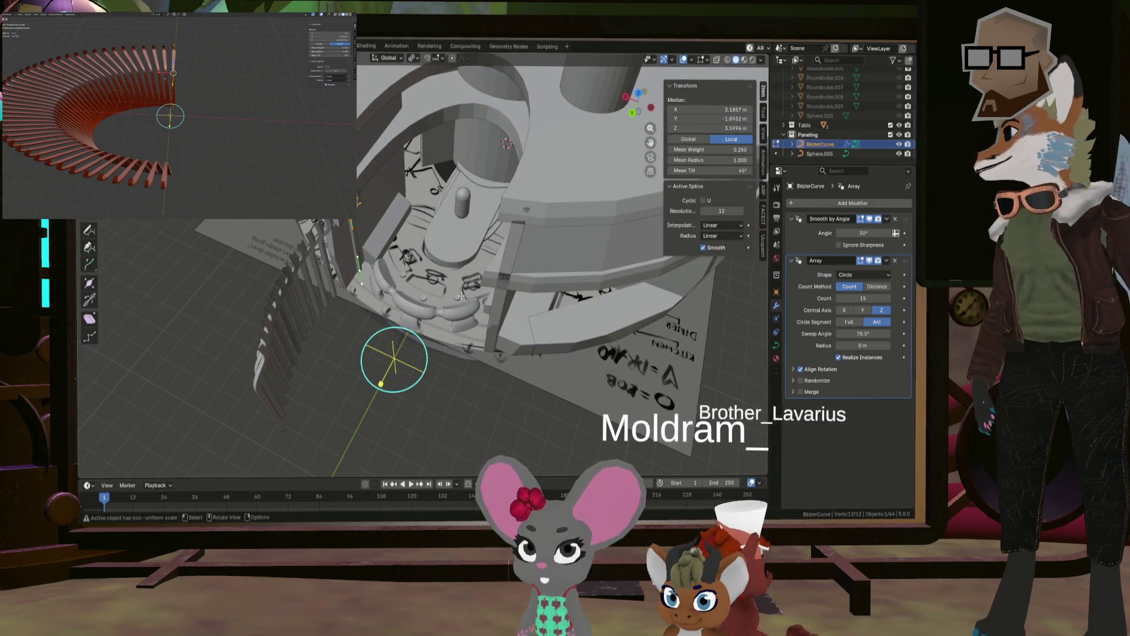
Step: Set the Array count to 20 ribs and return to Object Mode
mouse_move(462, 296)
middle_mouse_down()
mouse_move(355, 237)
mouse_move(276, 276)
mouse_move(851, 265)
middle_mouse_up()
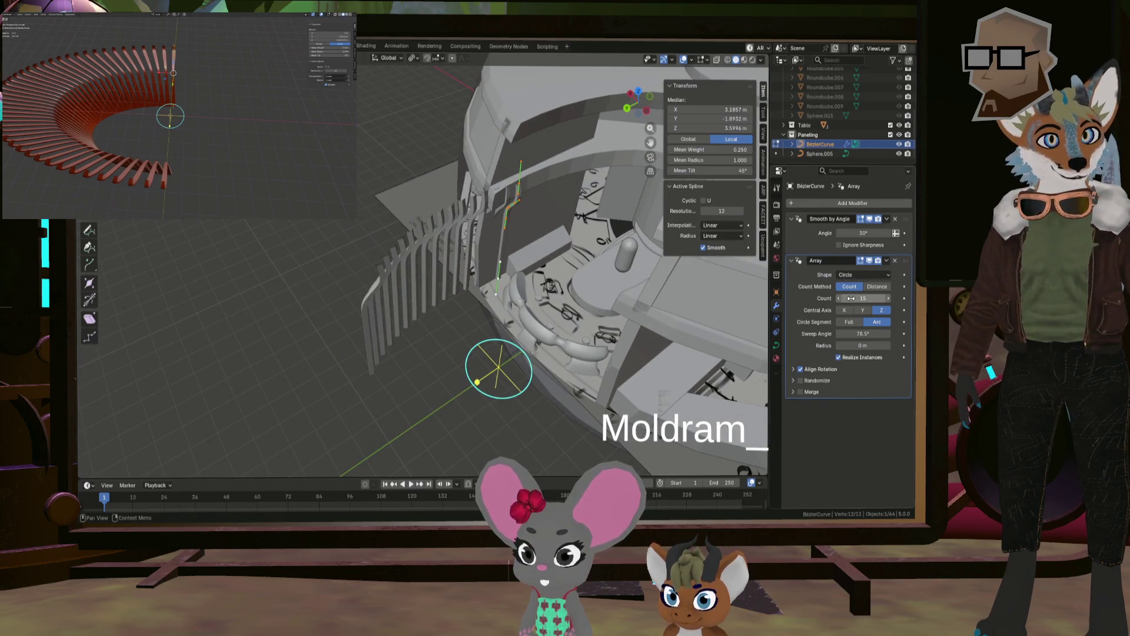
left_click_drag(851, 298, 783, 298)
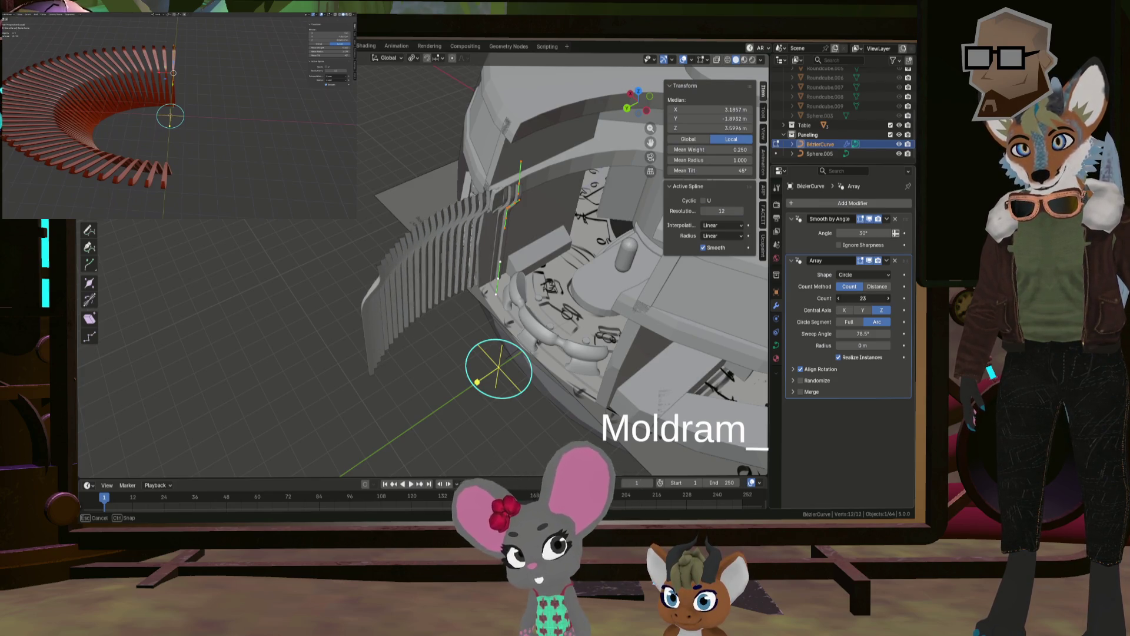
mouse_move(589, 306)
middle_mouse_down()
mouse_move(488, 348)
mouse_move(388, 315)
mouse_move(382, 328)
middle_mouse_up()
key("Tab")
Step: Shift the rib panel along Y, shorten its sweep angle, and save the file
key("g")
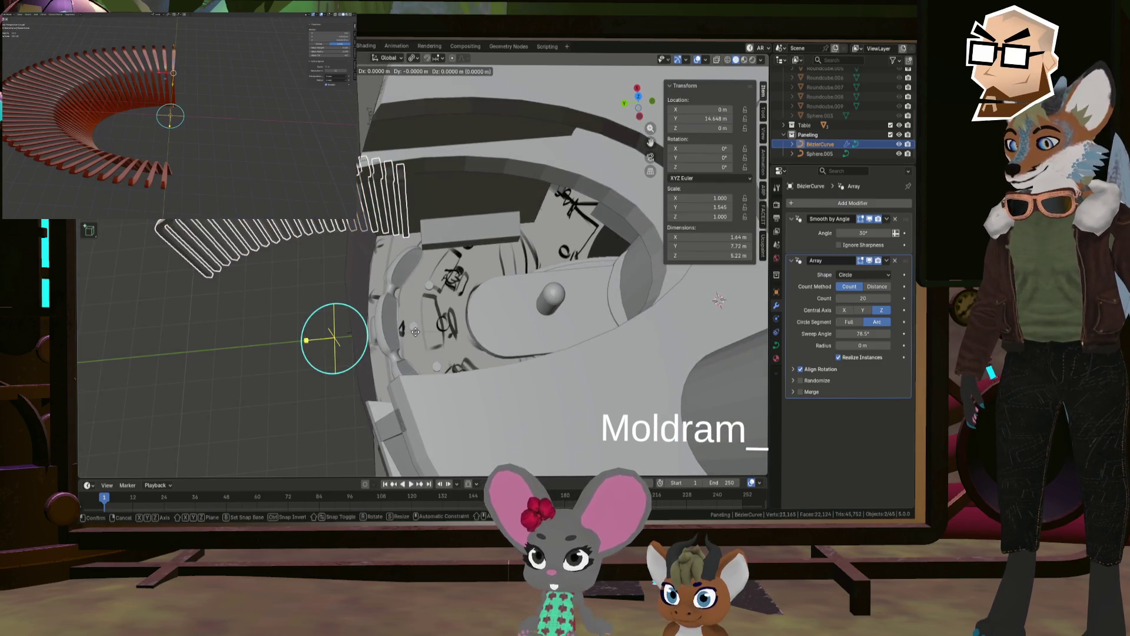
key("y")
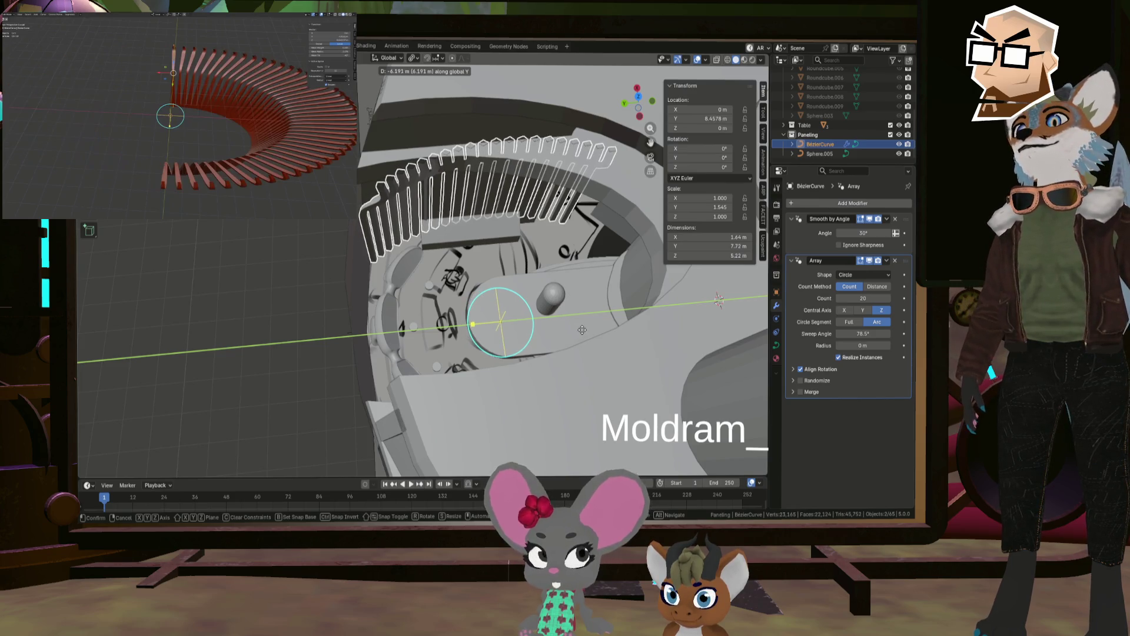
left_click(616, 340)
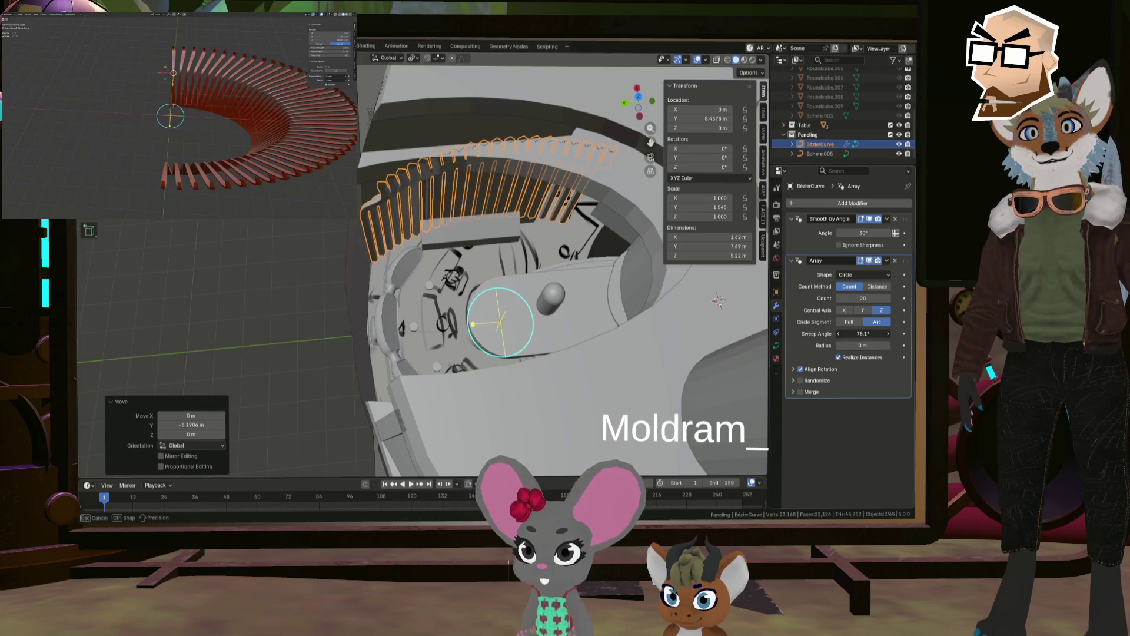
left_click_drag(863, 333, 843, 333)
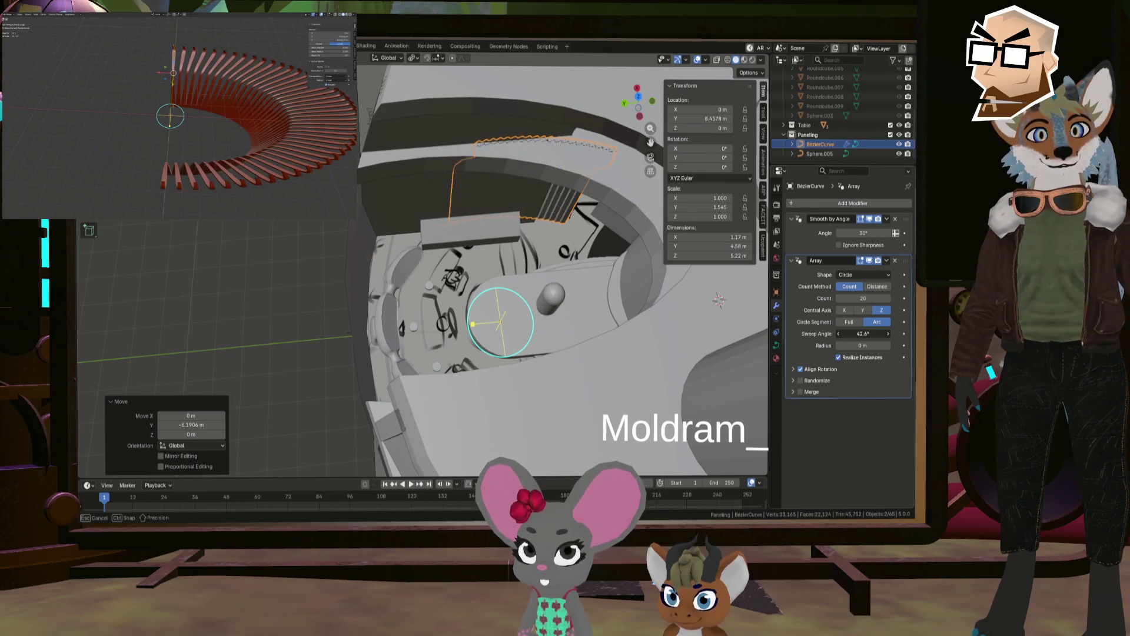
left_click_drag(246, 391, 509, 380)
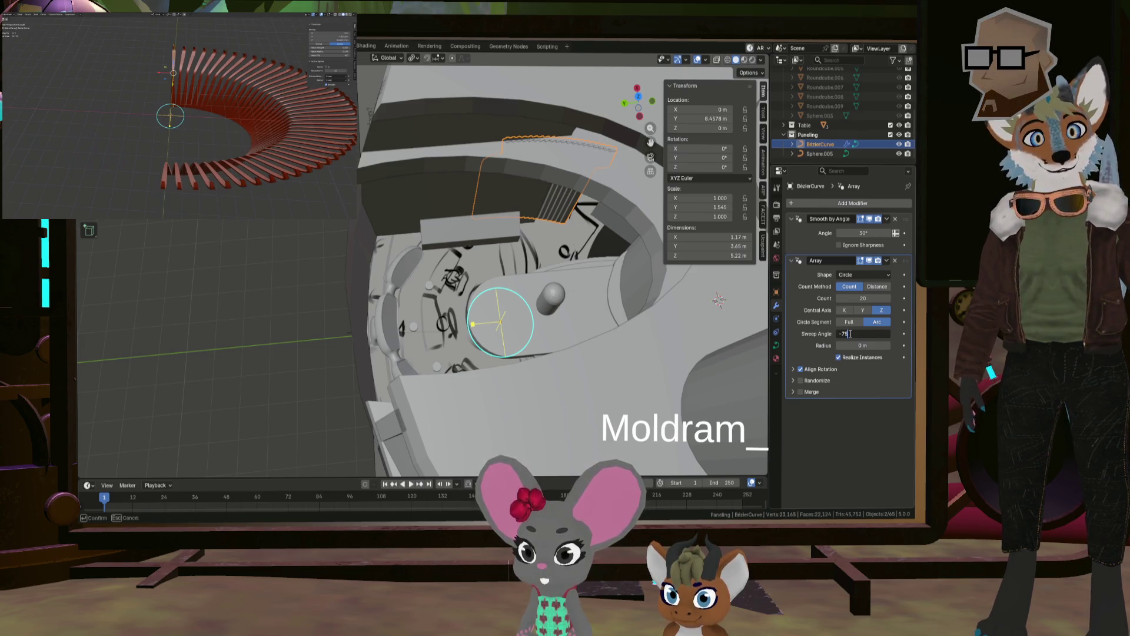
mouse_move(586, 365)
middle_mouse_down()
mouse_move(528, 291)
mouse_move(555, 297)
mouse_move(513, 332)
middle_mouse_up()
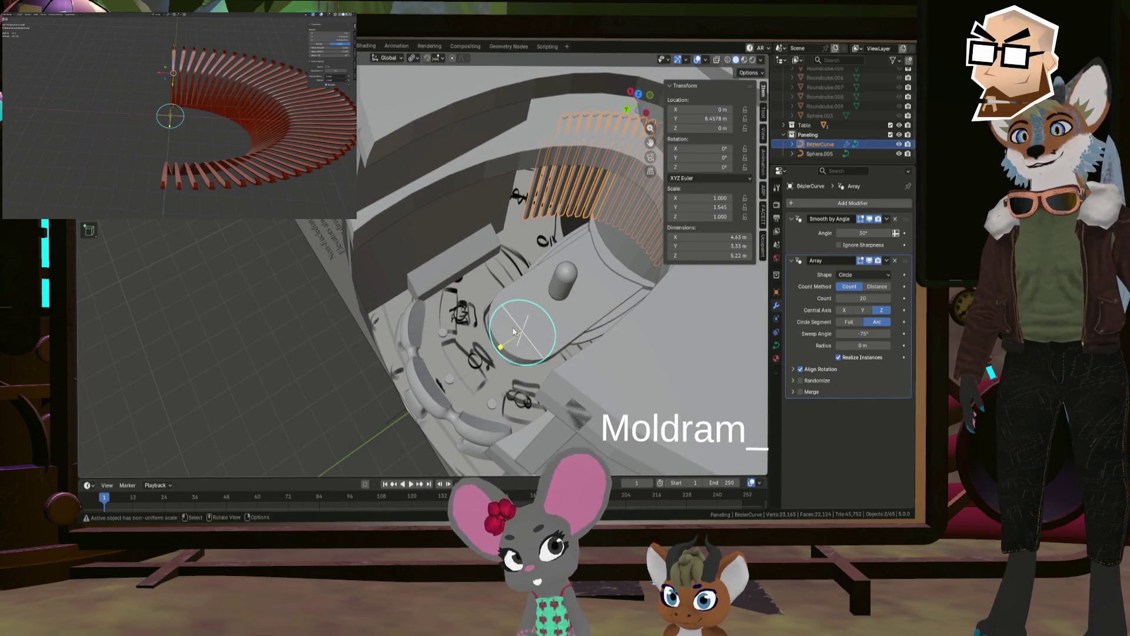
key("ctrl+s")
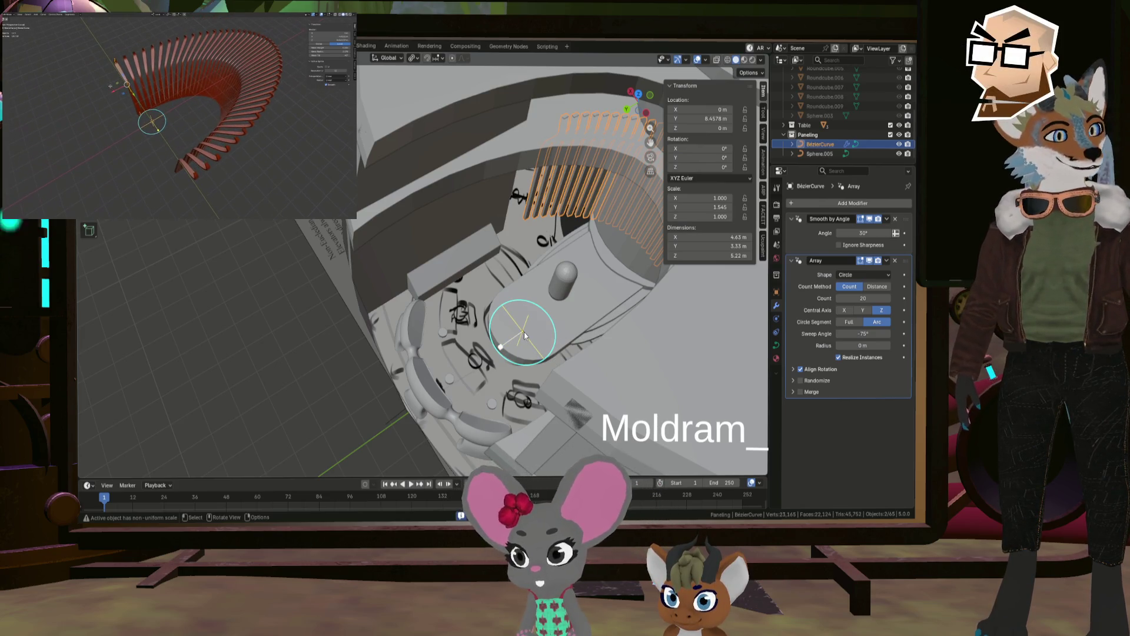
Step: Move the panel array along Y to 11.175 m and set its sweep to about −69.6°
key("g")
key("y")
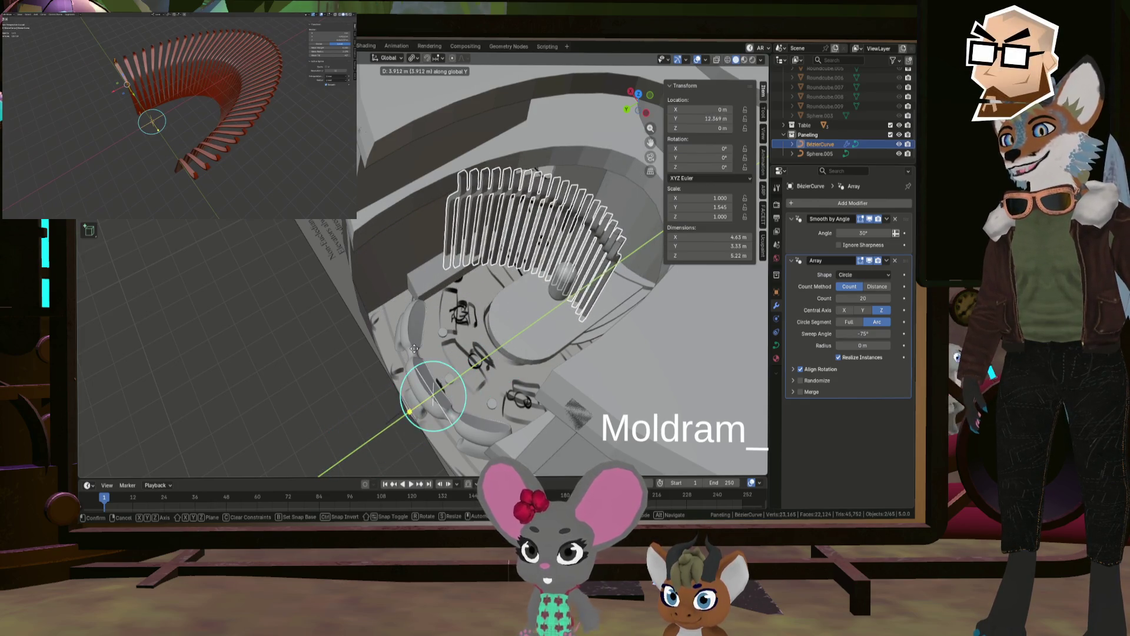
left_click(442, 332)
middle_click_drag(442, 332, 680, 341)
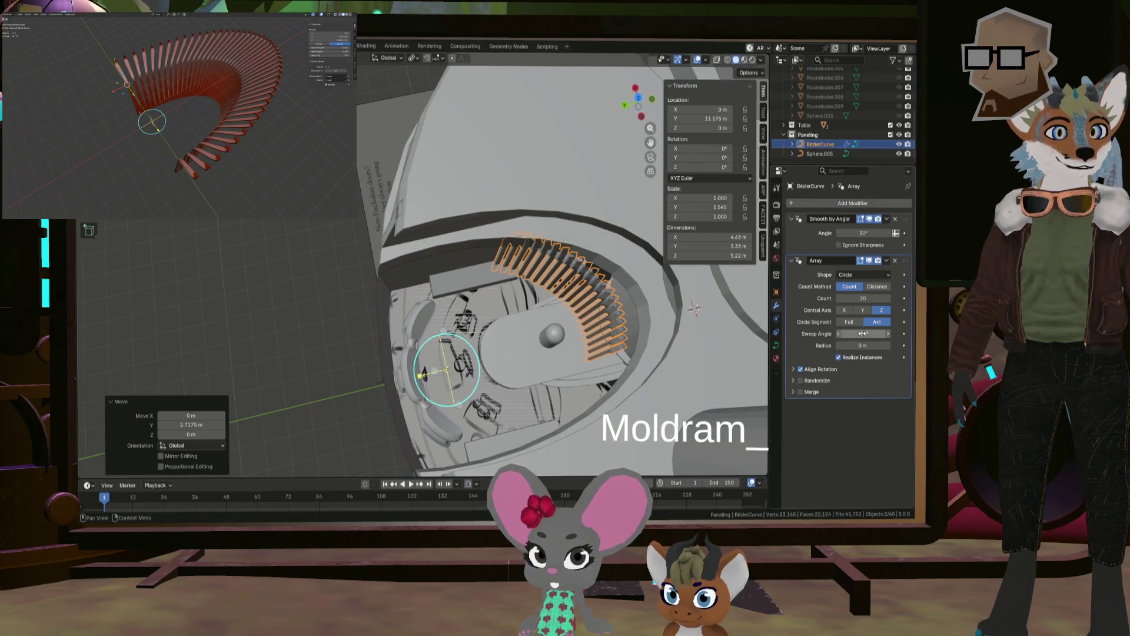
left_click_drag(863, 333, 880, 333)
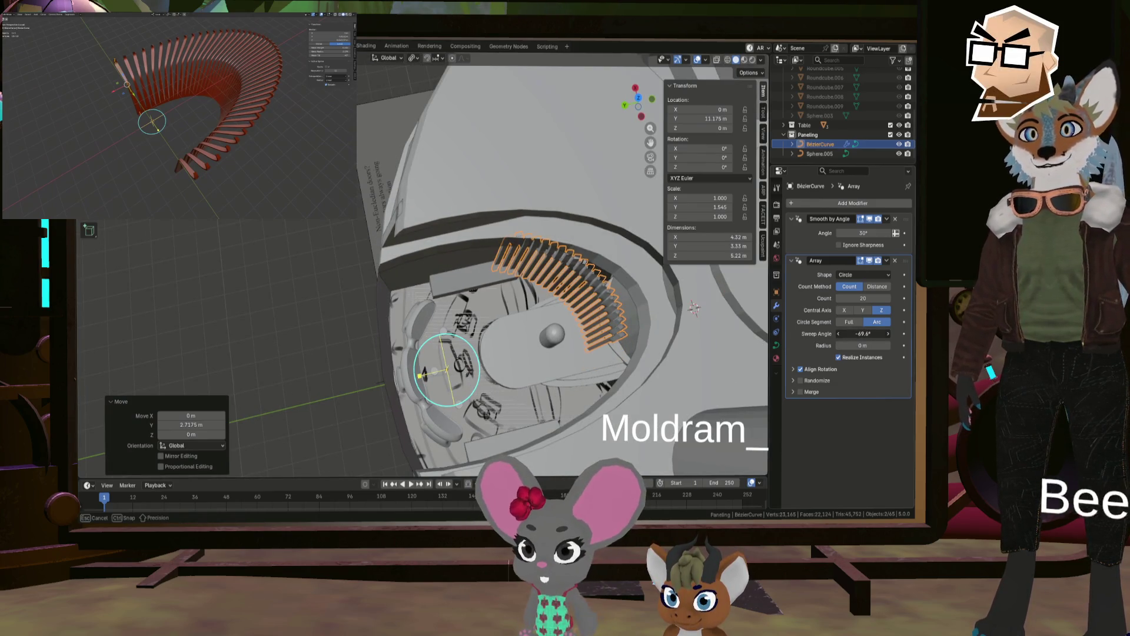
left_click(502, 266)
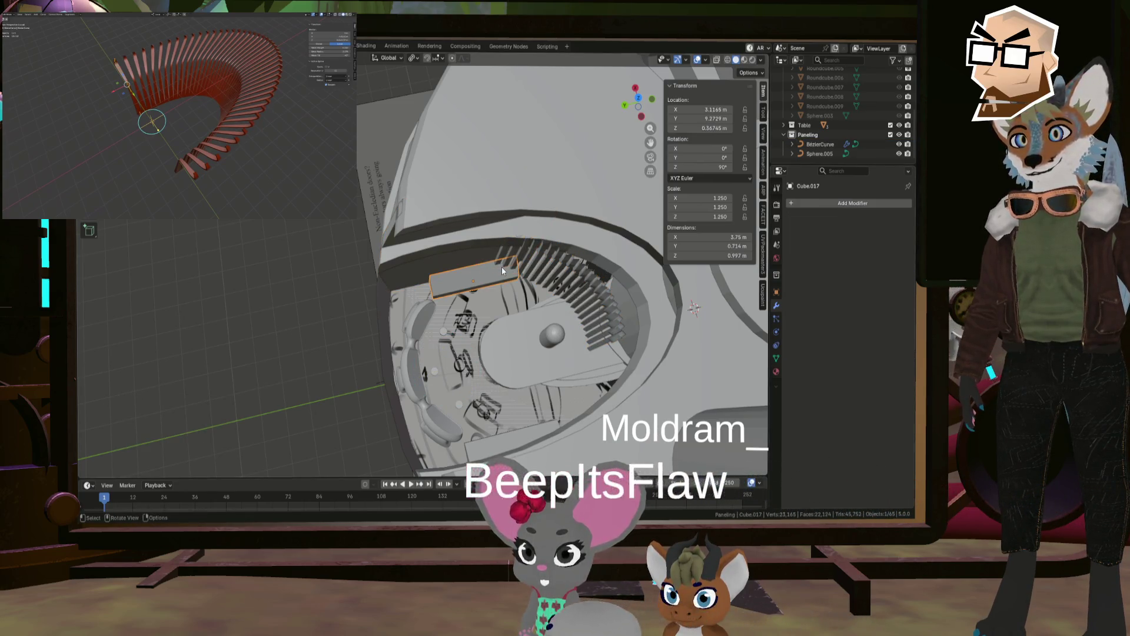
Step: Move the panel curve's control points along Y in Edit Mode
left_click(501, 267)
key("Tab")
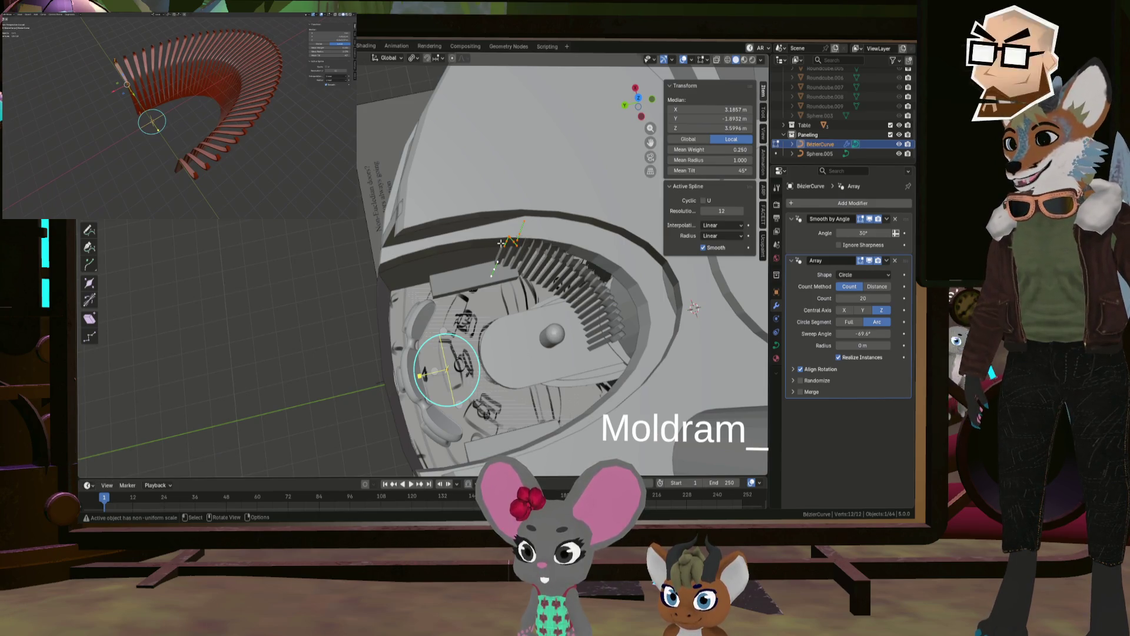
key("y")
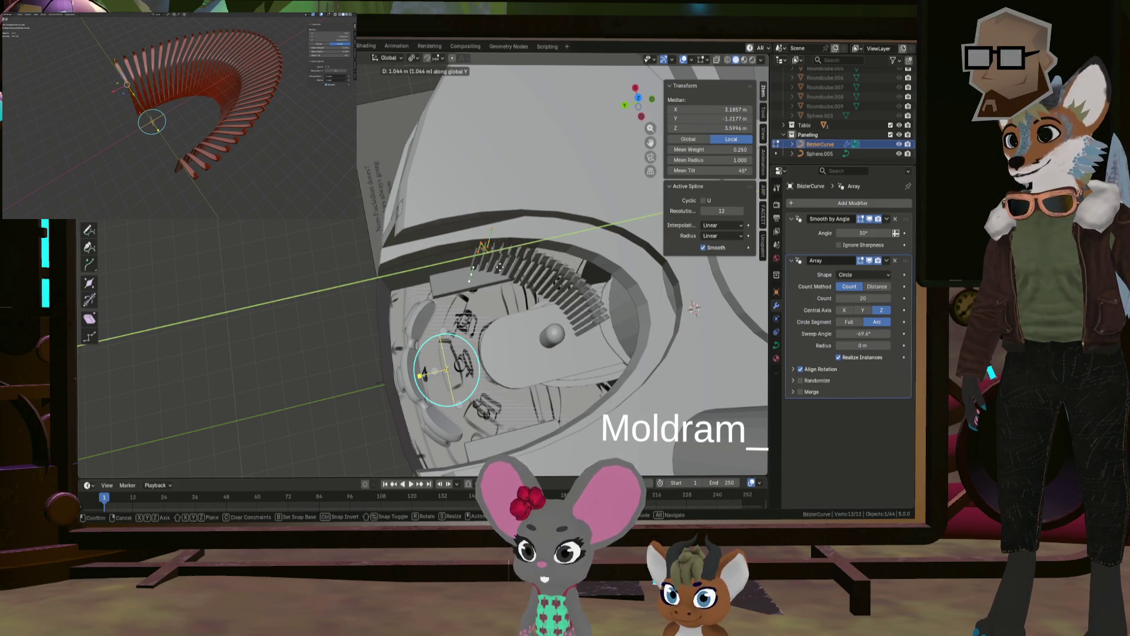
left_click(412, 292)
mouse_move(412, 292)
middle_mouse_down()
mouse_move(524, 261)
mouse_move(482, 305)
middle_mouse_up()
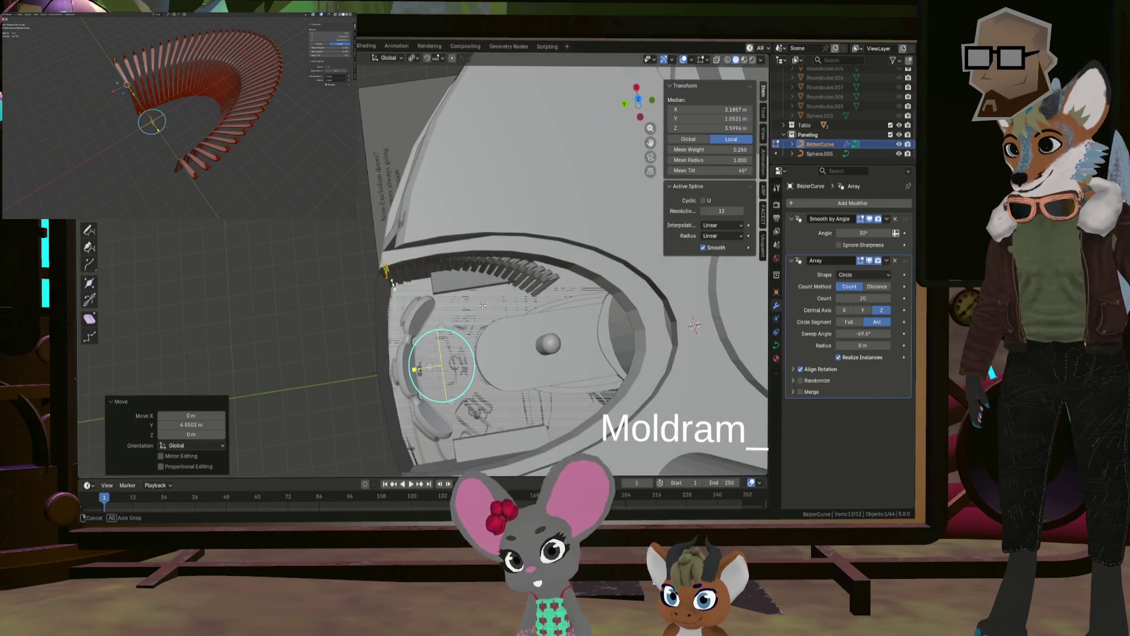
key("Tab")
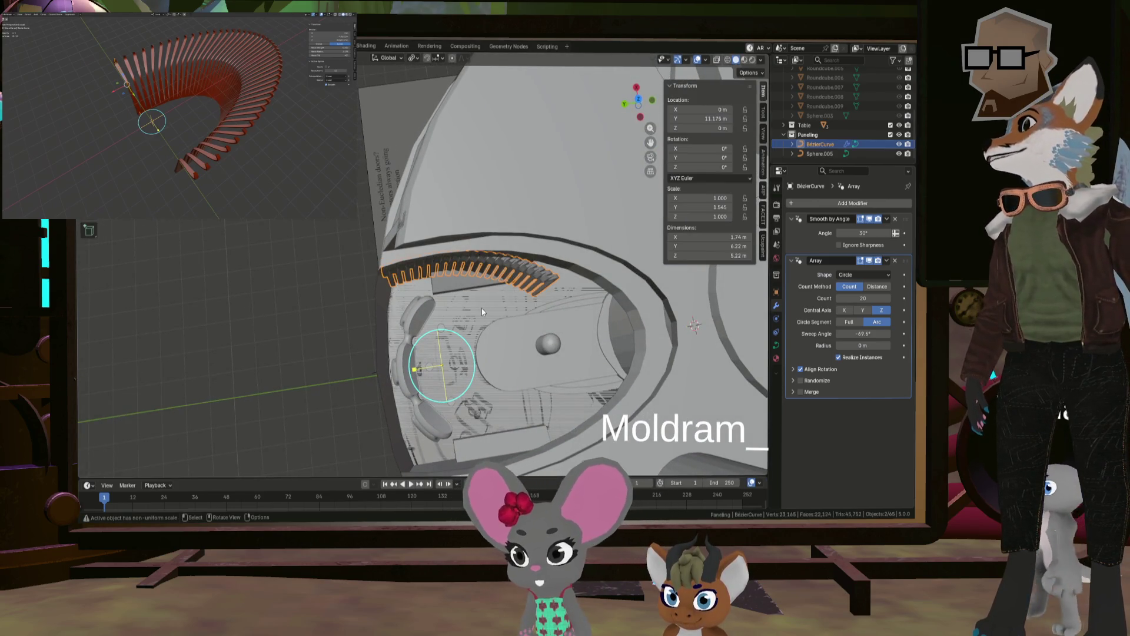
Step: Scale the panel 1.191× along Y and nudge it −0.356 m to Y 10.82 m
key("s")
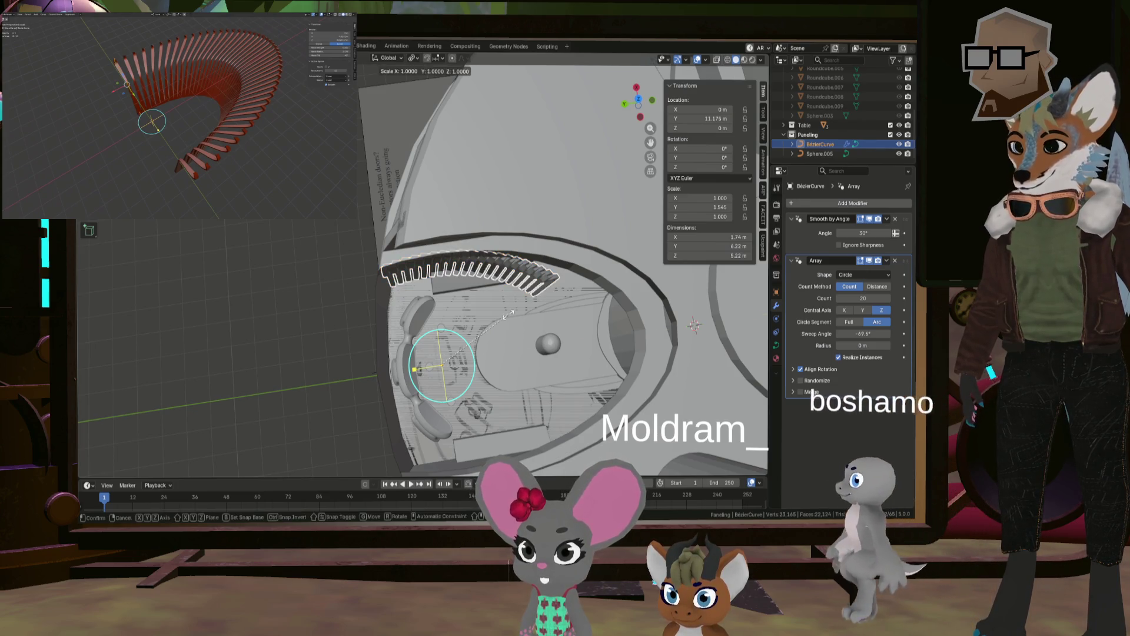
key("y")
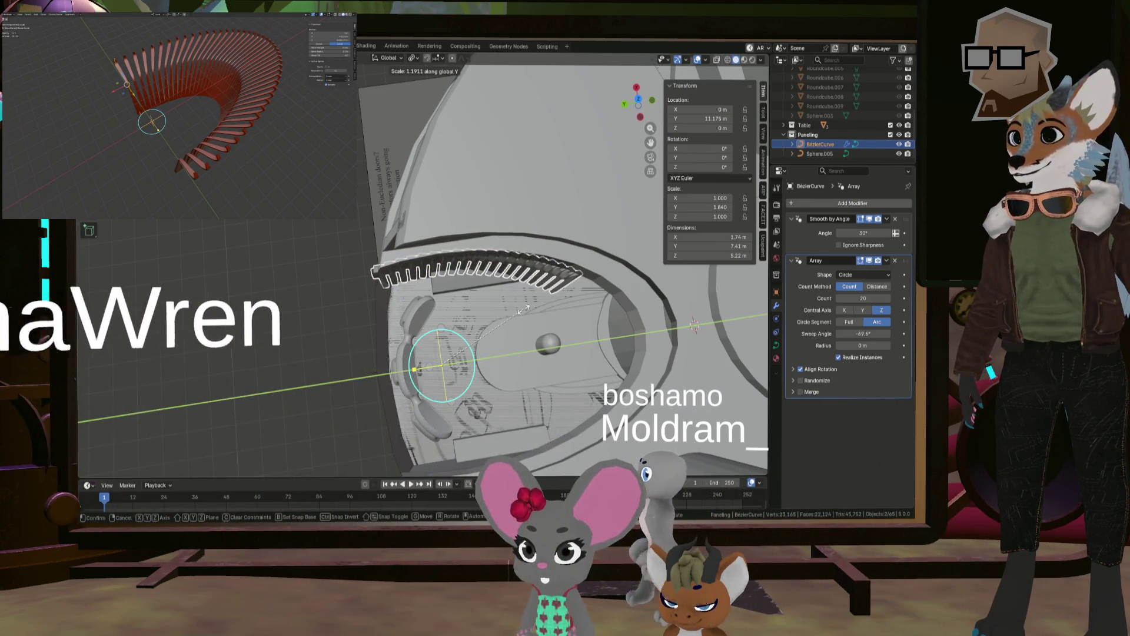
left_click(523, 312)
key("g")
key("y")
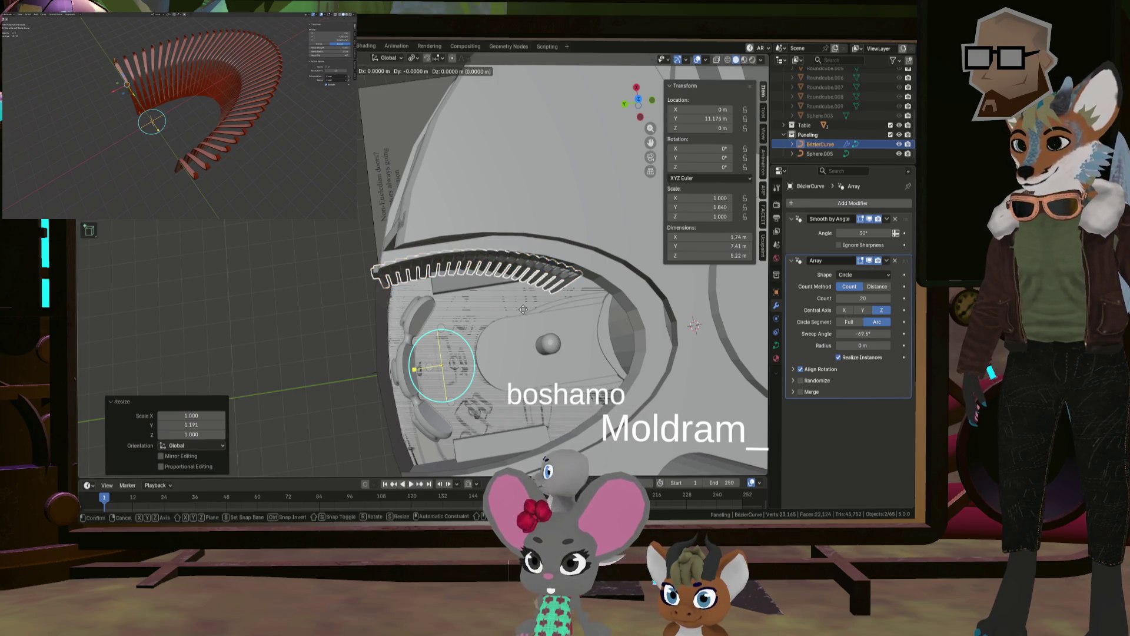
left_click(531, 309)
Step: Deselect the panel and zoom in toward its ribs
mouse_move(531, 309)
middle_mouse_down()
mouse_move(561, 238)
mouse_move(464, 268)
mouse_move(379, 277)
mouse_move(440, 273)
mouse_move(593, 310)
middle_mouse_up()
left_click(239, 237)
scroll(549, 259, "up", 5)
scroll(482, 283, "up", 3)
right_click(471, 251)
mouse_move(520, 194)
middle_mouse_down()
mouse_move(502, 213)
mouse_move(514, 216)
middle_mouse_up()
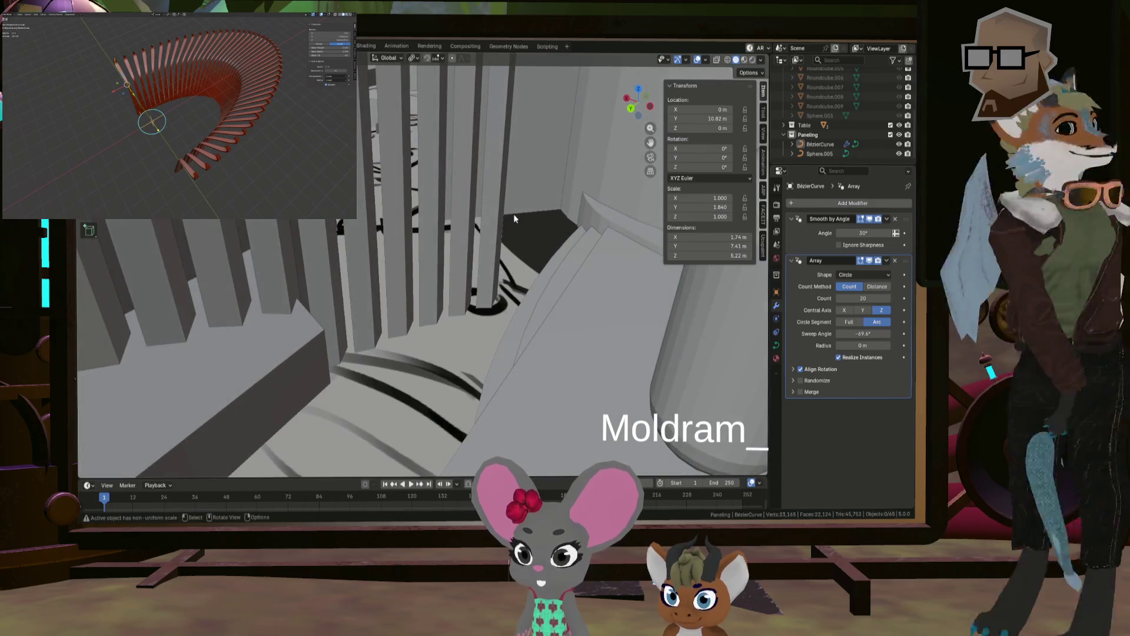
Step: Launch Walk Navigation from the F3 search and step back from the wall
key("F3")
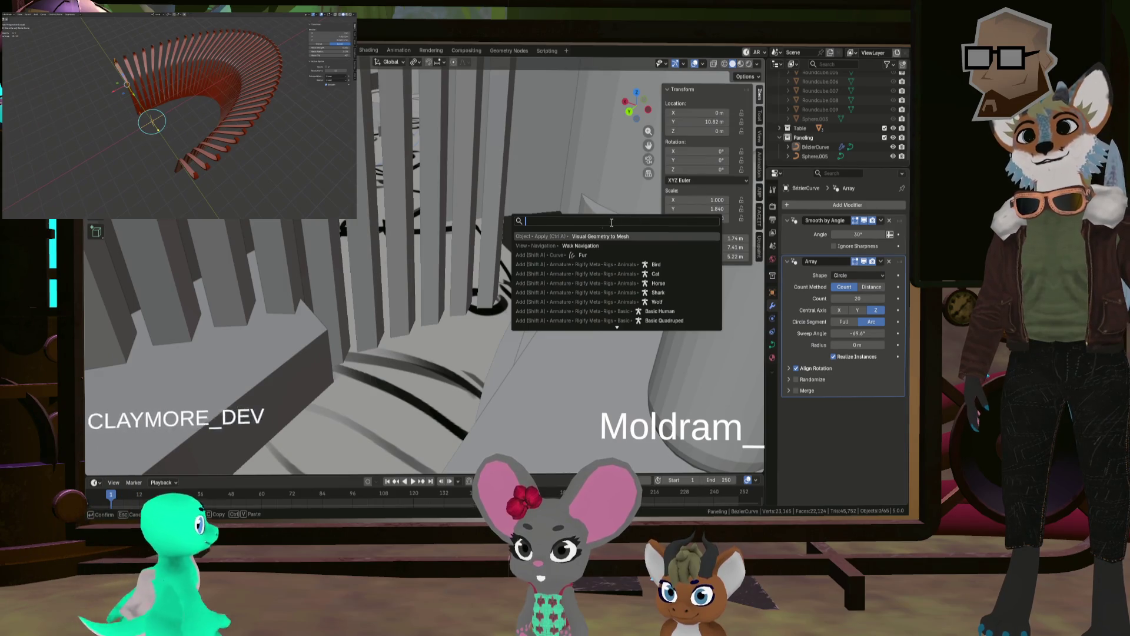
key("Down")
key("Return")
key("s")
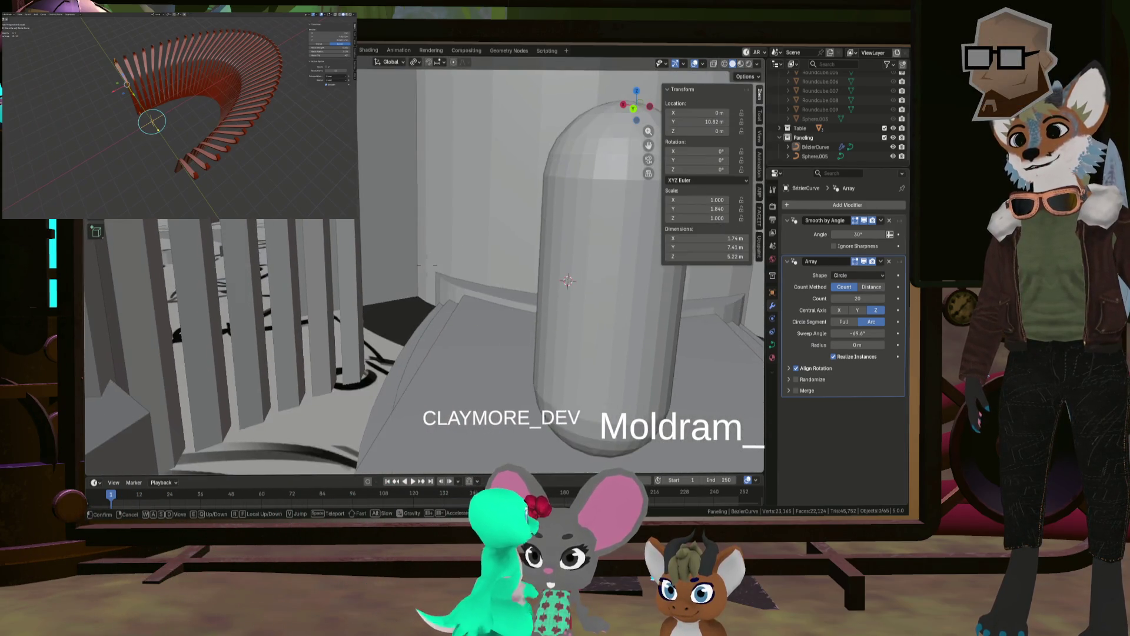
key("e")
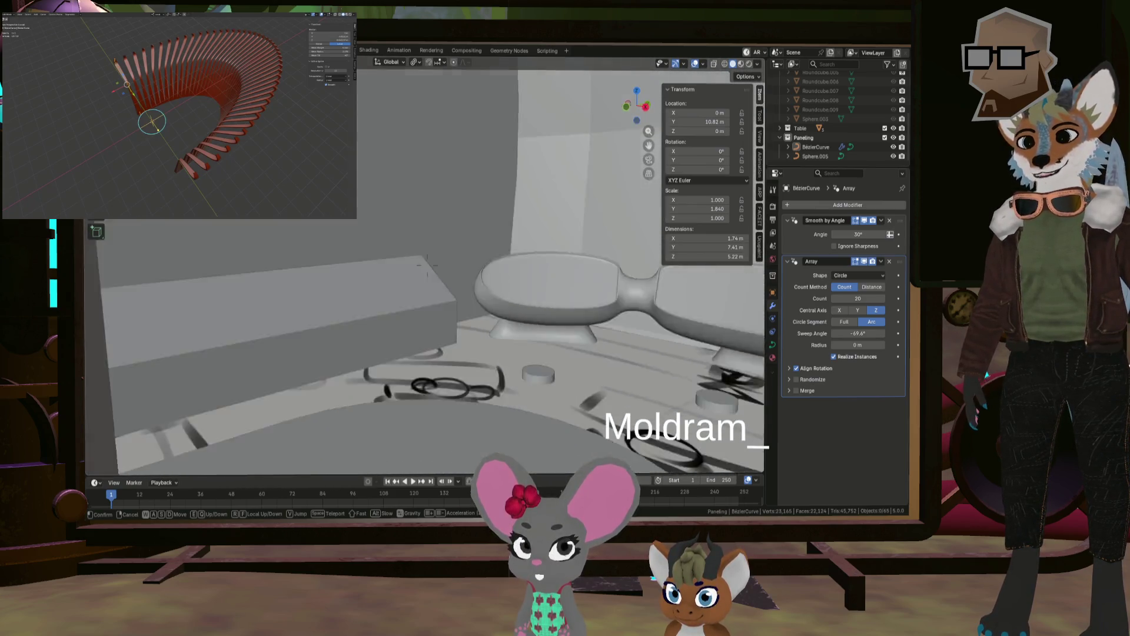
key("s")
key("w")
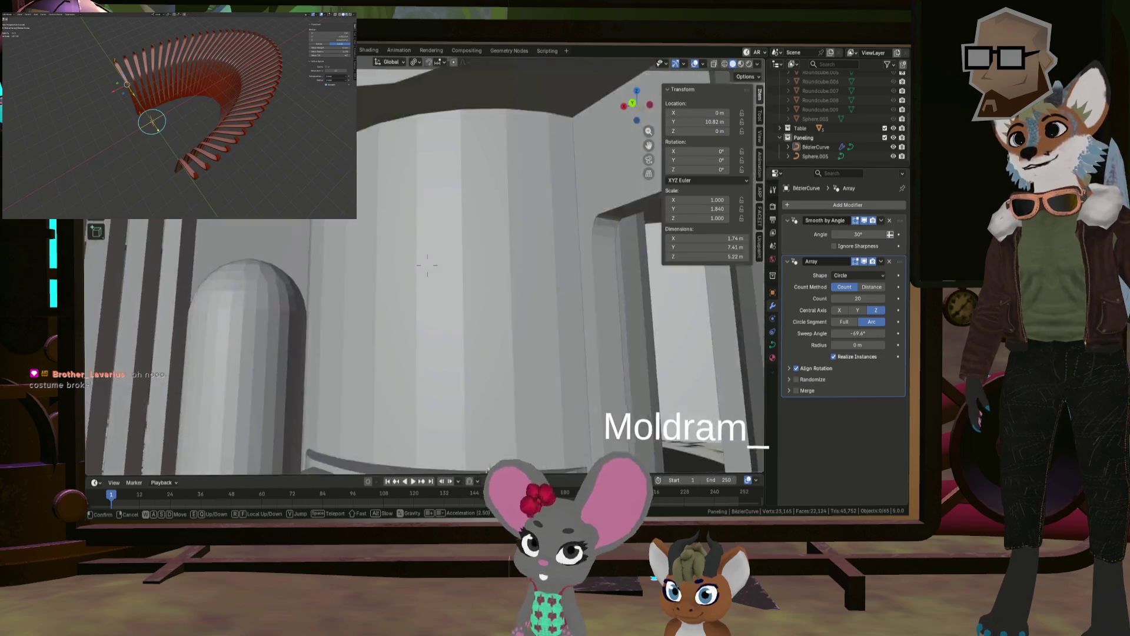
key("w")
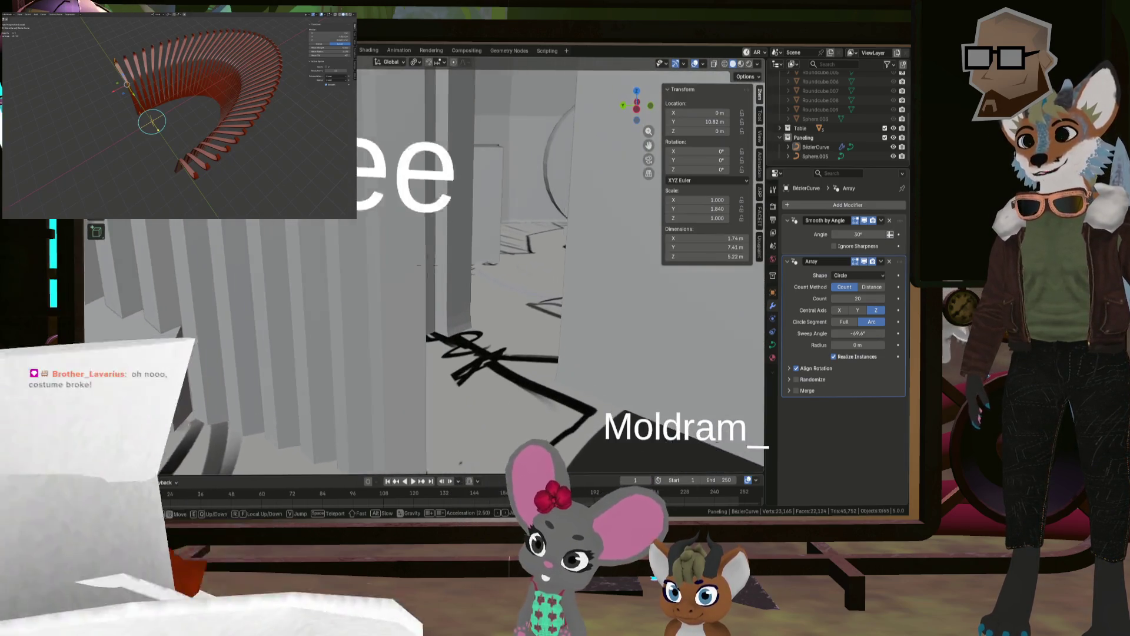
key("w")
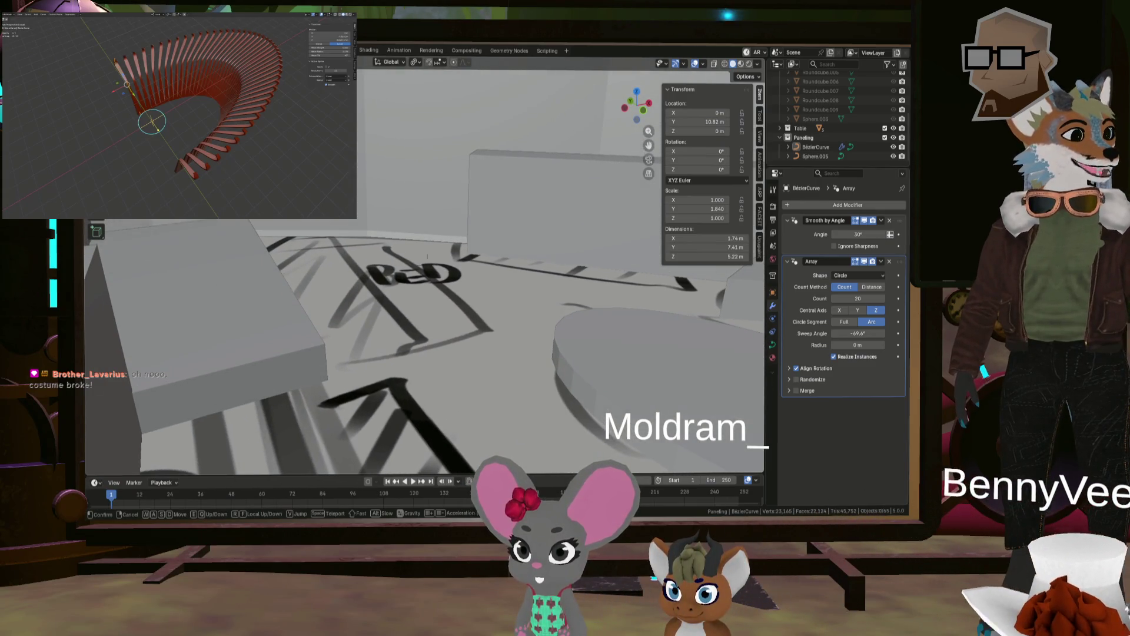
key("w")
key("w")
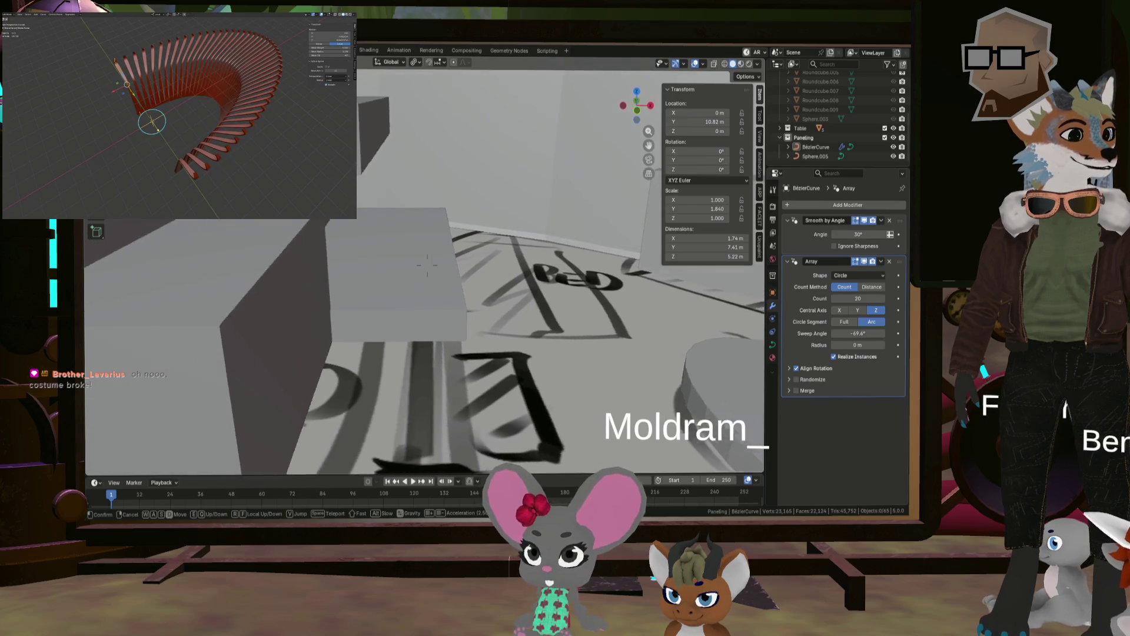
key("s")
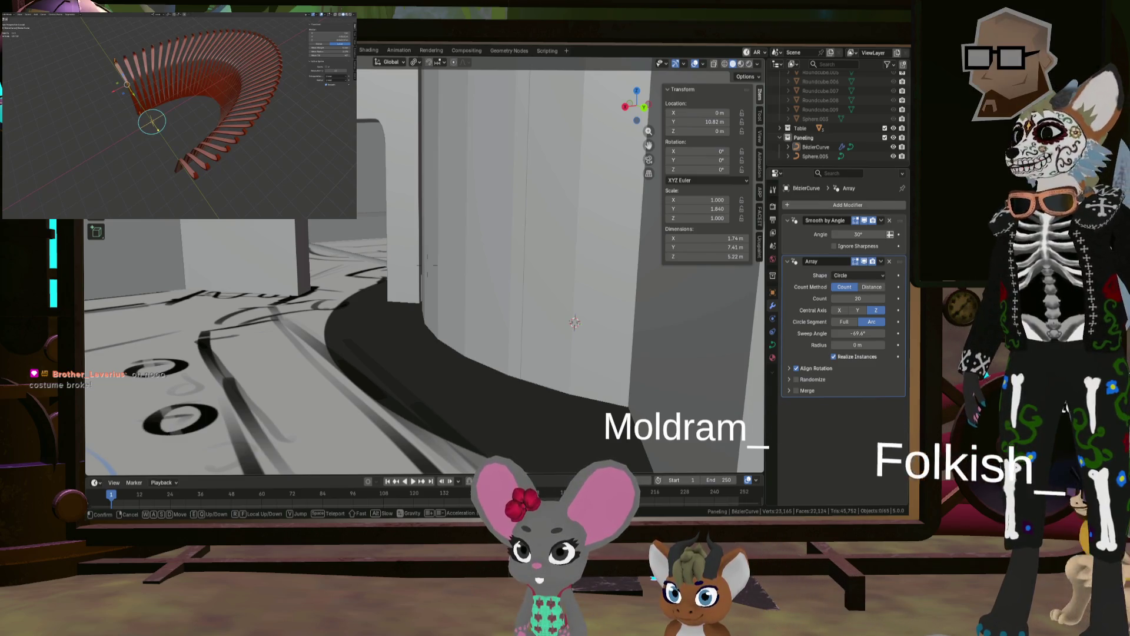
key("a")
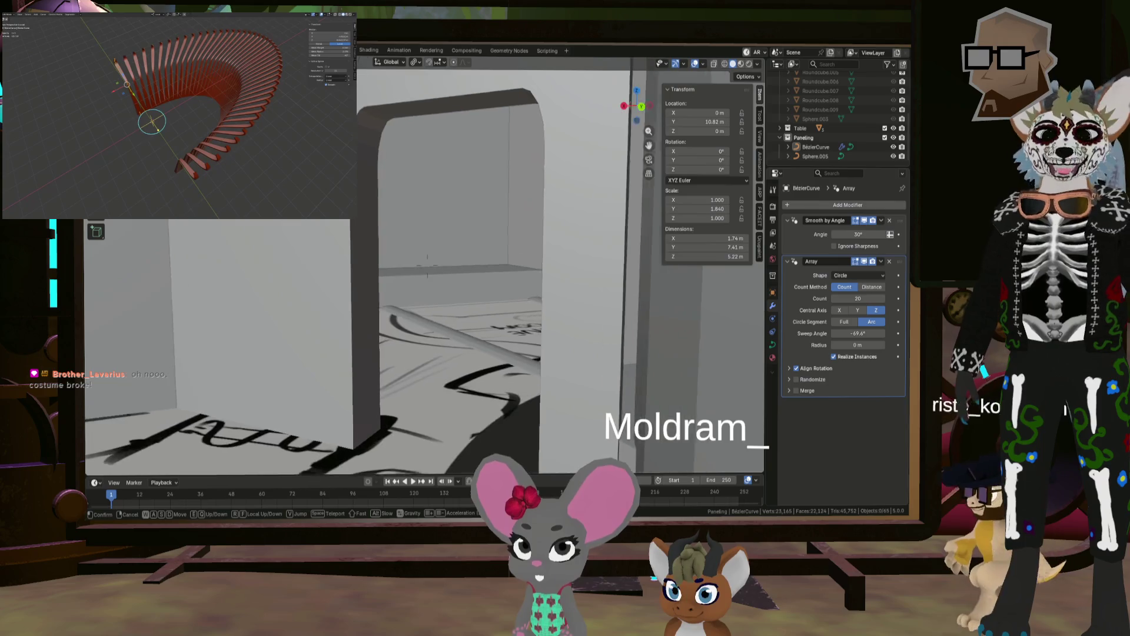
key("s")
key("w")
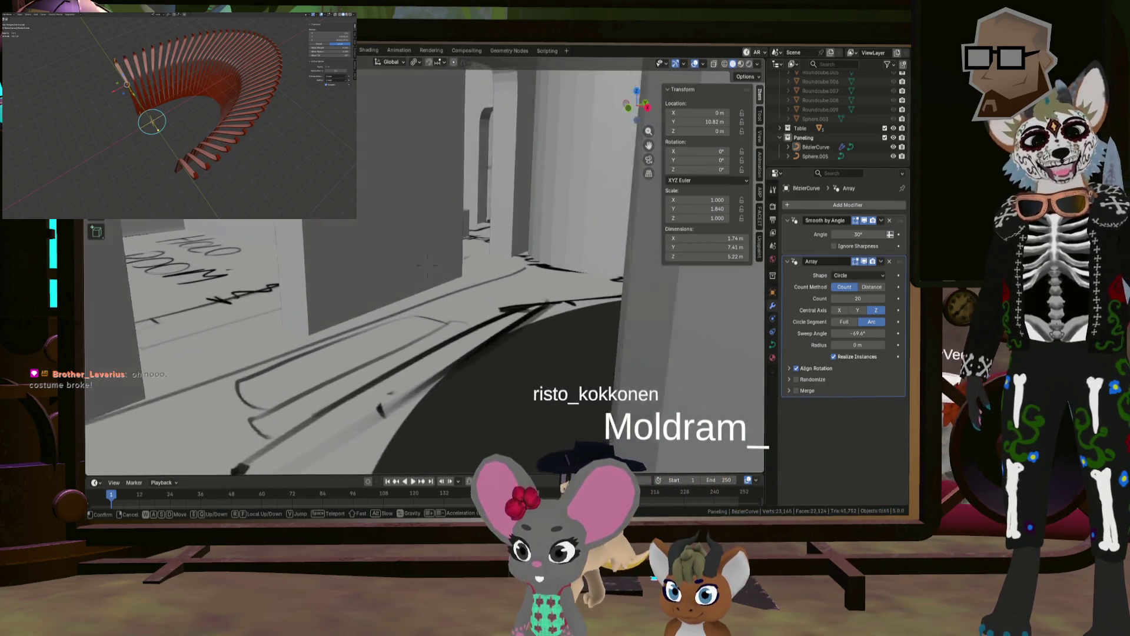
key("w")
key("w")
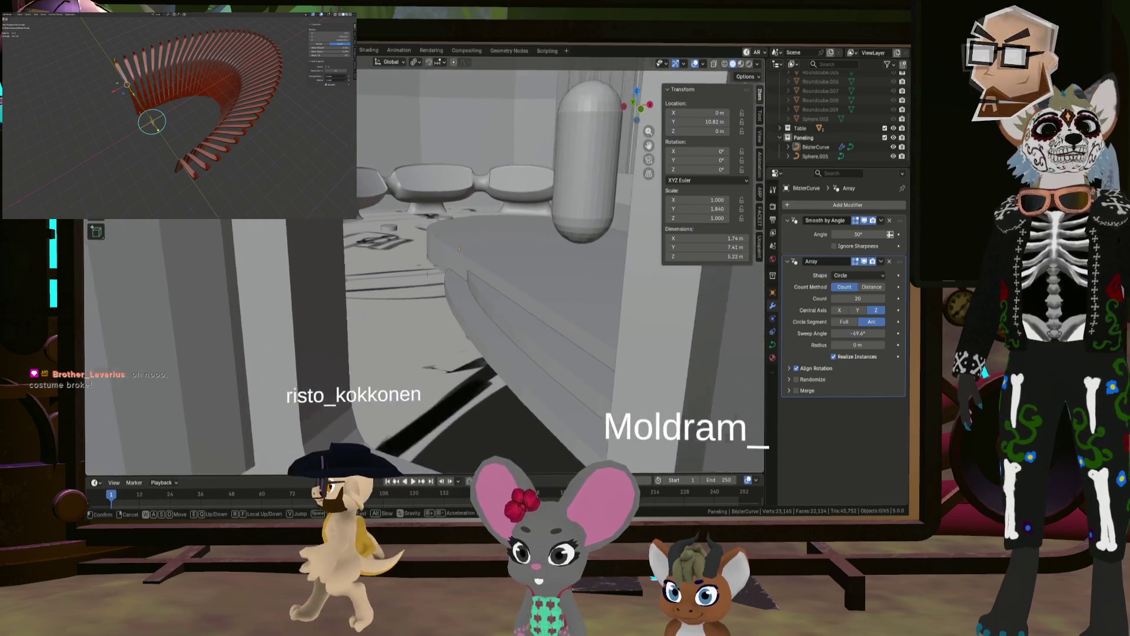
key("w")
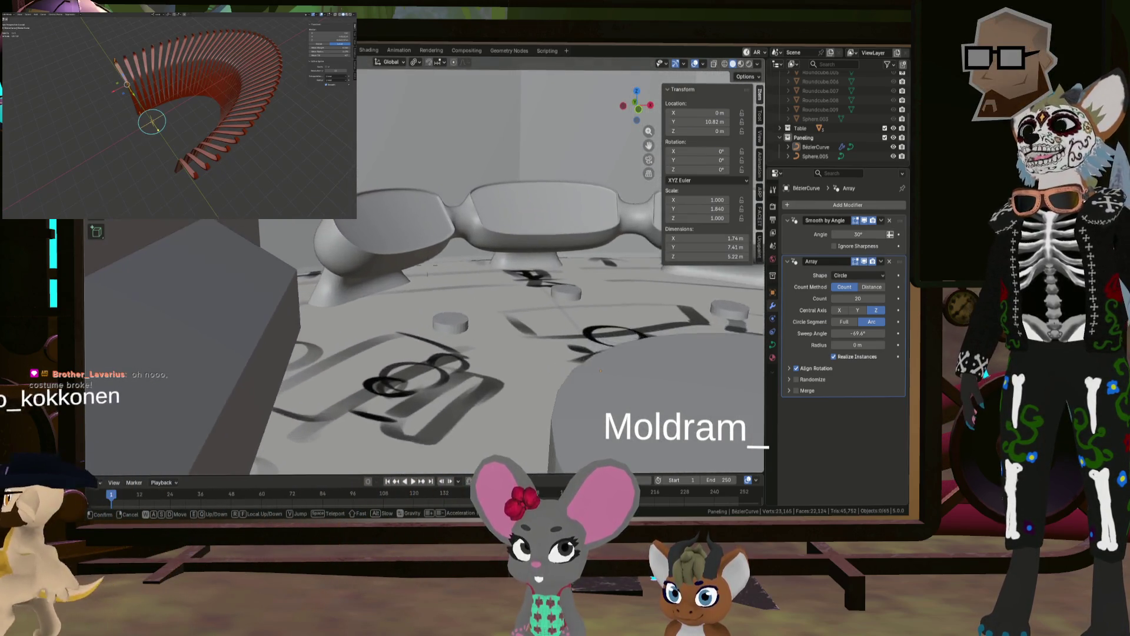
key("w")
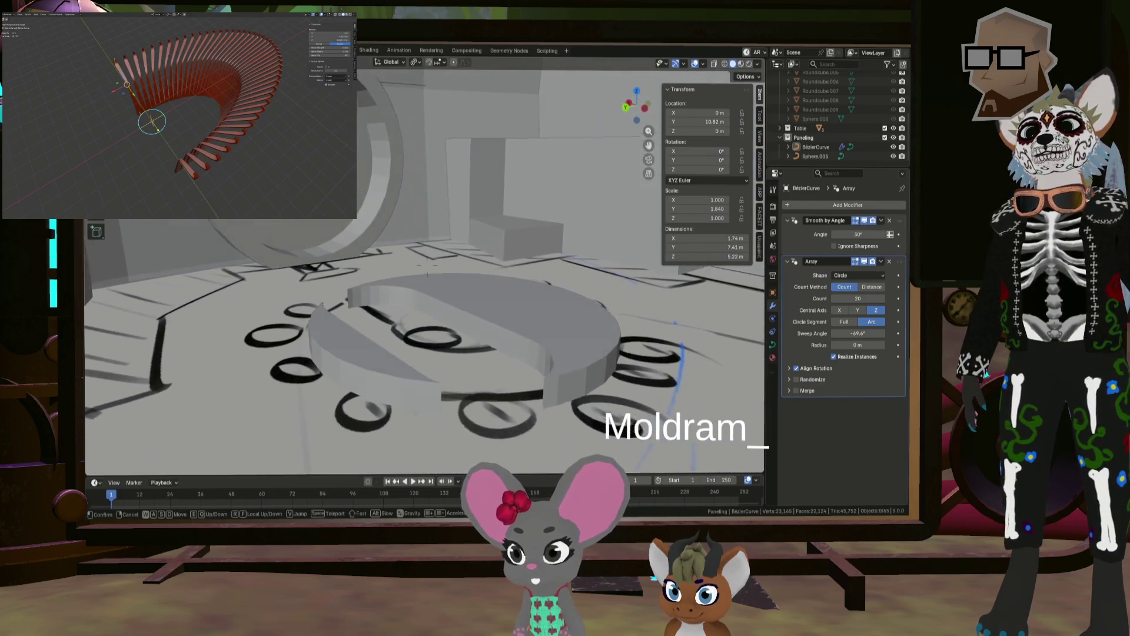
key("w")
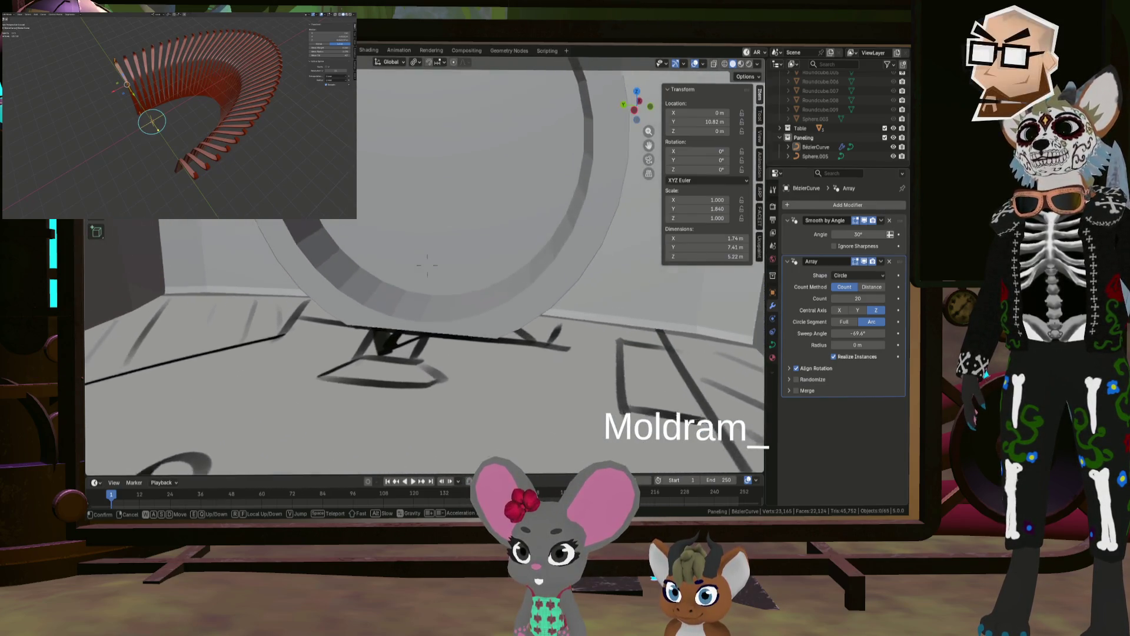
key("w")
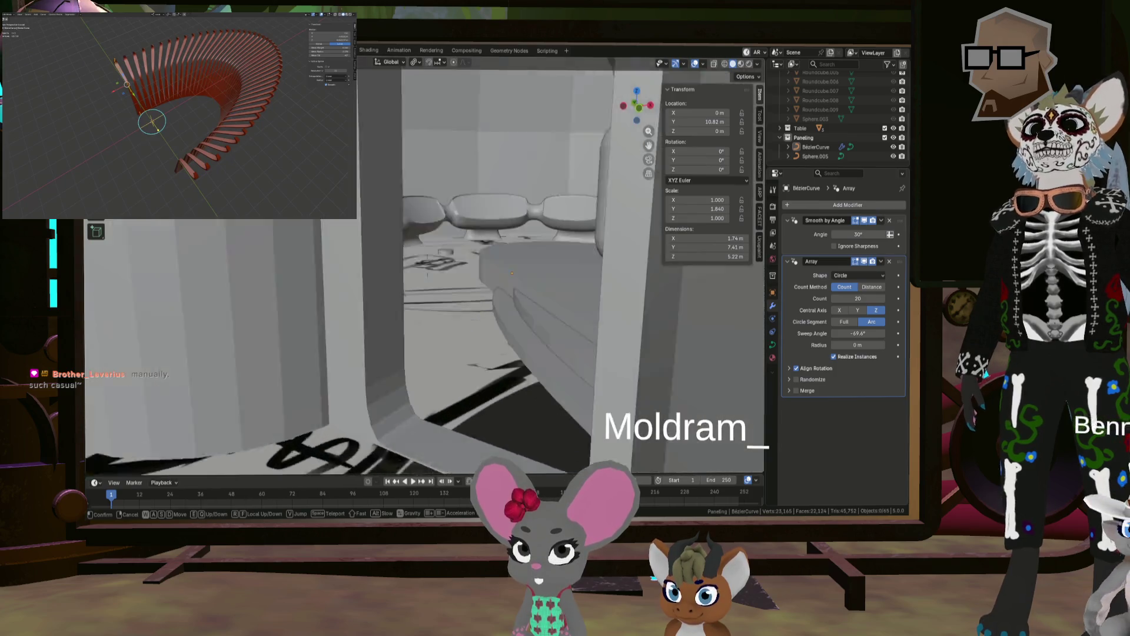
key("w")
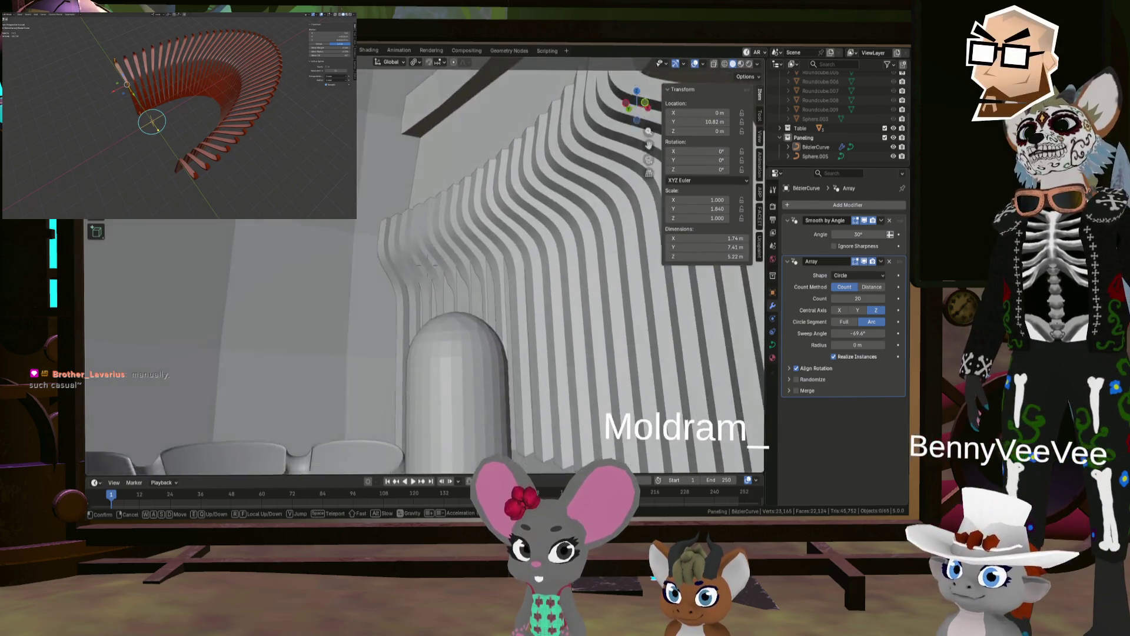
key("w")
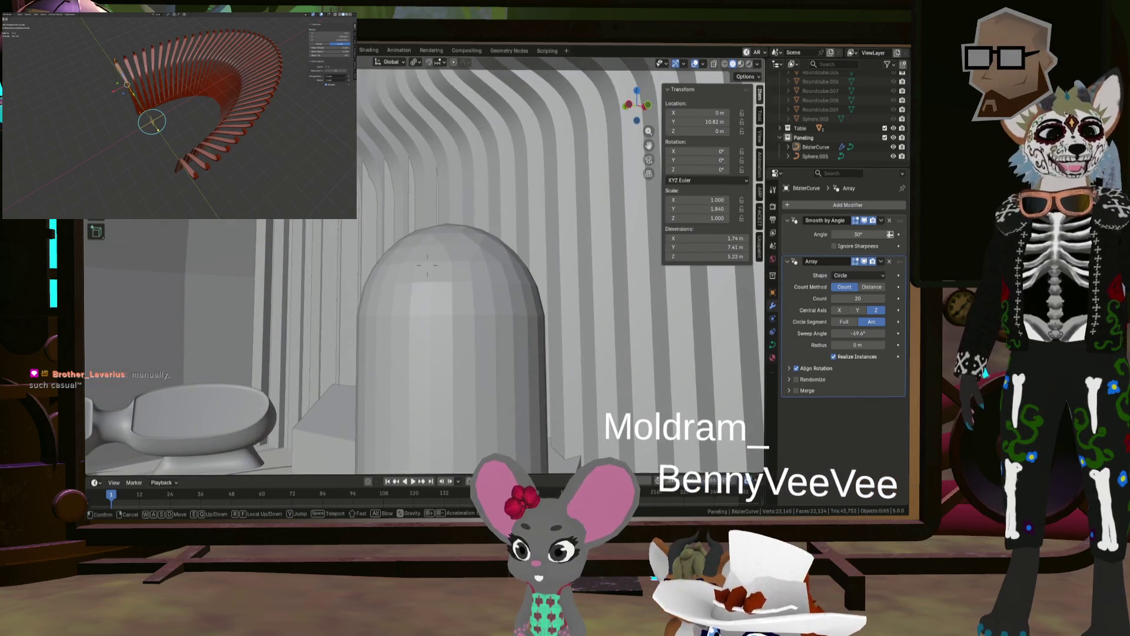
key("w")
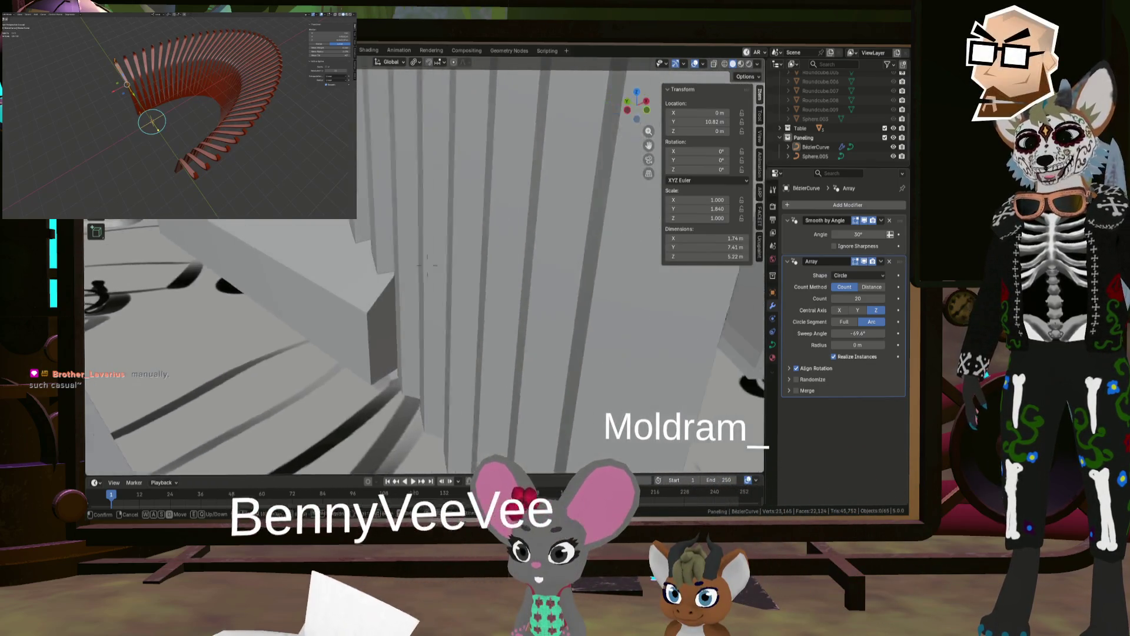
key("w")
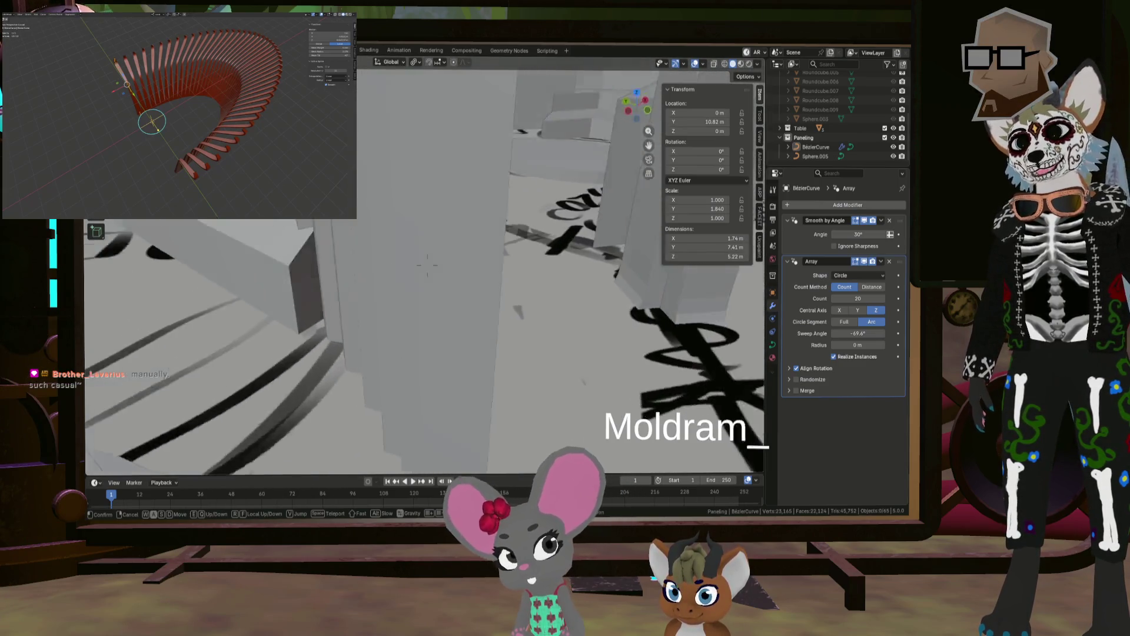
key("w")
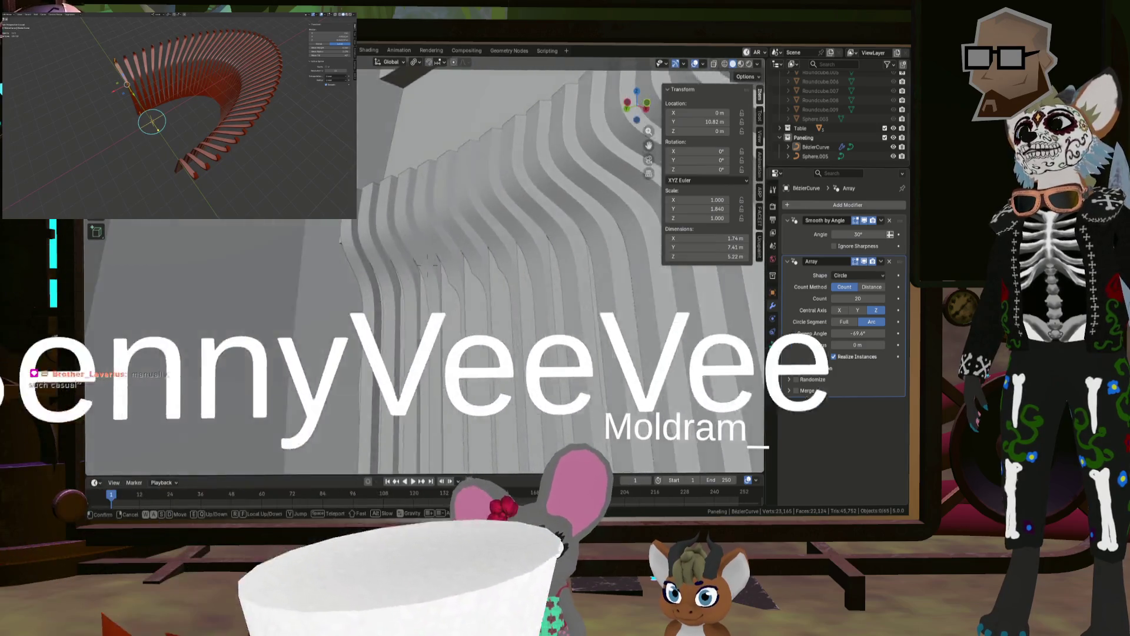
key("w")
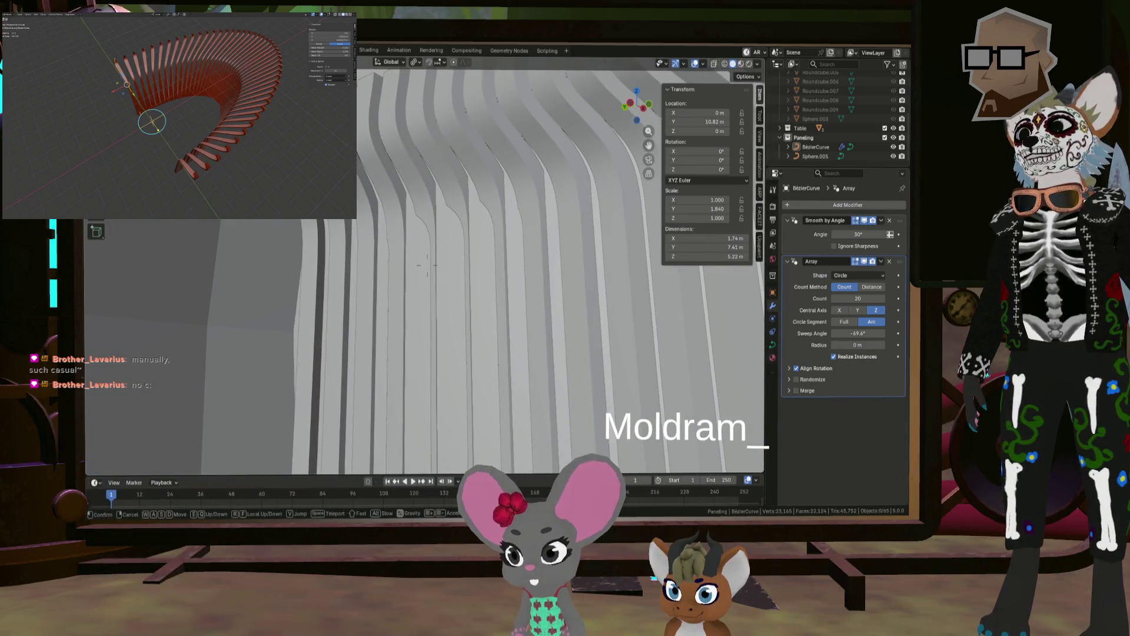
key("w")
key("w")
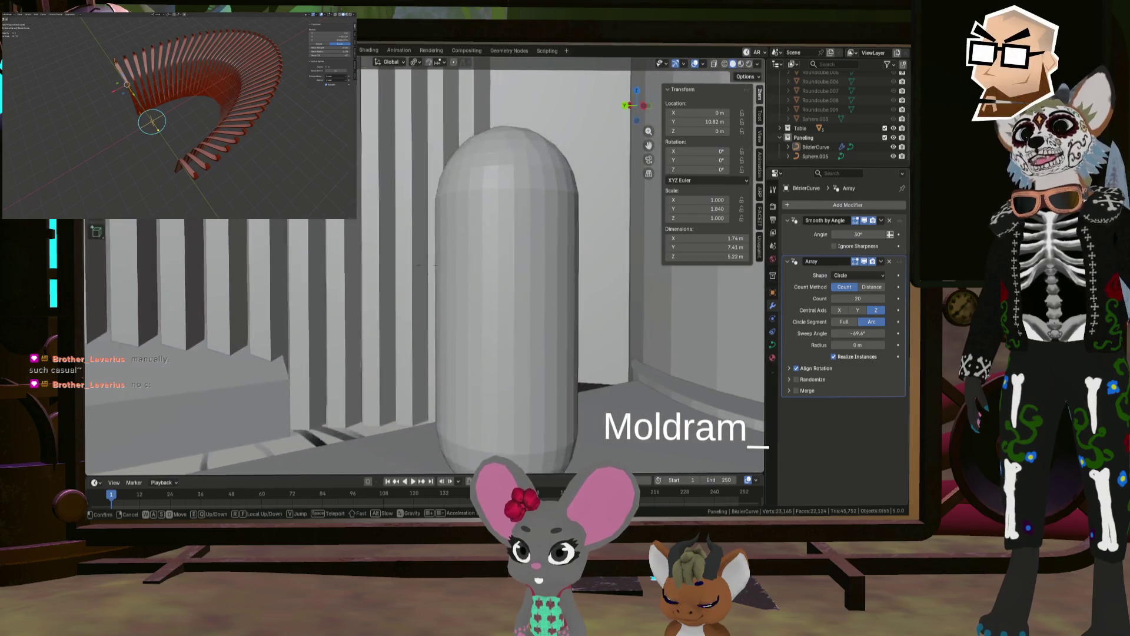
key("w")
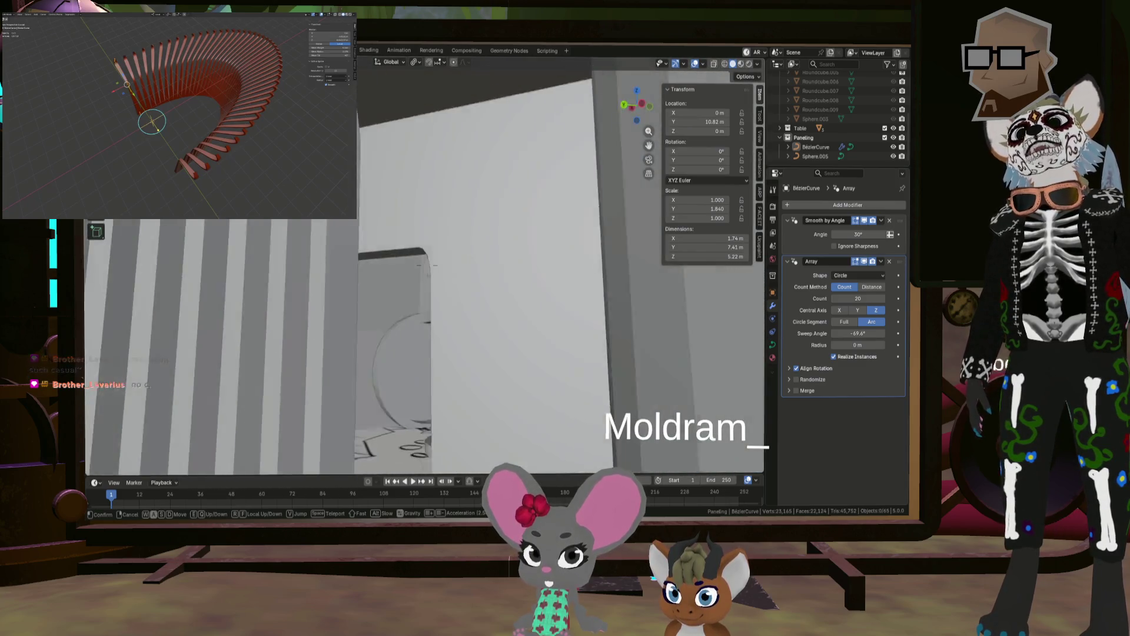
key("w")
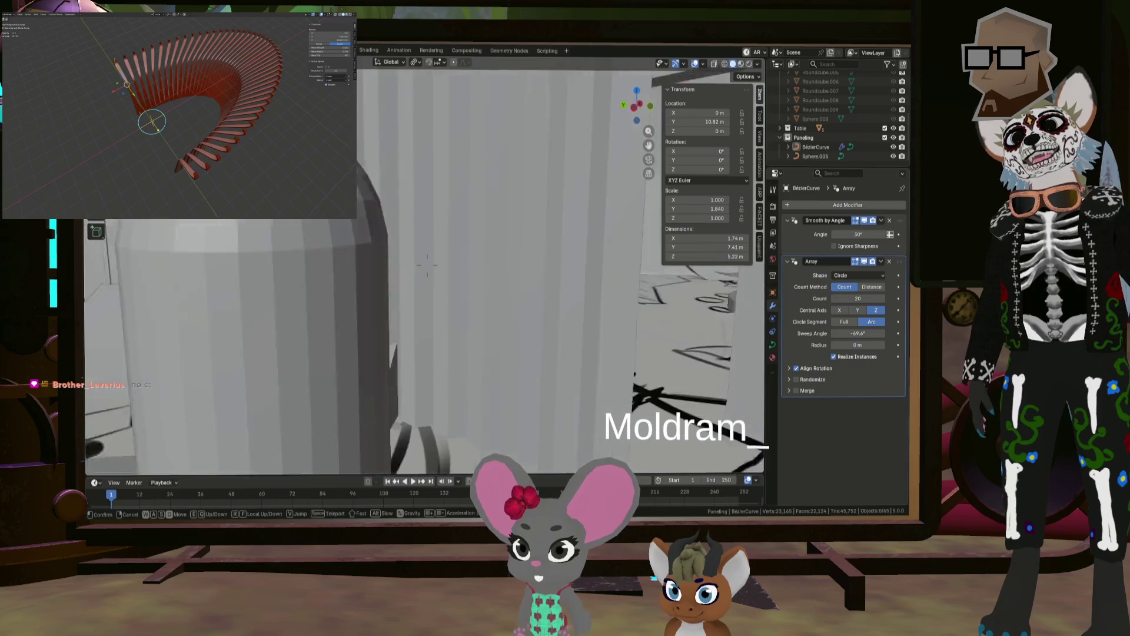
key("w")
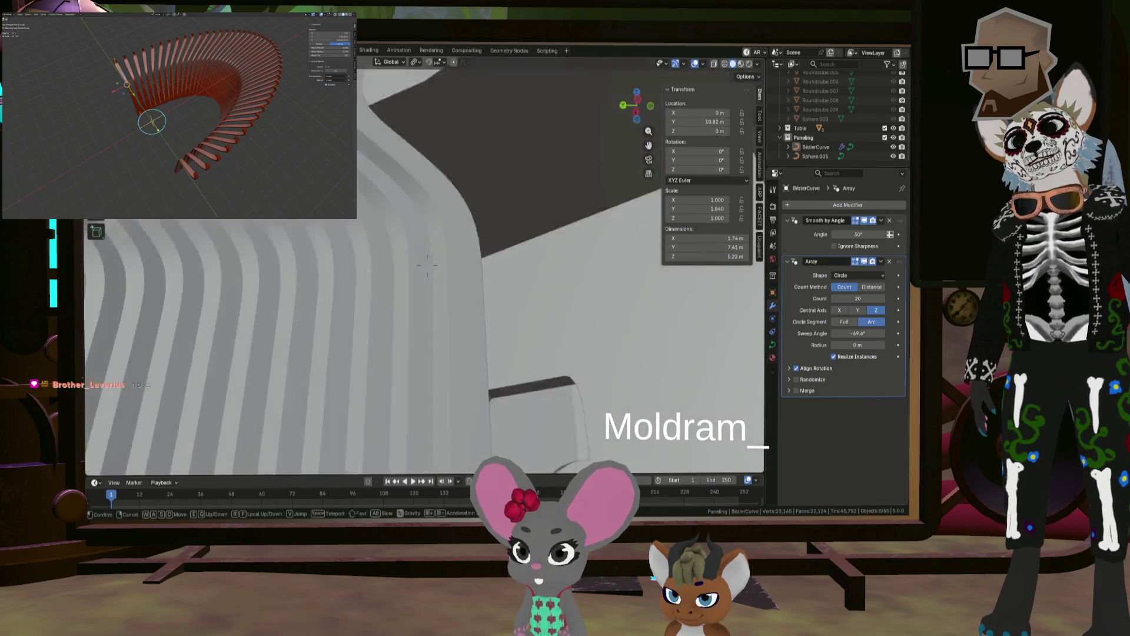
key("w")
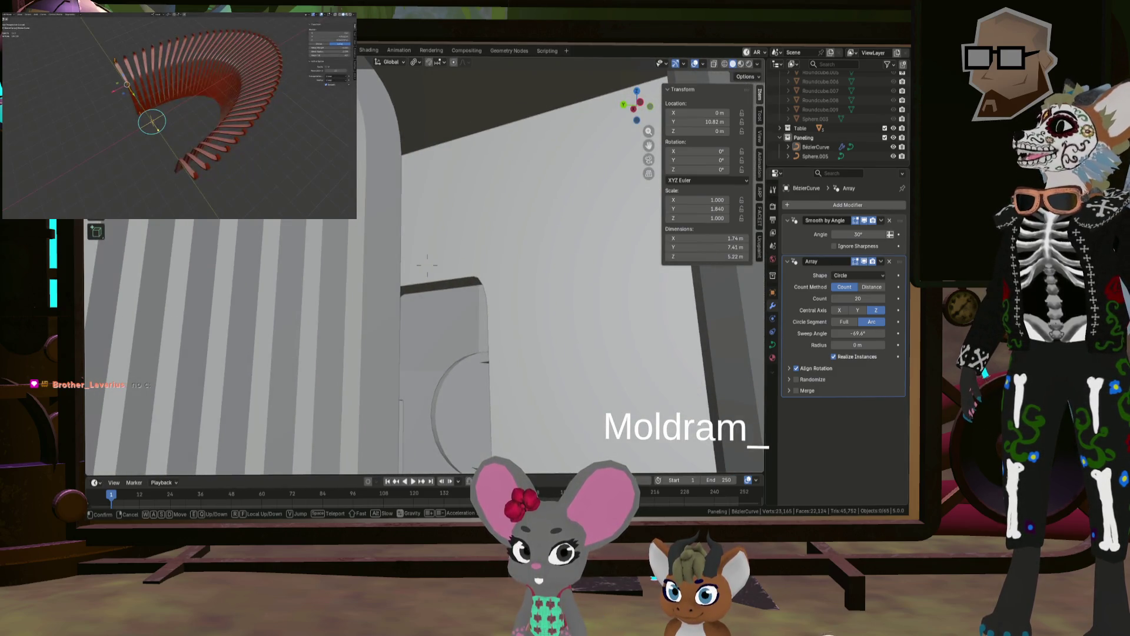
key("w")
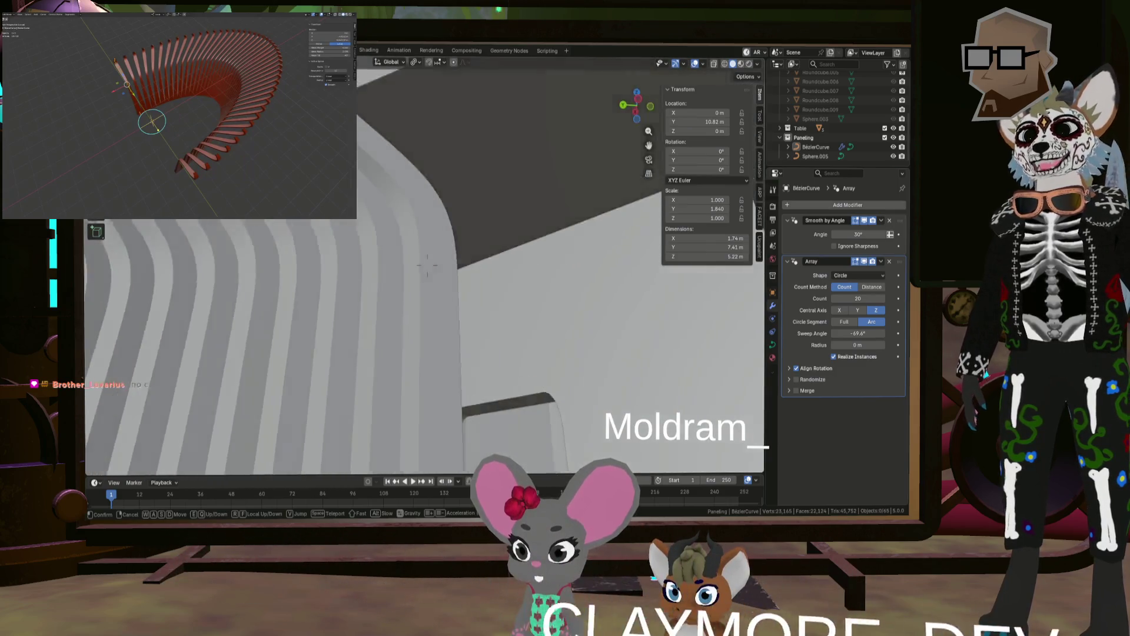
key("w")
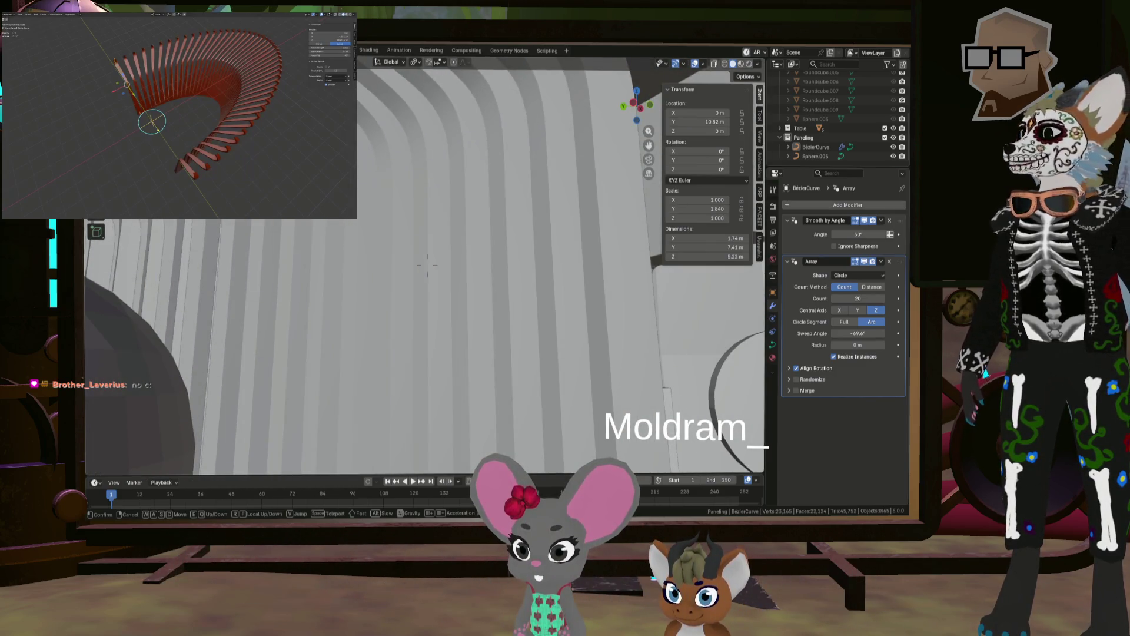
key("s")
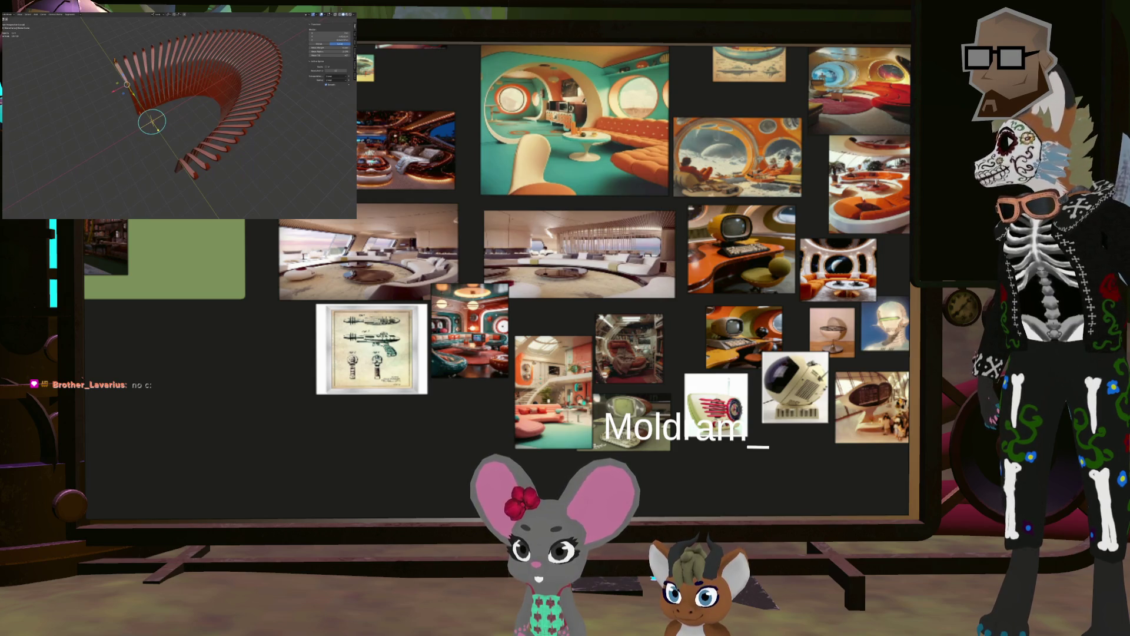
Step: Zoom out over the PureRef moodboard, then into the white-couch lounge image
scroll(503, 333, "down", 5)
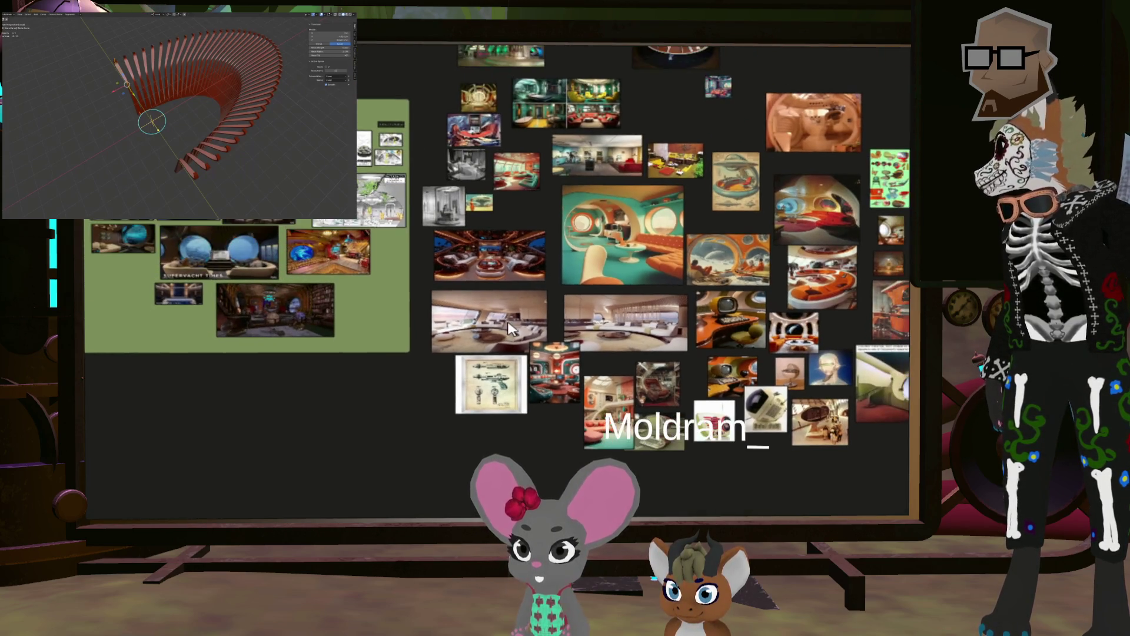
scroll(623, 259, "up", 8)
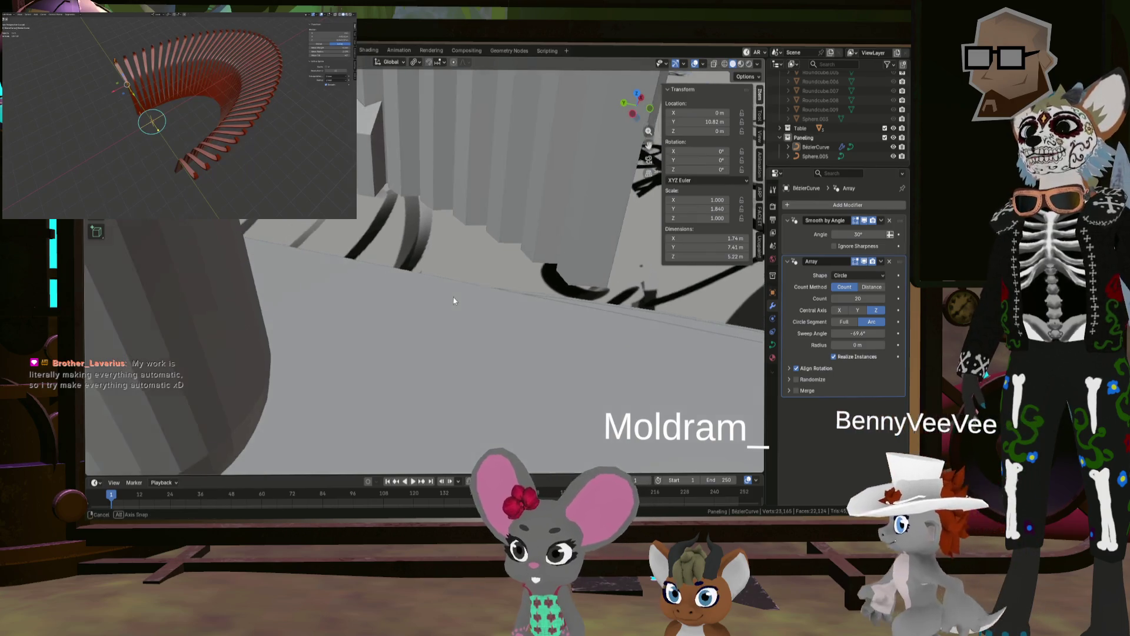
Step: Orbit toward the central seat and table, then select the ribbed Bezier panel
mouse_move(435, 250)
middle_mouse_down()
mouse_move(489, 253)
mouse_move(396, 280)
mouse_move(412, 280)
mouse_move(384, 271)
mouse_move(460, 247)
mouse_move(327, 309)
mouse_move(320, 337)
mouse_move(373, 286)
middle_mouse_up()
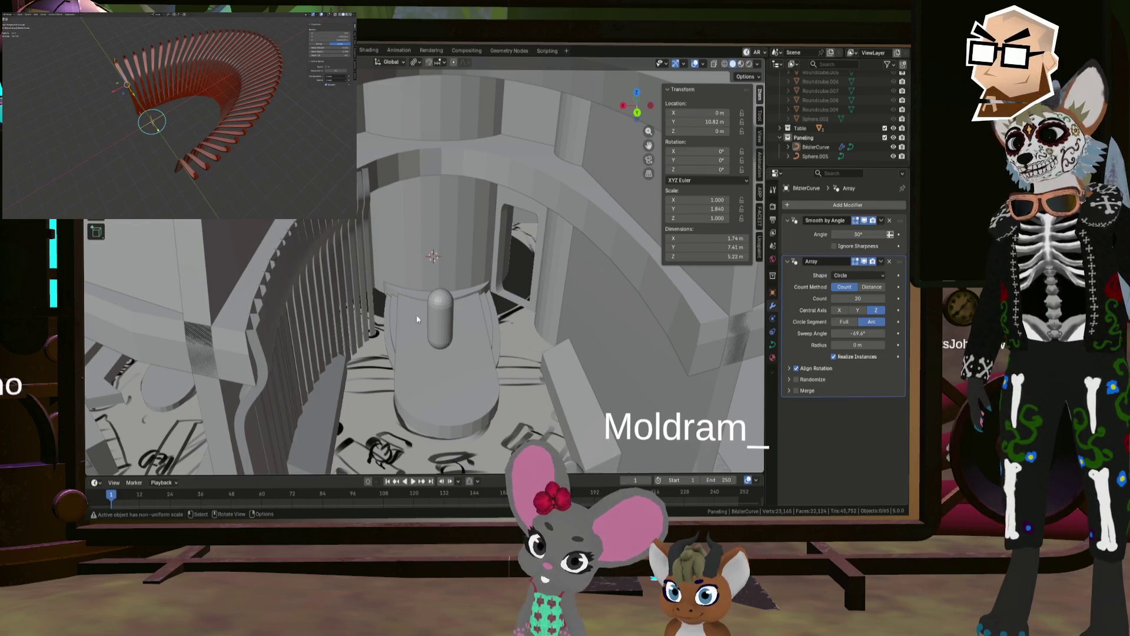
mouse_move(415, 315)
middle_mouse_down()
mouse_move(401, 291)
mouse_move(406, 341)
mouse_move(458, 256)
mouse_move(443, 245)
mouse_move(531, 252)
mouse_move(462, 250)
mouse_move(521, 241)
mouse_move(387, 257)
mouse_move(363, 284)
mouse_move(406, 284)
mouse_move(432, 270)
mouse_move(390, 263)
mouse_move(499, 267)
mouse_move(434, 270)
mouse_move(373, 238)
middle_mouse_up()
left_click(375, 220)
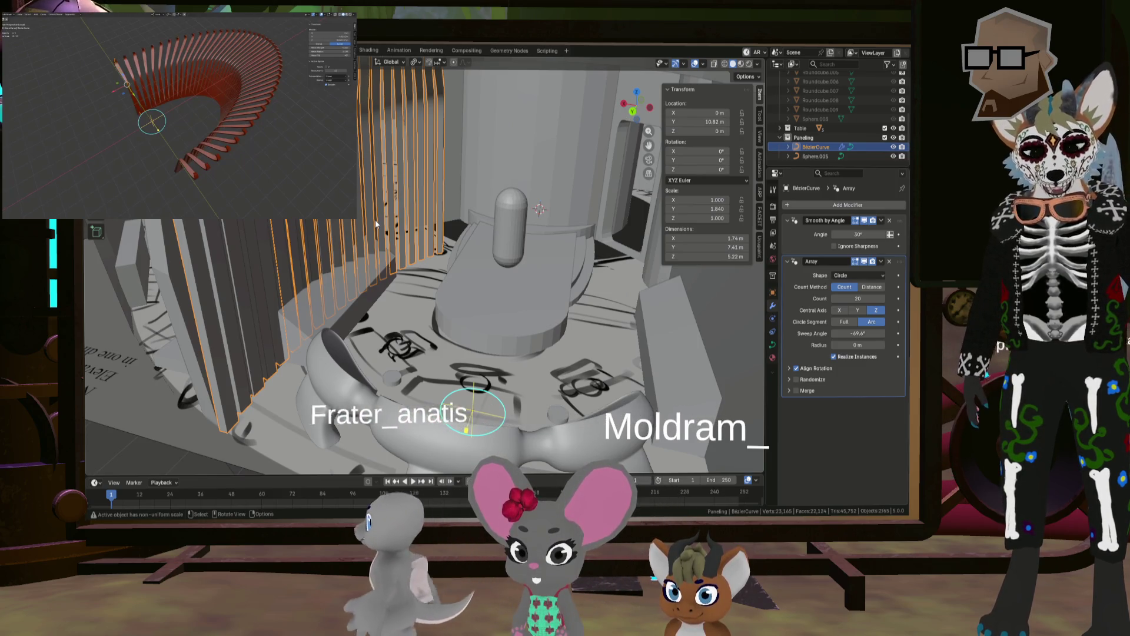
Step: Frame the seat area and duplicate the ribbed panel as BezierCurve.001
scroll(410, 246, "down", 6)
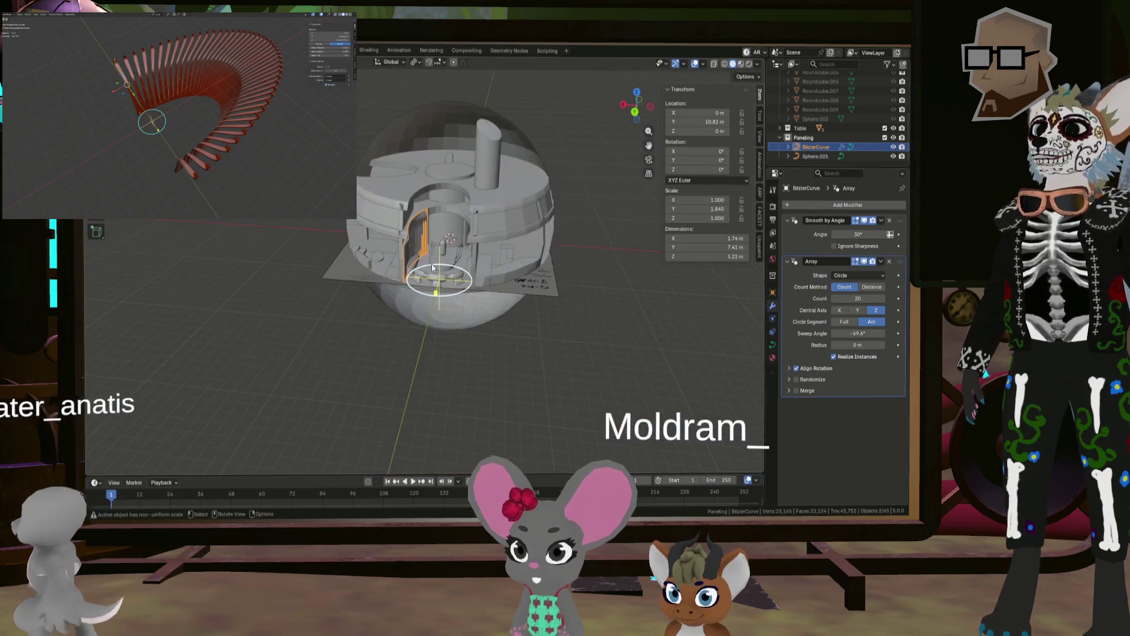
scroll(475, 239, "up", 4)
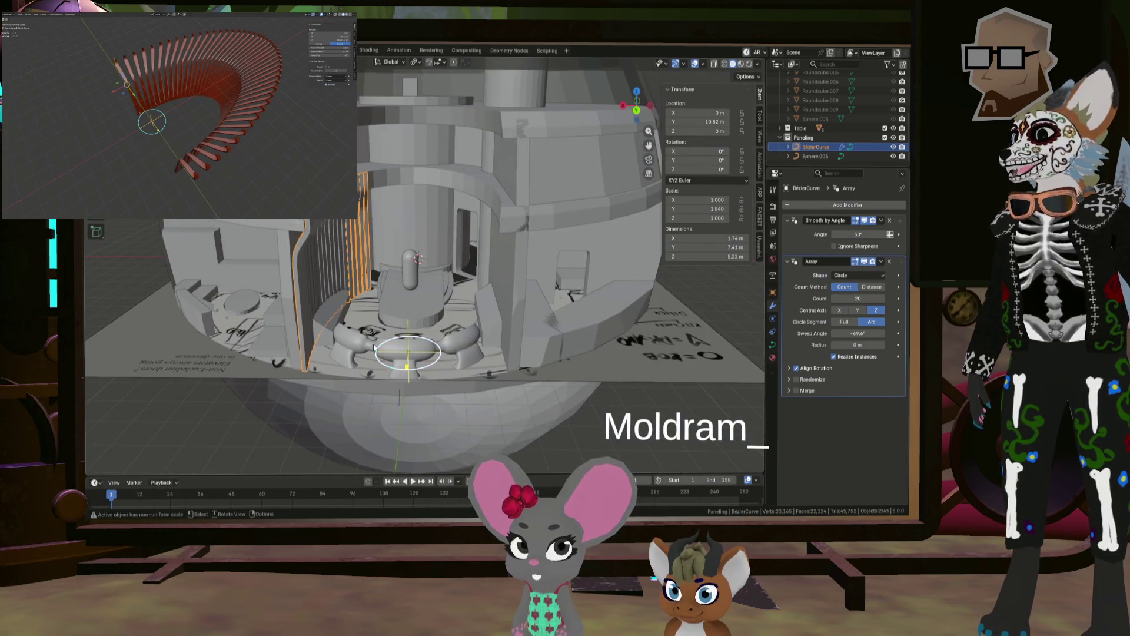
scroll(374, 347, "up", 3)
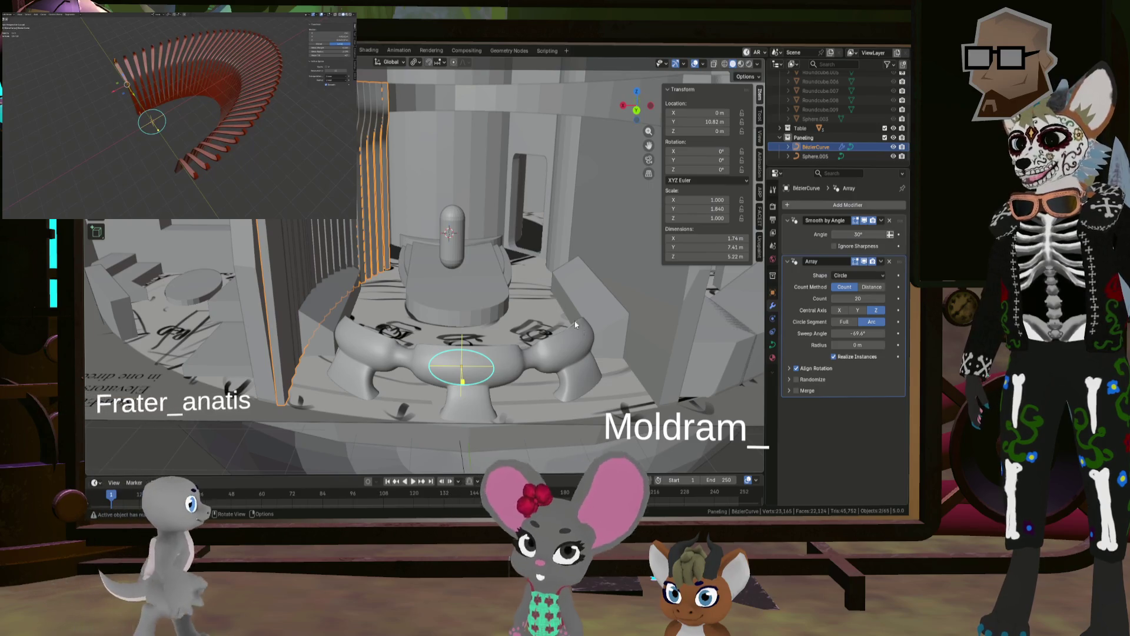
middle_click_drag(422, 278, 319, 268)
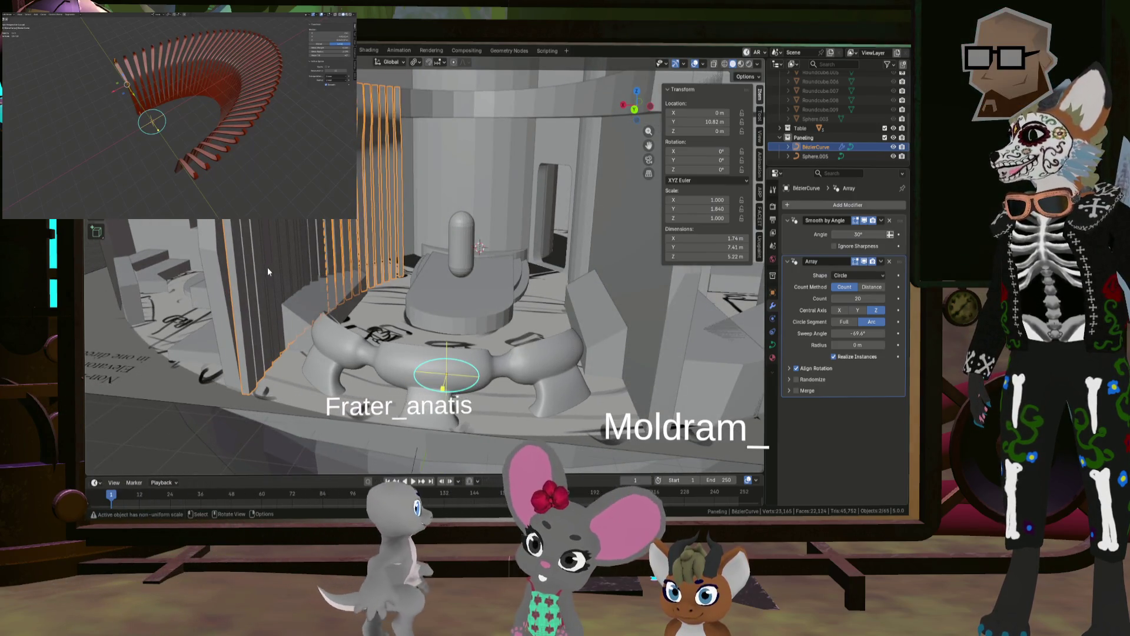
key("Tab")
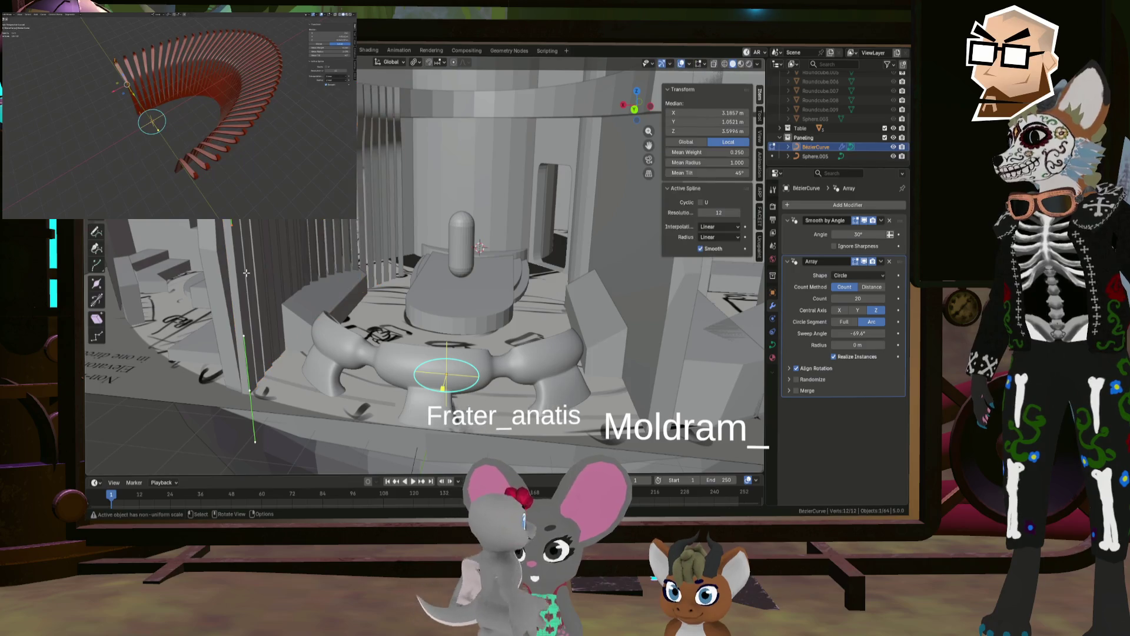
key("Tab")
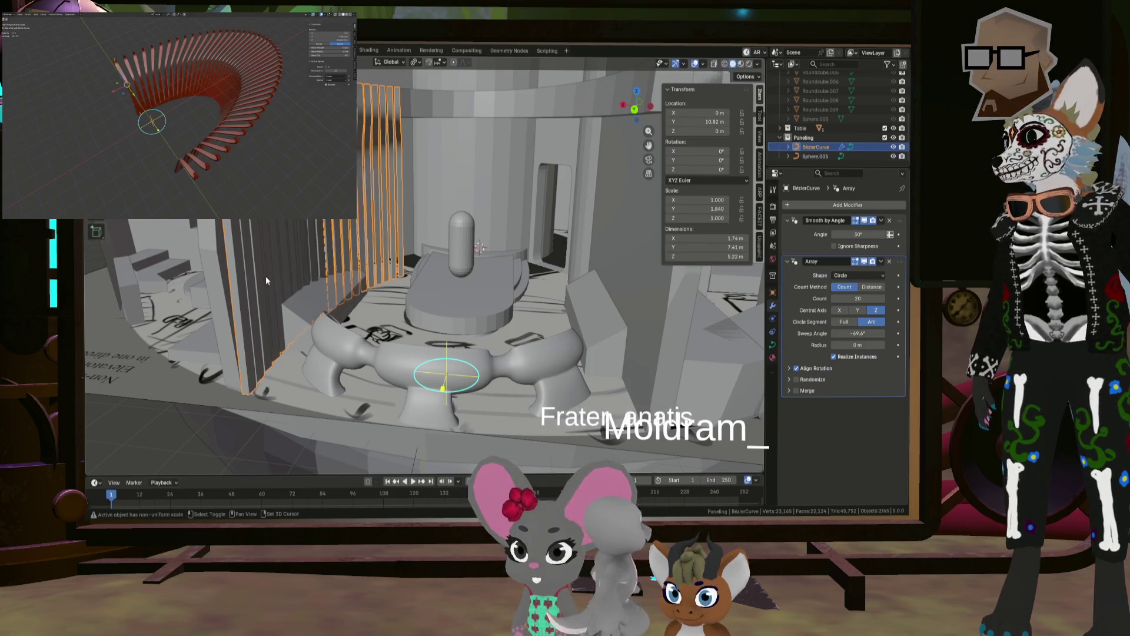
middle_click_drag(266, 275, 297, 308)
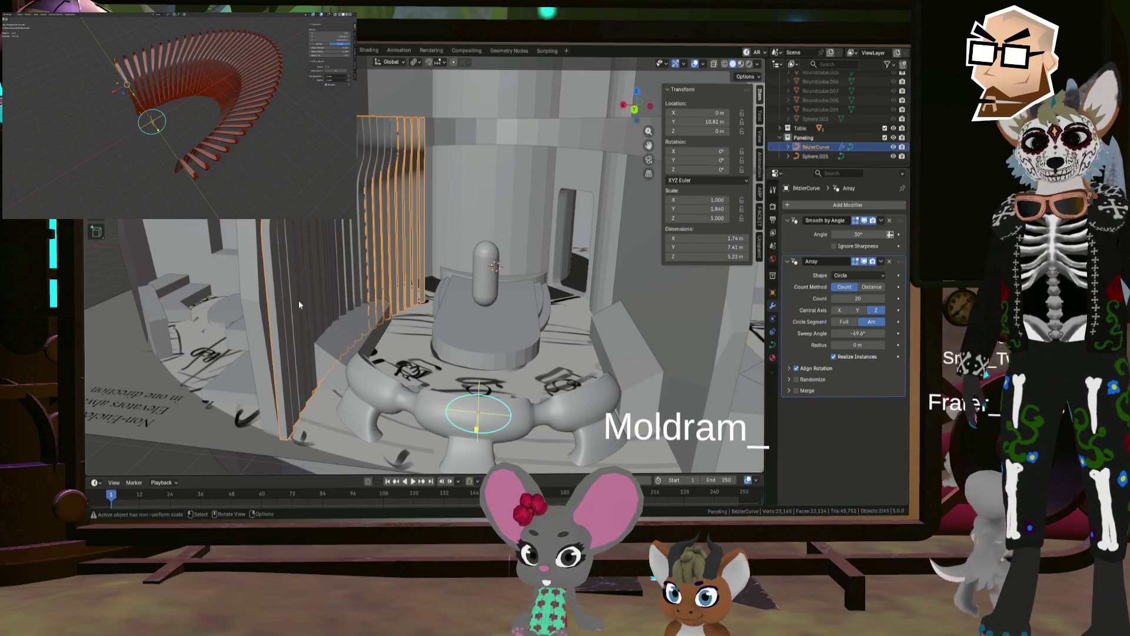
middle_click_drag(446, 316, 470, 341)
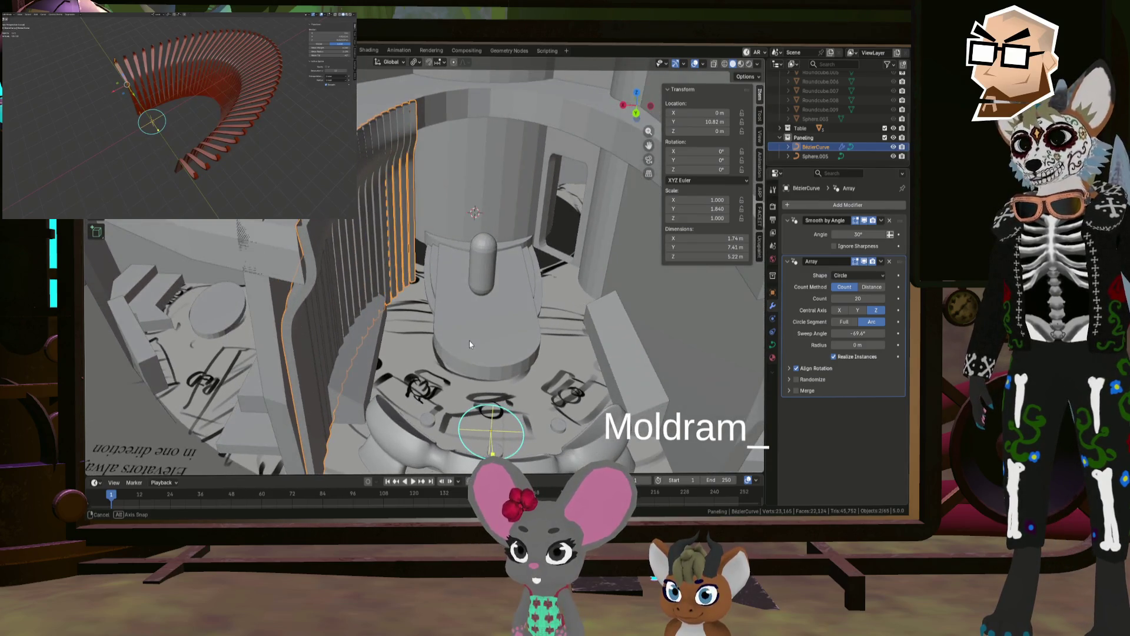
key("shift+d")
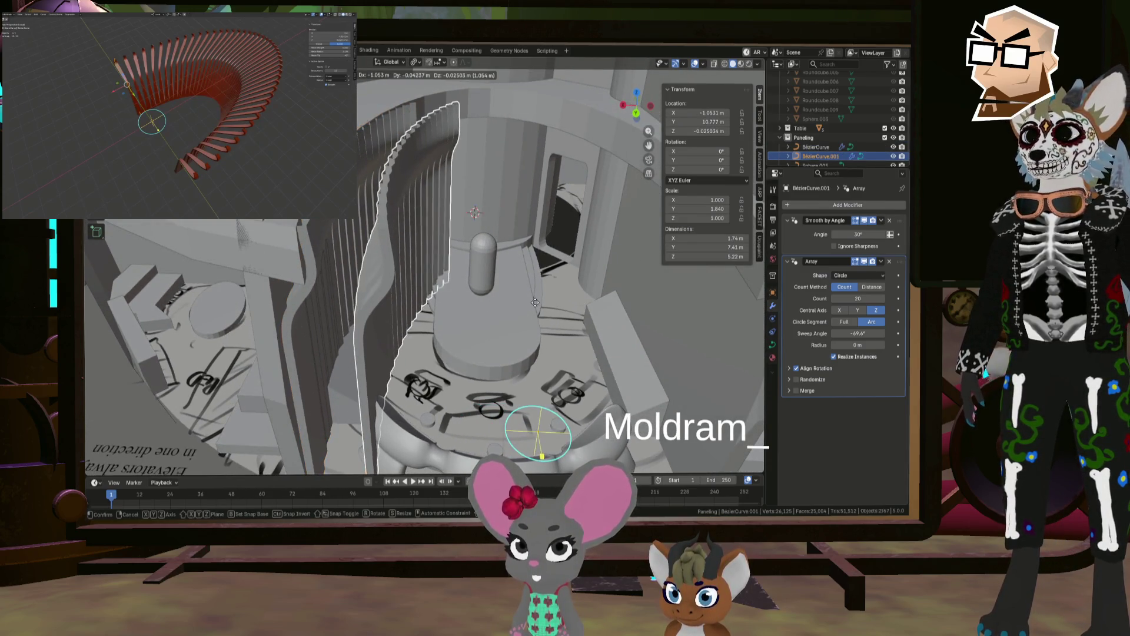
Step: Keep BezierCurve.001 in place and rotate it 180° about Z
right_click(535, 302)
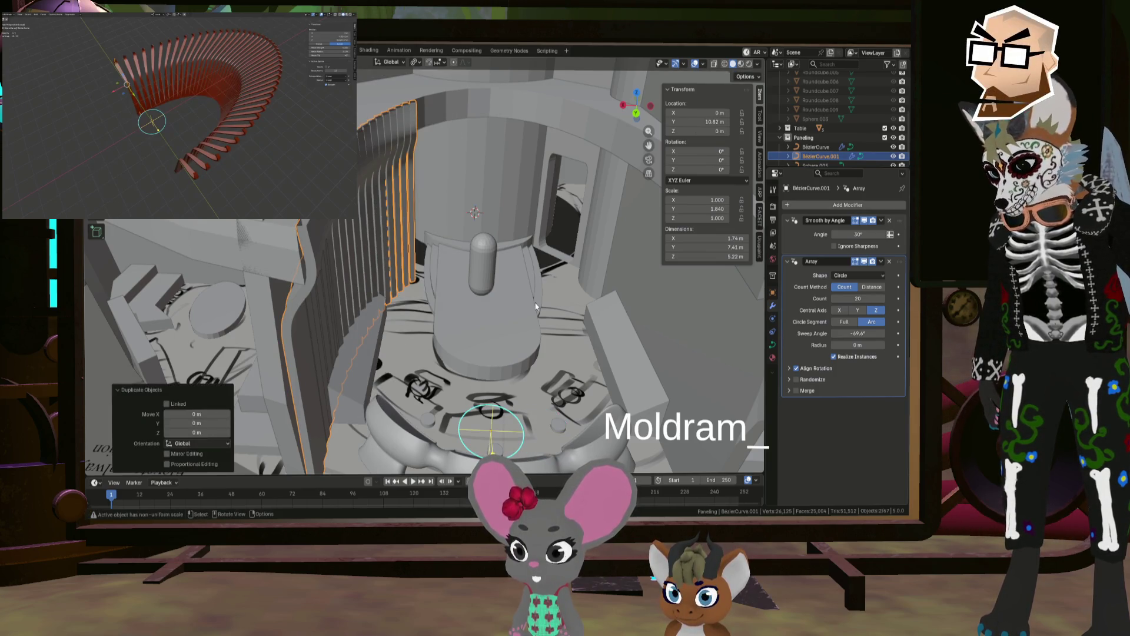
key("r")
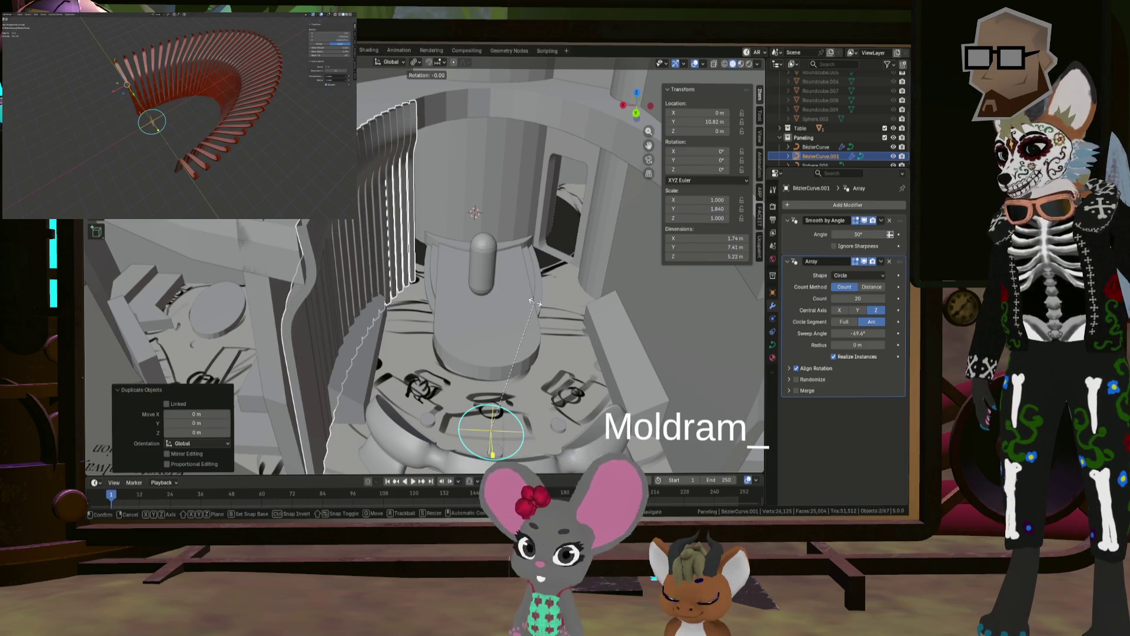
type("180")
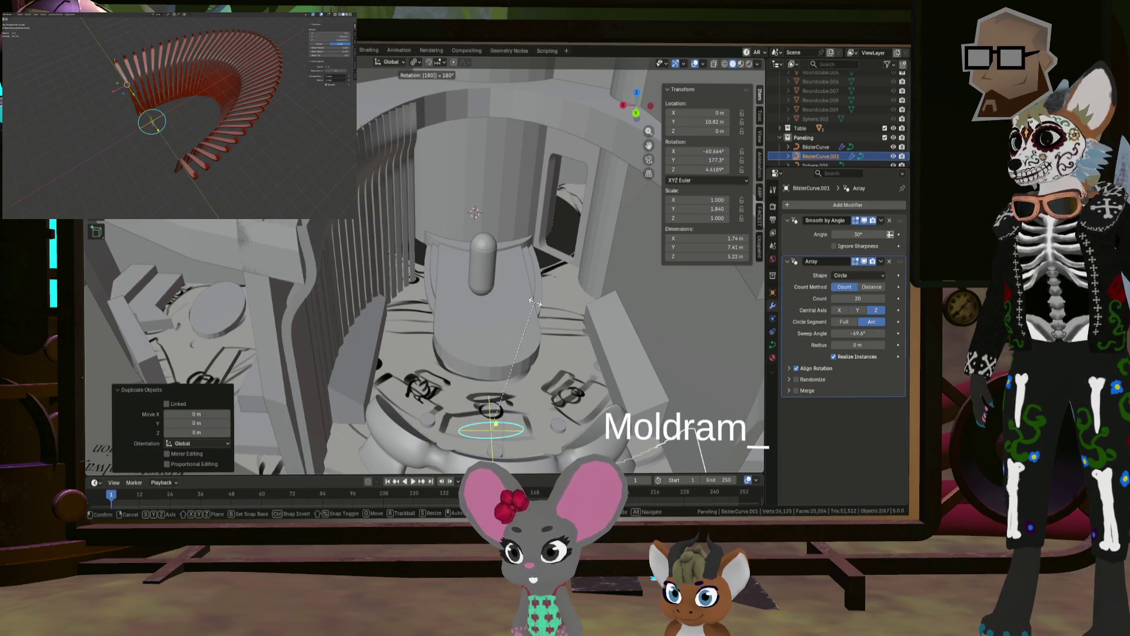
type("z")
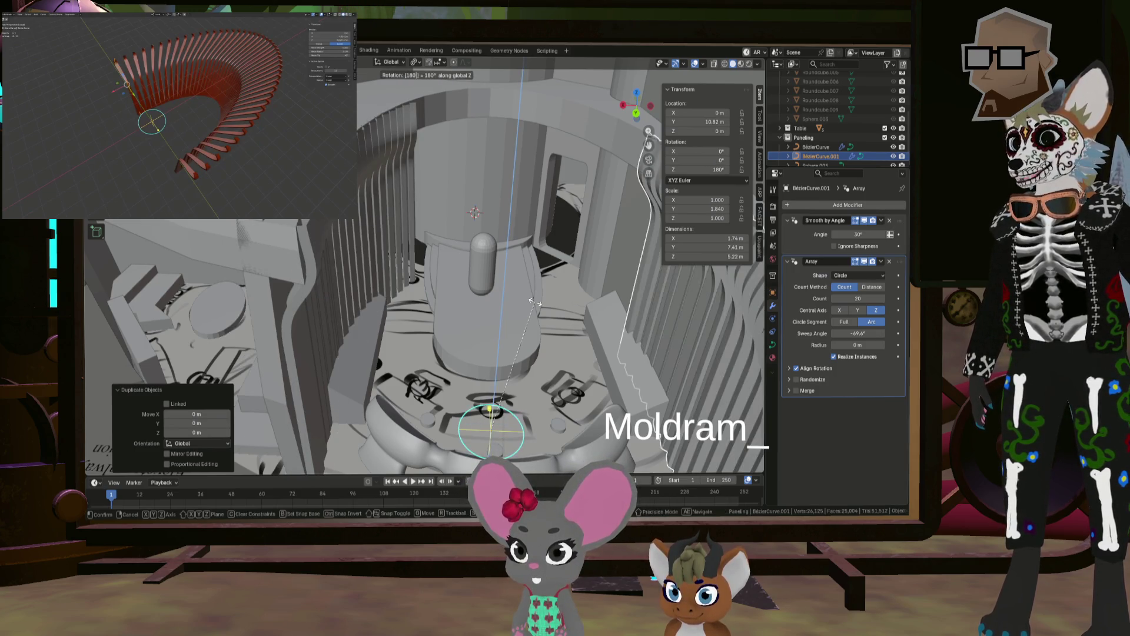
key("Return")
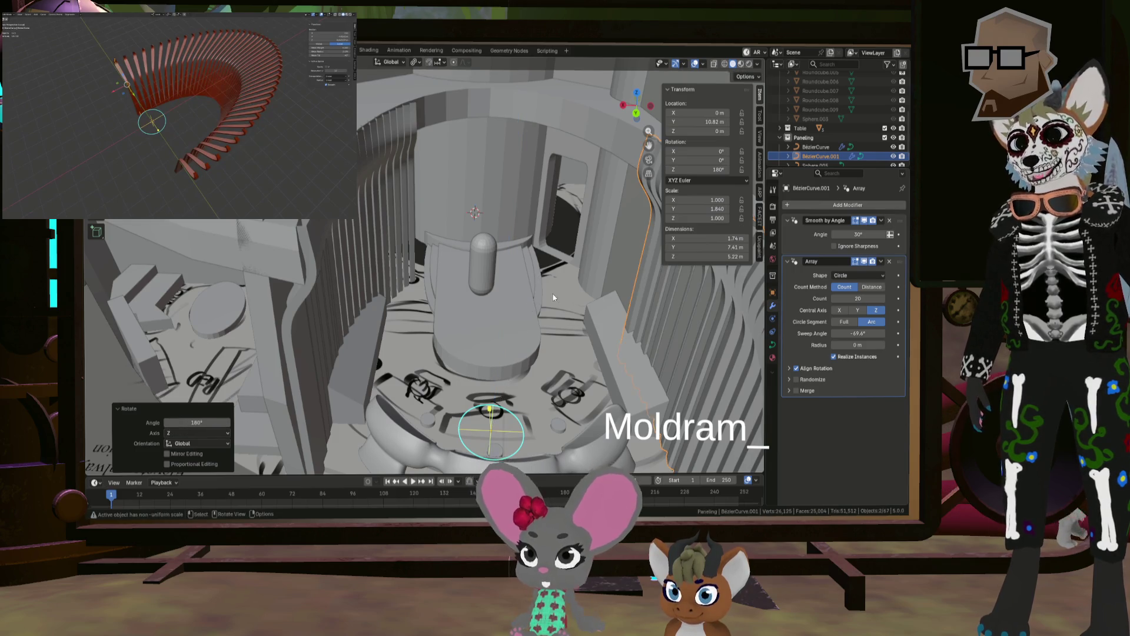
mouse_move(534, 303)
middle_mouse_down()
mouse_move(591, 330)
mouse_move(500, 295)
mouse_move(513, 328)
mouse_move(585, 385)
middle_mouse_up()
right_click(550, 324)
Step: Flip the copy's Array sweep to 69.6°, then undo it back to −69.6°
double_click(849, 333)
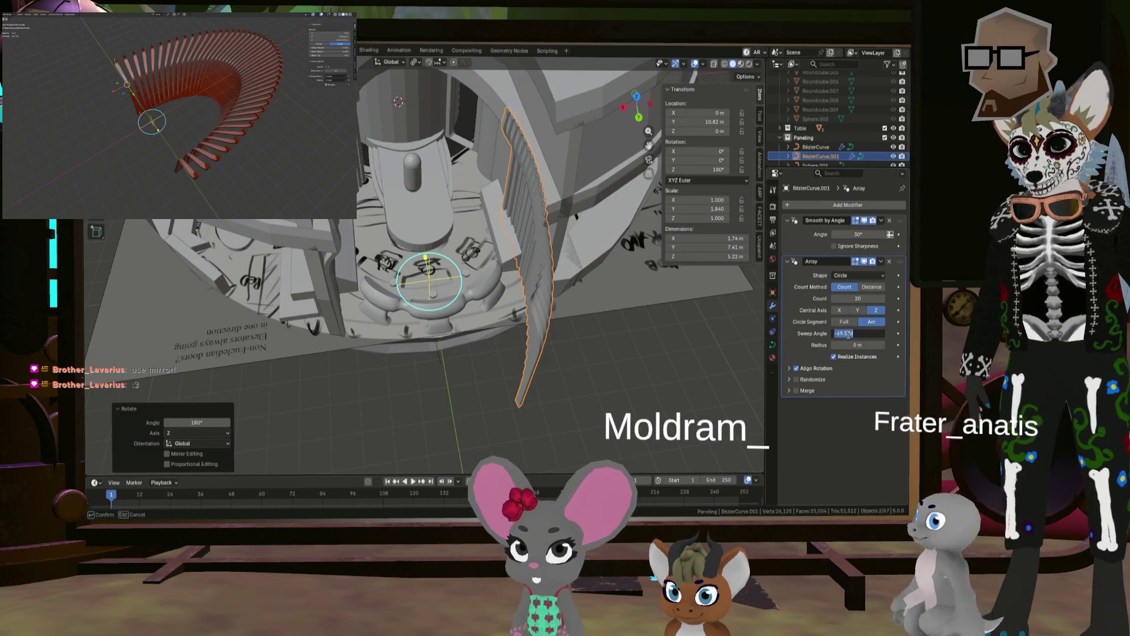
left_click(836, 333)
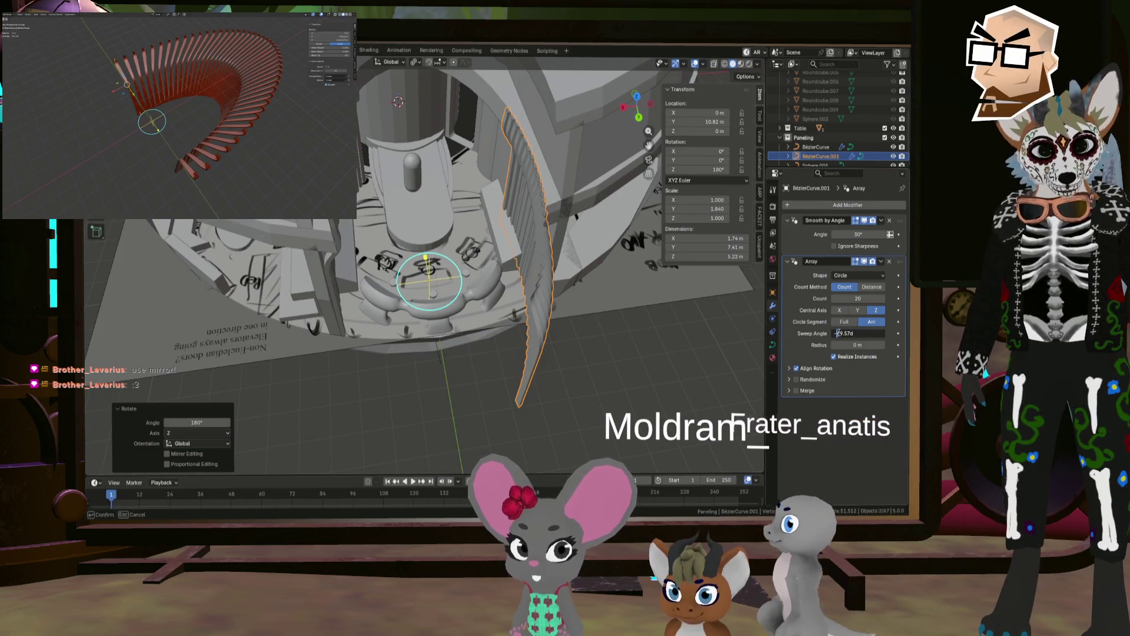
key("BackSpace")
key("Return")
mouse_move(593, 323)
middle_mouse_down()
mouse_move(569, 290)
mouse_move(535, 319)
mouse_move(525, 295)
mouse_move(533, 327)
middle_mouse_up()
key("ctrl+z")
key("ctrl+z")
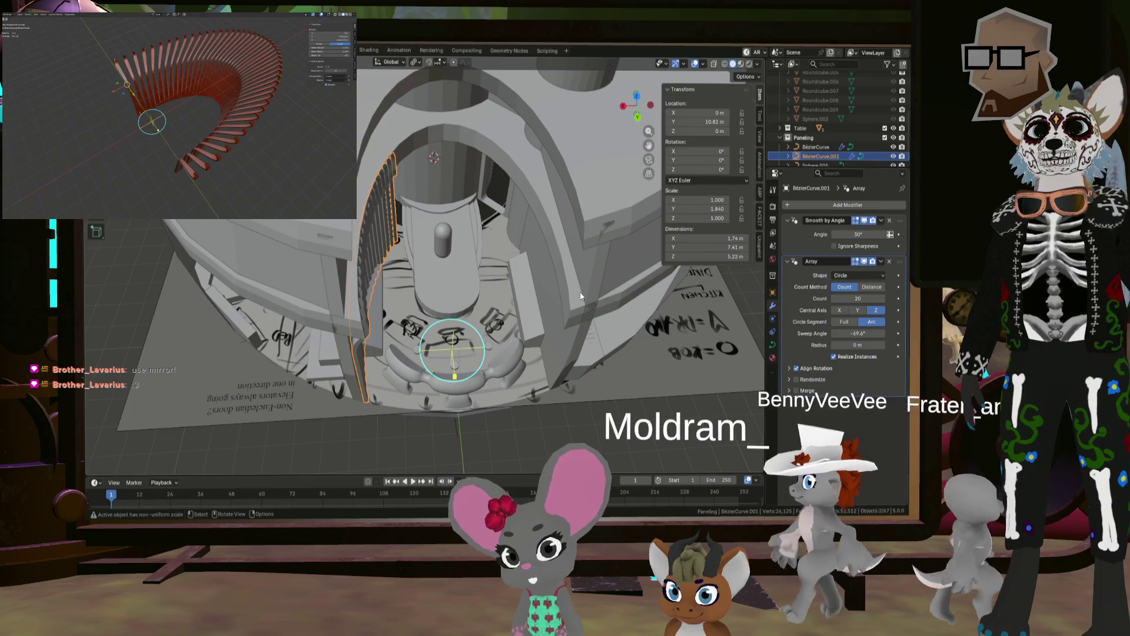
left_click(836, 205)
Step: Delete the duplicate trim and add a Mirror modifier on X to the original BezierCurve
mouse_move(830, 206)
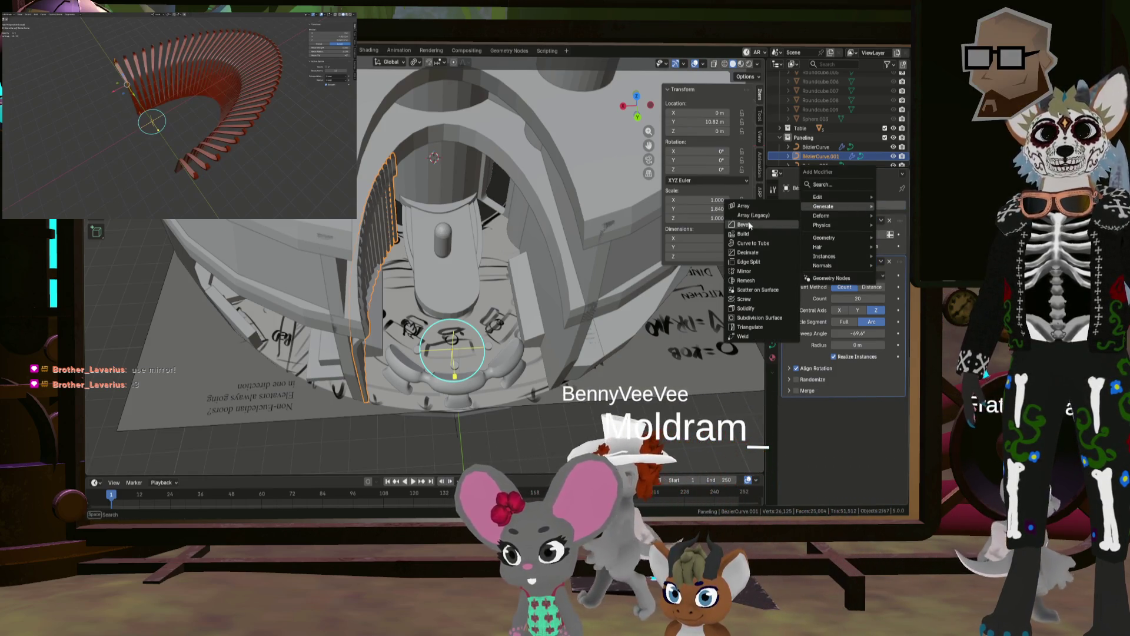
key("Escape")
key("ctrl+z")
left_click(828, 206)
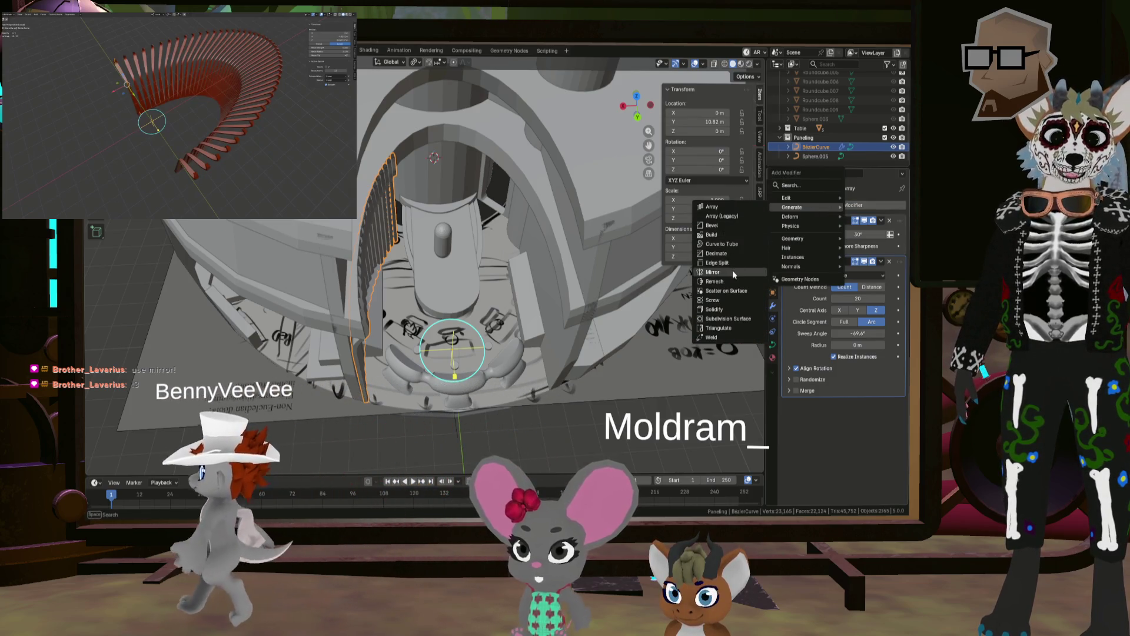
left_click(732, 270)
Step: Orbit below the mirrored trim and select the large outer sphere
mouse_move(595, 281)
middle_mouse_down()
mouse_move(535, 415)
mouse_move(540, 393)
mouse_move(557, 394)
mouse_move(548, 361)
mouse_move(496, 355)
mouse_move(570, 358)
mouse_move(536, 353)
mouse_move(554, 347)
mouse_move(560, 367)
mouse_move(540, 300)
mouse_move(547, 280)
mouse_move(565, 289)
middle_mouse_up()
left_click(536, 421)
scroll(540, 300, "up", 2)
Step: Select the ribbed trim and orbit around the doorway to inspect both mirrored trims
scroll(577, 292, "up", 2)
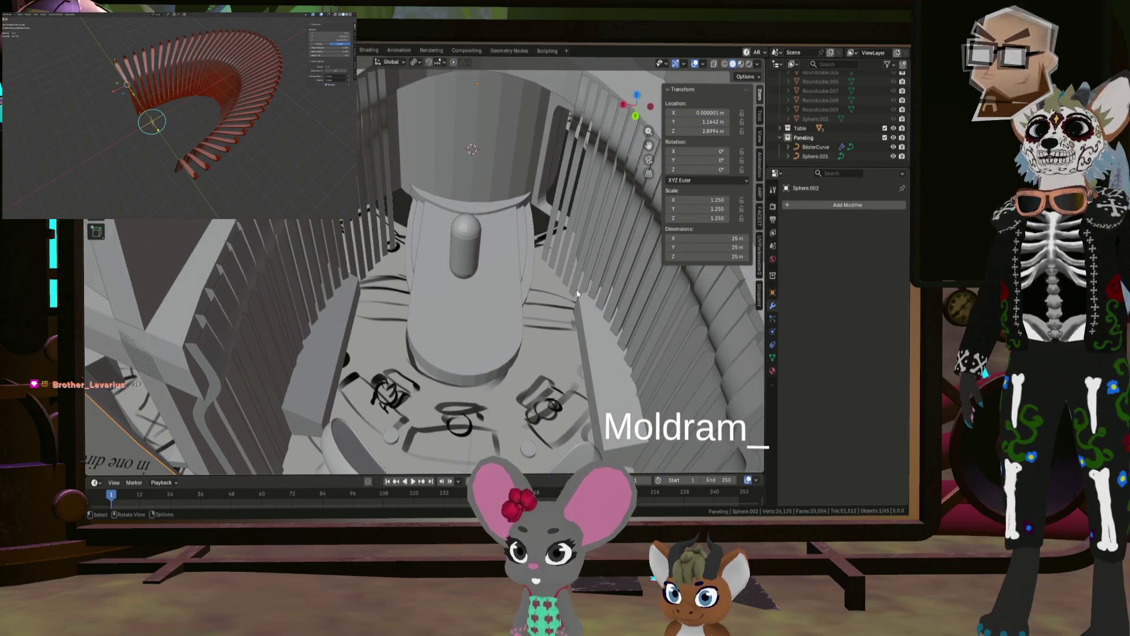
scroll(575, 290, "down", 2)
left_click(631, 252)
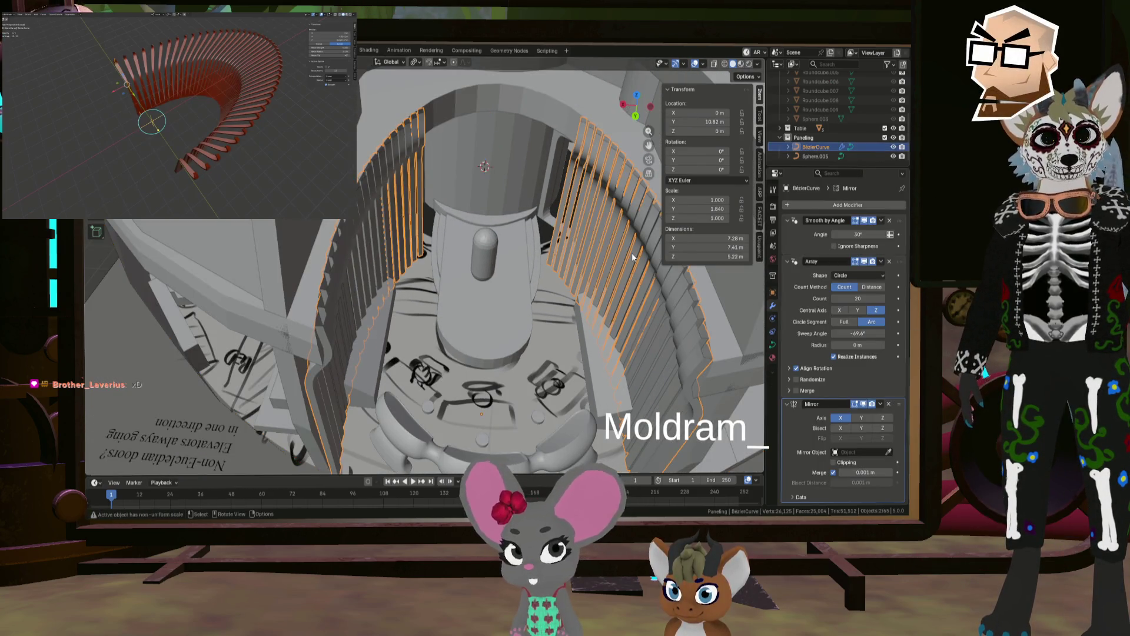
mouse_move(656, 256)
middle_mouse_down()
mouse_move(589, 244)
mouse_move(589, 231)
mouse_move(594, 264)
mouse_move(597, 253)
middle_mouse_up()
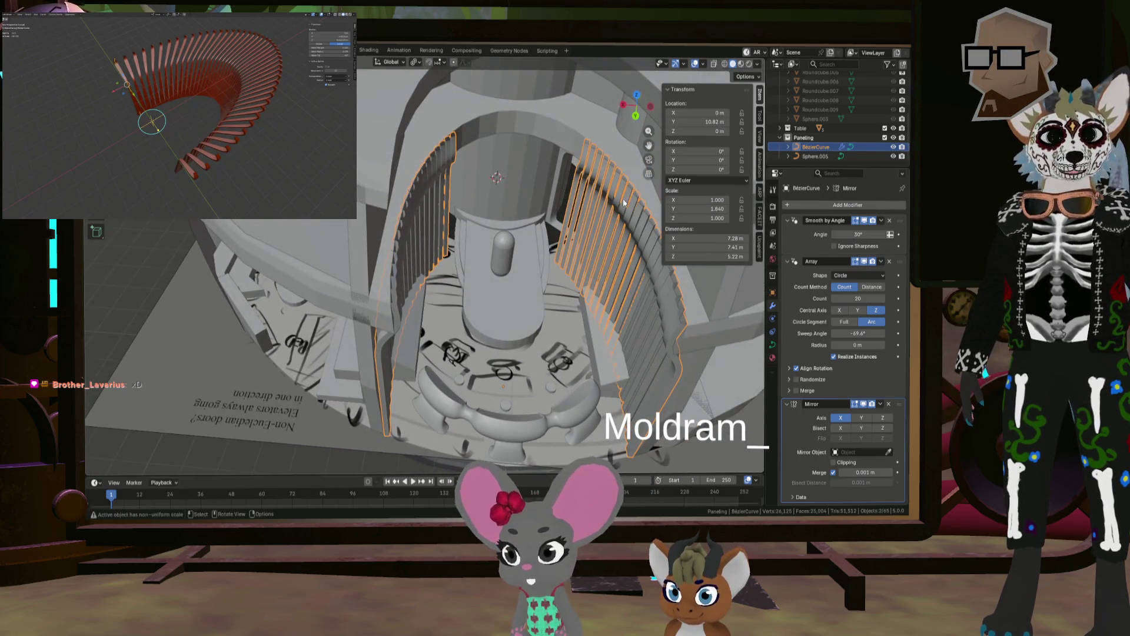
scroll(832, 121, "up", 5)
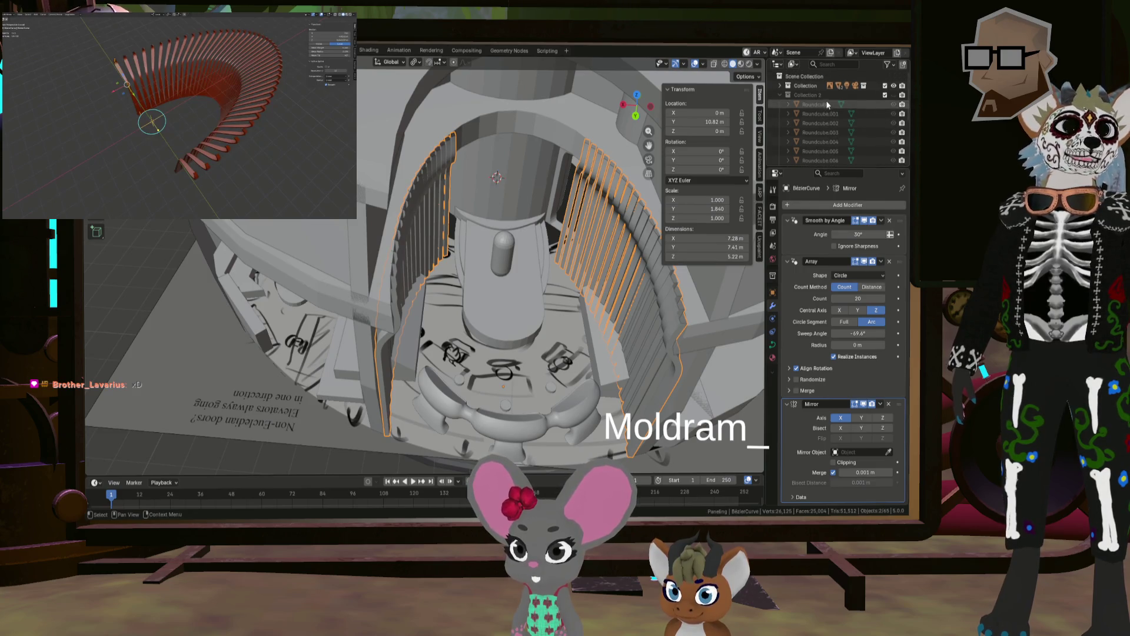
Step: Reveal Collection 2's objects in the scene from the Outliner
left_click(826, 94)
left_click(893, 95)
scroll(861, 97, "down", 3)
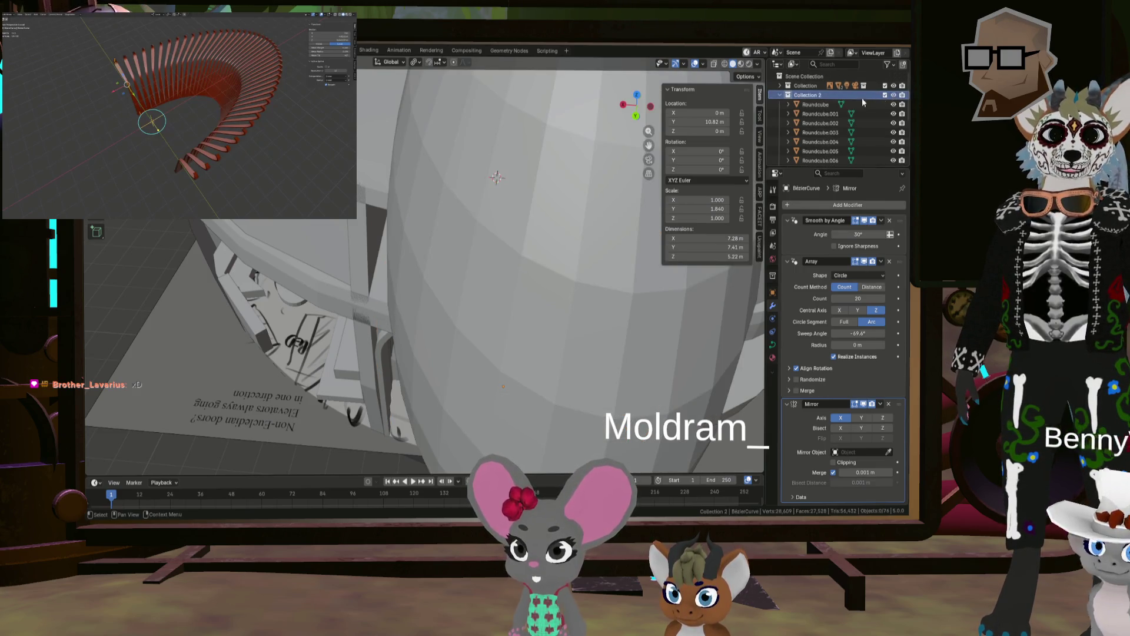
mouse_move(588, 177)
middle_mouse_down()
mouse_move(546, 234)
mouse_move(543, 288)
mouse_move(563, 128)
mouse_move(505, 271)
mouse_move(507, 257)
mouse_move(535, 251)
middle_mouse_up()
Step: Hide the large egg-shaped Sphere.003 and orbit into the circular room
left_click(543, 287)
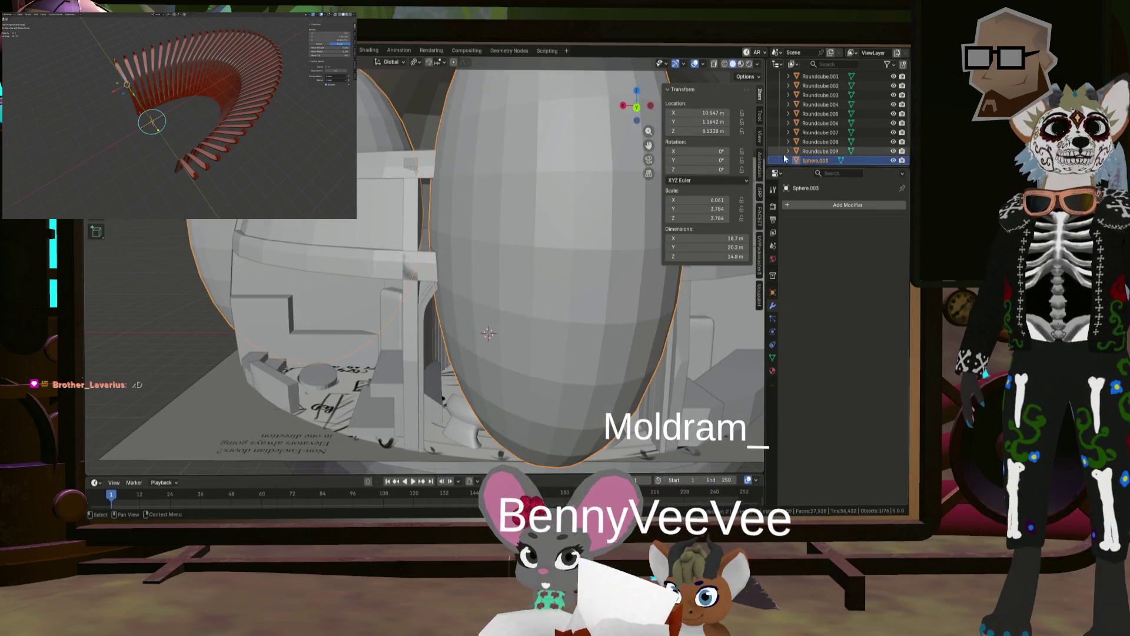
left_click(893, 160)
scroll(651, 230, "up", 3)
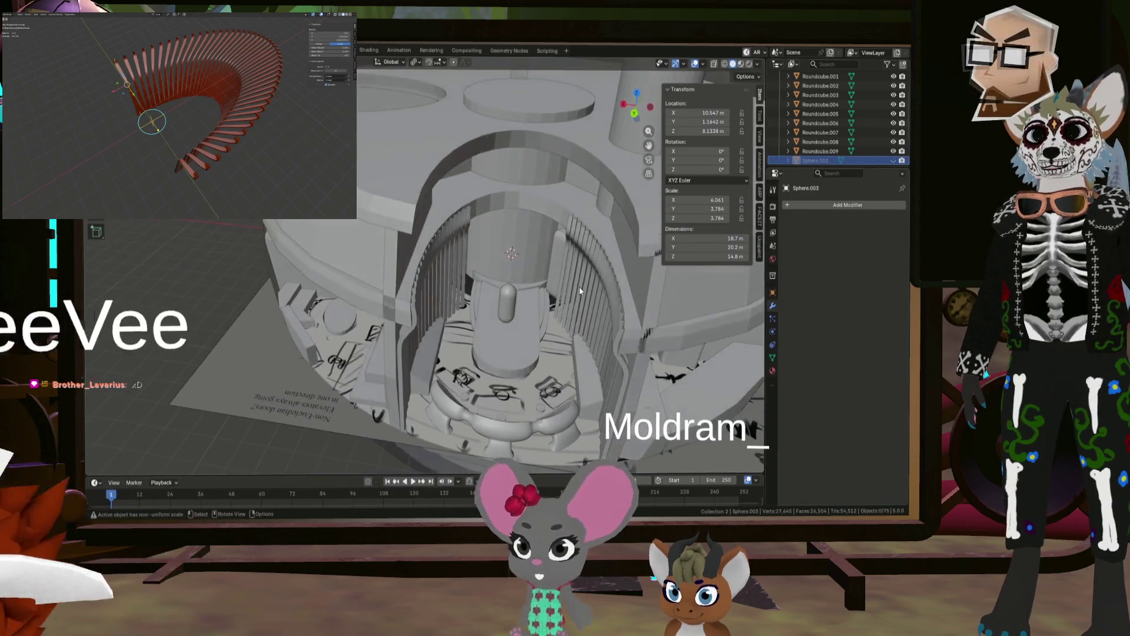
mouse_move(652, 230)
middle_mouse_down()
mouse_move(556, 312)
mouse_move(618, 235)
middle_mouse_up()
scroll(832, 156, "up", 2)
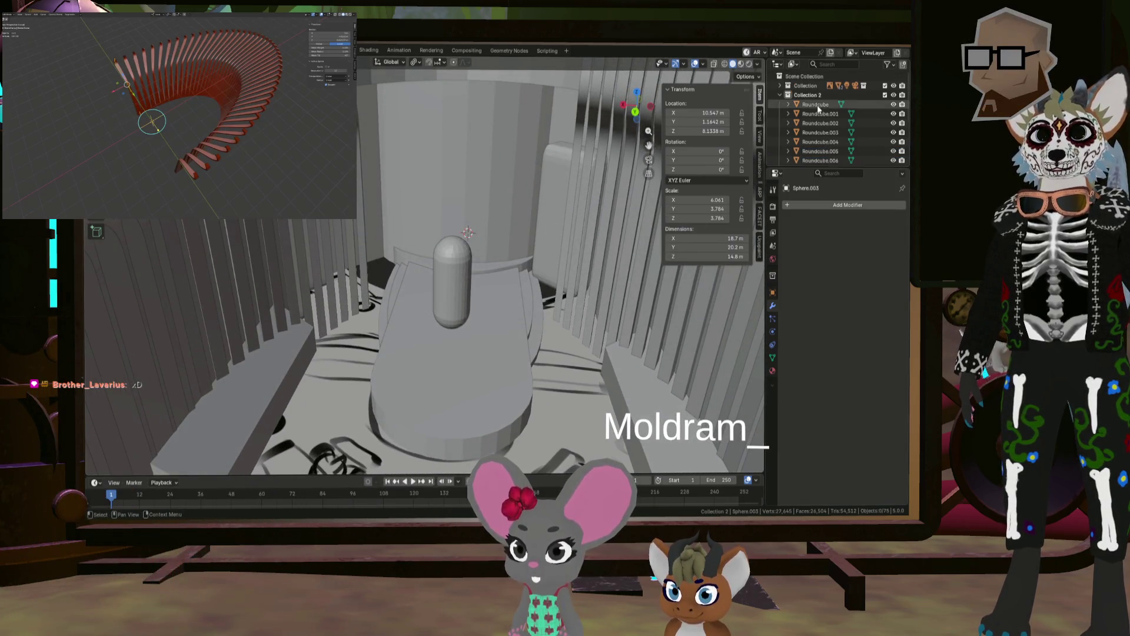
Step: Add a UV sphere, enlarge it, and move it 4.6157 m along Y
key("shift+a")
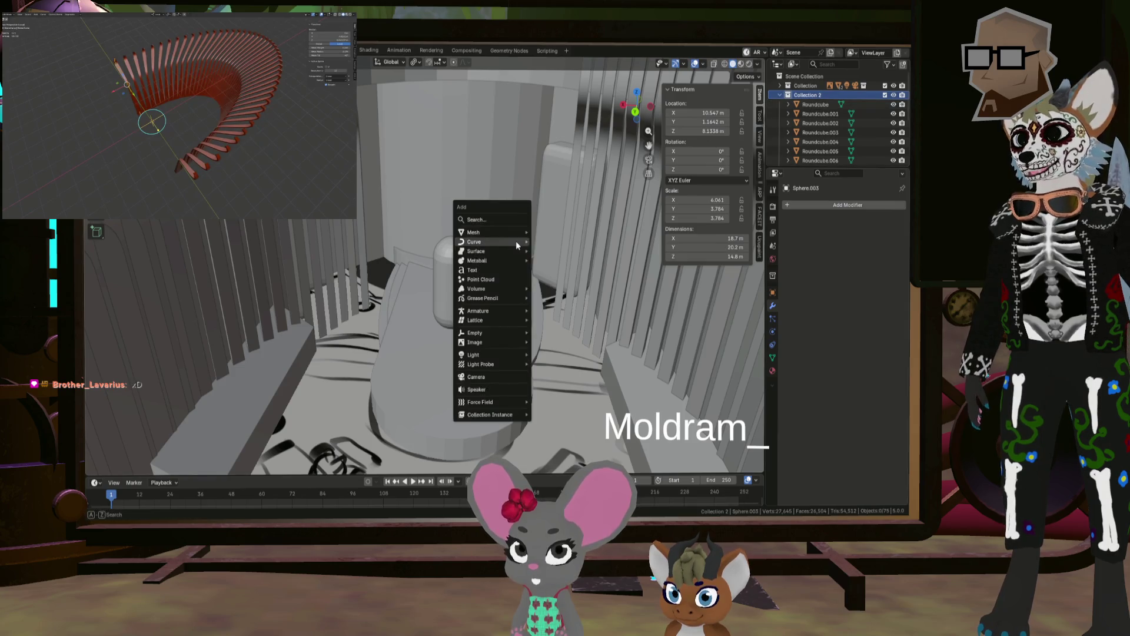
mouse_move(507, 233)
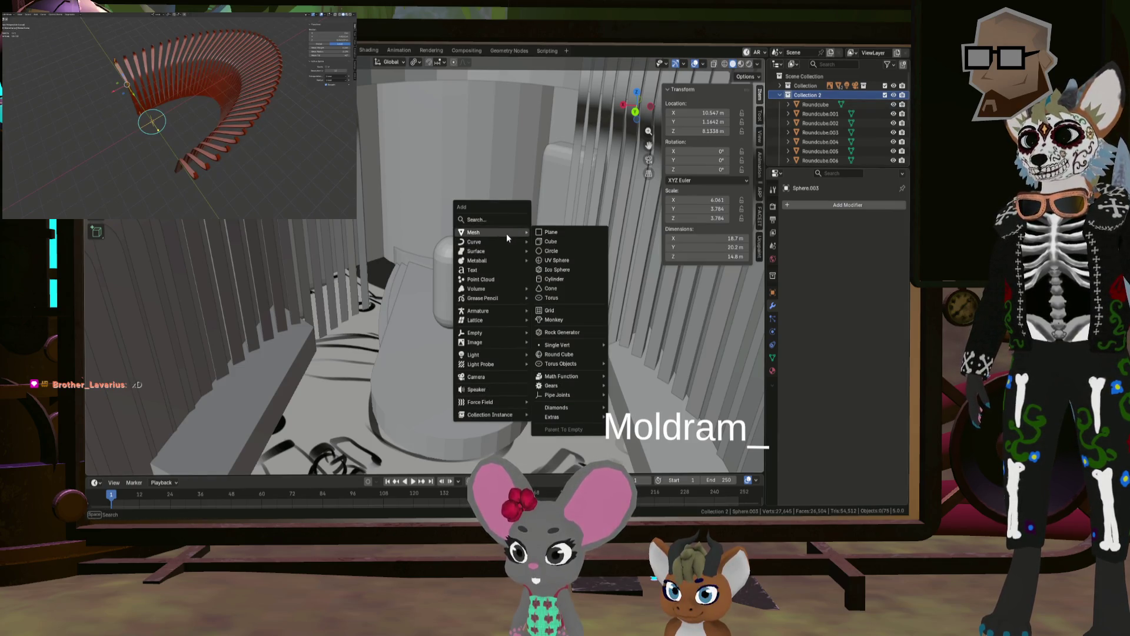
left_click(556, 260)
scroll(529, 263, "down", 5)
key("s")
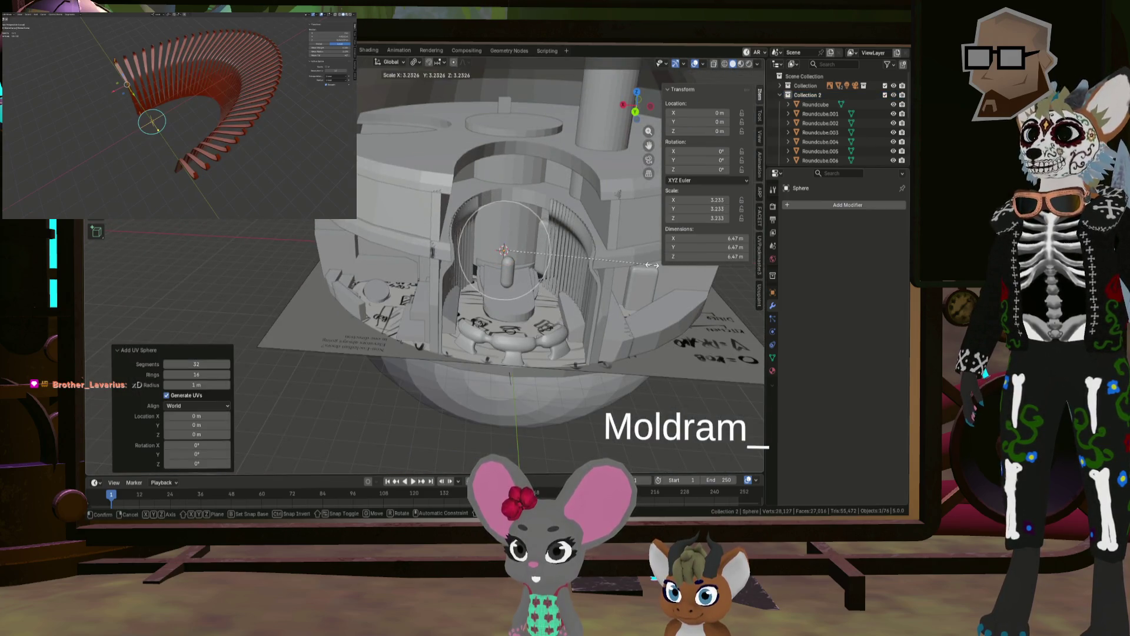
left_click(654, 264)
key("g")
key("y")
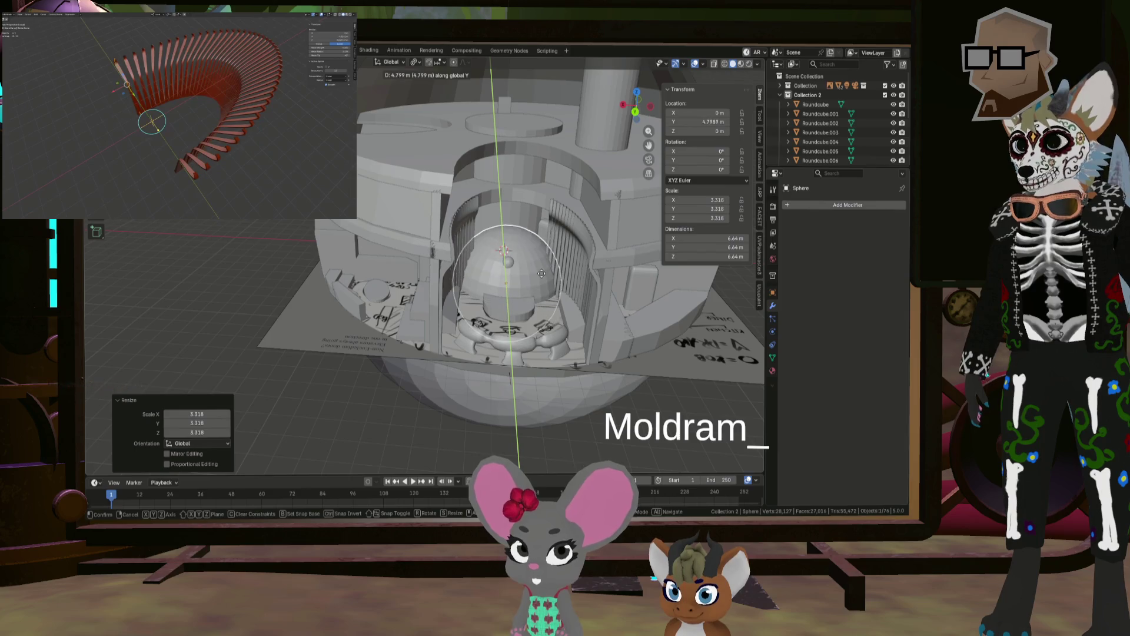
left_click(546, 291)
Step: Scale the sphere up again and stretch it along X to 6.425
key("s")
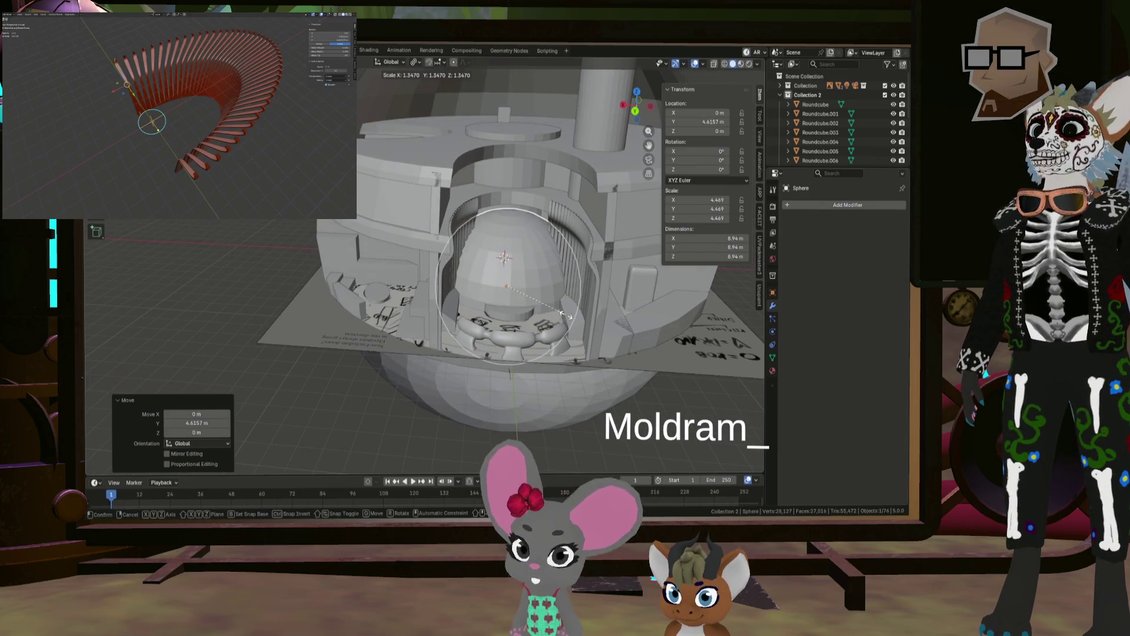
left_click(562, 316)
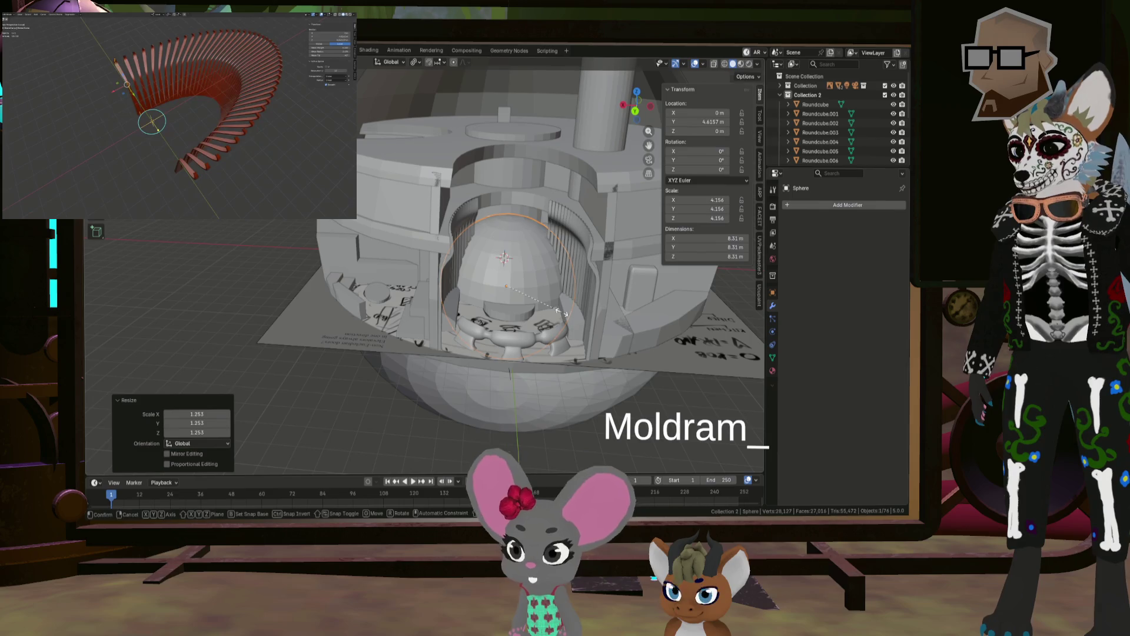
key("x")
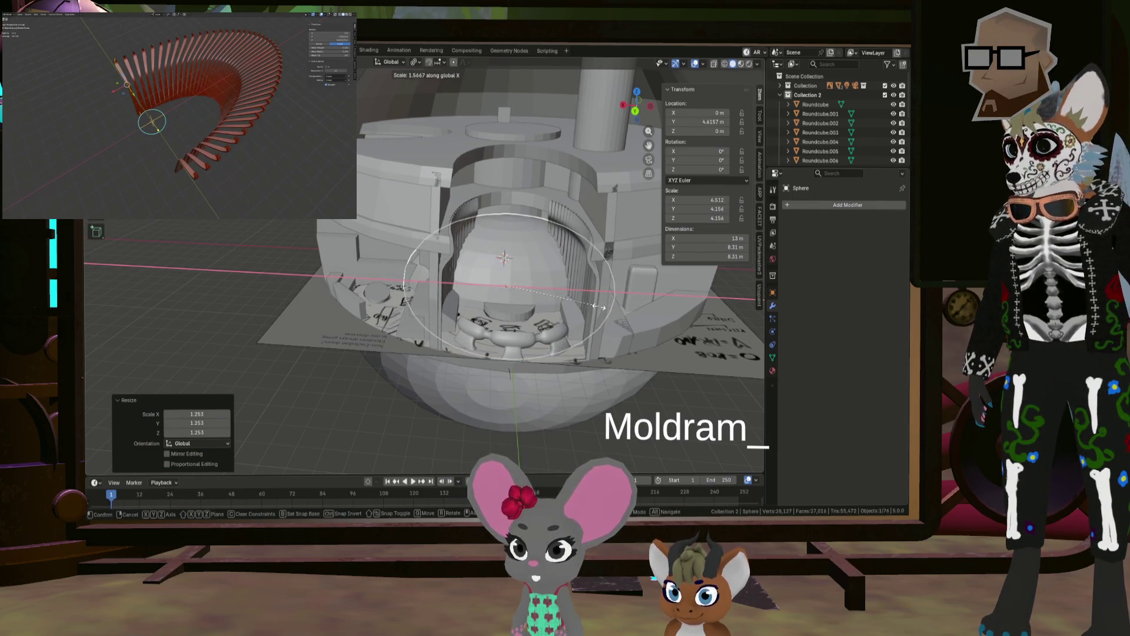
left_click(595, 306)
Step: Orbit to view the stretched sphere, then select the ribbed trim panels for a new modifier
scroll(550, 282, "up", 5)
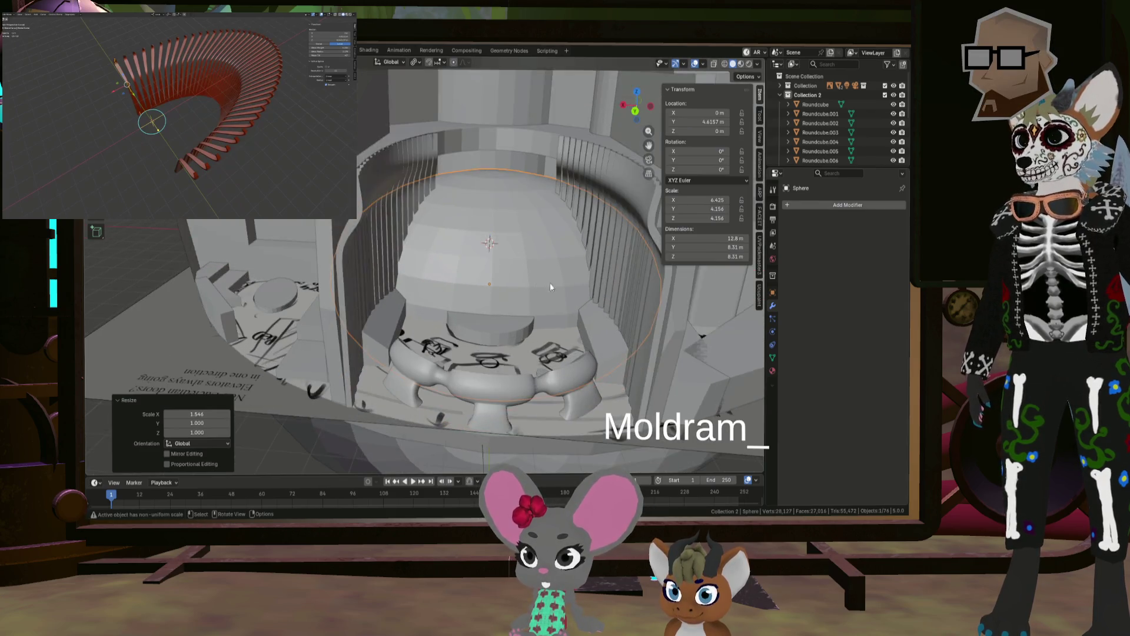
middle_click_drag(550, 283, 573, 264)
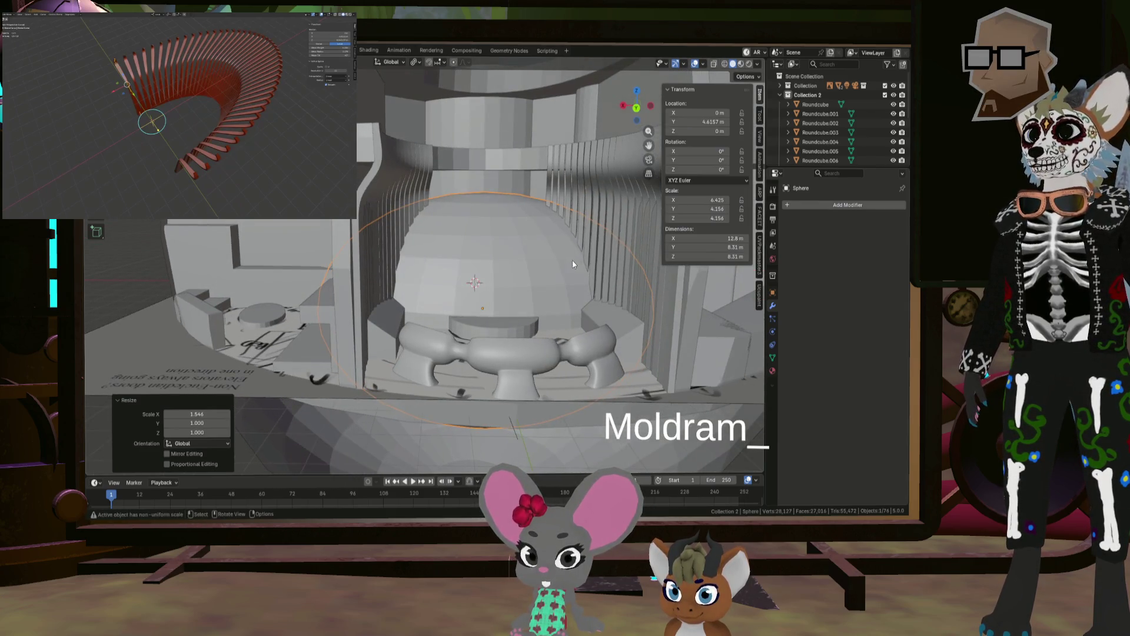
left_click(608, 210)
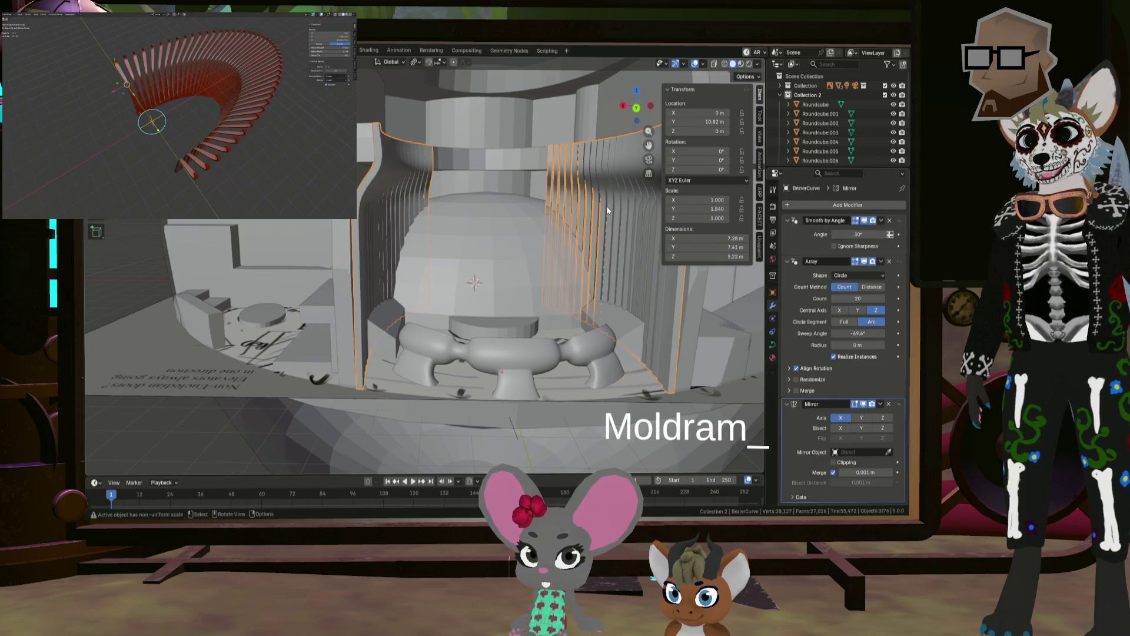
left_click(814, 203)
mouse_move(814, 203)
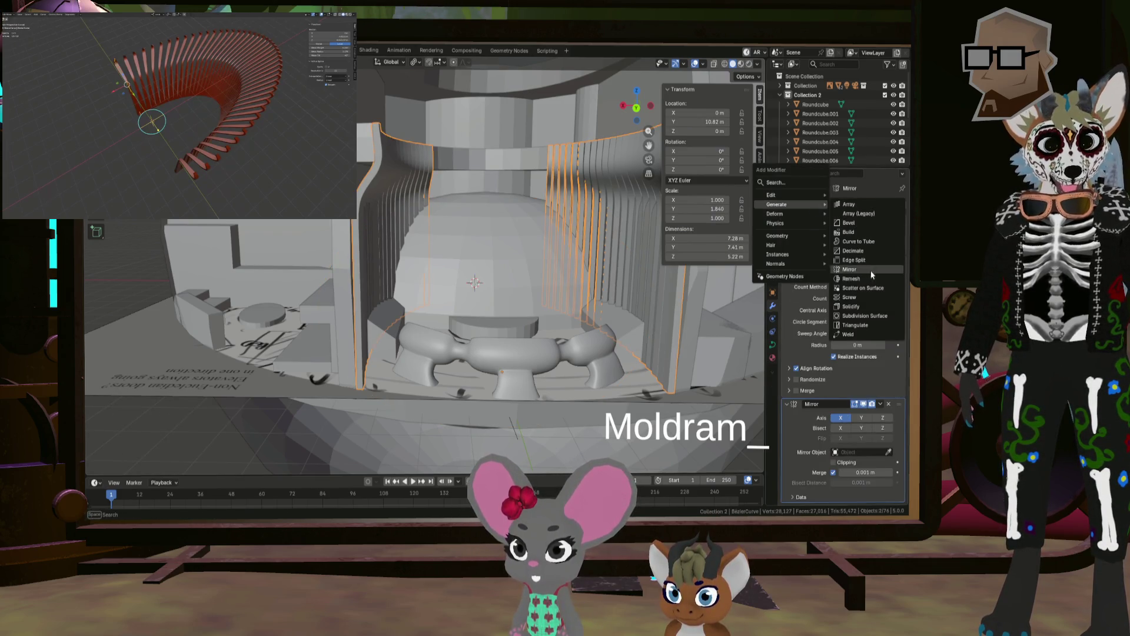
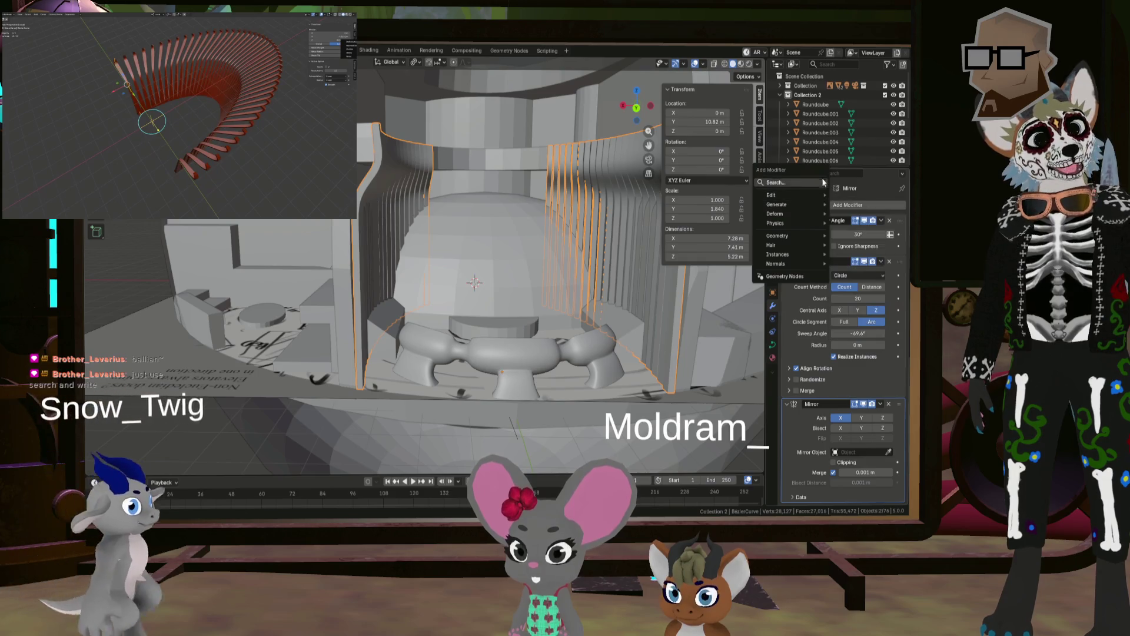
Step: Search the modifier list for 'bool', then cancel without adding anything
left_click(797, 182)
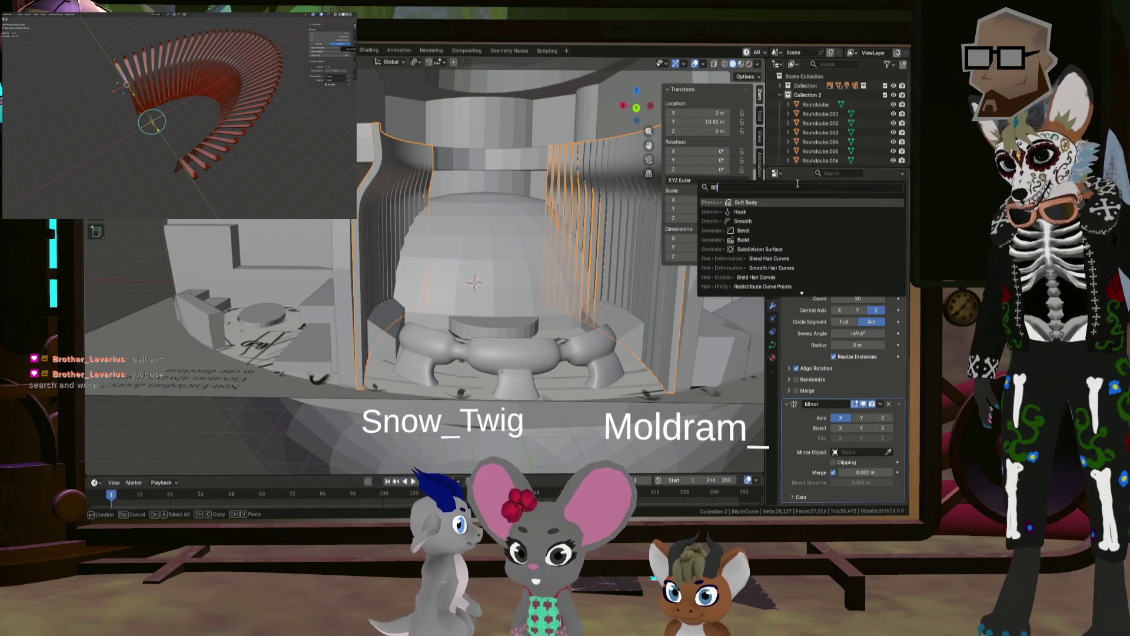
type("bool")
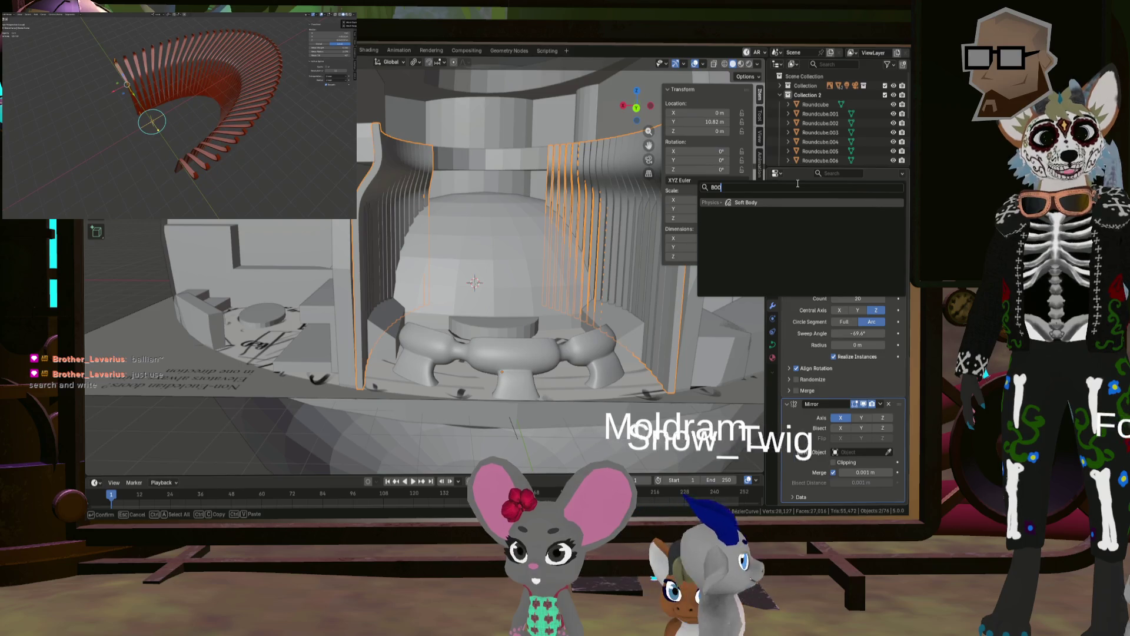
key("Escape")
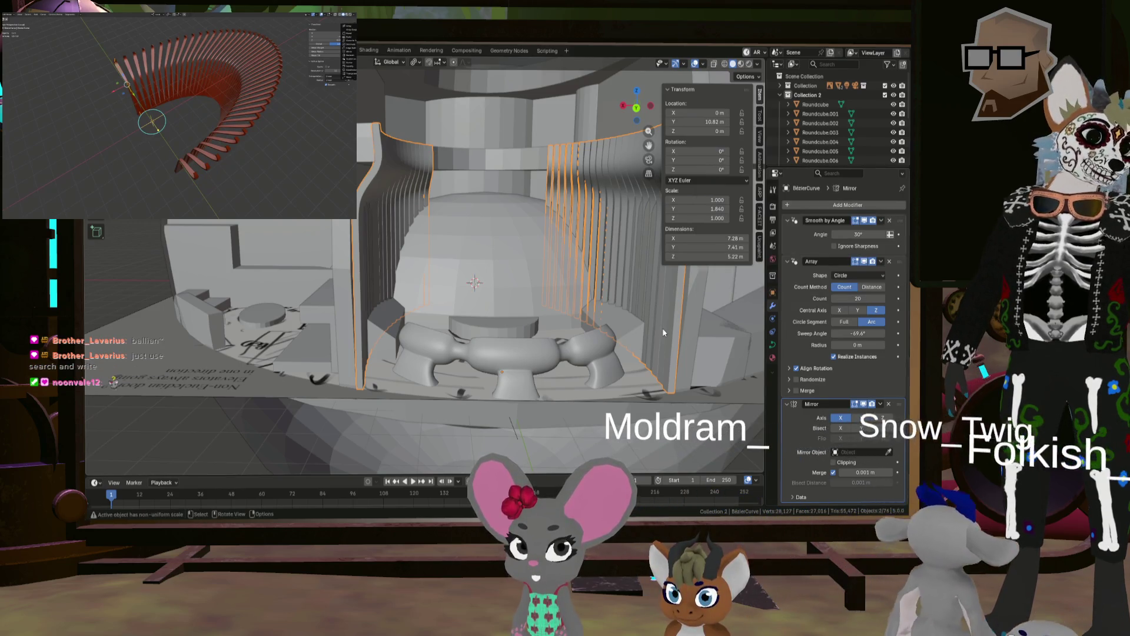
Step: Toggle the arrayed curve into Edit Mode and back, then bring up the Object menu
middle_click_drag(662, 332, 691, 312)
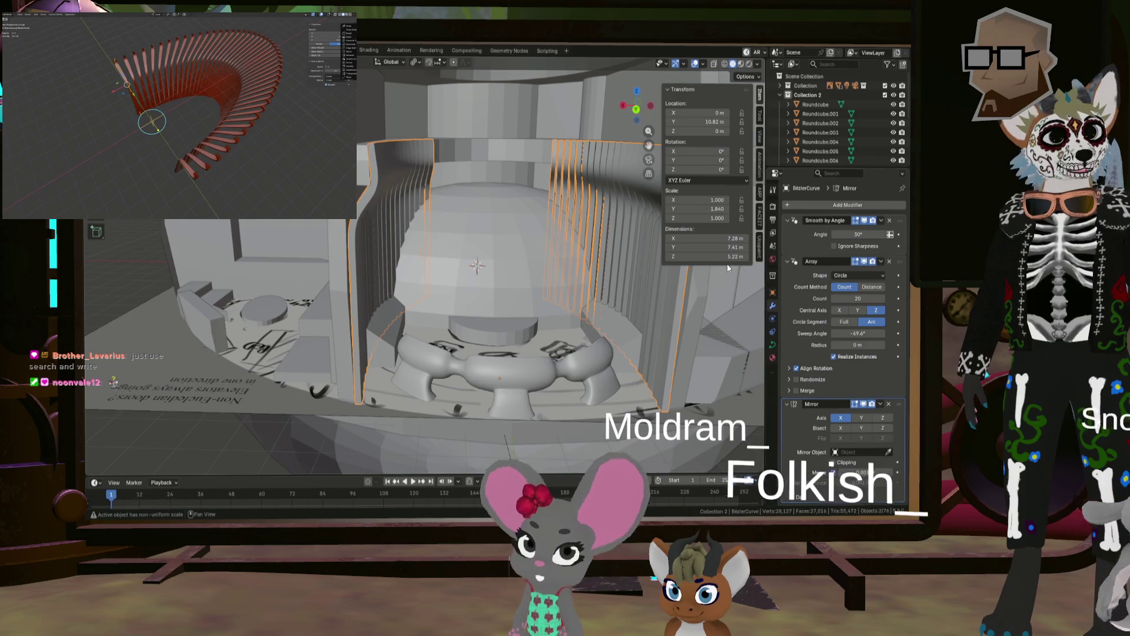
right_click(598, 263)
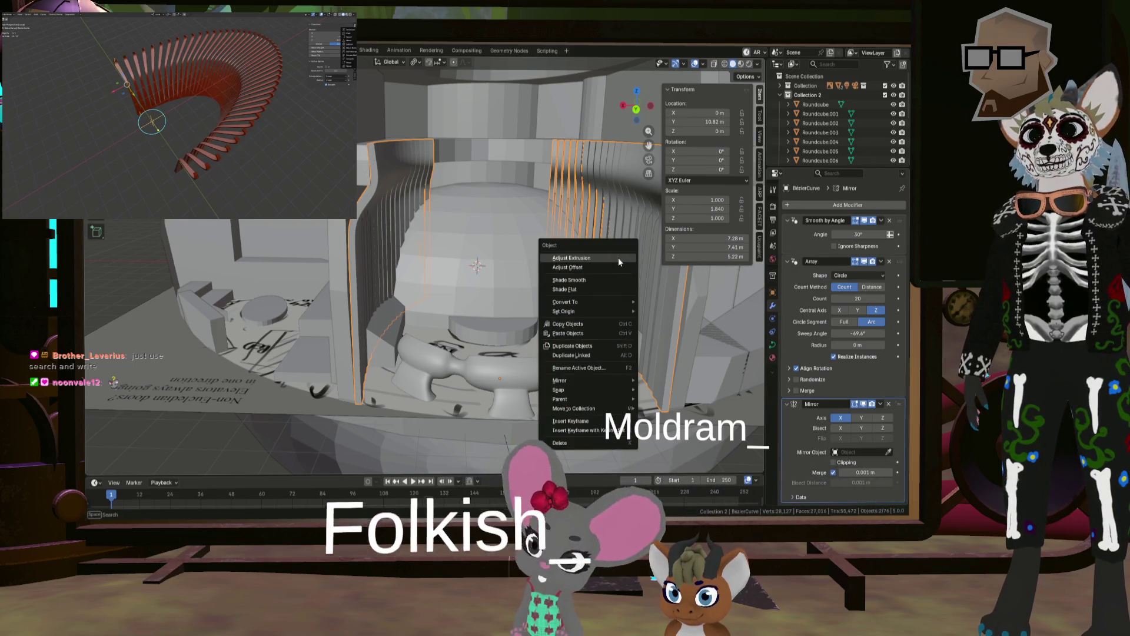
key("Tab")
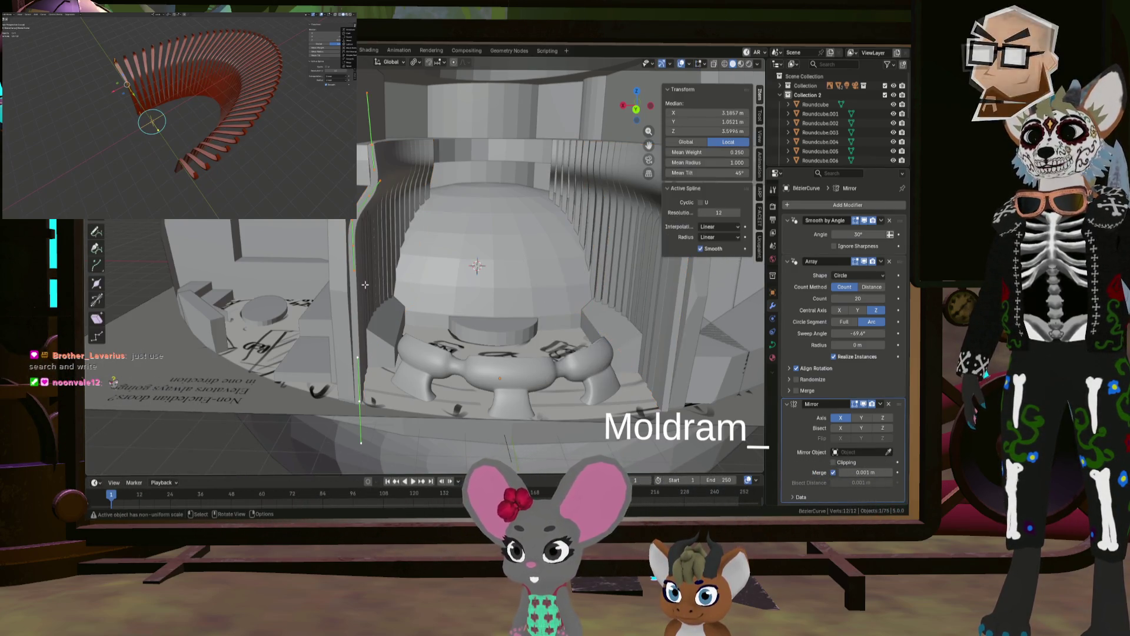
key("Tab")
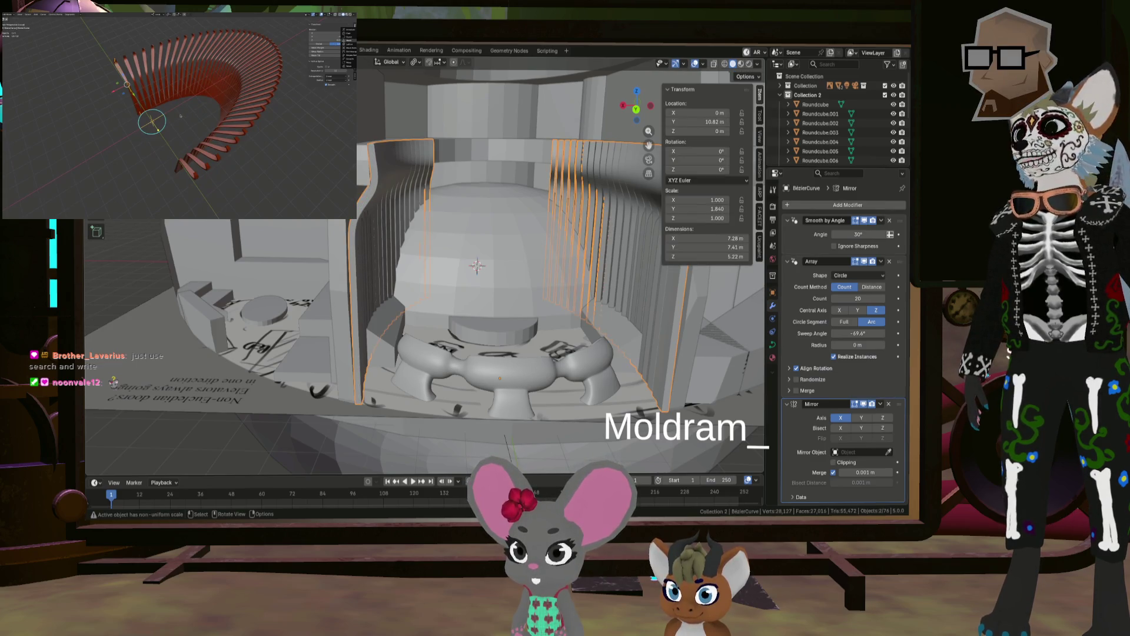
left_click(226, 62)
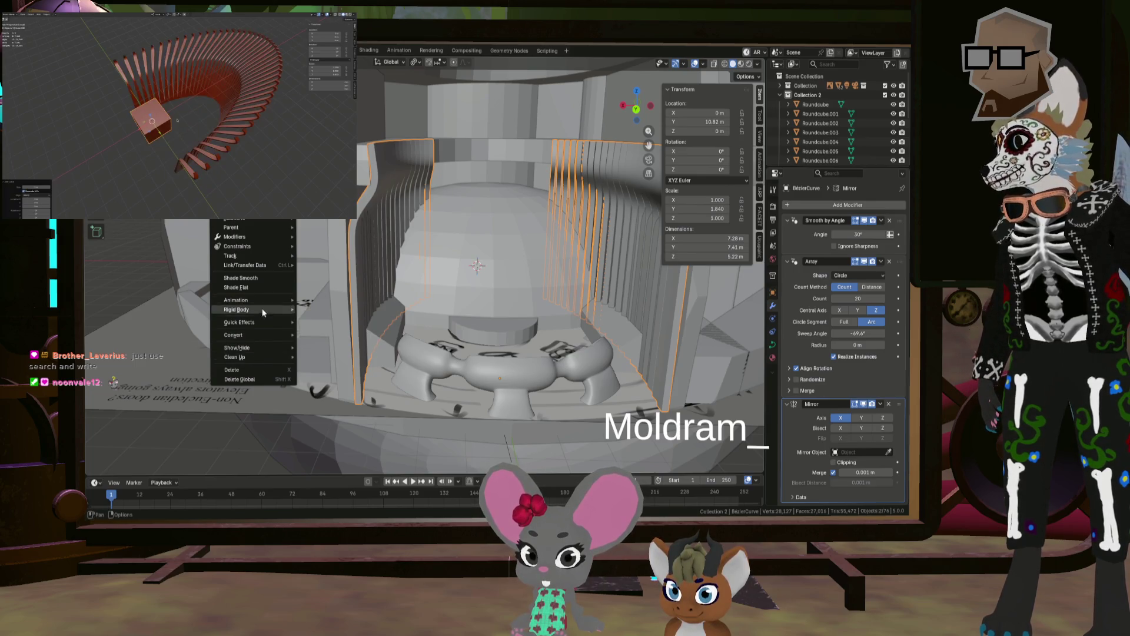
Step: Convert the arrayed curve to a mesh and add a Boolean Difference modifier using the Sphere
left_click(322, 334)
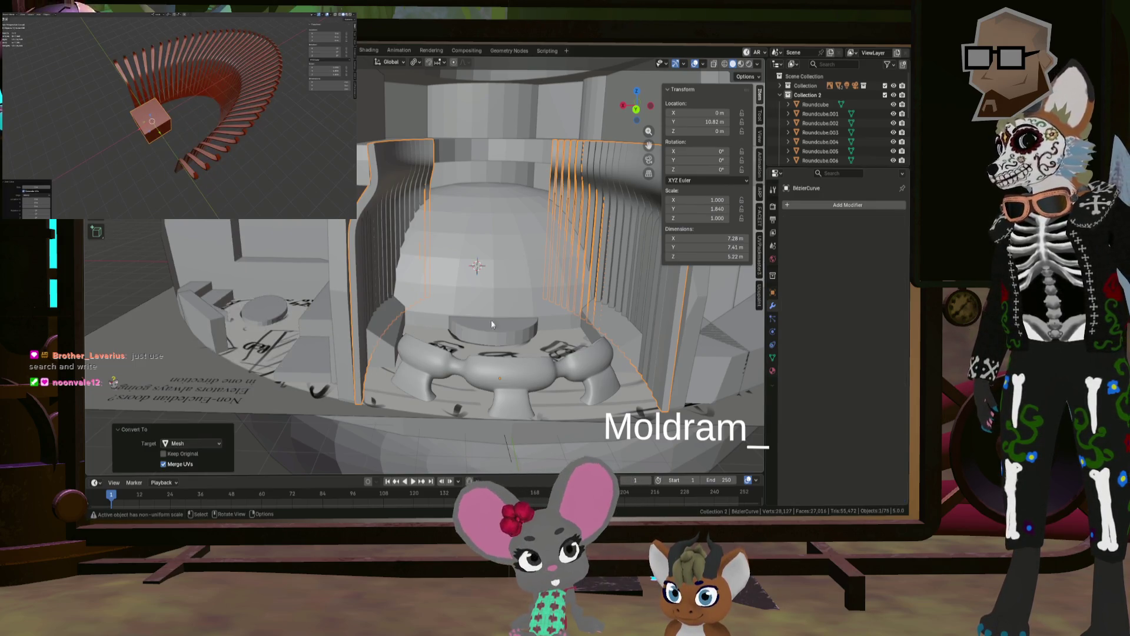
left_click(826, 205)
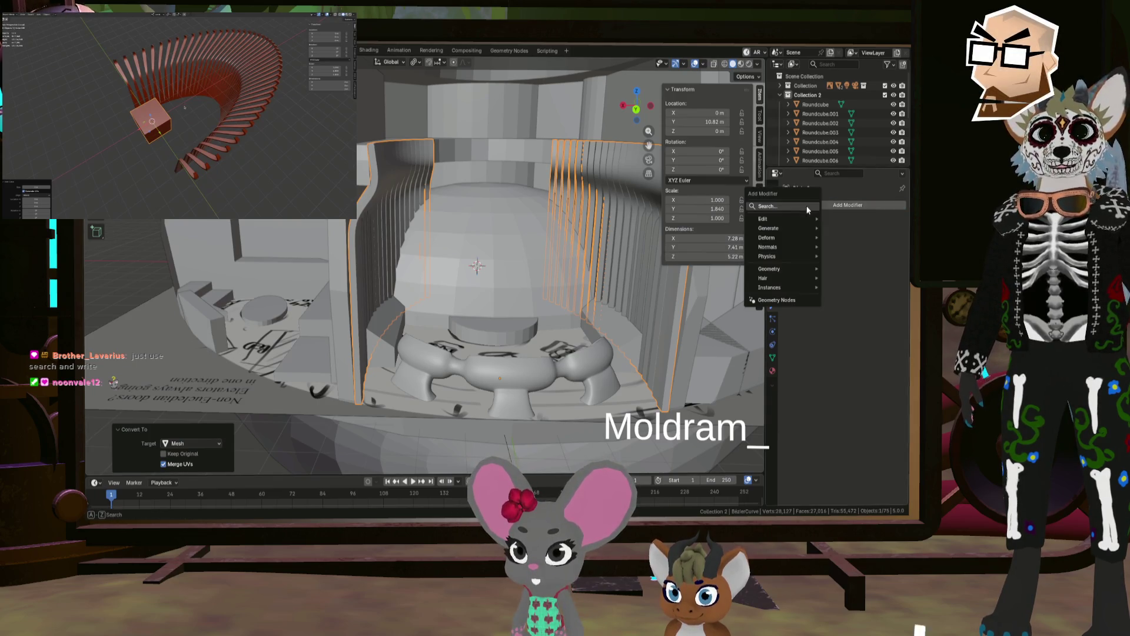
mouse_move(798, 227)
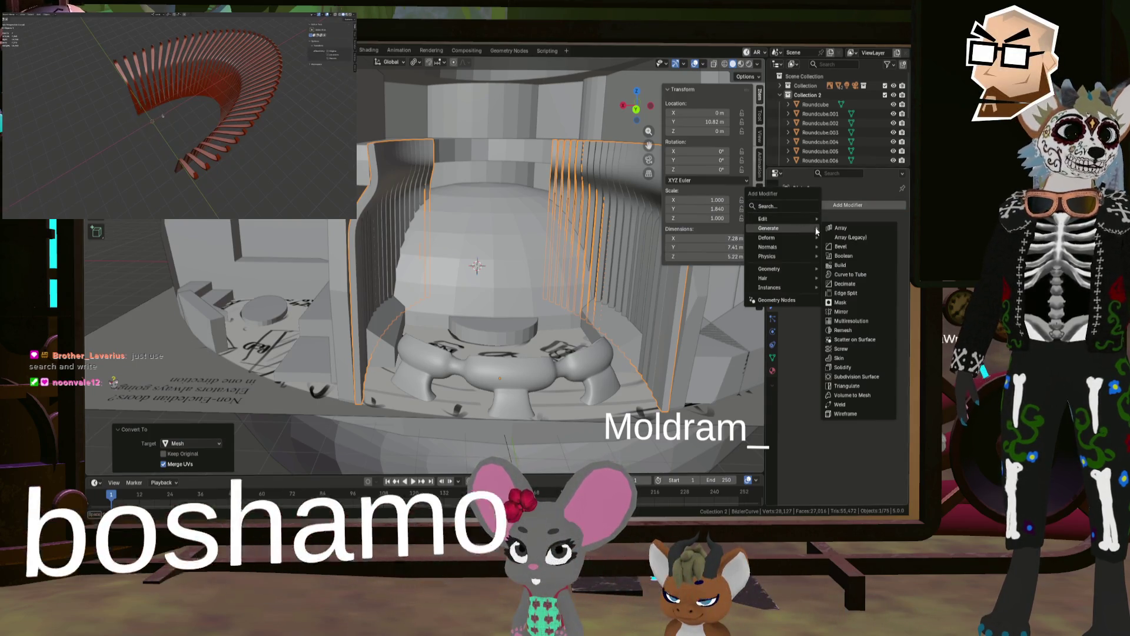
left_click(856, 250)
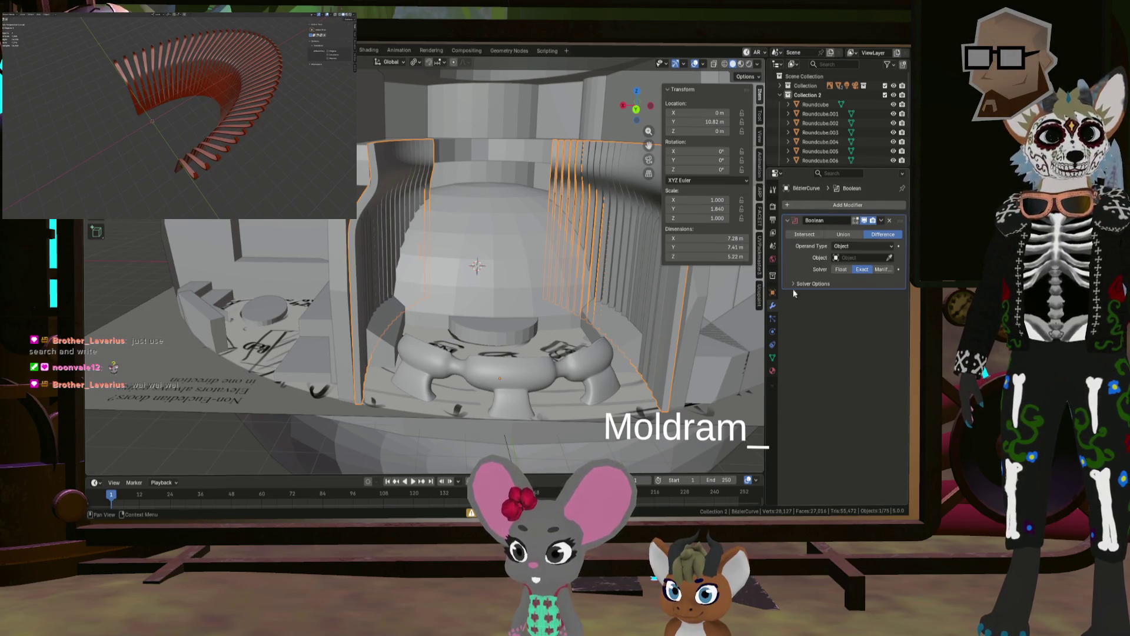
left_click(528, 273)
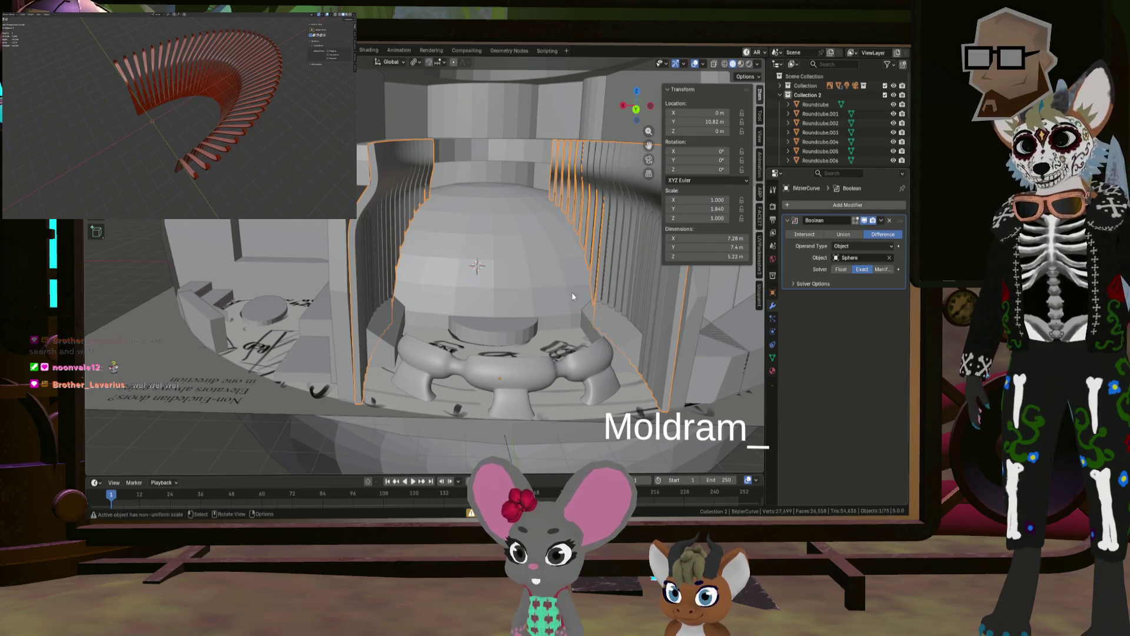
left_click(546, 251)
Step: Hide Collection 2 and orbit to a frontal view of the capsule
scroll(871, 132, "down", 2)
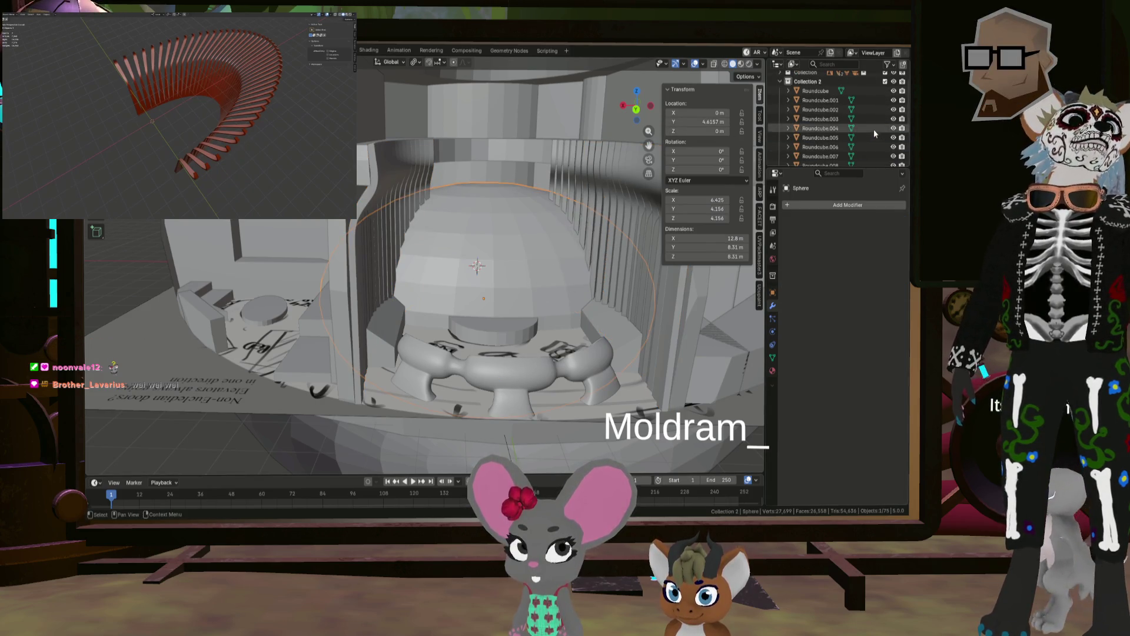
left_click(893, 81)
middle_click_drag(548, 277, 515, 313)
scroll(515, 312, "up", 3)
mouse_move(468, 280)
middle_mouse_down()
mouse_move(522, 271)
mouse_move(518, 309)
mouse_move(574, 237)
mouse_move(560, 217)
mouse_move(486, 211)
mouse_move(463, 193)
mouse_move(353, 200)
mouse_move(540, 206)
mouse_move(493, 204)
mouse_move(486, 217)
middle_mouse_up()
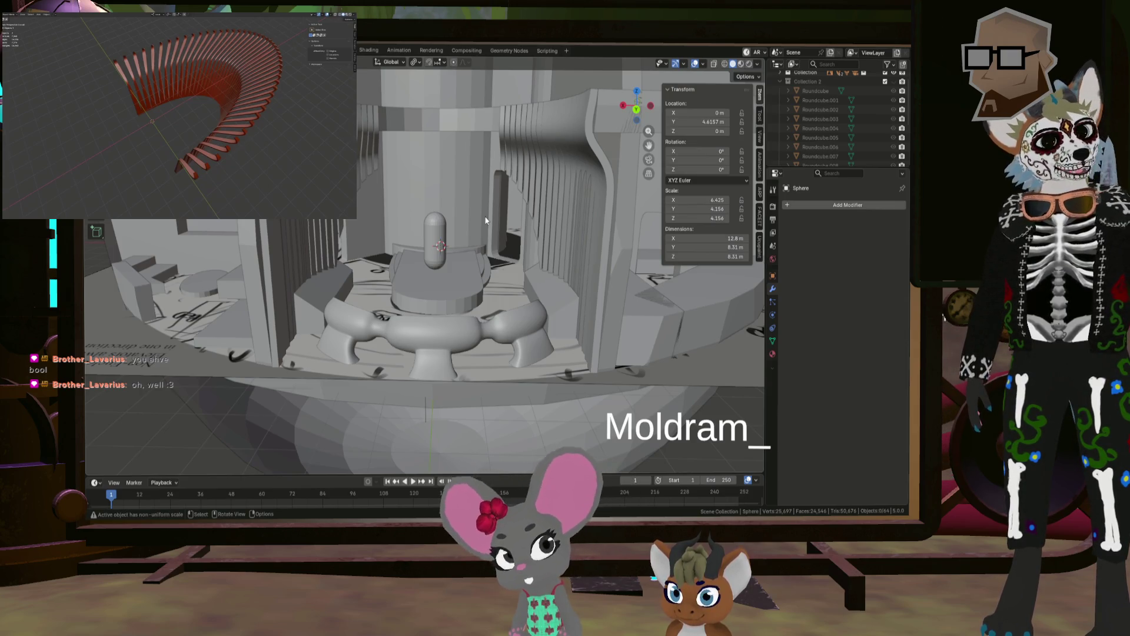
Step: Orbit and zoom in around the capsule, then bring up the F3 operator search
middle_click_drag(461, 206, 404, 227)
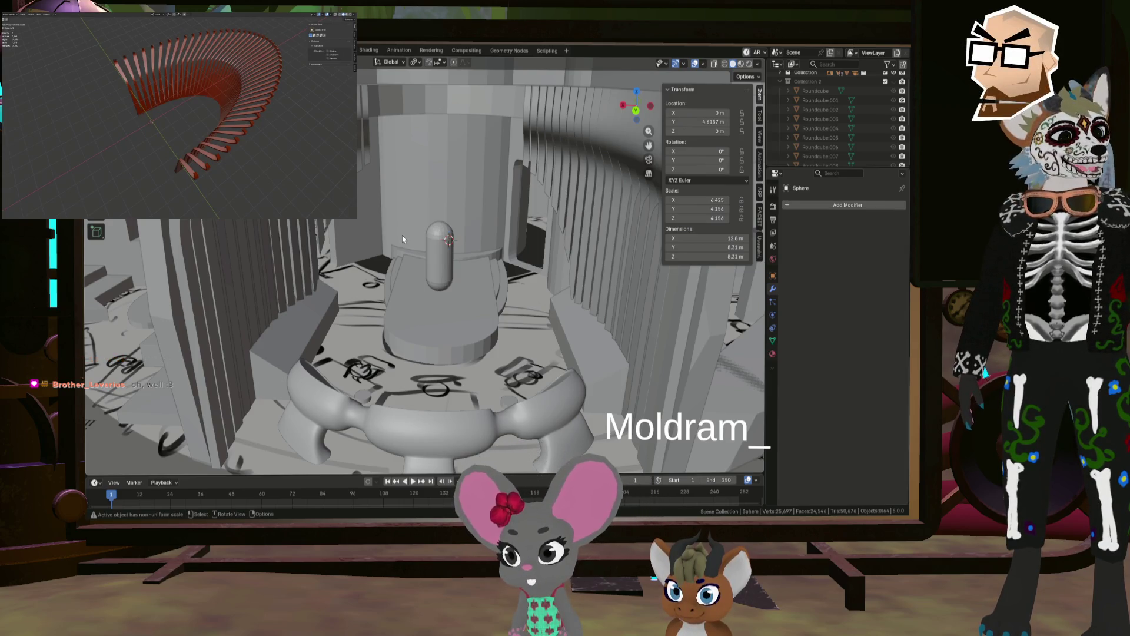
mouse_move(400, 226)
middle_mouse_down()
mouse_move(411, 227)
mouse_move(406, 210)
mouse_move(468, 270)
middle_mouse_up()
scroll(450, 248, "up", 3)
key("F3")
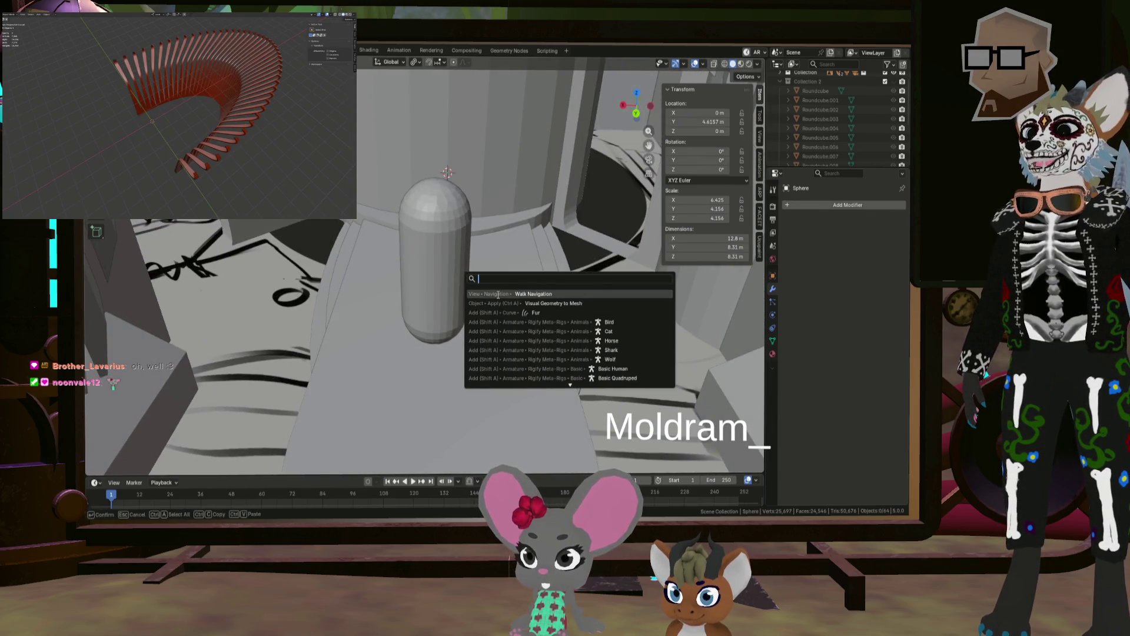
left_click(498, 294)
key("w")
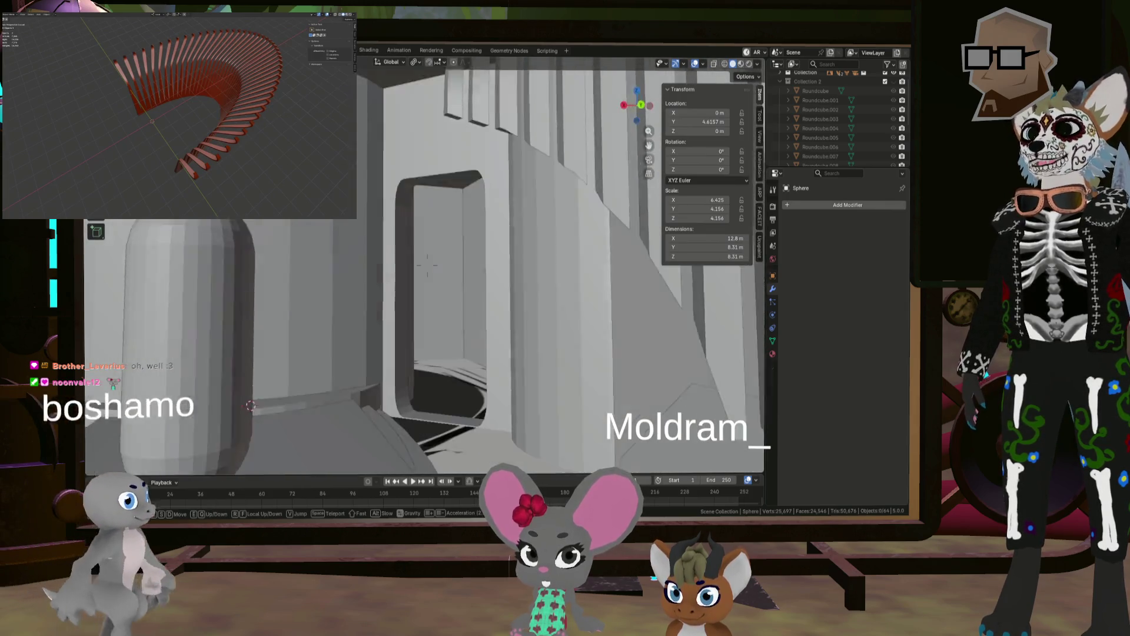
key("w")
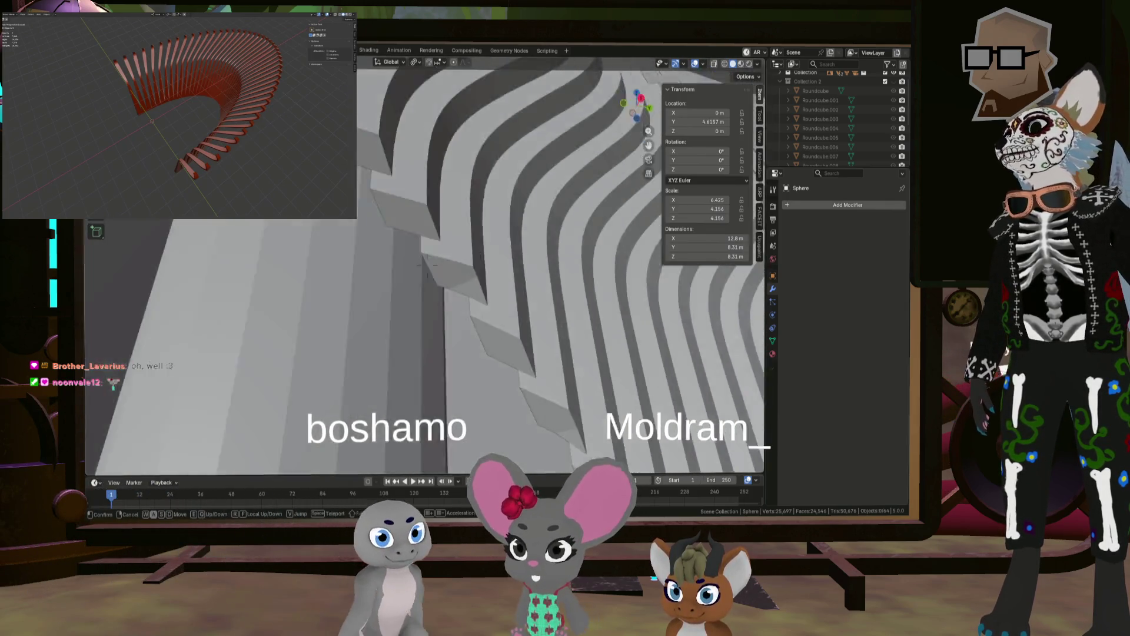
key("s")
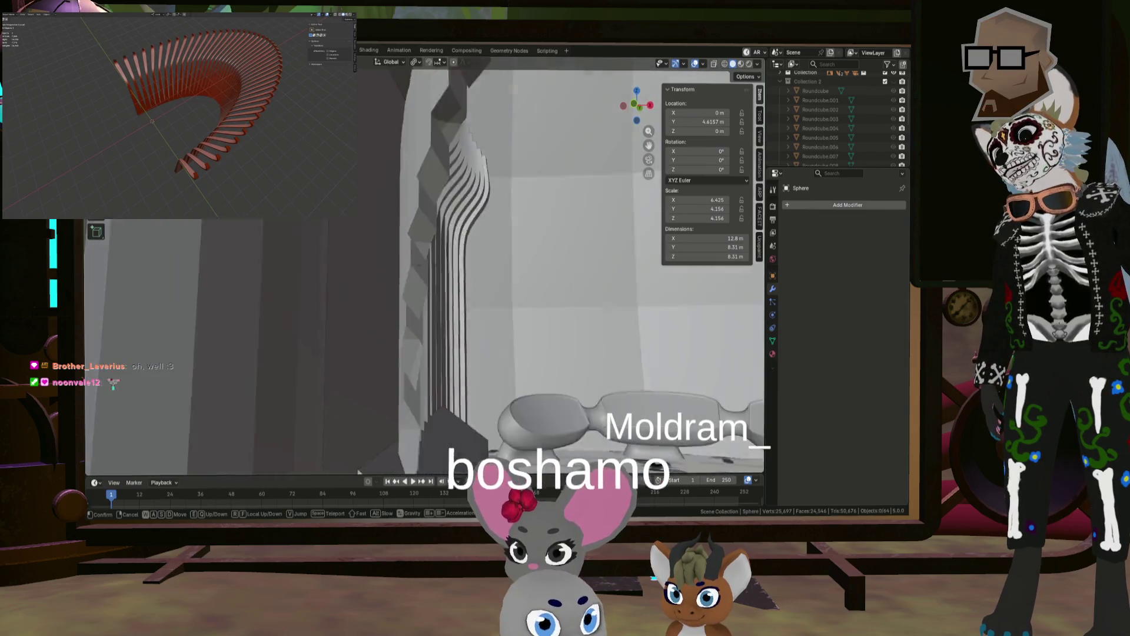
key("w")
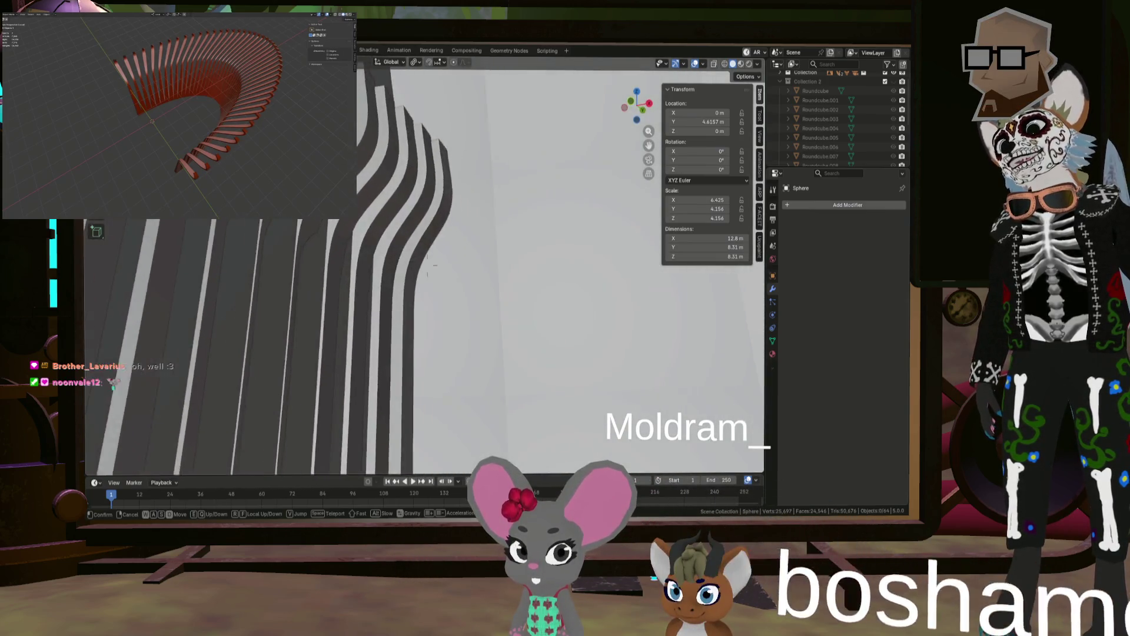
key("s")
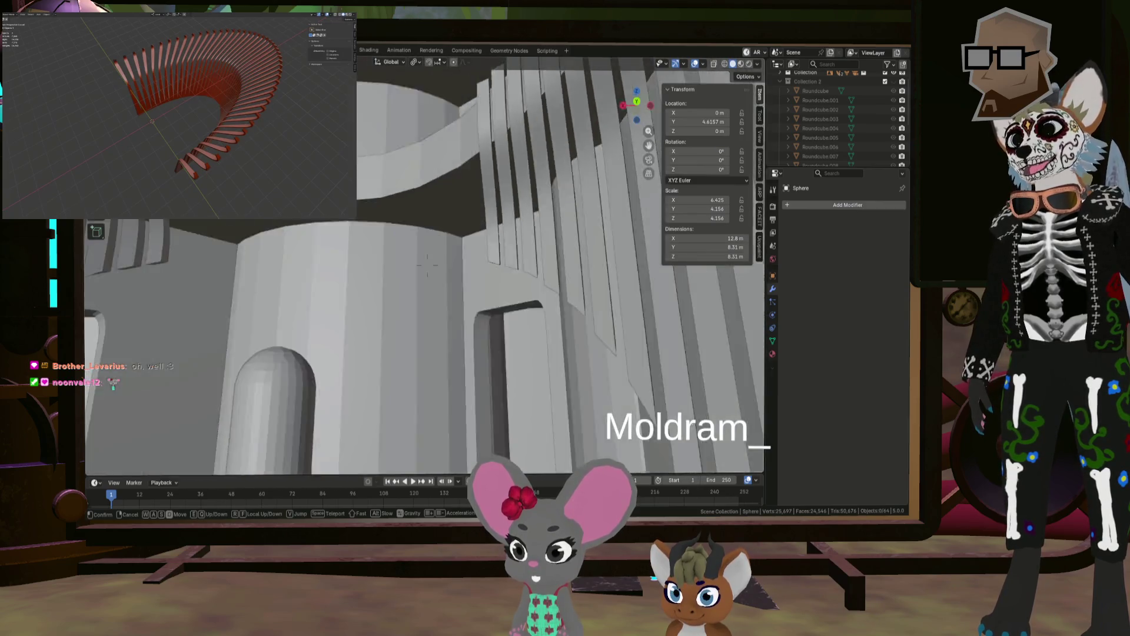
key("w")
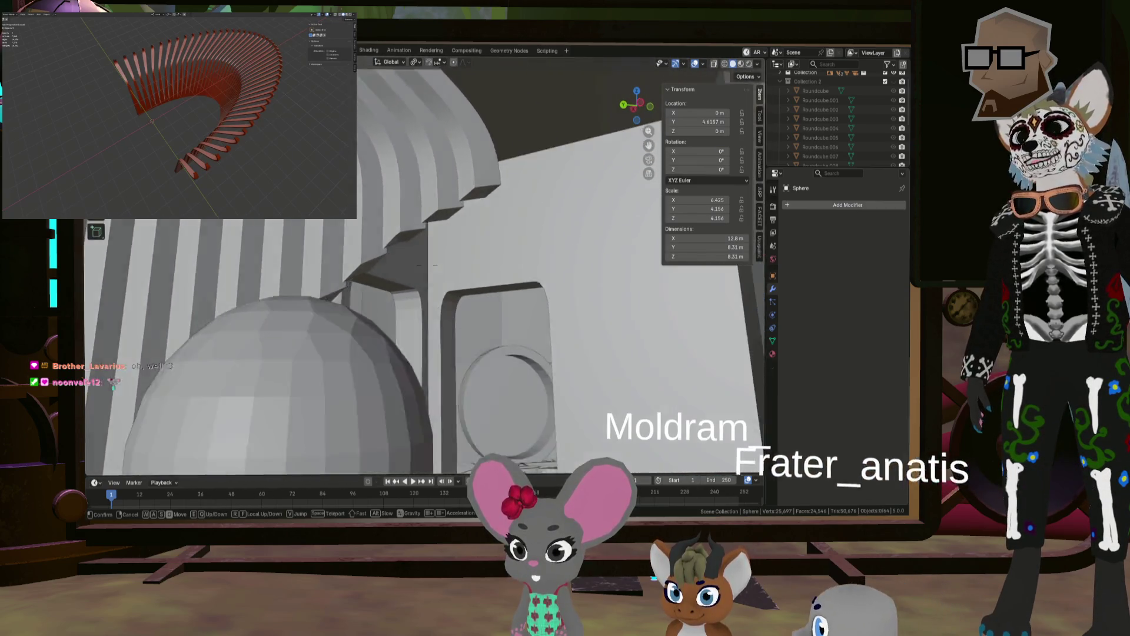
key("s")
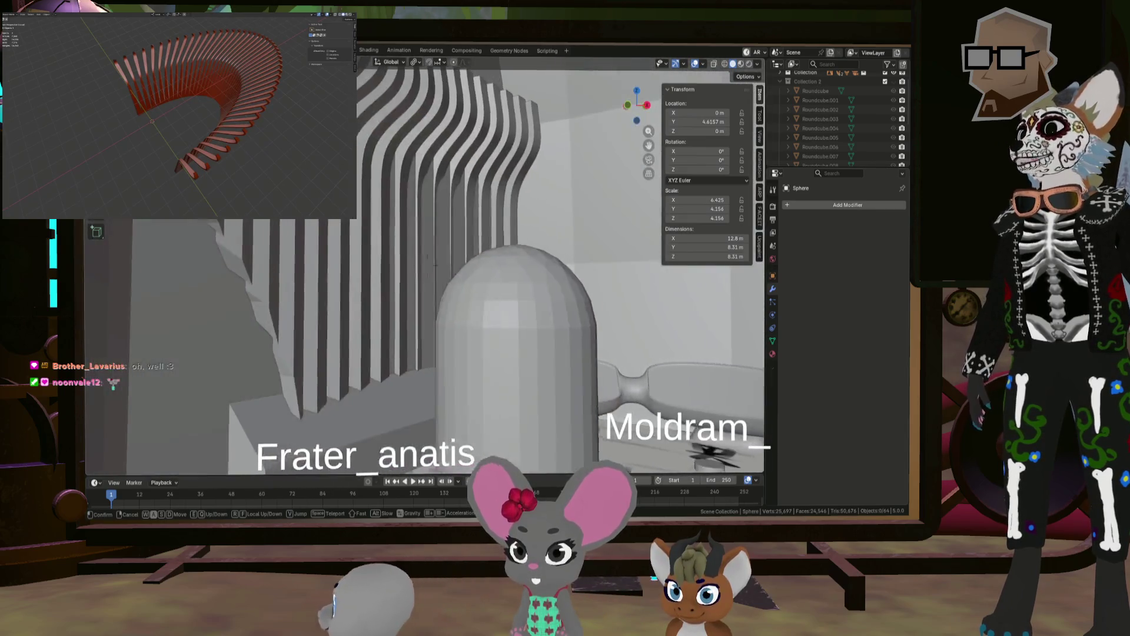
key("w")
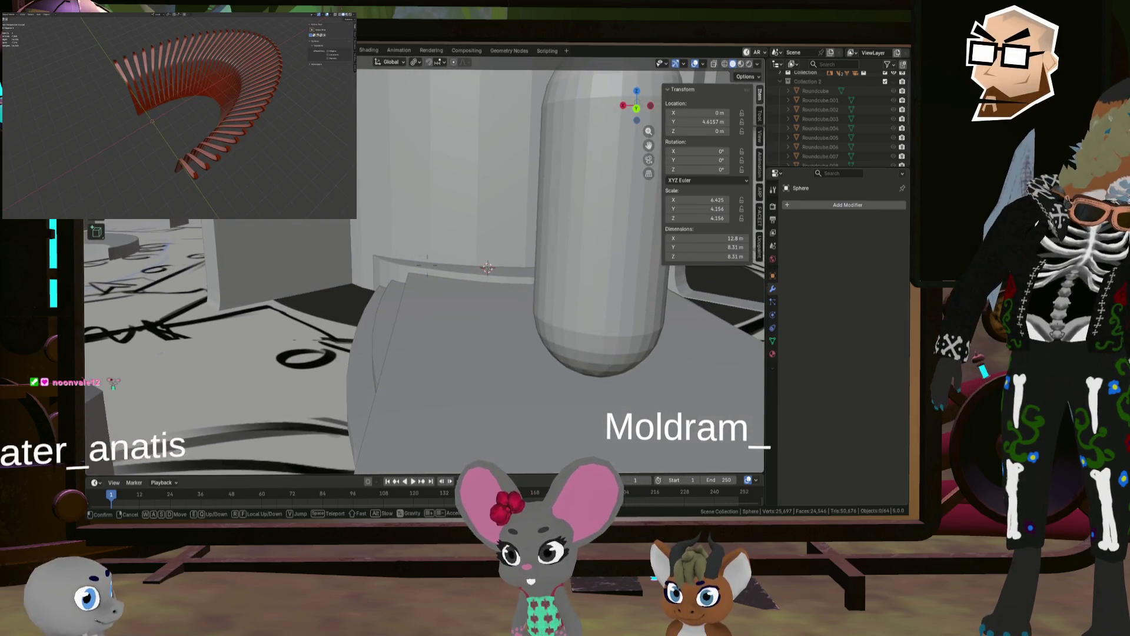
key("a")
key("w")
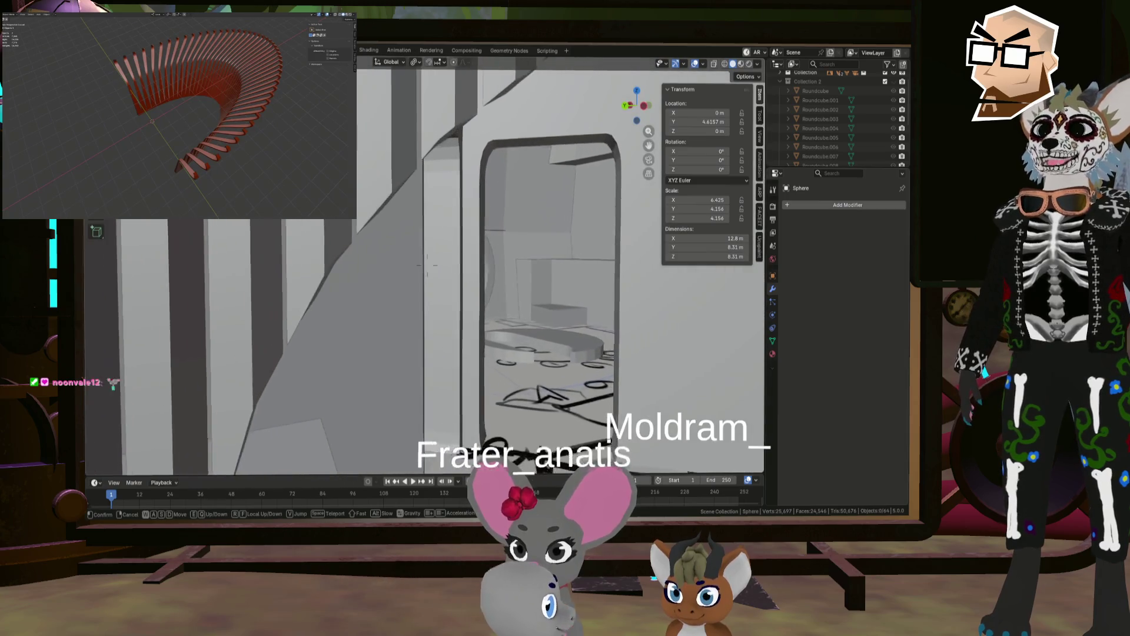
key("w")
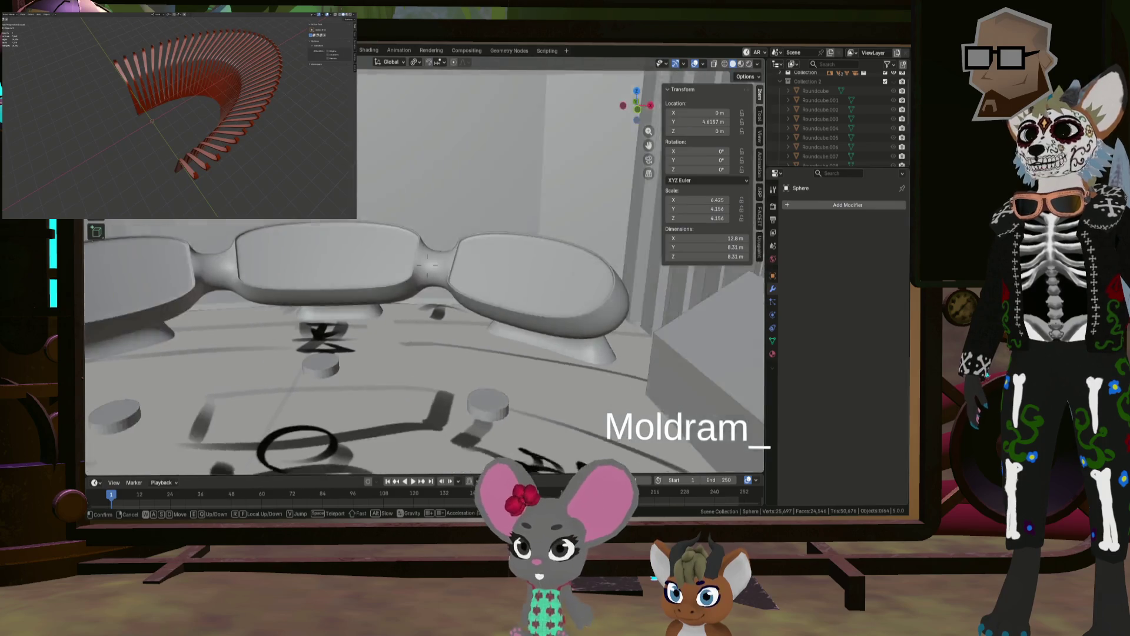
key("w")
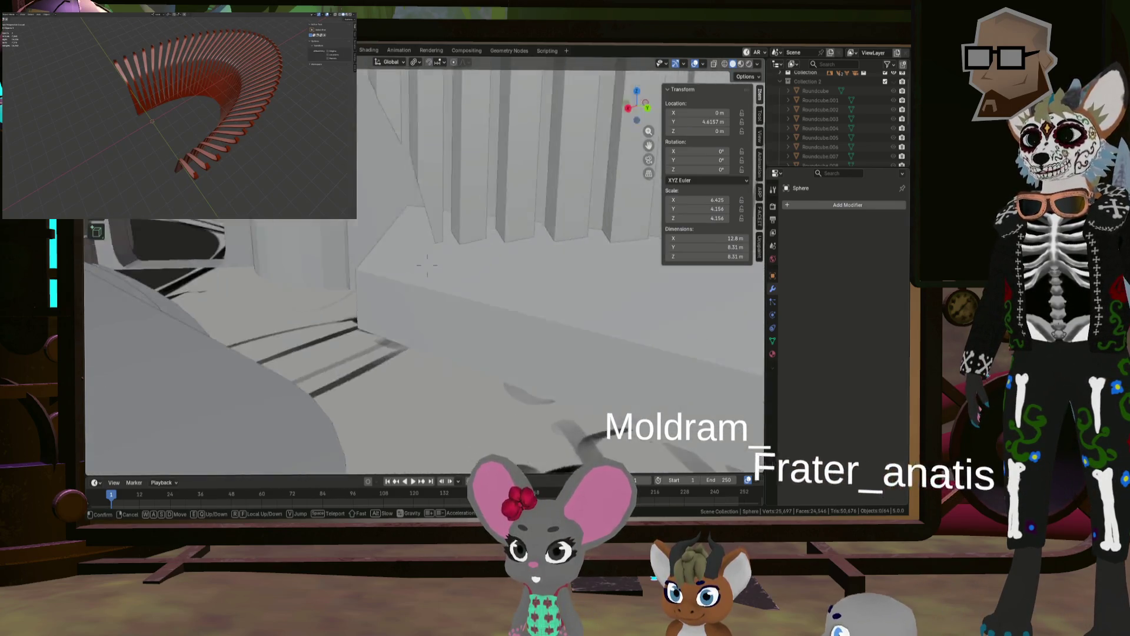
key("w")
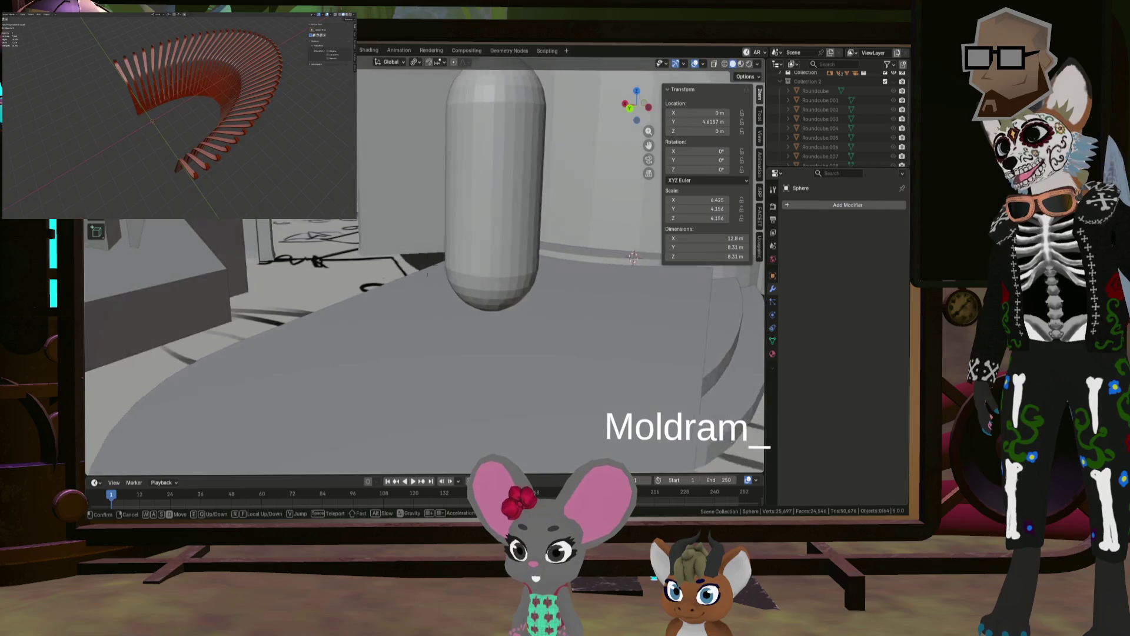
key("w")
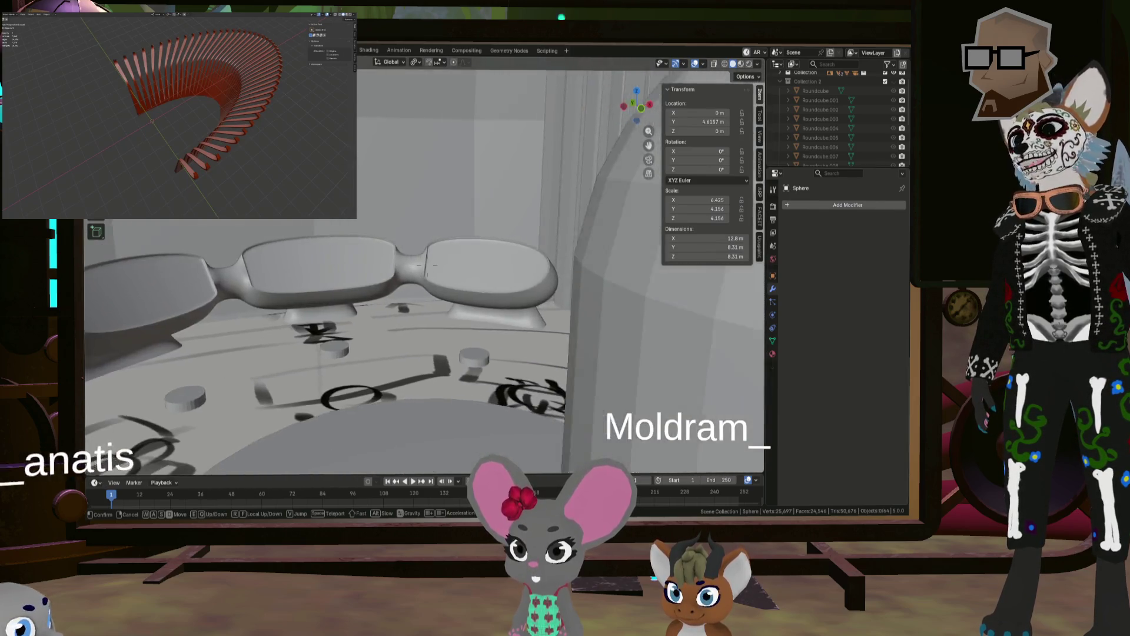
key("w")
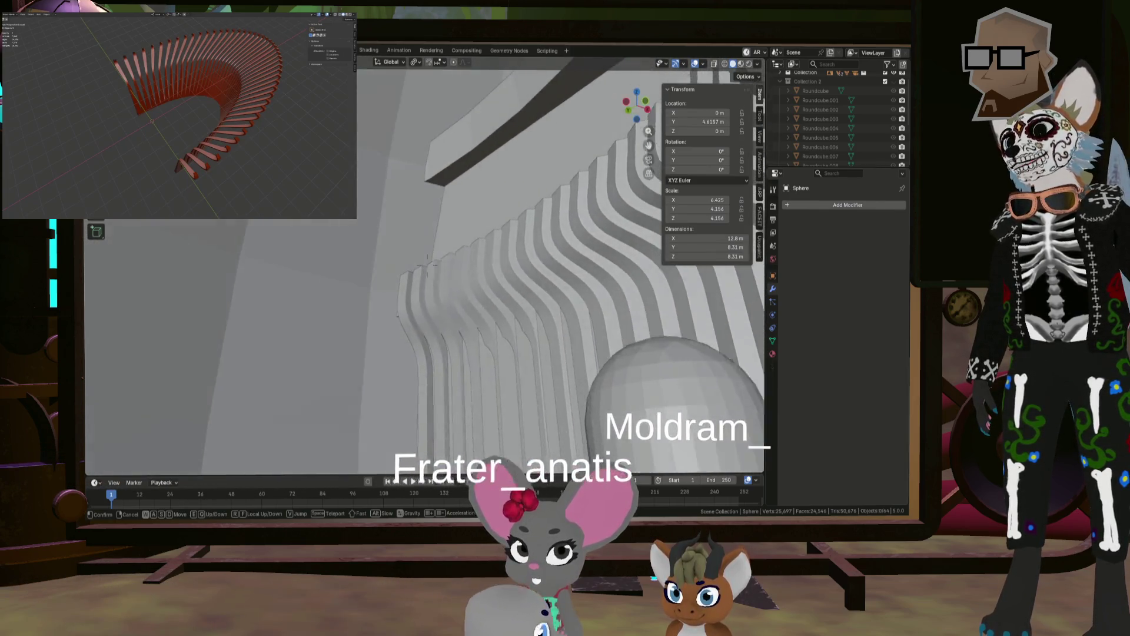
key("w")
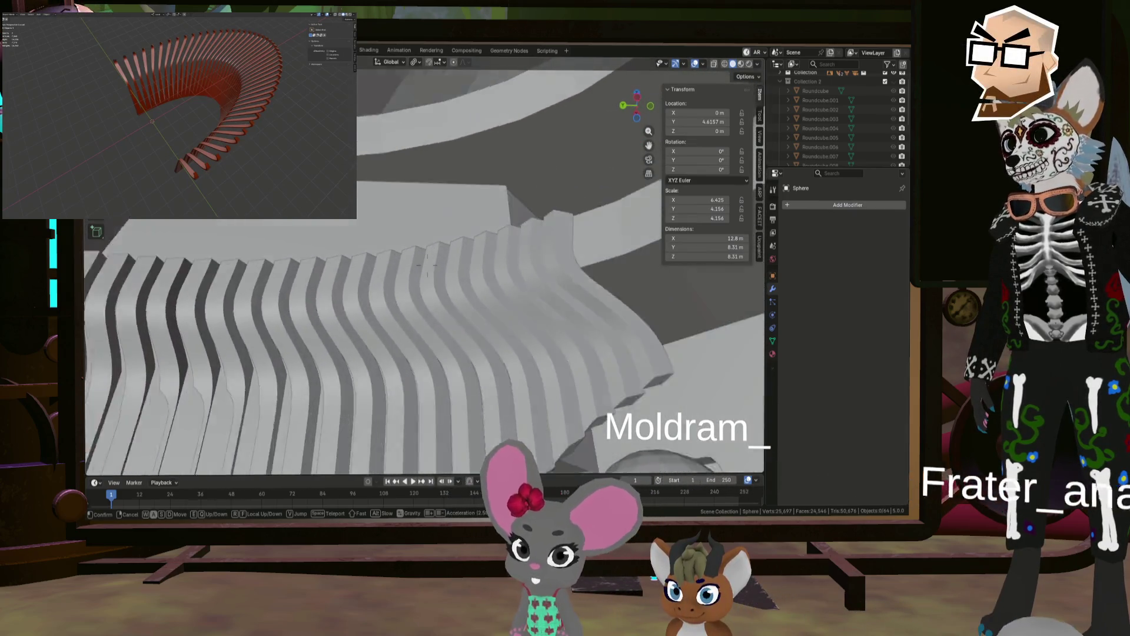
key("w")
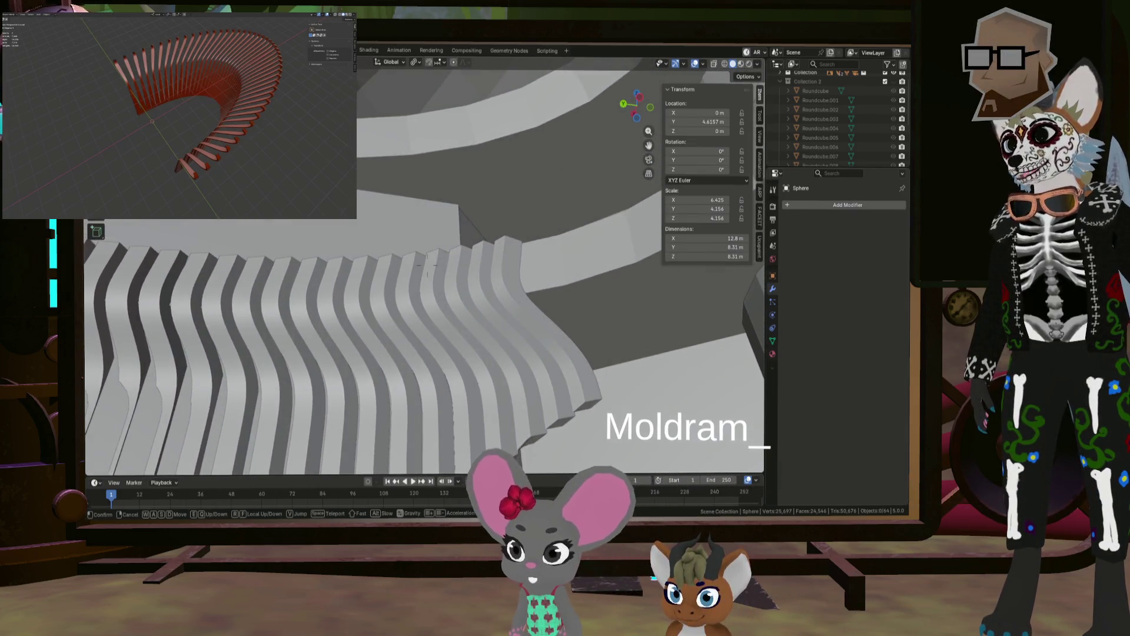
key("w")
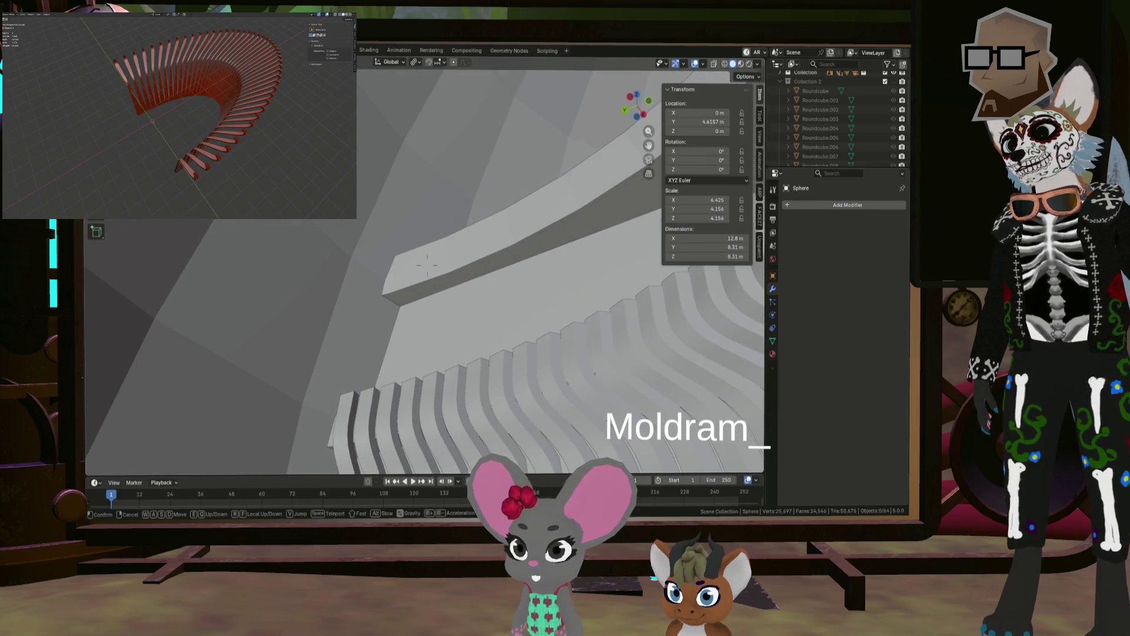
key("w")
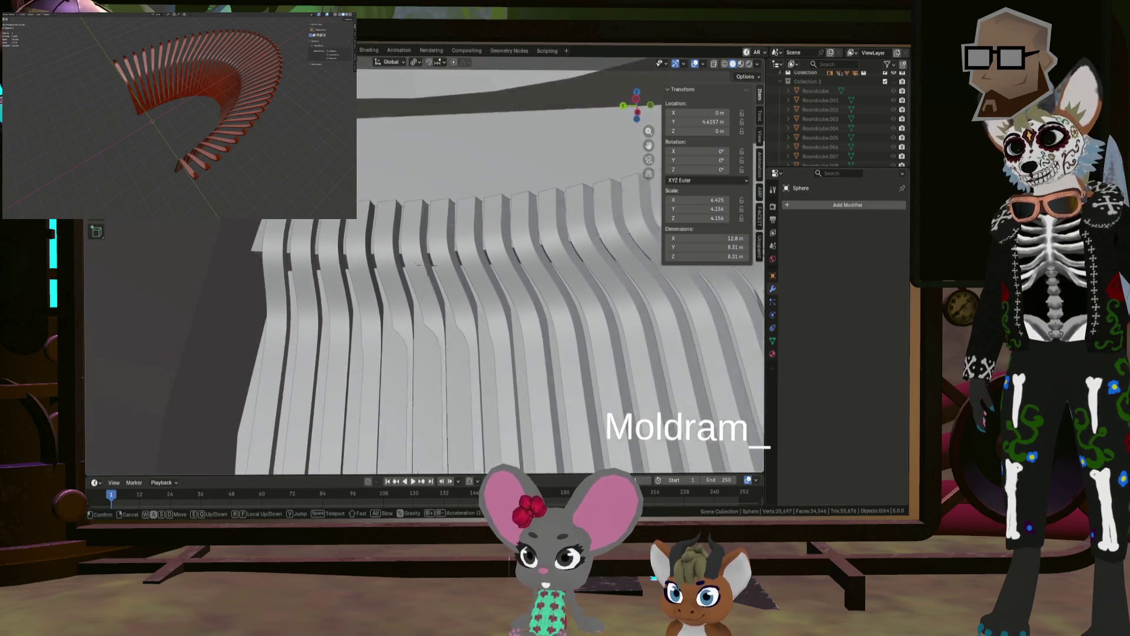
right_click(427, 259)
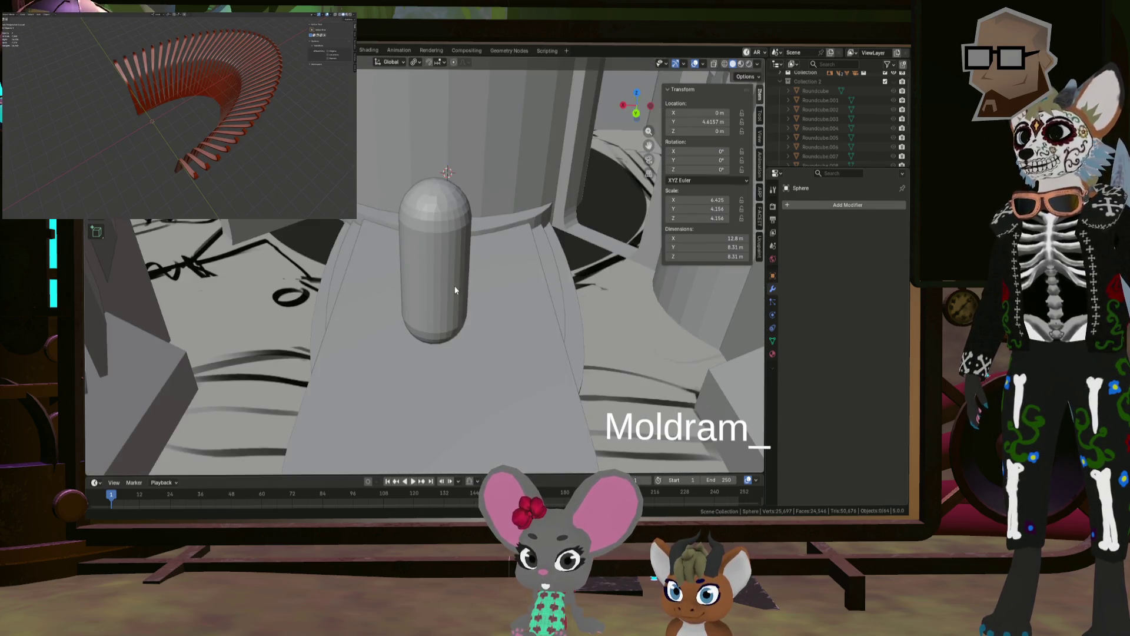
right_click(457, 281)
key("Escape")
middle_click_drag(457, 280, 492, 263)
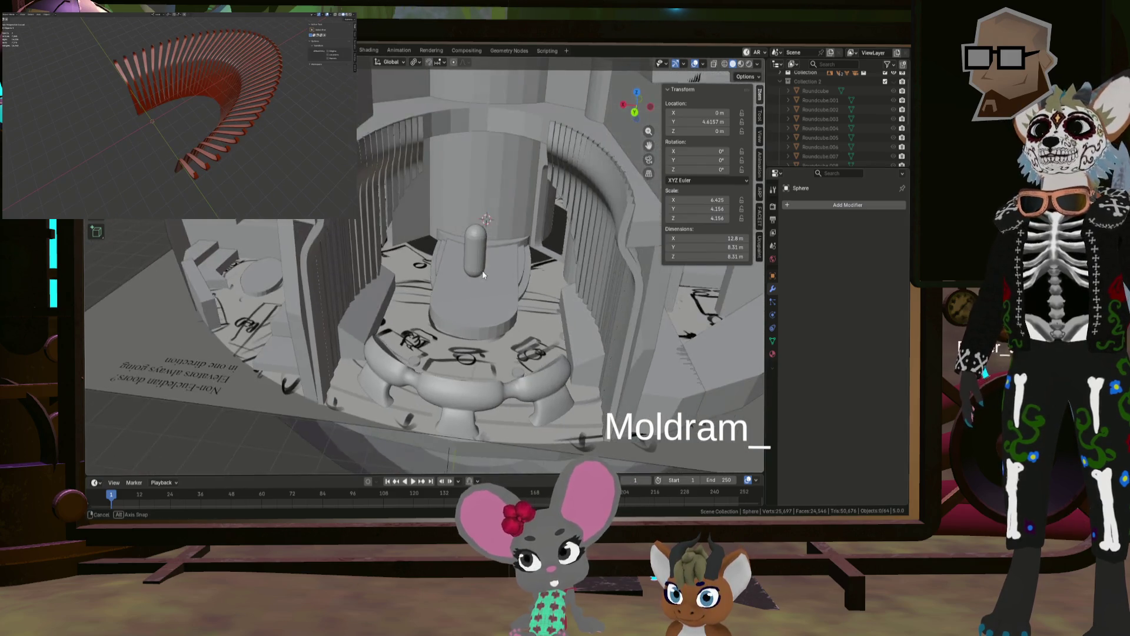
left_click(312, 243)
mouse_move(312, 243)
middle_mouse_down()
mouse_move(399, 253)
mouse_move(529, 301)
mouse_move(467, 366)
mouse_move(460, 298)
middle_mouse_up()
key("Tab")
left_click(400, 254)
left_click(401, 251, "alt")
scroll(406, 254, "down", 8)
left_click(529, 301, "shift")
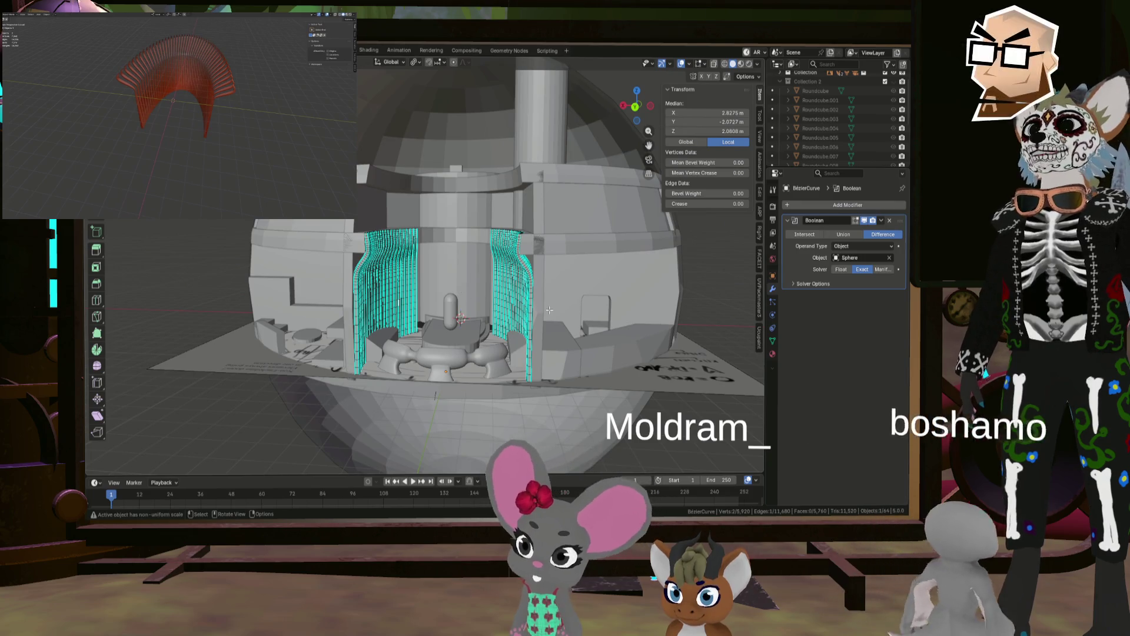
scroll(501, 341, "up", 5)
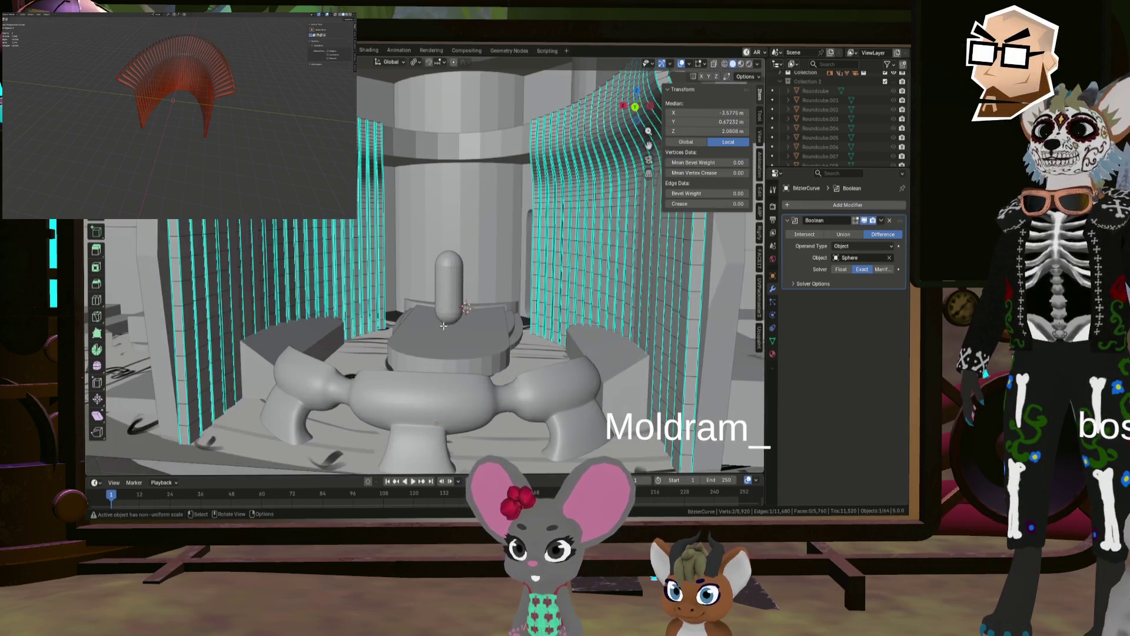
scroll(471, 345, "down", 5)
key("Tab")
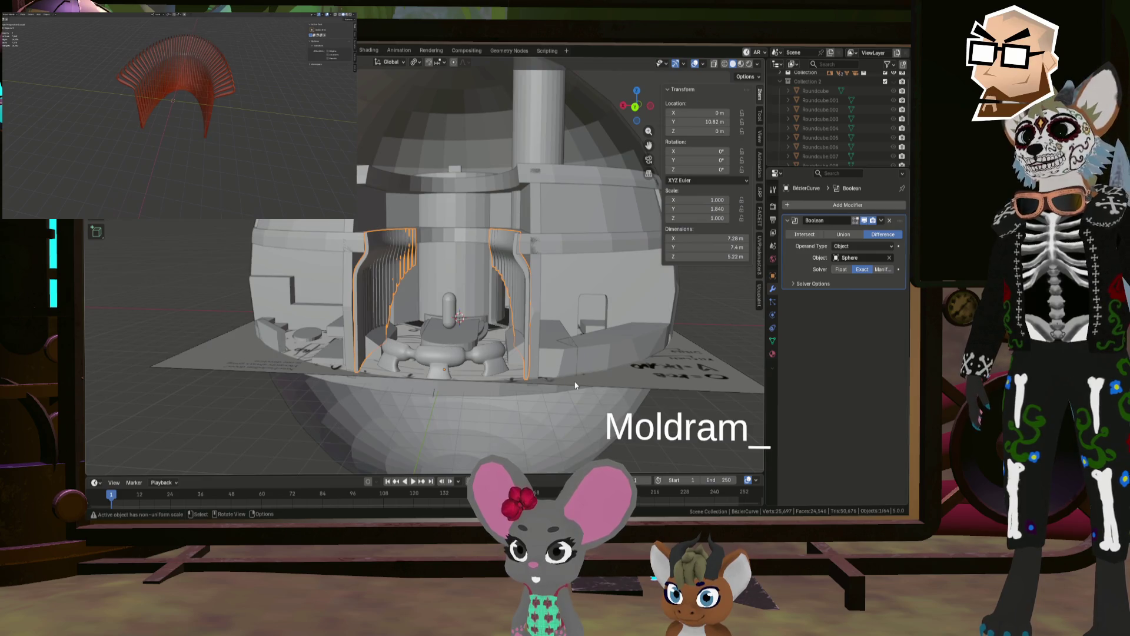
left_click(575, 386)
middle_click_drag(575, 386, 500, 390)
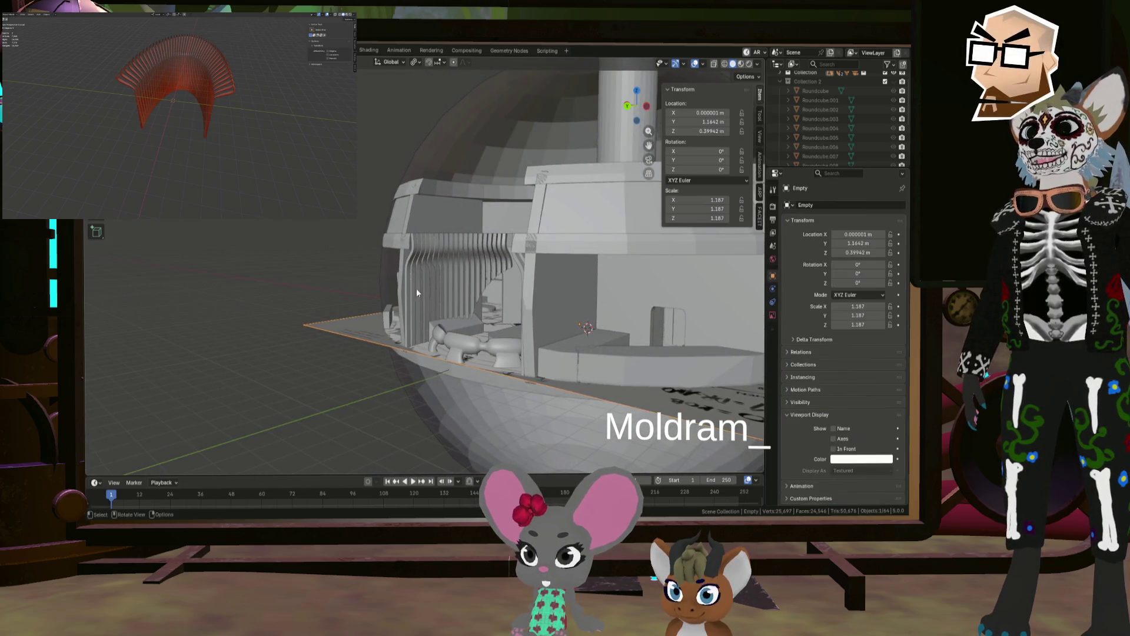
mouse_move(416, 287)
middle_mouse_down()
mouse_move(478, 278)
mouse_move(456, 273)
mouse_move(452, 257)
middle_mouse_up()
scroll(447, 256, "up", 5)
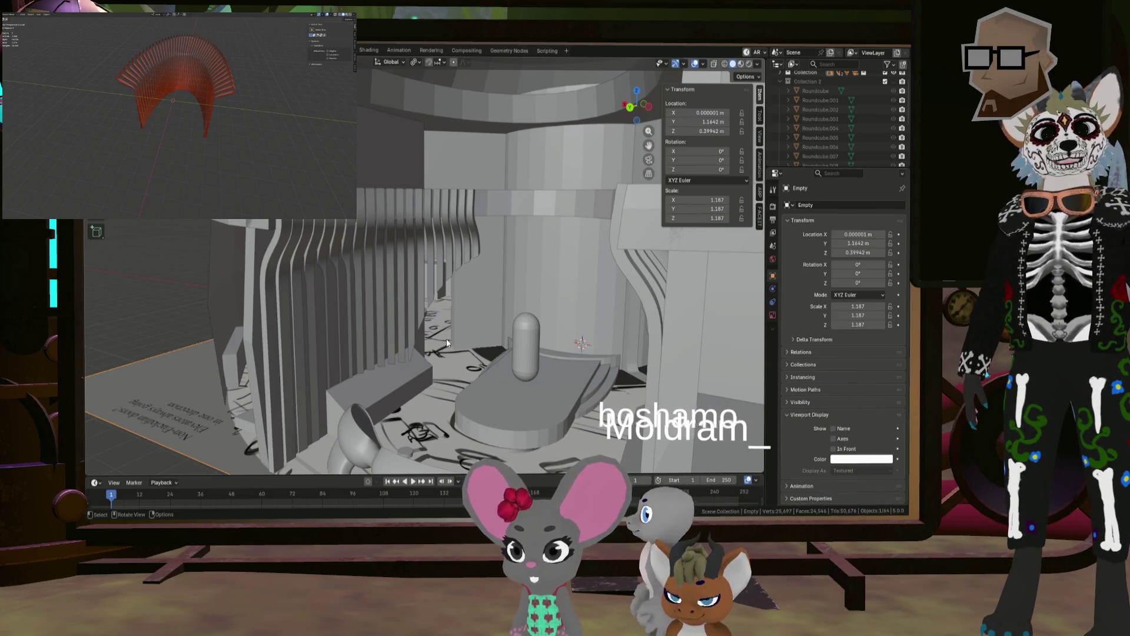
mouse_move(446, 338)
middle_mouse_down()
mouse_move(451, 329)
mouse_move(467, 338)
mouse_move(438, 342)
mouse_move(520, 363)
middle_mouse_up()
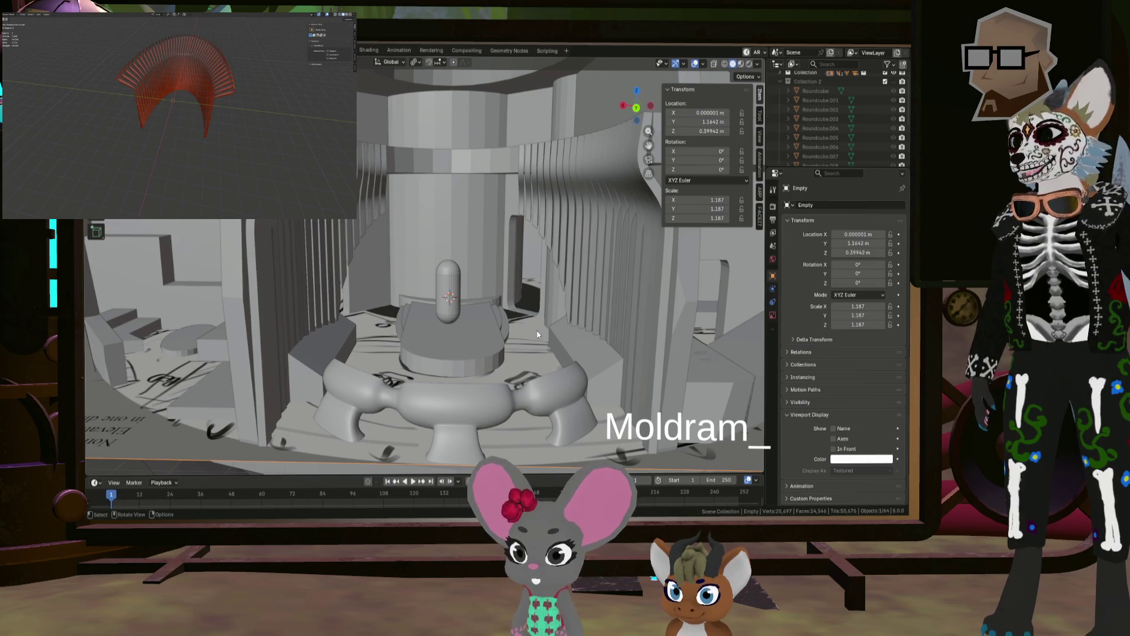
mouse_move(520, 318)
middle_mouse_down()
mouse_move(495, 207)
mouse_move(566, 202)
middle_mouse_up()
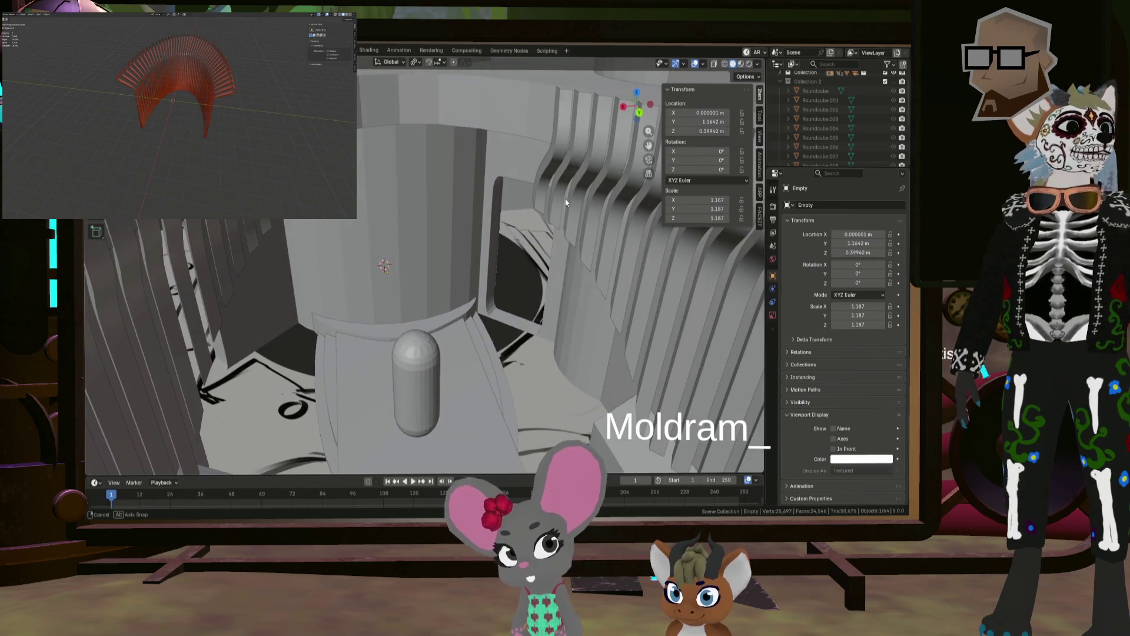
middle_click_drag(566, 135, 545, 187)
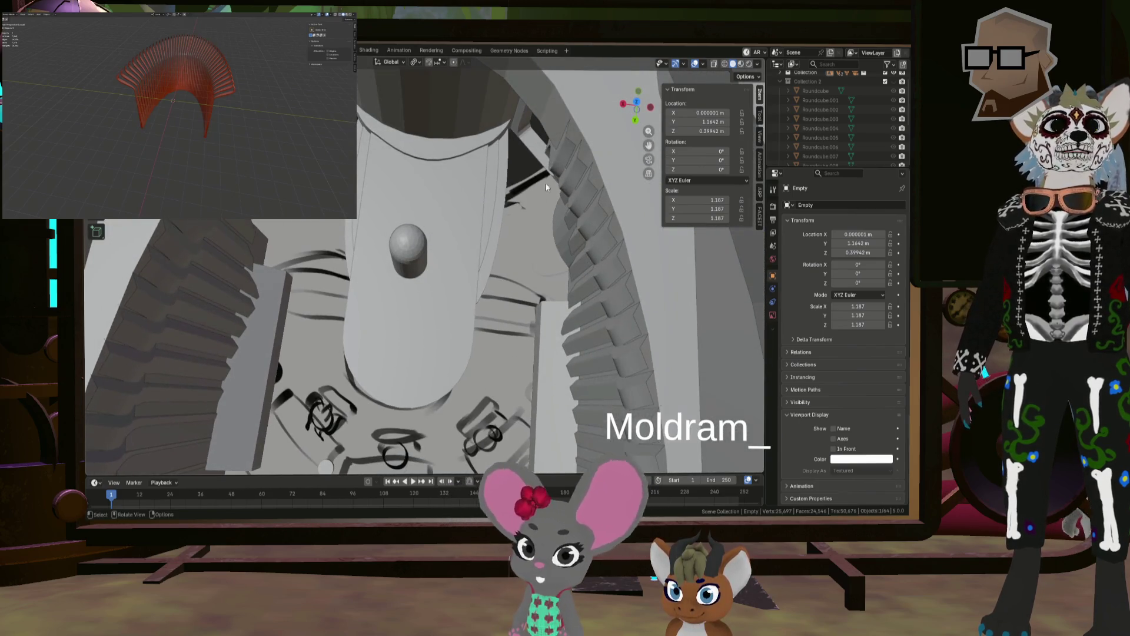
mouse_move(598, 285)
middle_mouse_down()
mouse_move(587, 312)
mouse_move(606, 394)
mouse_move(470, 372)
mouse_move(412, 348)
mouse_move(339, 367)
middle_mouse_up()
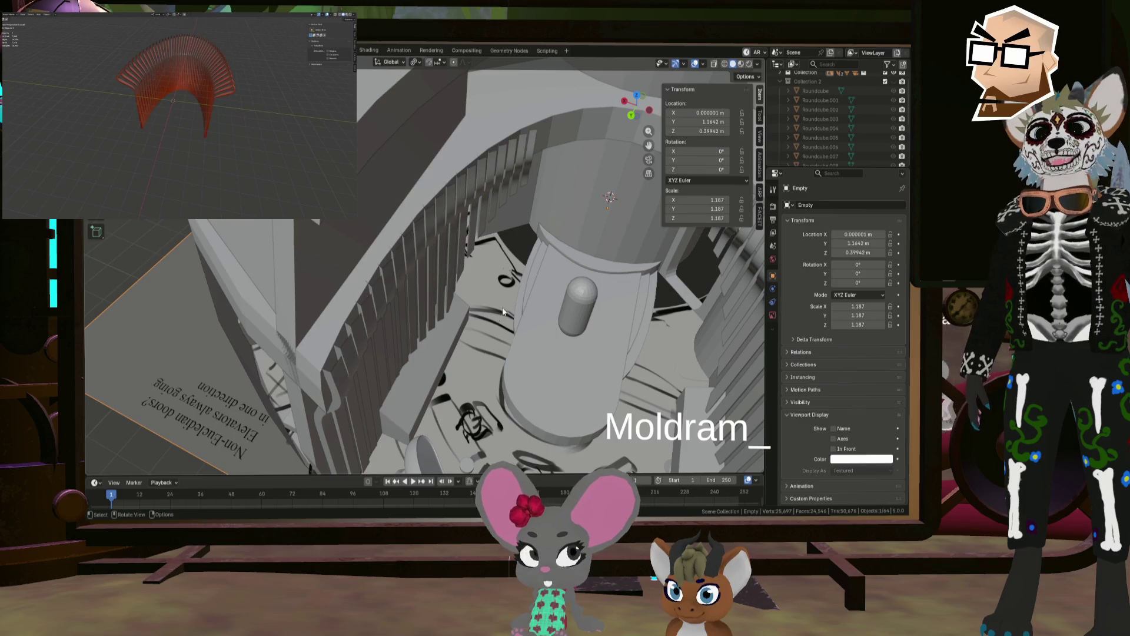
scroll(535, 295, "down", 1)
mouse_move(535, 294)
middle_mouse_down()
mouse_move(494, 254)
mouse_move(456, 292)
mouse_move(462, 310)
middle_mouse_up()
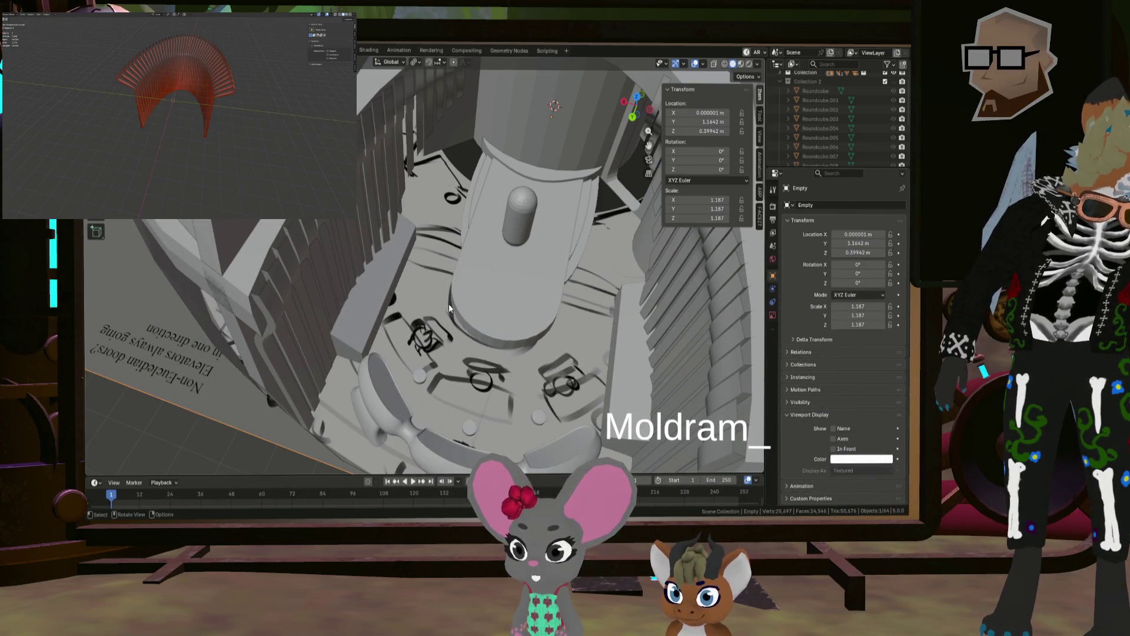
mouse_move(459, 333)
middle_mouse_down()
mouse_move(469, 281)
mouse_move(478, 290)
mouse_move(457, 291)
mouse_move(509, 296)
middle_mouse_up()
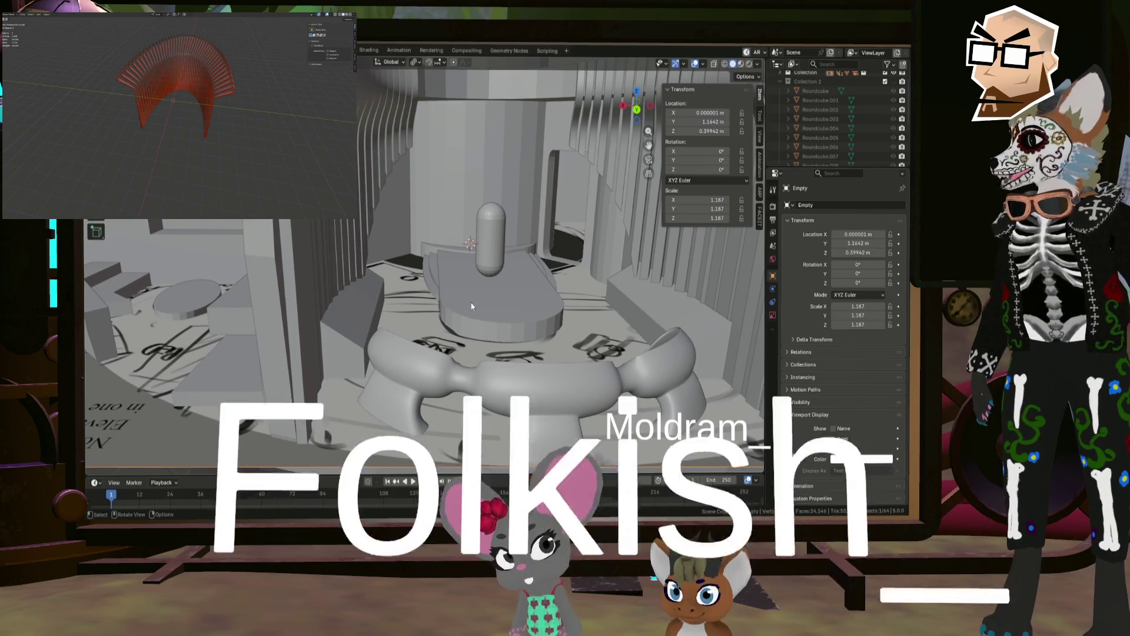
mouse_move(389, 297)
middle_mouse_down()
mouse_move(409, 299)
mouse_move(330, 278)
mouse_move(405, 274)
mouse_move(457, 301)
mouse_move(439, 311)
mouse_move(459, 334)
middle_mouse_up()
scroll(457, 302, "up", 4)
scroll(459, 331, "down", 5)
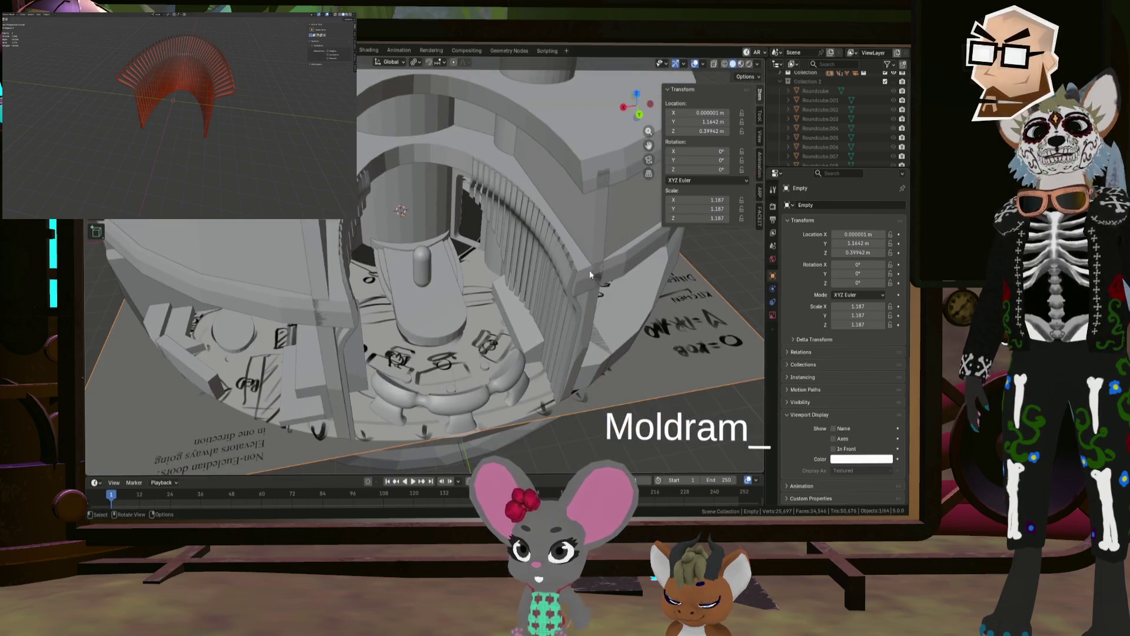
middle_click_drag(588, 269, 626, 223)
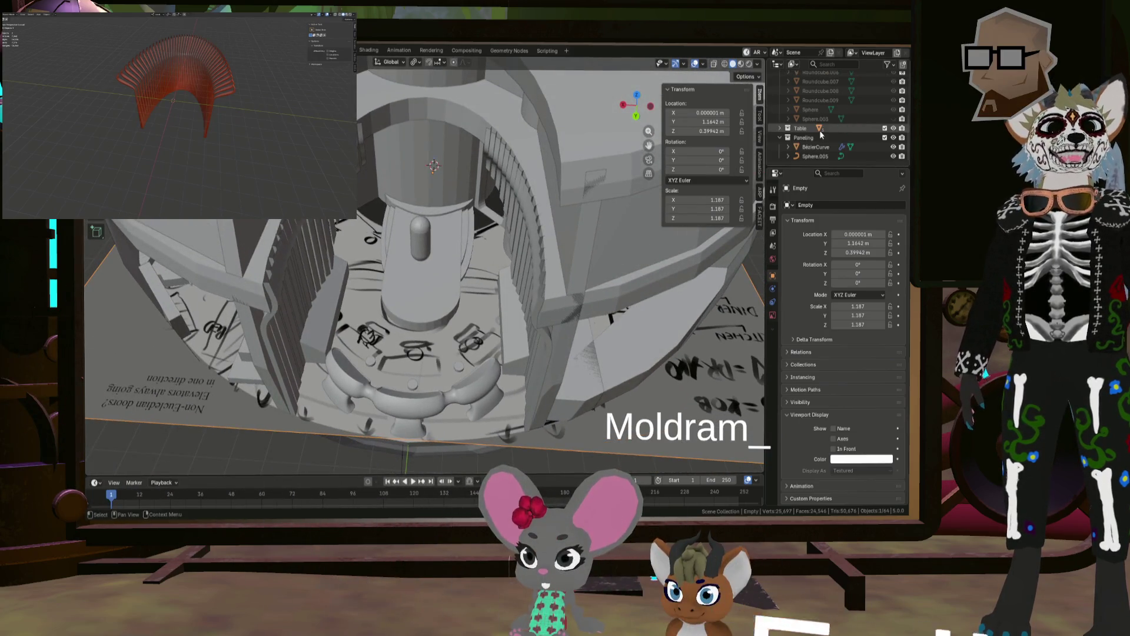
Step: Expand the Table collection, move Cube.043 into the main Collection, and deselect everything
scroll(824, 132, "down", 5)
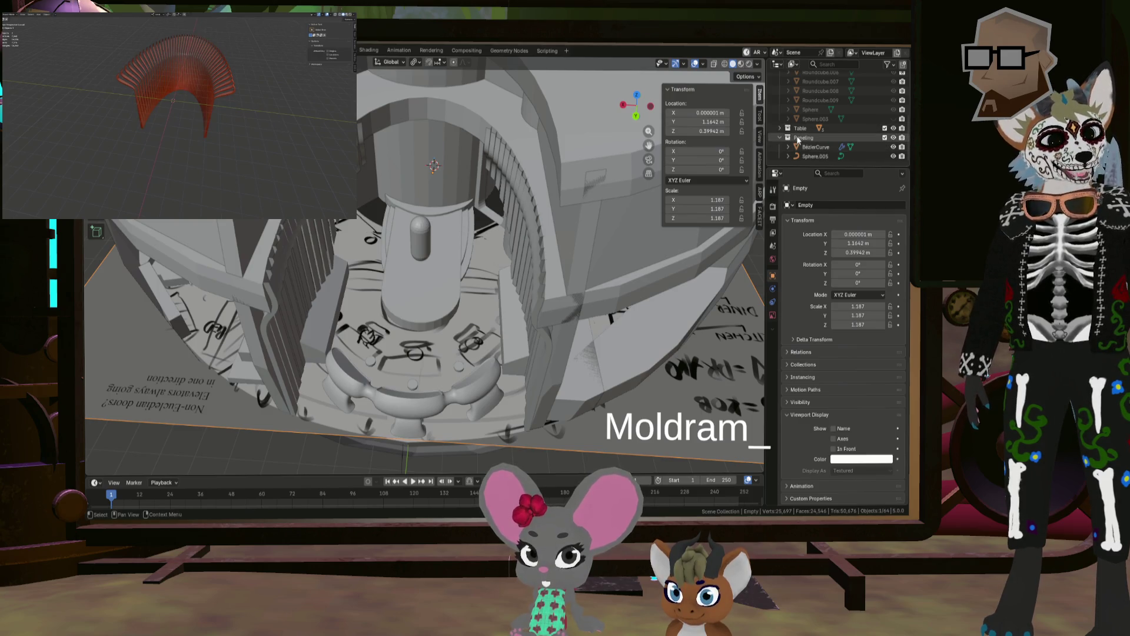
left_click(778, 129)
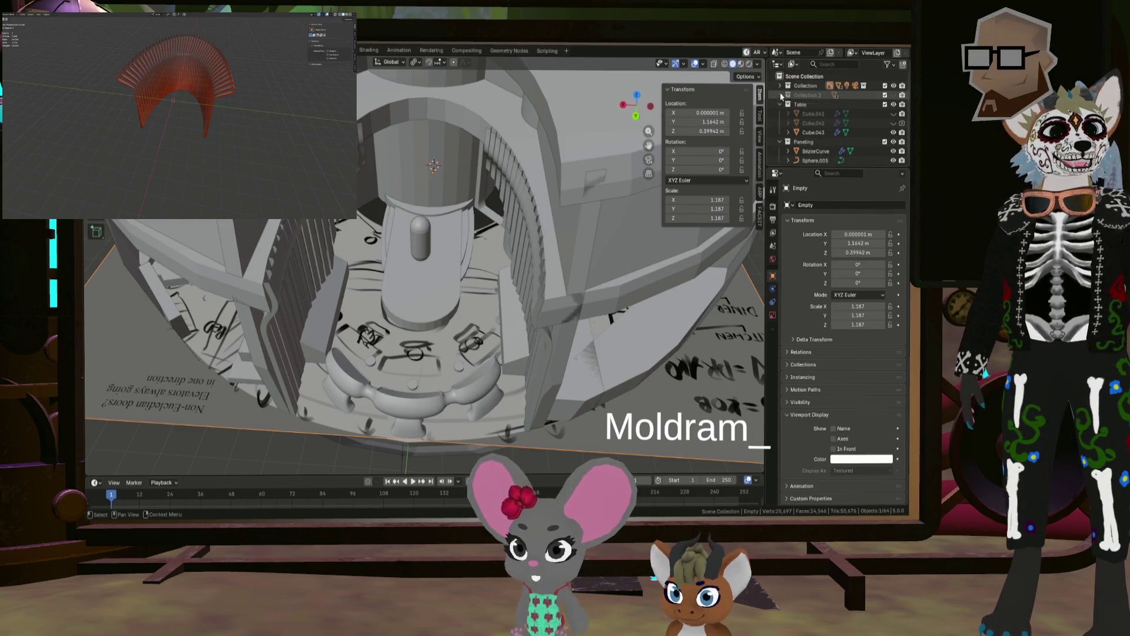
scroll(815, 129, "down", 5)
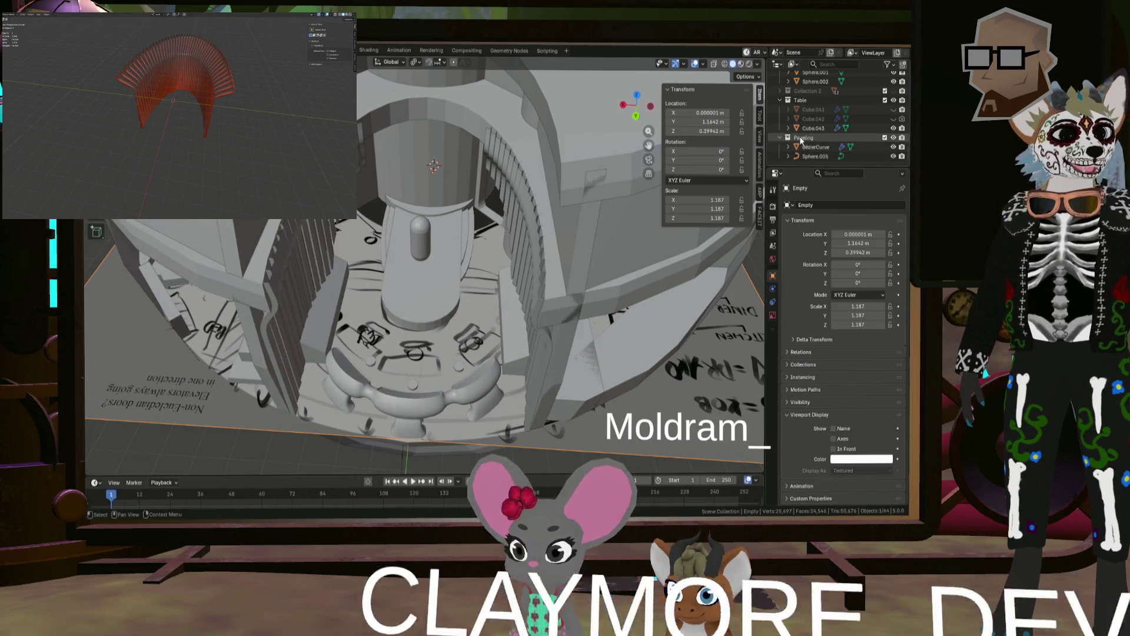
mouse_move(812, 128)
left_mouse_down()
mouse_move(809, 65)
mouse_move(825, 118)
left_mouse_up()
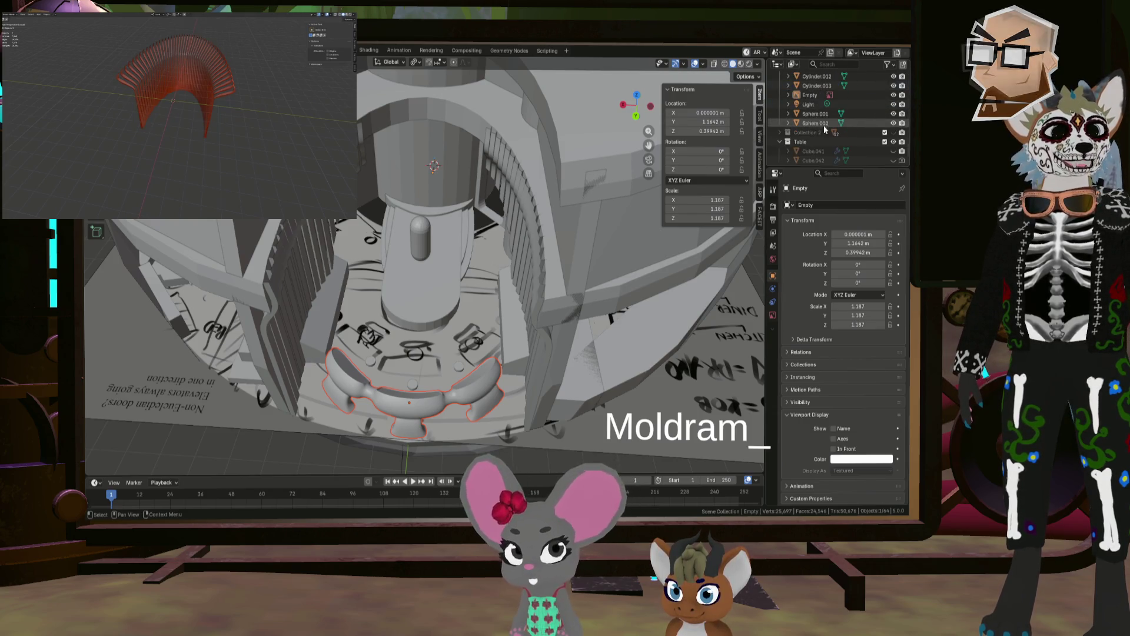
scroll(824, 125, "down", 5)
left_click(528, 373)
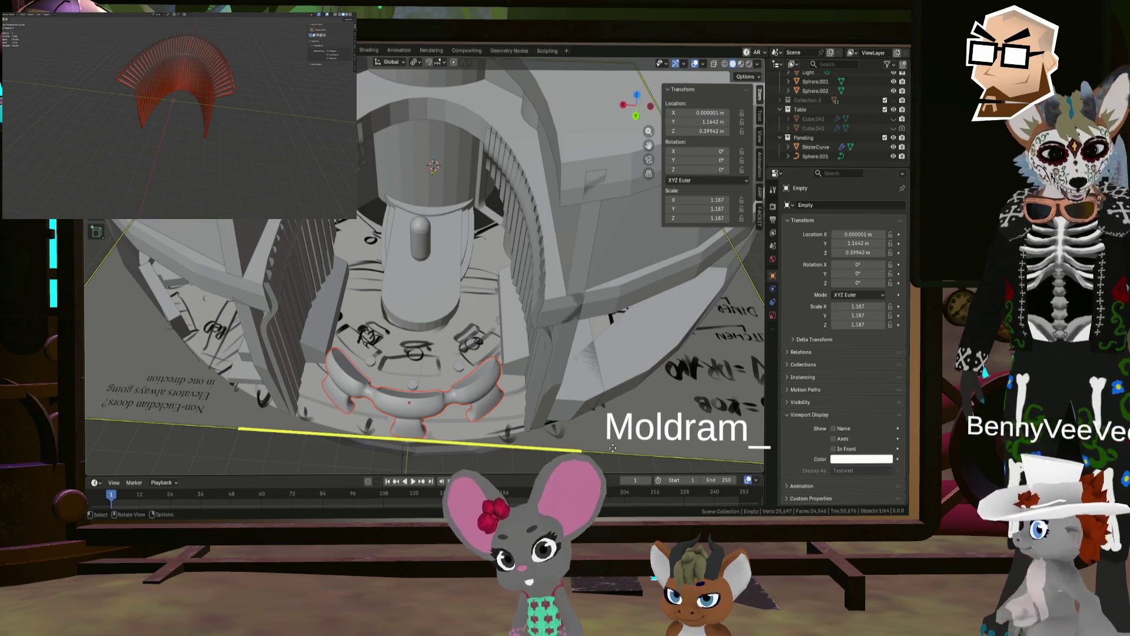
left_click(556, 459)
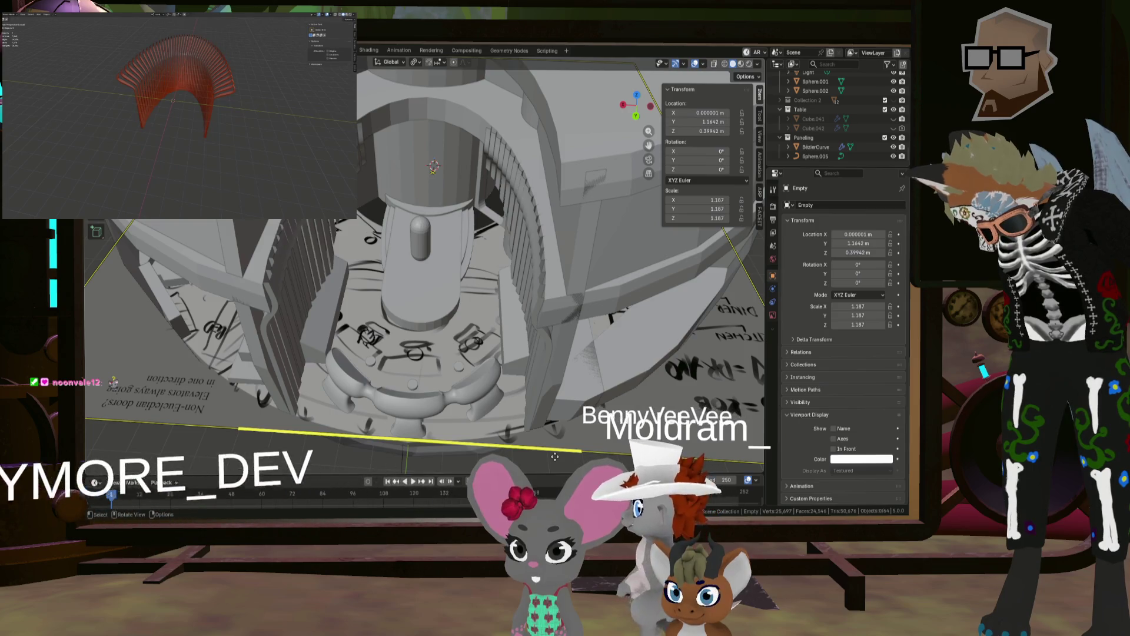
mouse_move(554, 456)
middle_mouse_down()
mouse_move(610, 271)
mouse_move(492, 399)
mouse_move(471, 404)
mouse_move(468, 332)
middle_mouse_up()
scroll(466, 330, "up", 4)
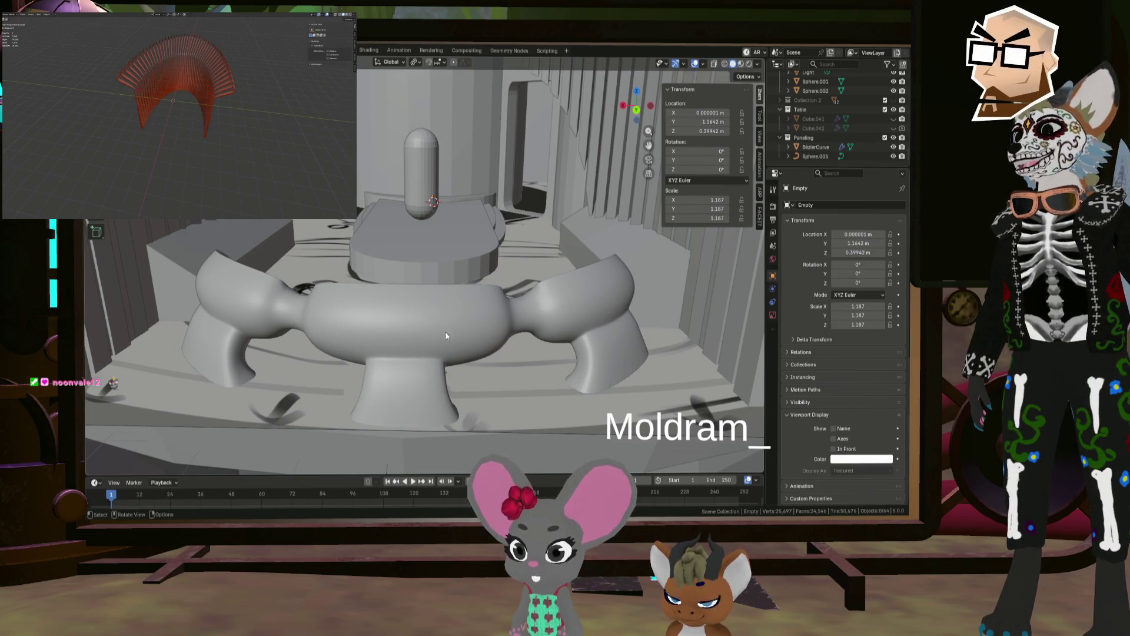
scroll(453, 341, "down", 6)
mouse_move(464, 347)
middle_mouse_down()
mouse_move(489, 381)
mouse_move(509, 384)
mouse_move(506, 406)
mouse_move(463, 365)
mouse_move(457, 377)
mouse_move(460, 365)
mouse_move(506, 358)
mouse_move(483, 338)
mouse_move(565, 331)
mouse_move(478, 359)
mouse_move(490, 337)
mouse_move(444, 349)
middle_mouse_up()
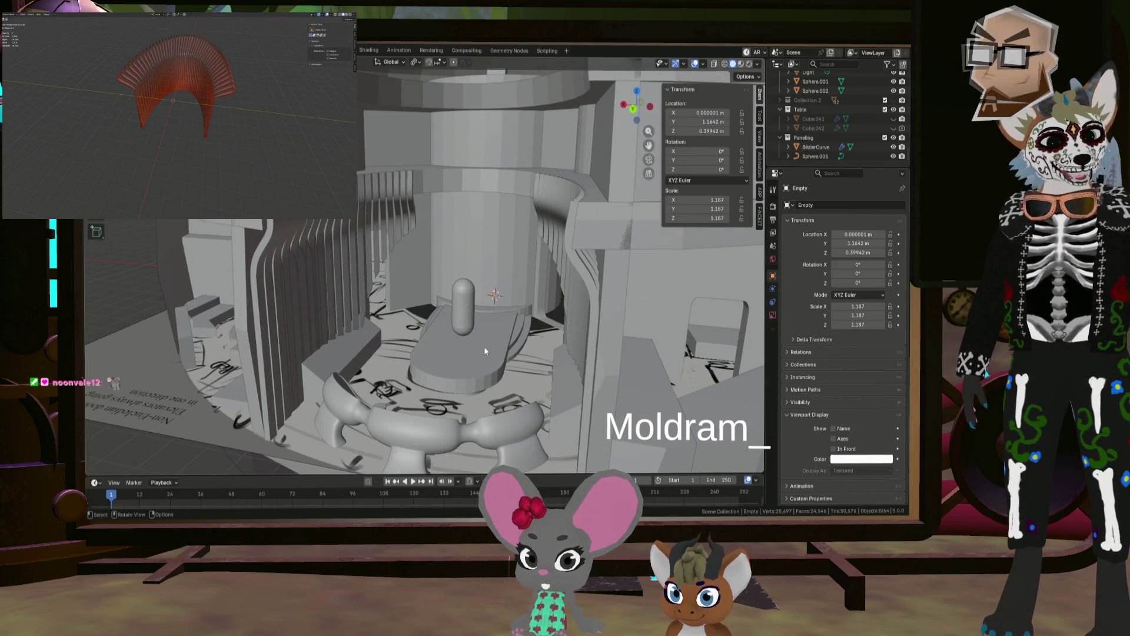
mouse_move(484, 351)
middle_mouse_down()
mouse_move(475, 375)
mouse_move(491, 359)
mouse_move(524, 364)
mouse_move(483, 394)
mouse_move(497, 369)
mouse_move(386, 334)
middle_mouse_up()
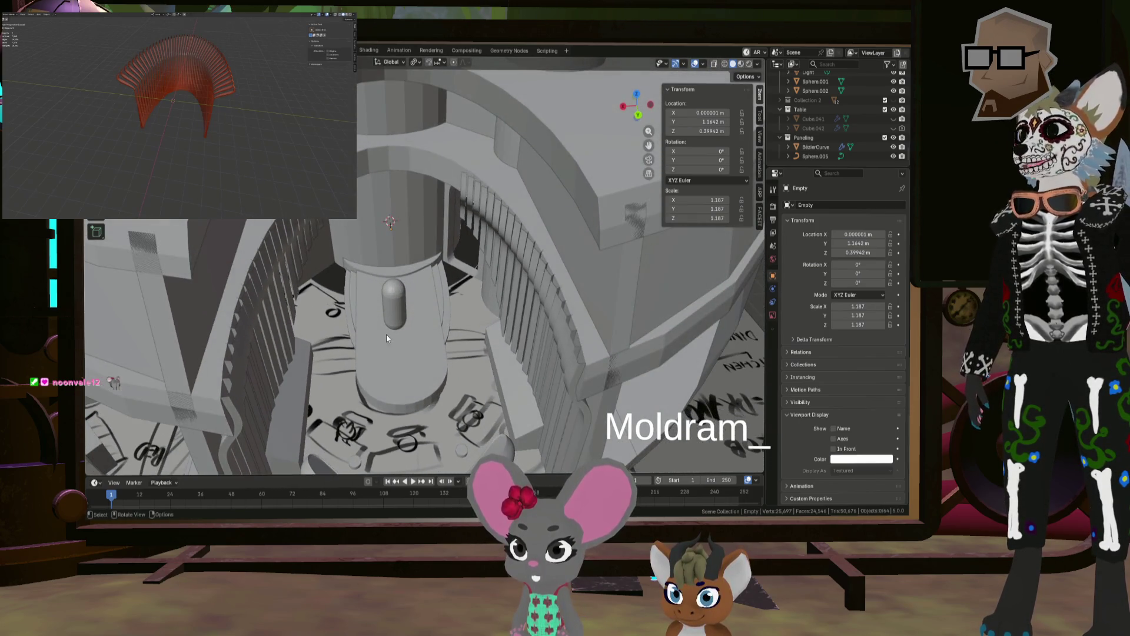
scroll(367, 286, "up", 8)
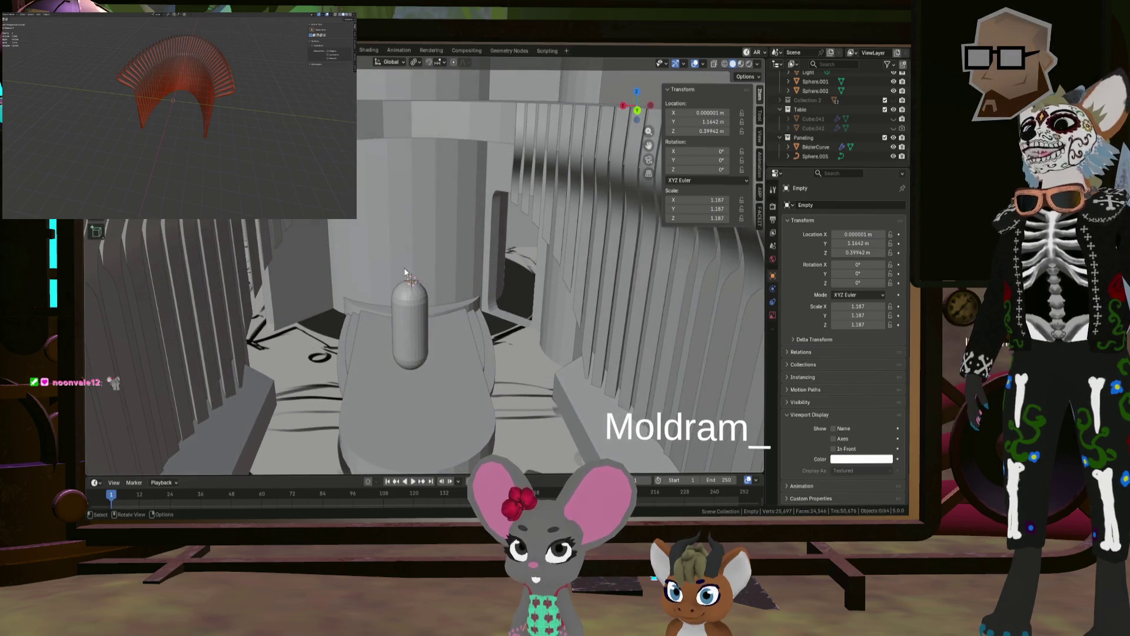
scroll(433, 279, "down", 5)
middle_click_drag(442, 274, 445, 268)
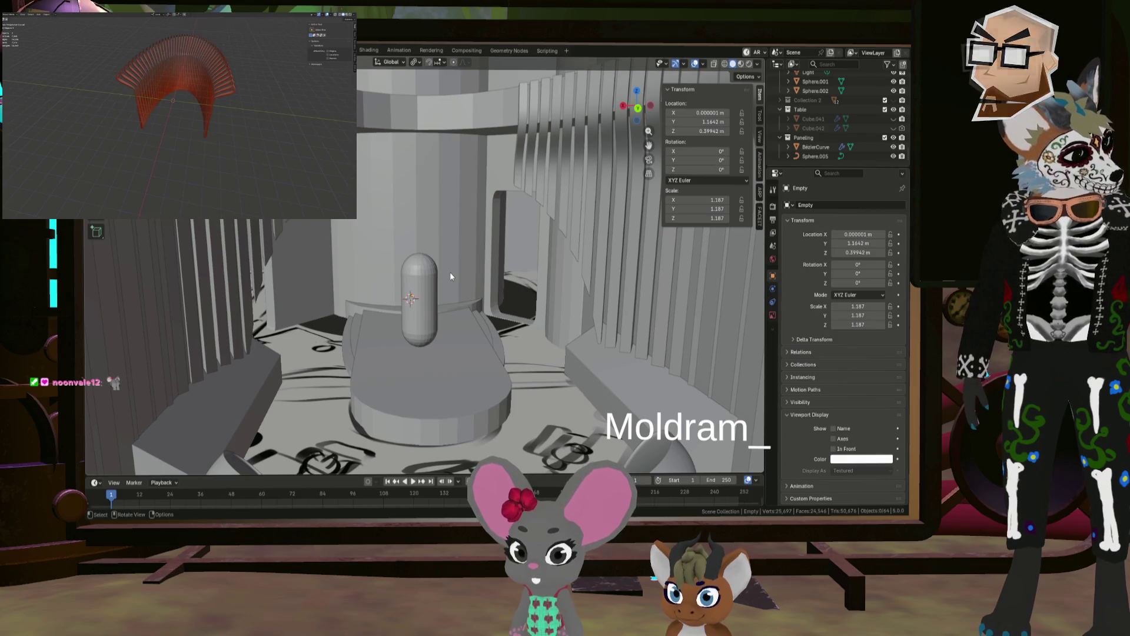
scroll(455, 278, "up", 4)
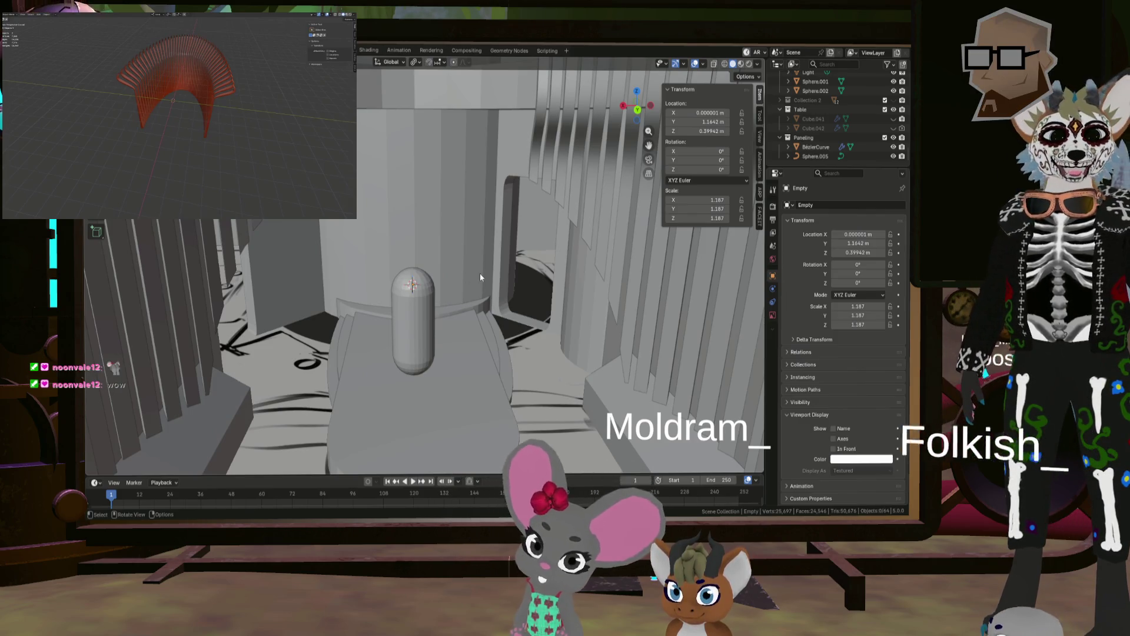
mouse_move(478, 282)
middle_mouse_down()
mouse_move(484, 327)
mouse_move(474, 321)
mouse_move(484, 323)
middle_mouse_up()
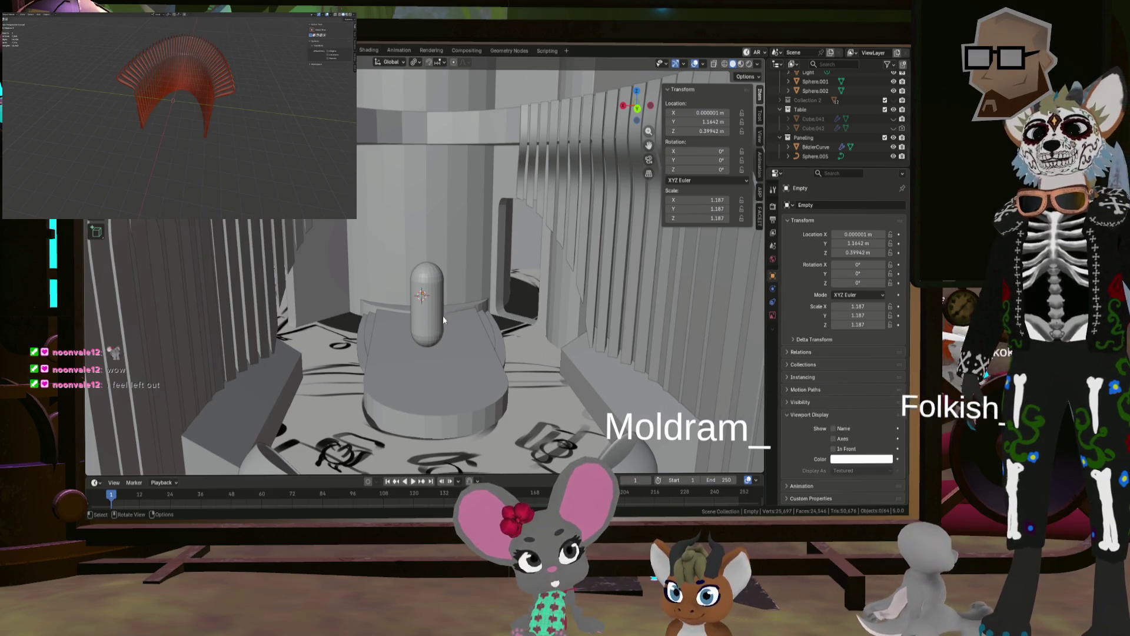
mouse_move(442, 316)
middle_mouse_down()
mouse_move(430, 347)
mouse_move(389, 323)
mouse_move(386, 352)
mouse_move(394, 321)
mouse_move(524, 279)
middle_mouse_up()
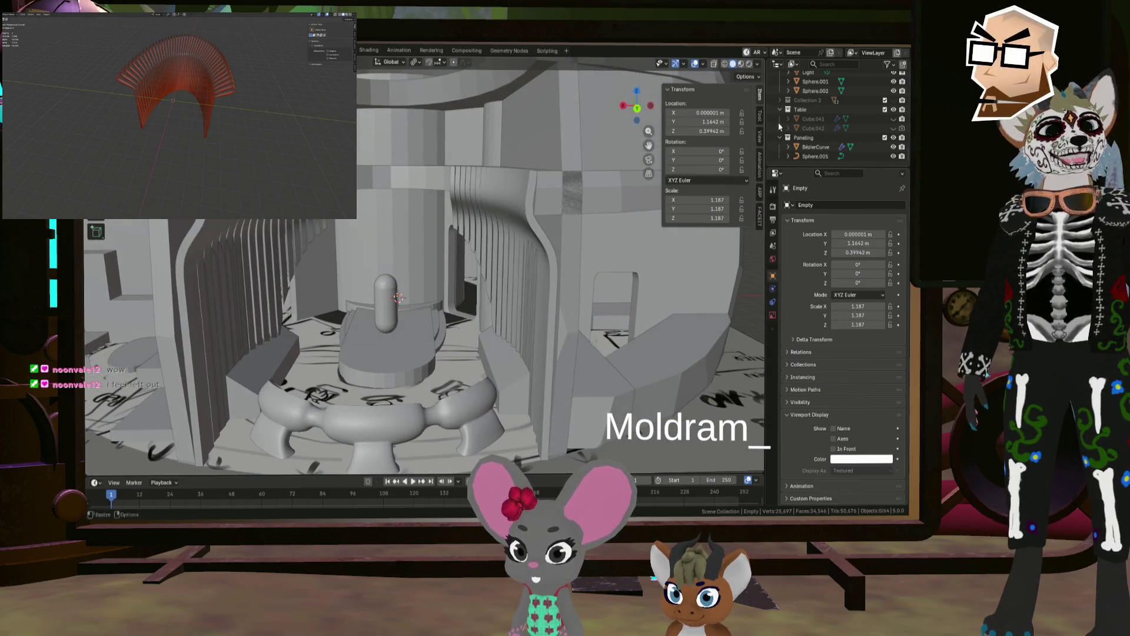
Step: Hide the Panelling collection and the main Collection in the Outliner
scroll(861, 127, "up", 5)
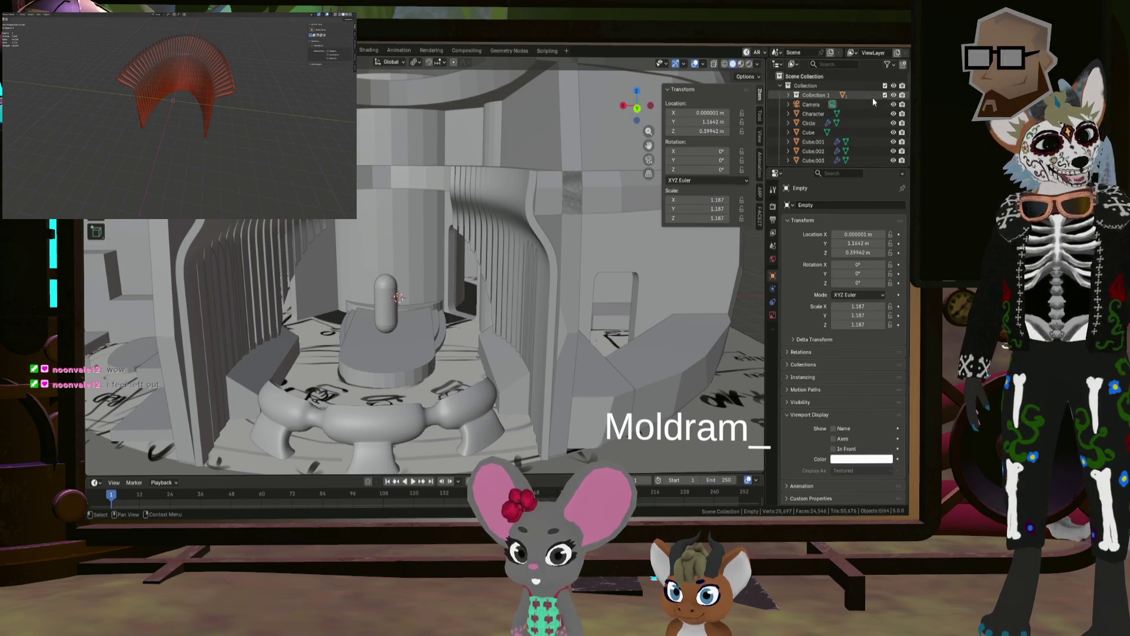
left_click(893, 88)
left_click(892, 88)
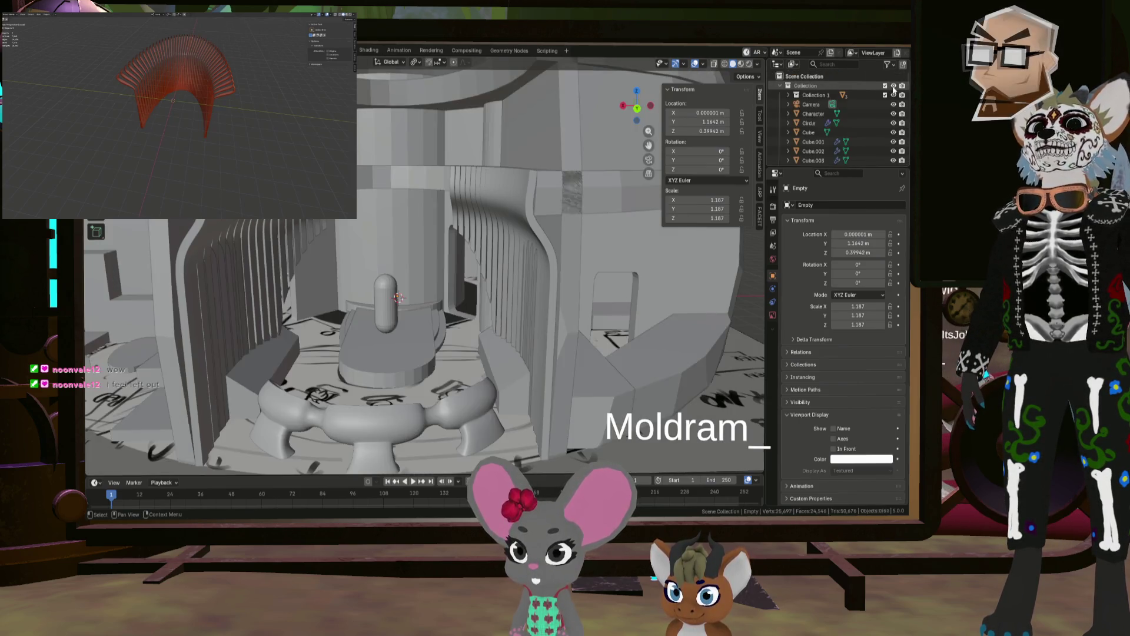
scroll(845, 131, "down", 5)
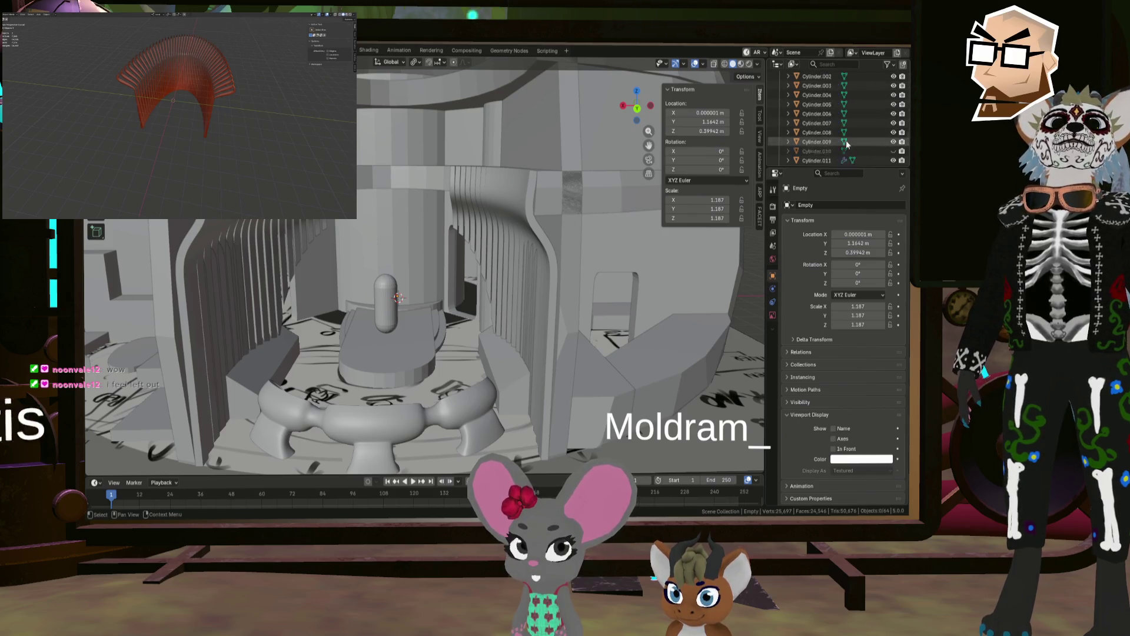
scroll(847, 144, "up", 3)
left_click(894, 139)
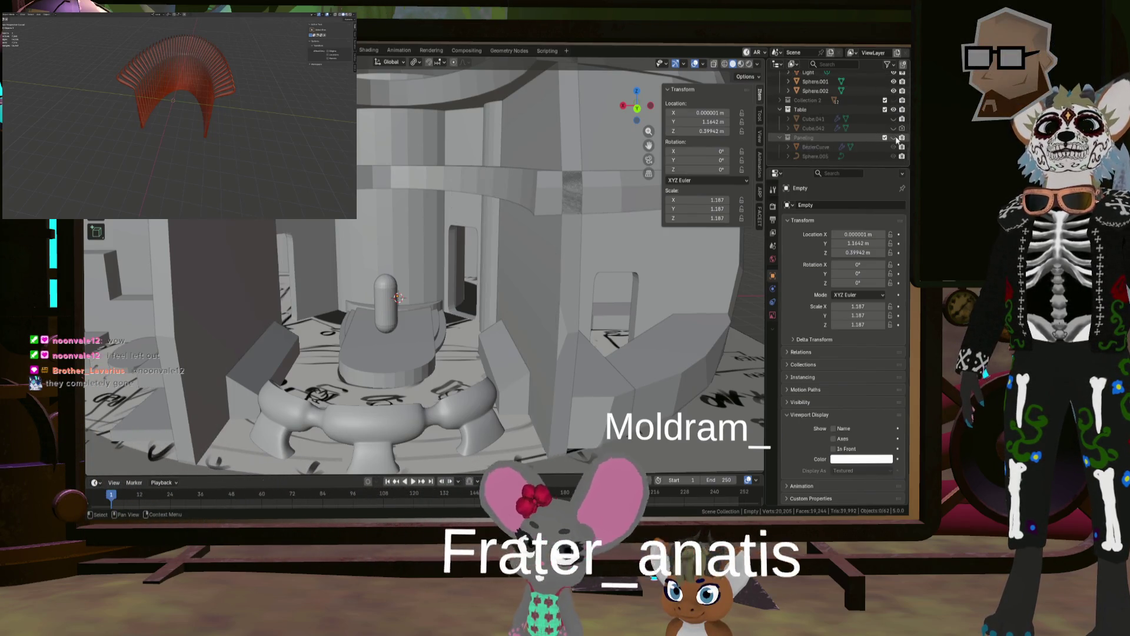
scroll(883, 137, "down", 5)
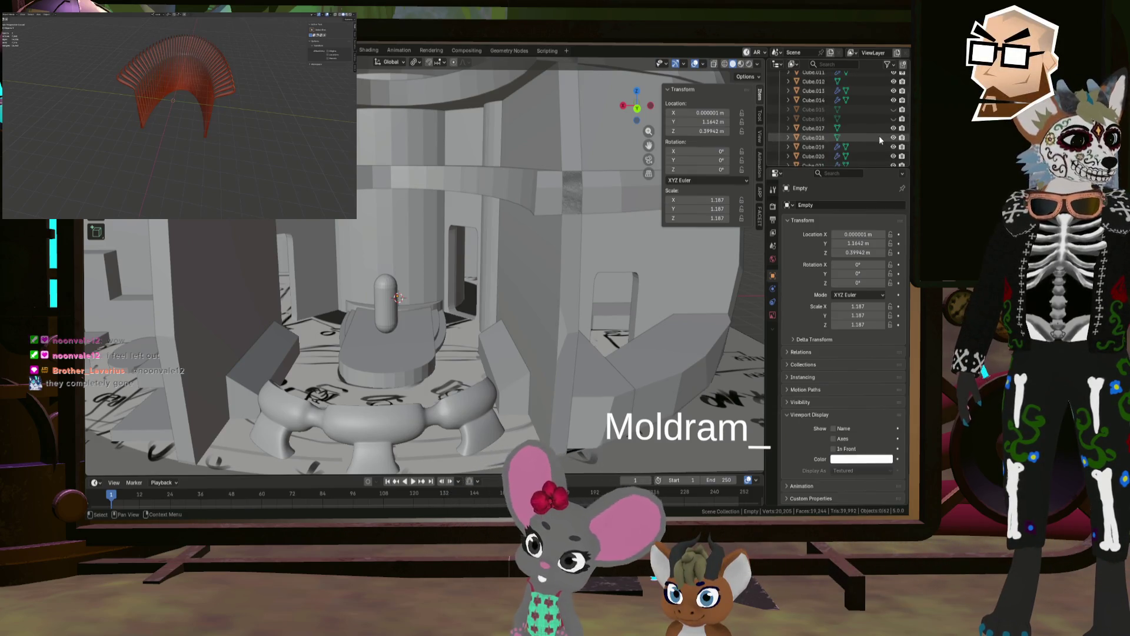
scroll(879, 137, "up", 10)
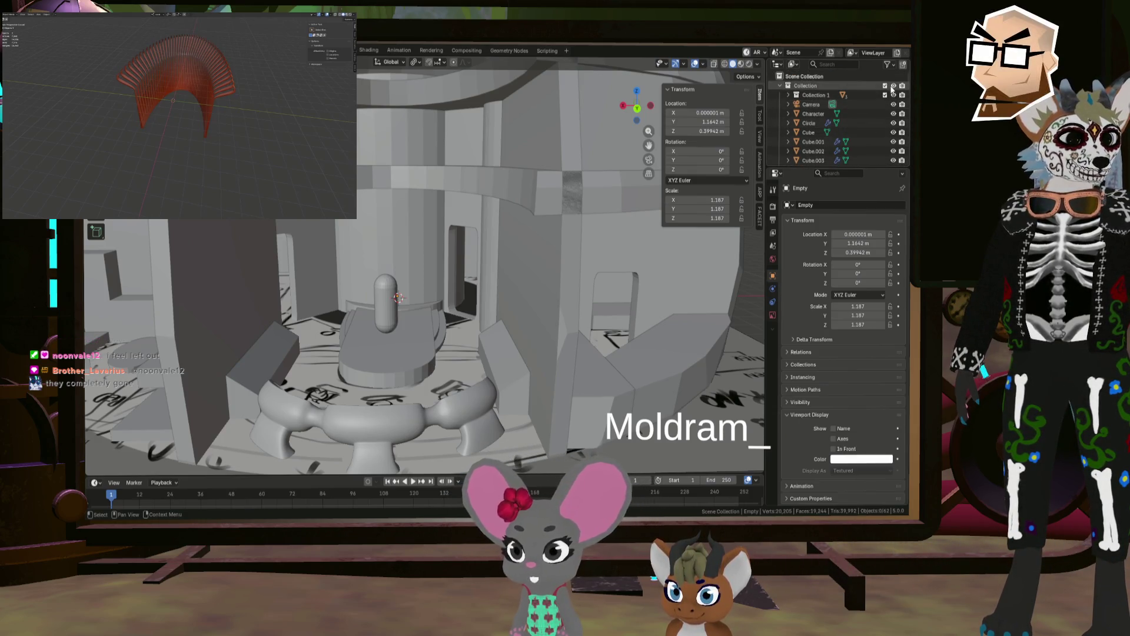
left_click(893, 86)
Step: Unhide Cube.042 and the two-lobed Cube.041 table mesh
scroll(835, 146, "down", 15)
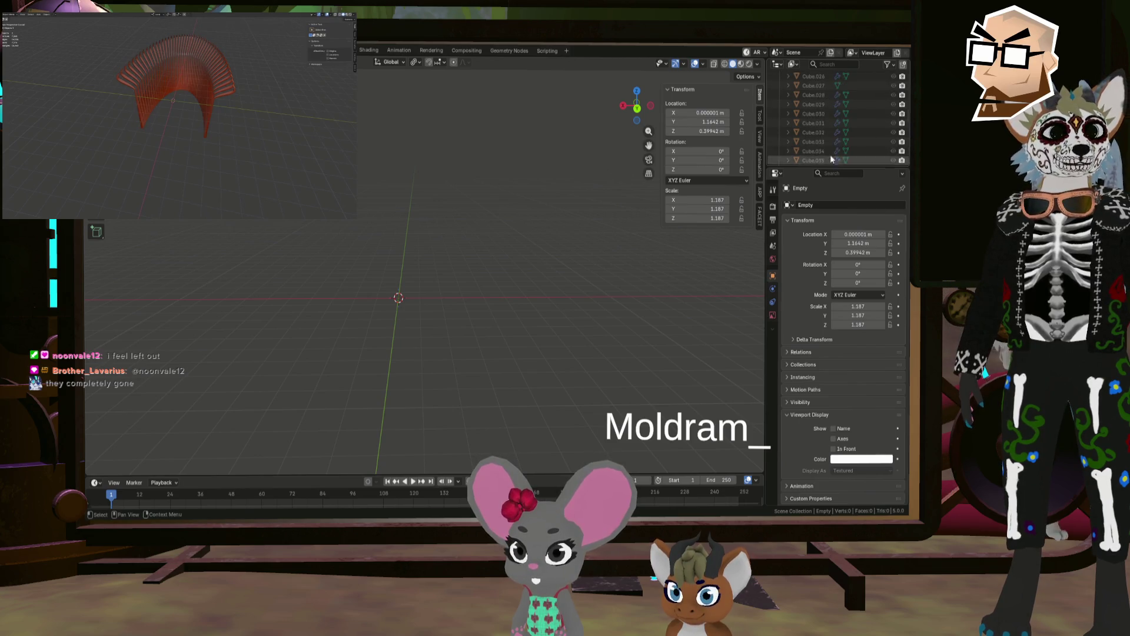
scroll(848, 151, "down", 5)
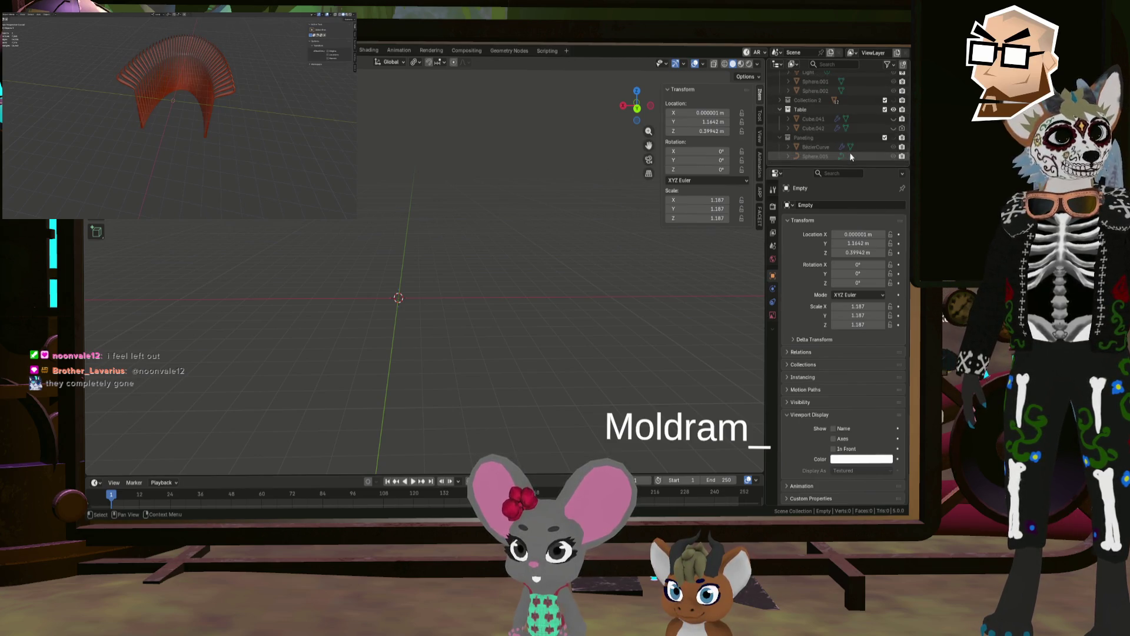
left_click(893, 128)
left_click(893, 118)
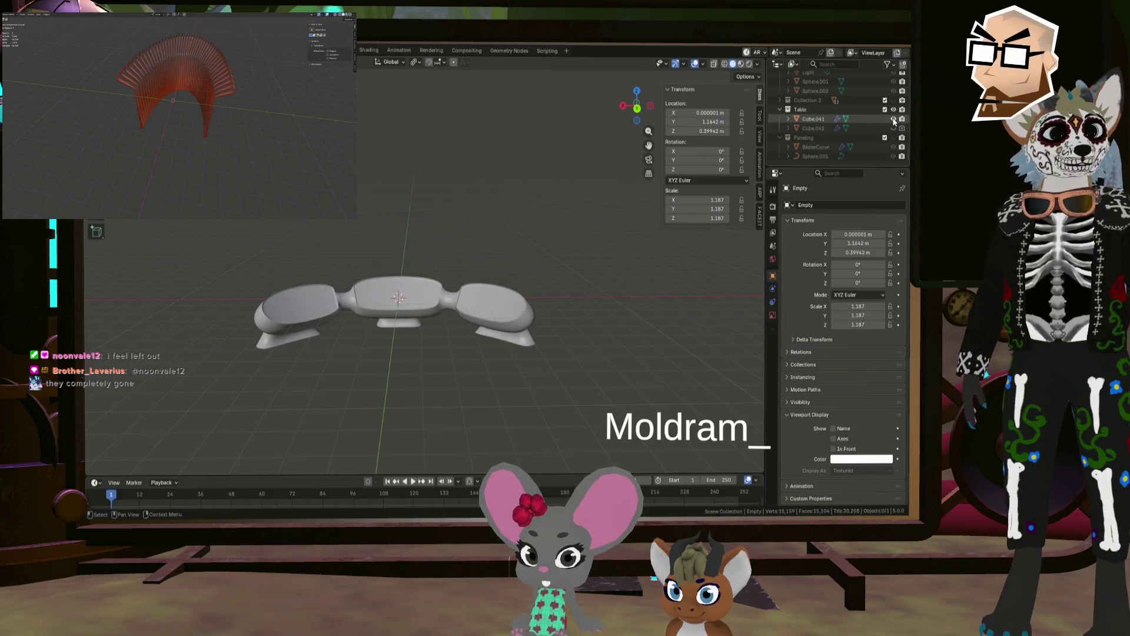
scroll(405, 214, "up", 3)
mouse_move(405, 215)
middle_mouse_down()
mouse_move(393, 230)
mouse_move(459, 273)
mouse_move(467, 252)
middle_mouse_up()
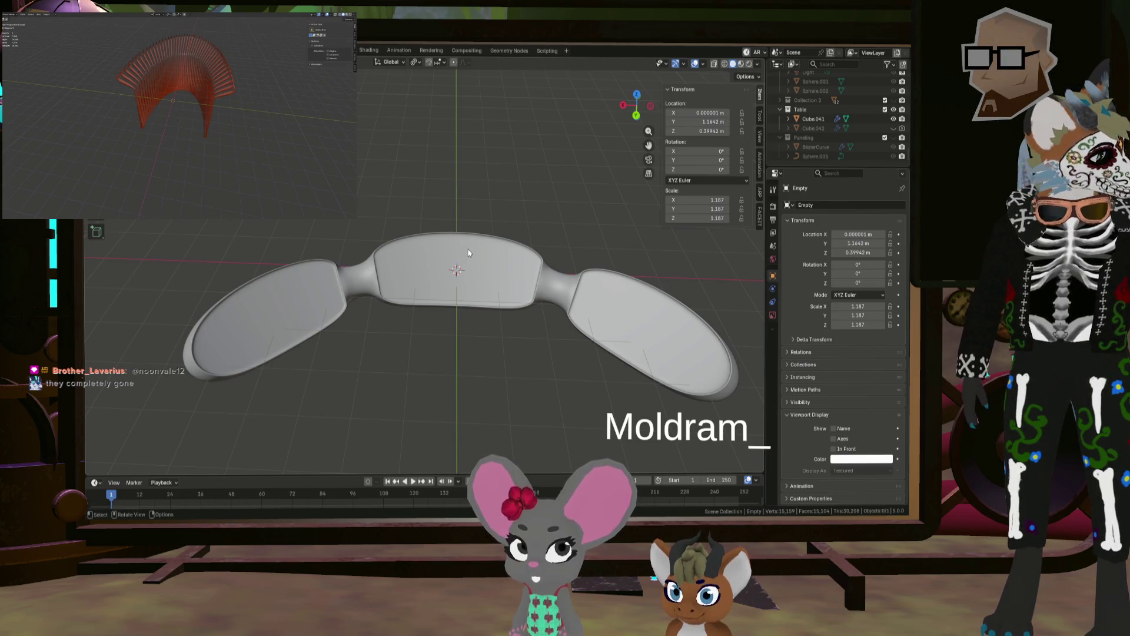
mouse_move(489, 214)
middle_mouse_down()
mouse_move(504, 253)
mouse_move(335, 215)
mouse_move(416, 266)
mouse_move(534, 281)
mouse_move(523, 273)
mouse_move(507, 289)
middle_mouse_up()
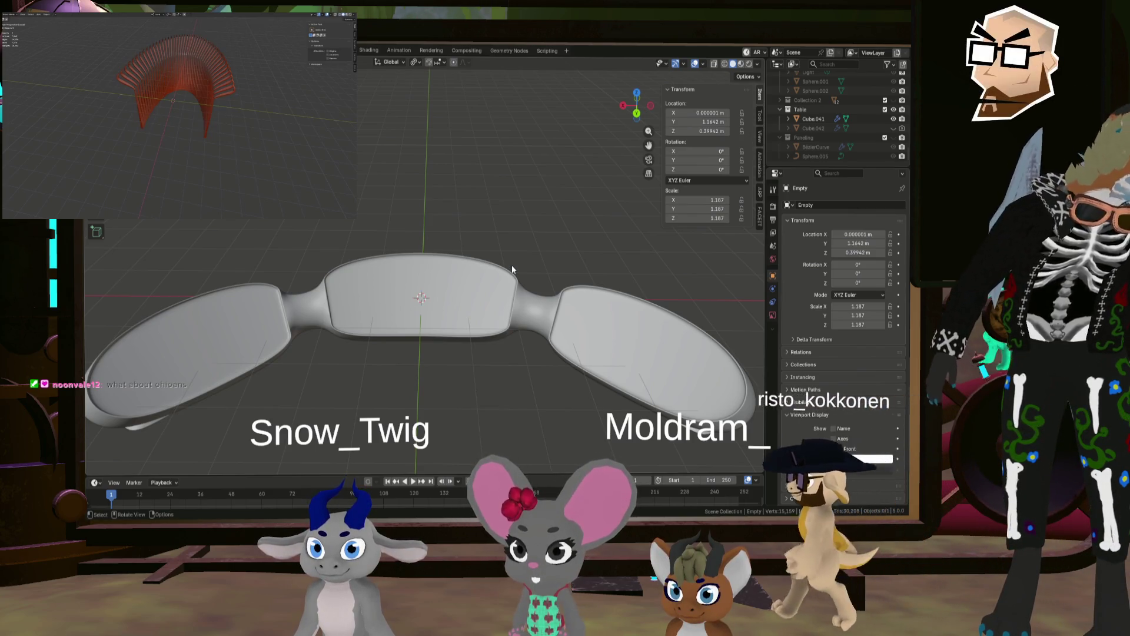
mouse_move(512, 269)
middle_mouse_down()
mouse_move(506, 303)
mouse_move(408, 273)
mouse_move(404, 261)
mouse_move(457, 252)
mouse_move(474, 224)
mouse_move(482, 284)
mouse_move(475, 242)
mouse_move(504, 246)
mouse_move(507, 302)
mouse_move(354, 222)
mouse_move(609, 250)
mouse_move(401, 256)
mouse_move(525, 302)
mouse_move(544, 270)
mouse_move(570, 287)
mouse_move(558, 261)
middle_mouse_up()
scroll(505, 310, "down", 3)
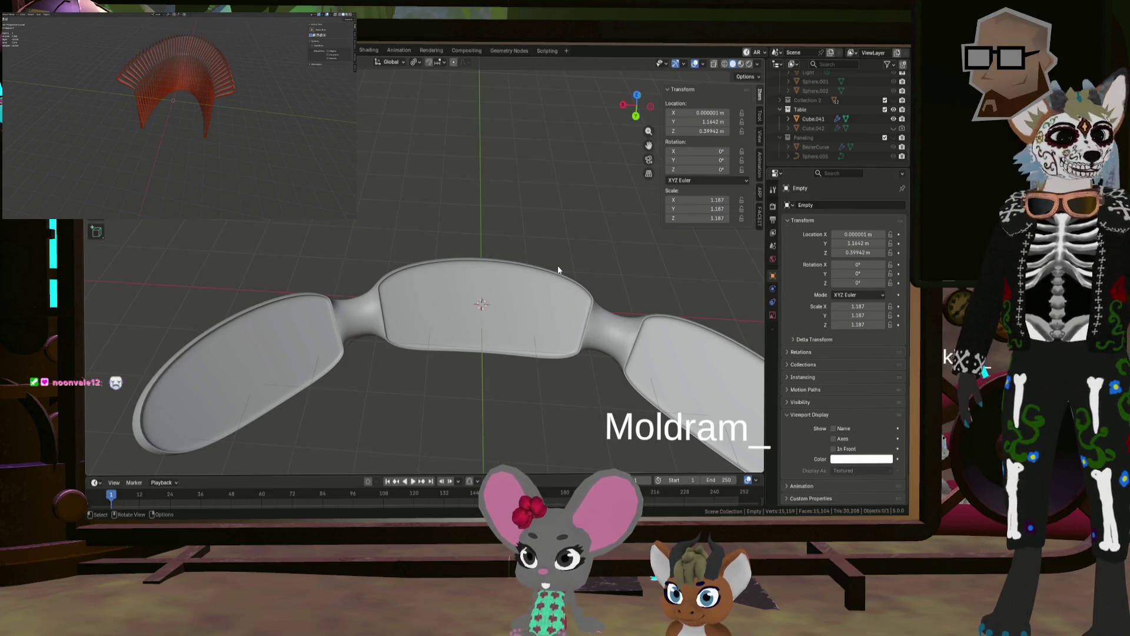
middle_click_drag(535, 267, 453, 249)
scroll(539, 242, "down", 4)
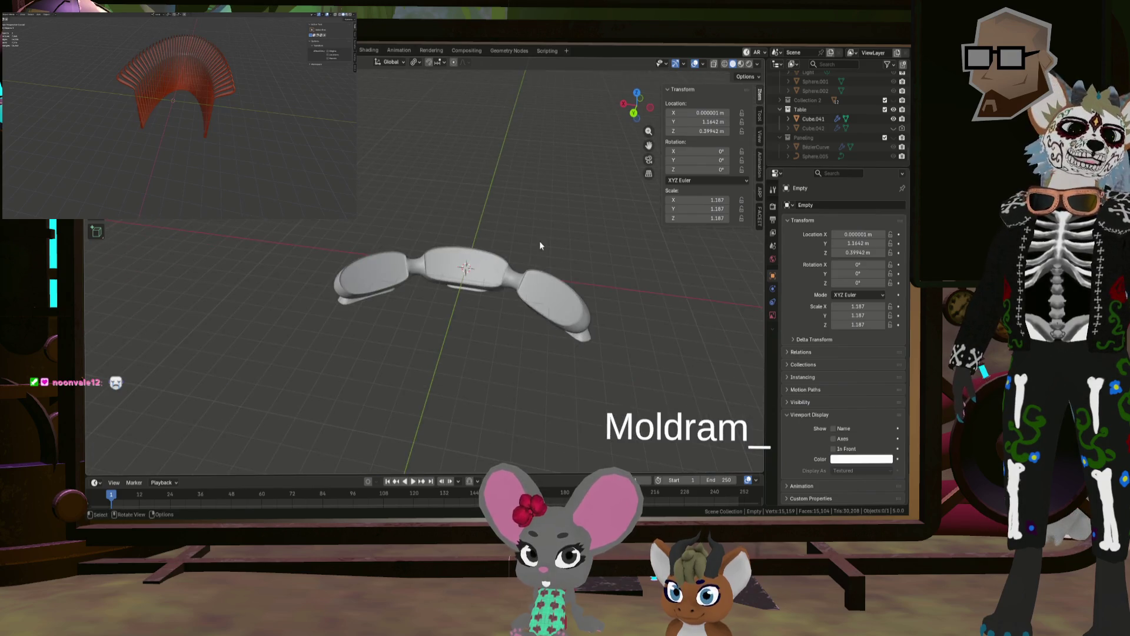
scroll(545, 215, "up", 1)
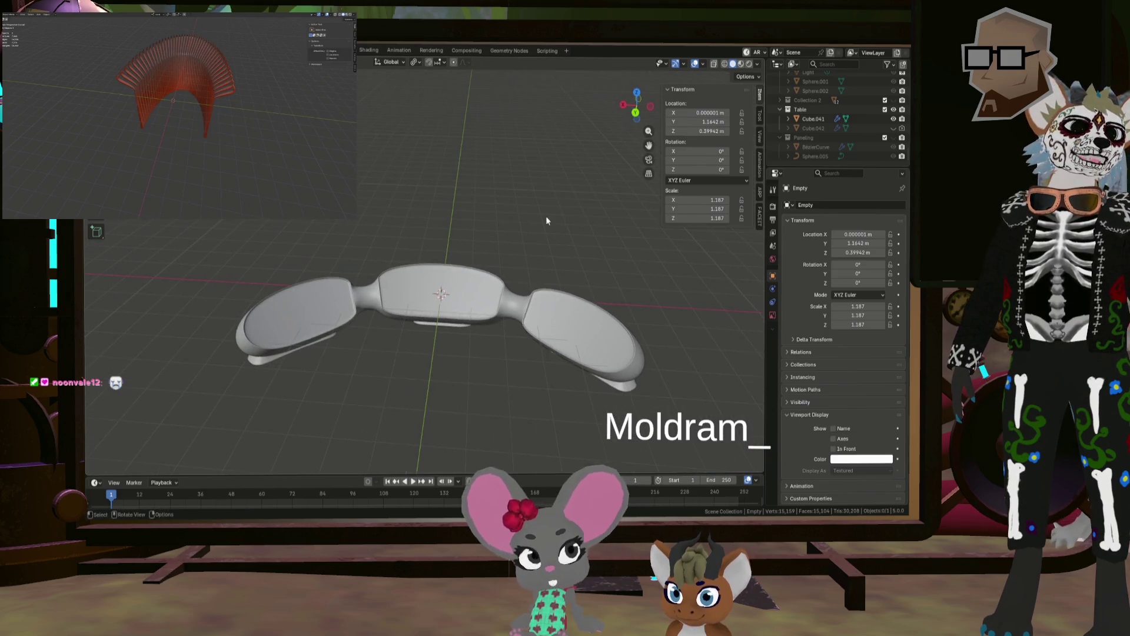
Step: Rename Cube.041 to FrontNavigationTable, hide it, and select the Table collection
double_click(808, 120)
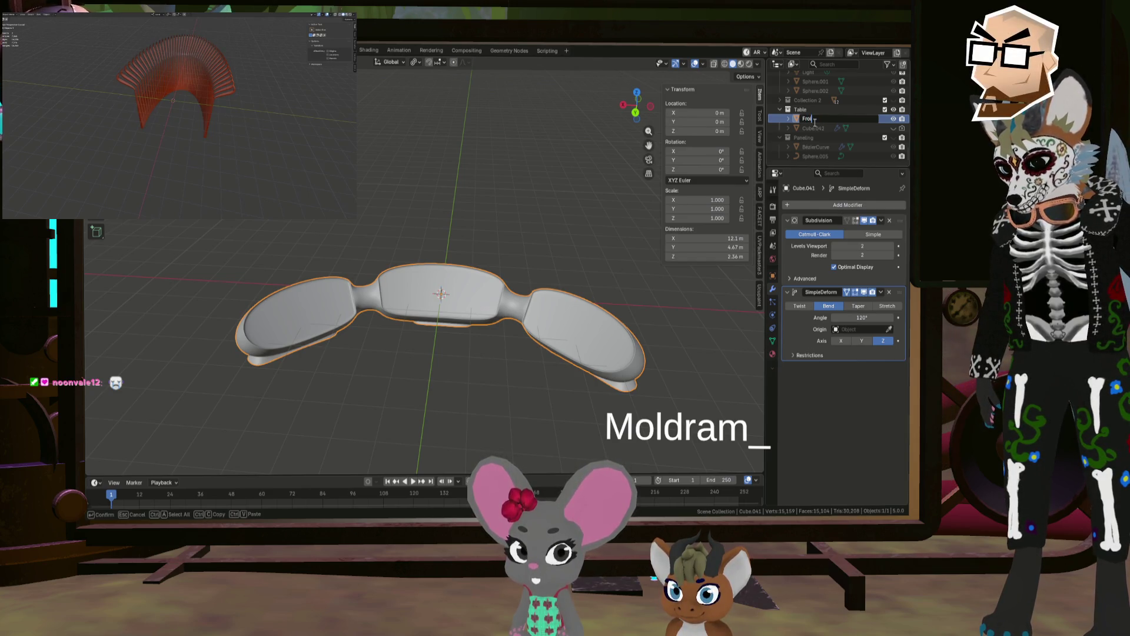
type("ntNavigat")
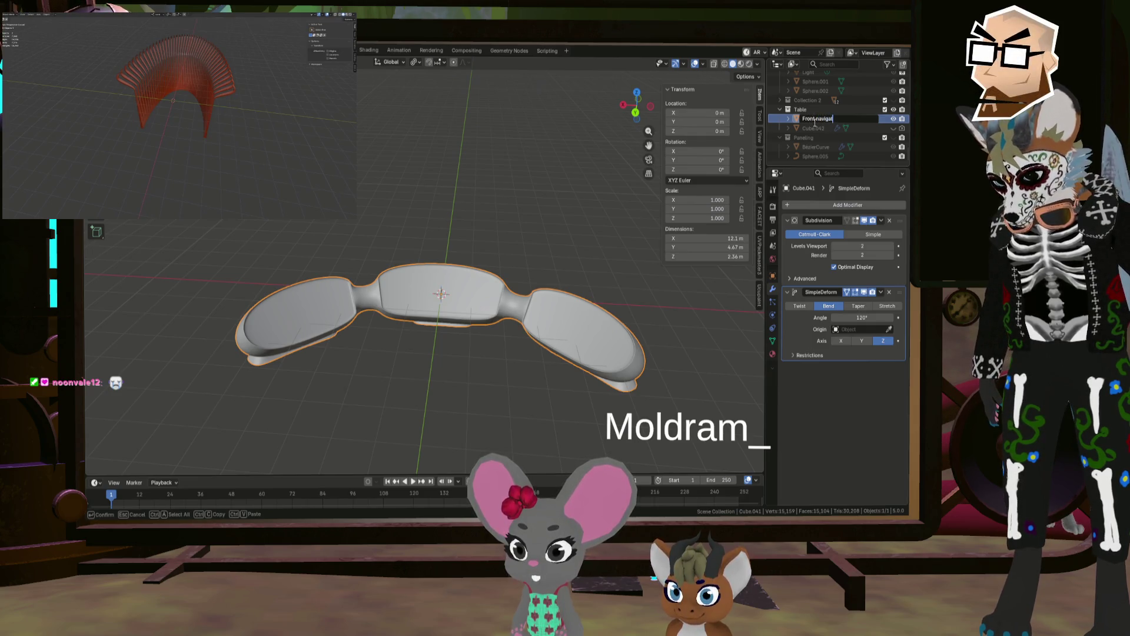
type("ionTable")
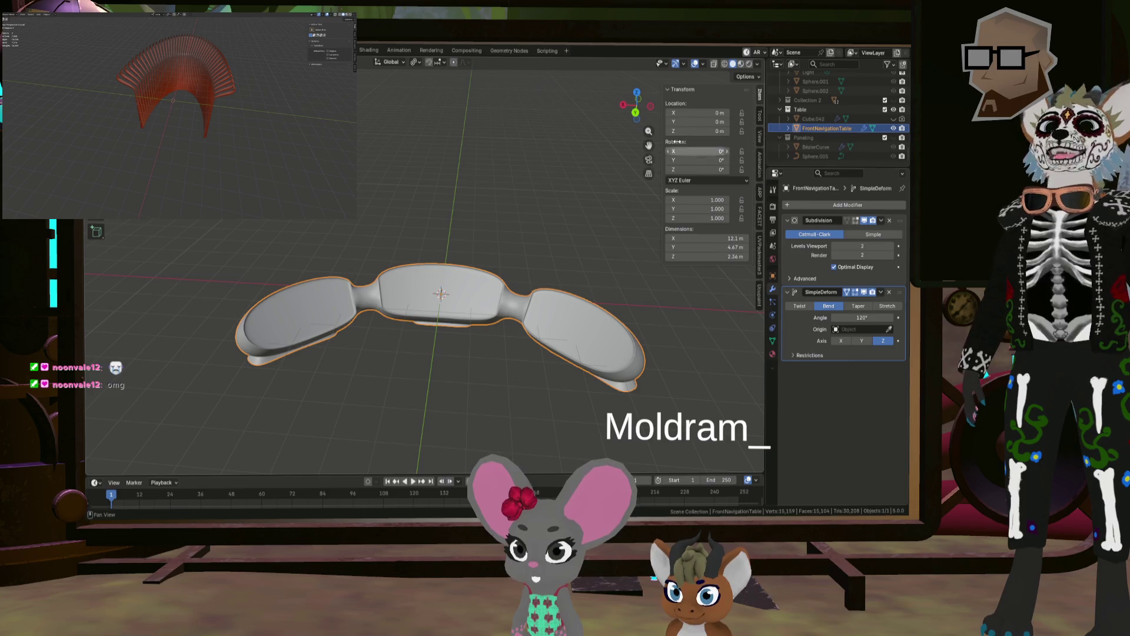
left_click(893, 128)
left_click(821, 112)
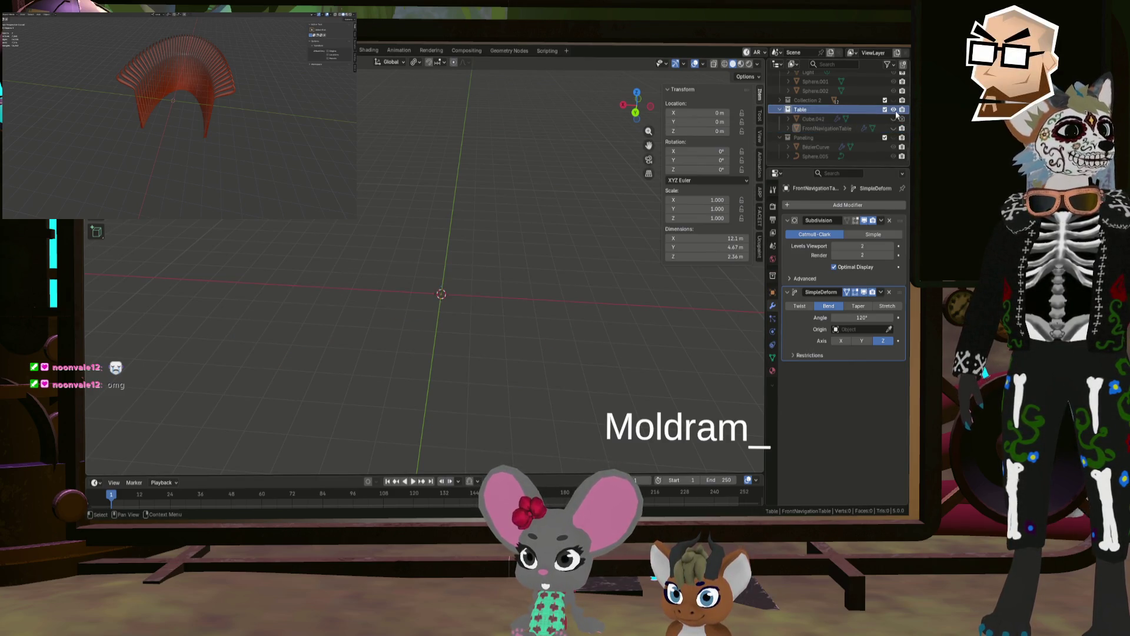
key("shift+a")
Step: Add a cube mesh and scale it by 2 along X to 4 × 2 × 2 m
mouse_move(510, 294)
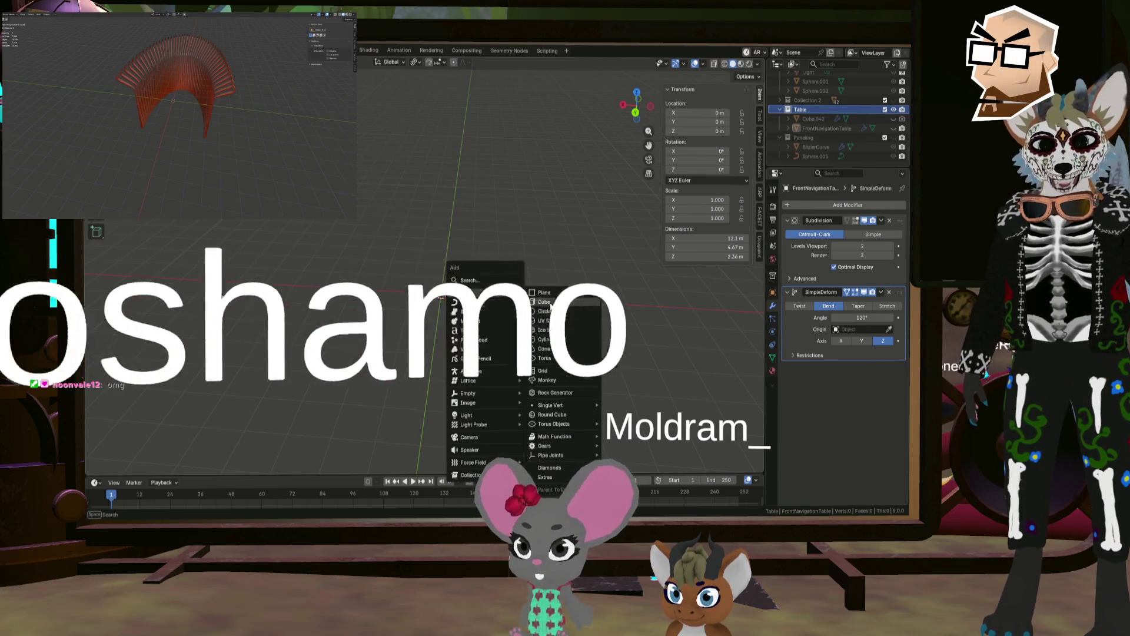
left_click(550, 303)
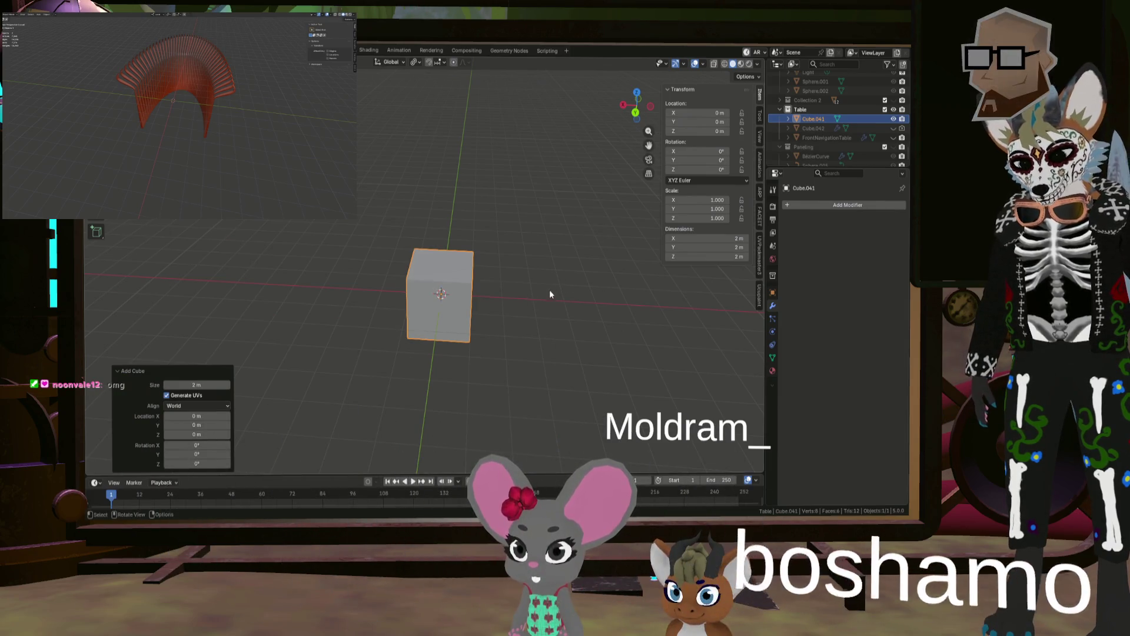
key("s")
key("x")
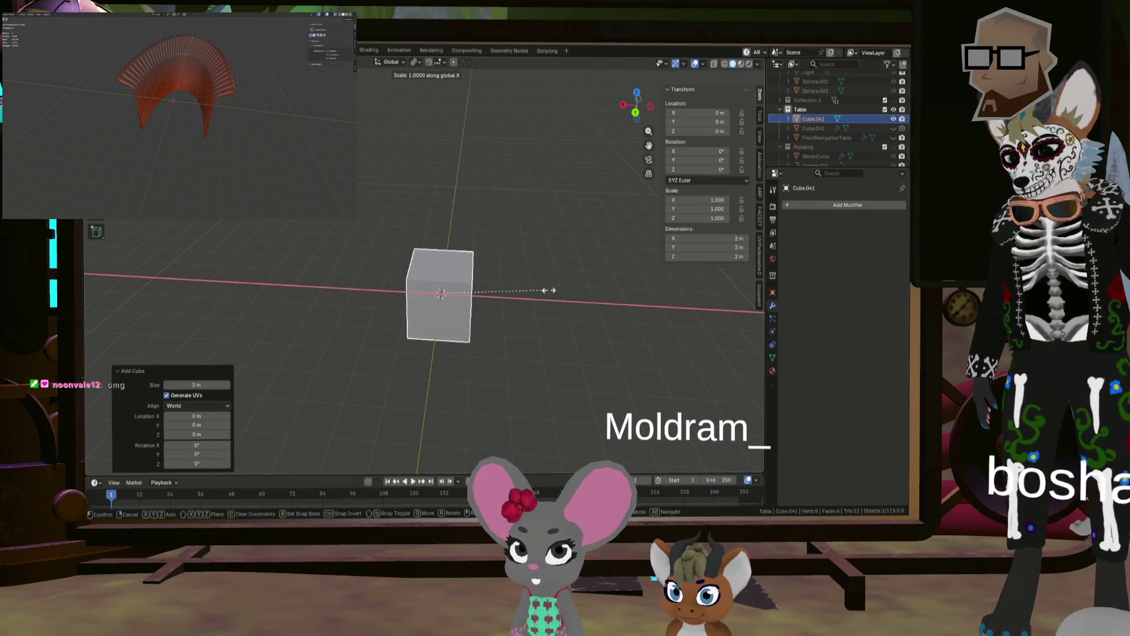
key("2")
key("Return")
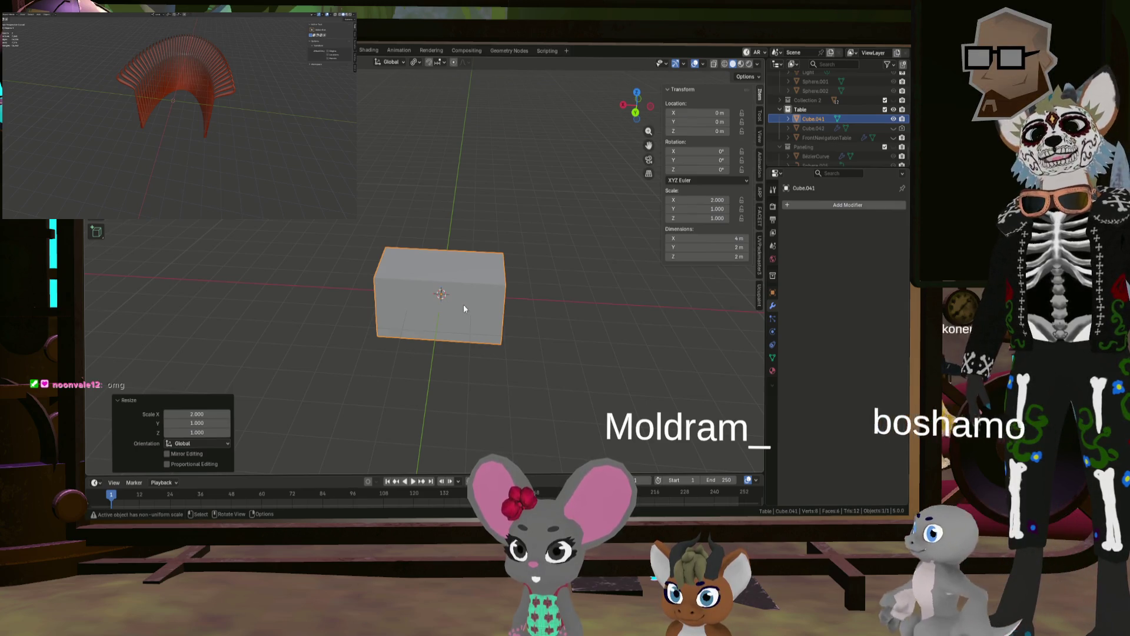
scroll(455, 309, "up", 1)
key("Tab")
middle_click_drag(462, 314, 470, 309)
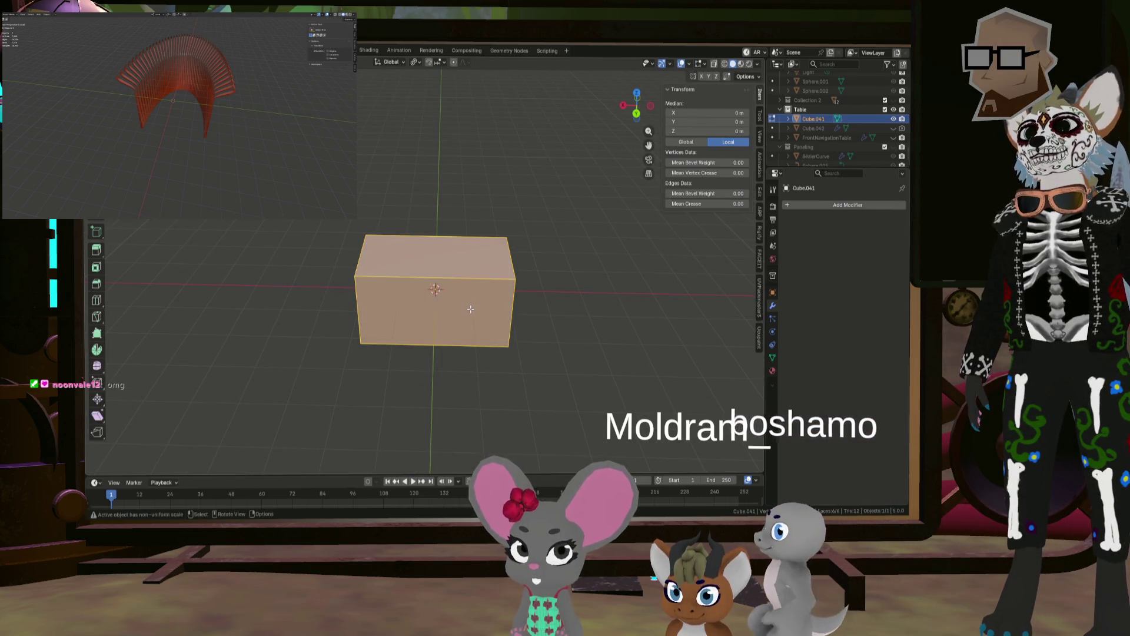
Step: Apply the cube's stretched scale in Object Mode
key("Tab")
key("ctrl+a")
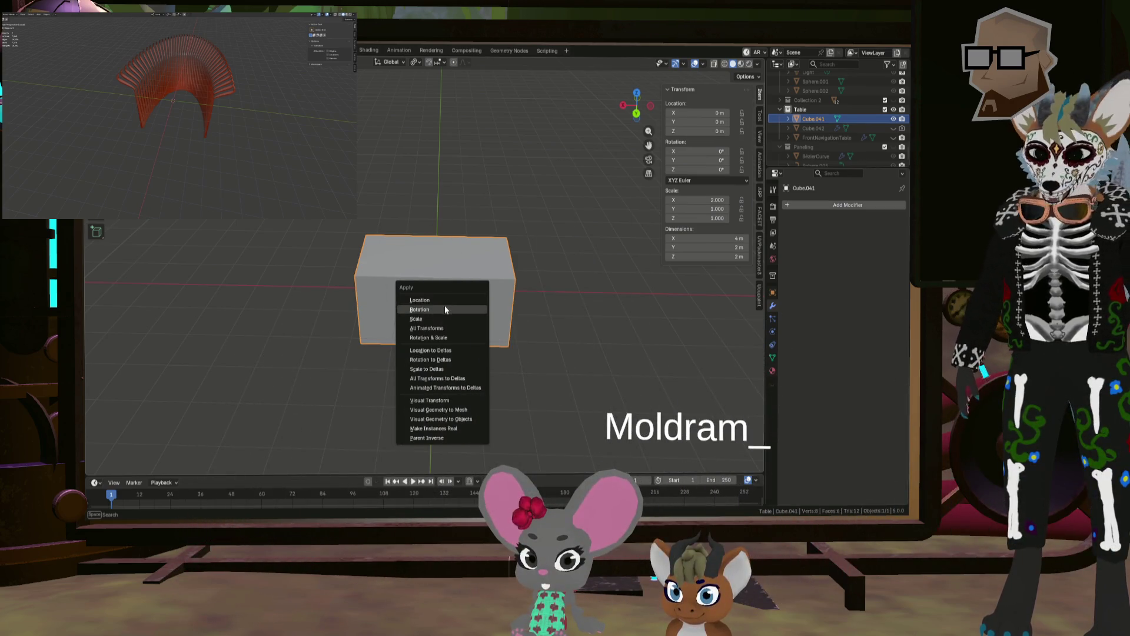
left_click(435, 328)
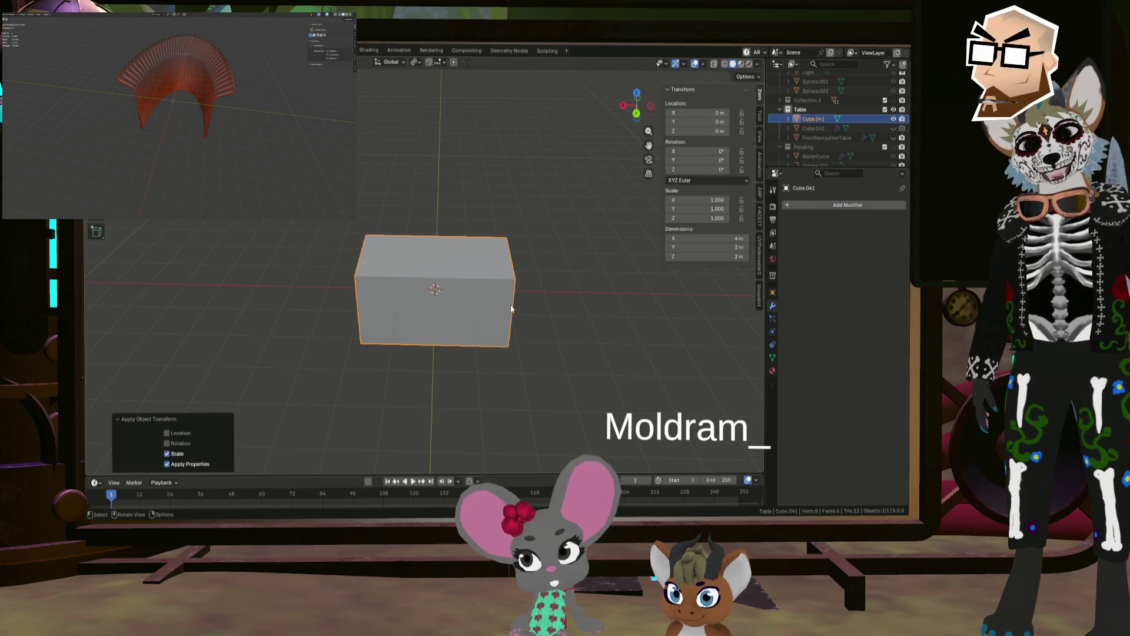
mouse_move(467, 287)
middle_mouse_down()
mouse_move(466, 272)
mouse_move(476, 353)
mouse_move(510, 360)
middle_mouse_up()
Step: In Edit Mode, select the linked box and move it 3 m apart along X
key("Tab")
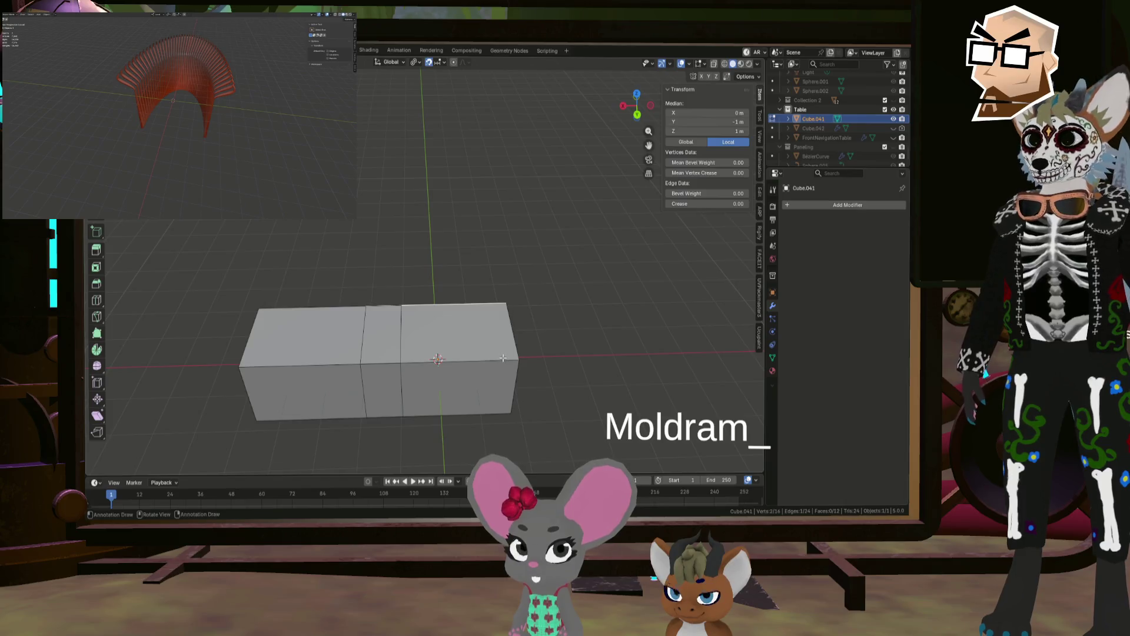
key("l")
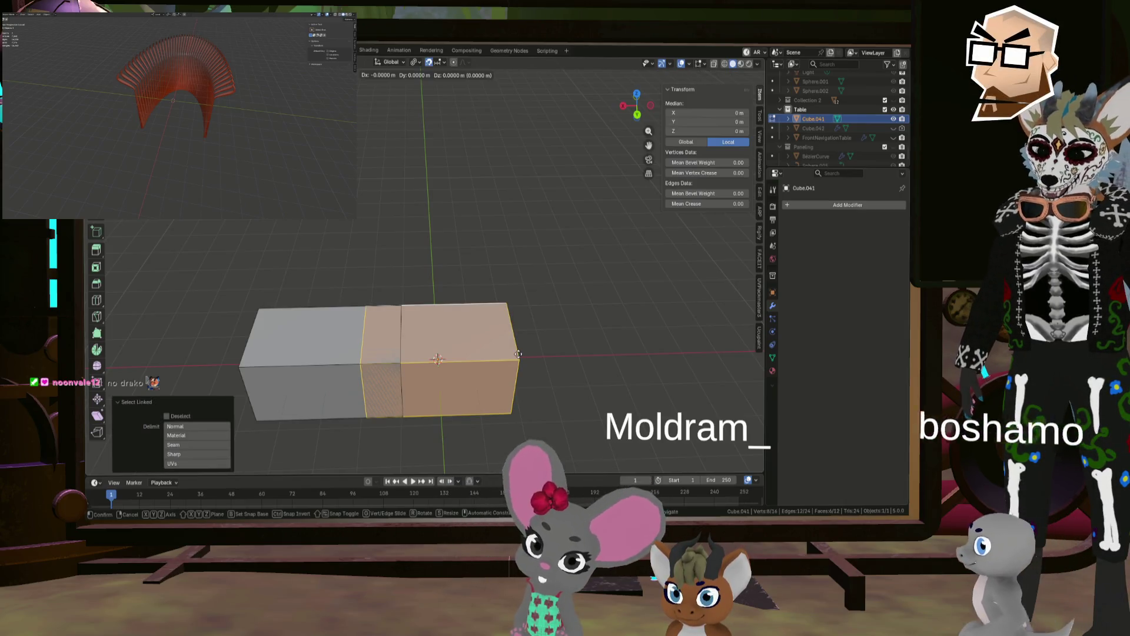
key("g")
left_click(615, 350)
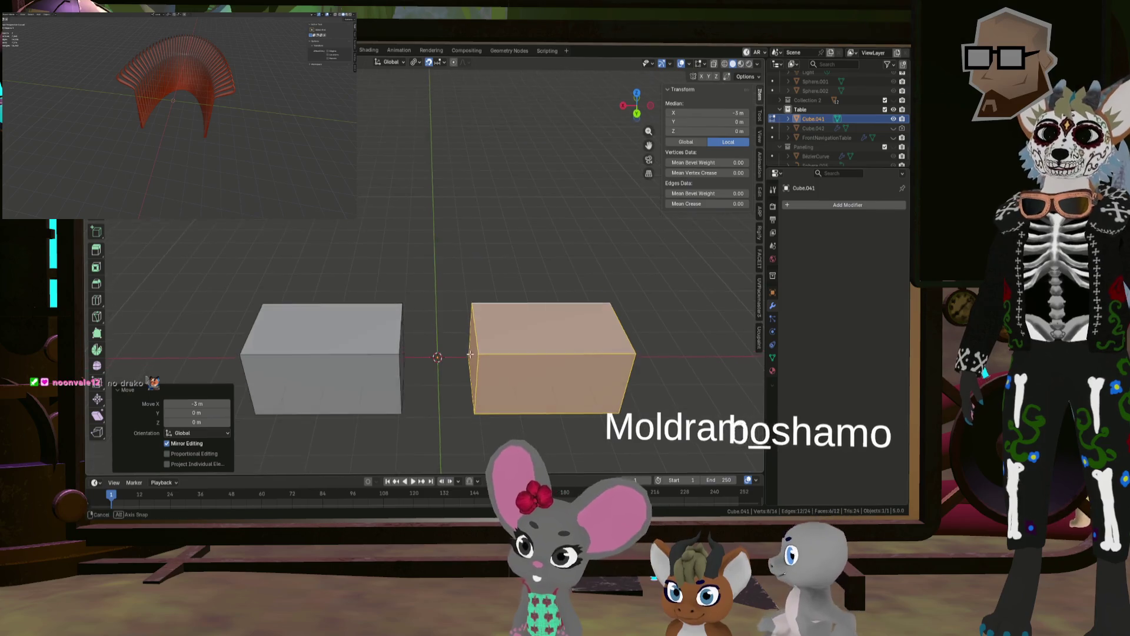
Step: Select the two inner side faces that face each other across the gap
middle_click_drag(615, 350, 473, 324)
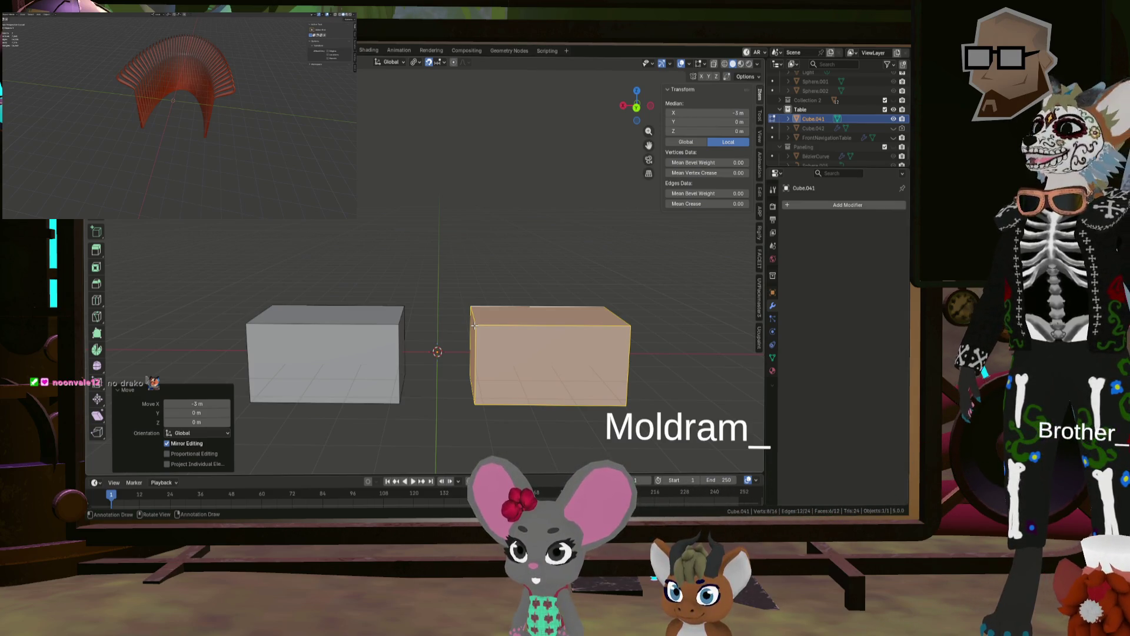
scroll(473, 326, "up", 4)
middle_click_drag(473, 326, 303, 260)
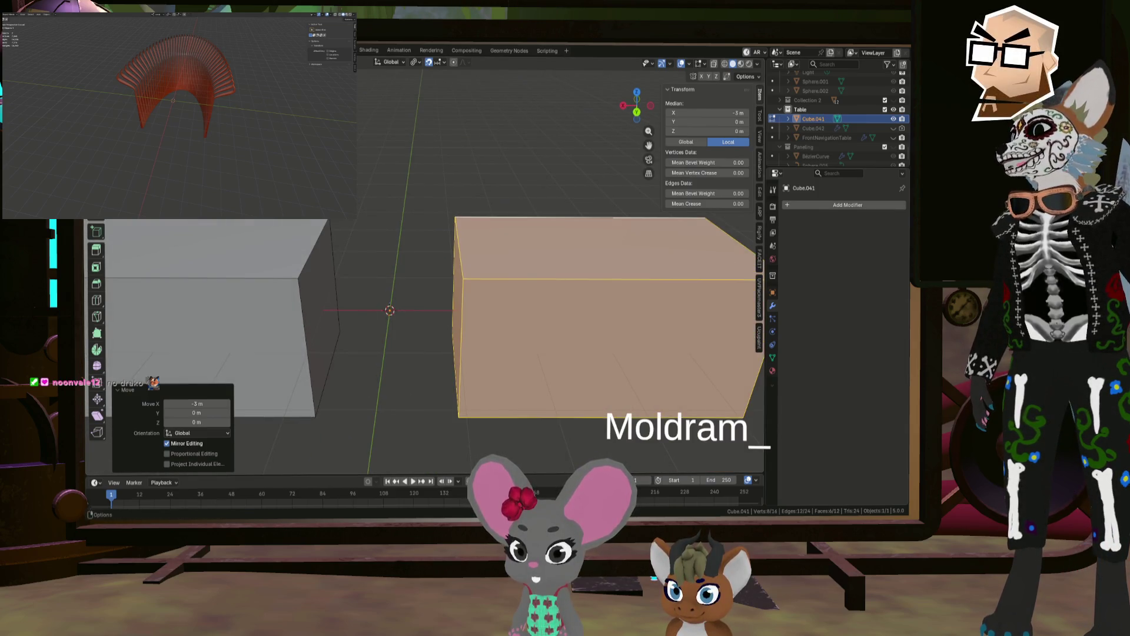
left_click(320, 312)
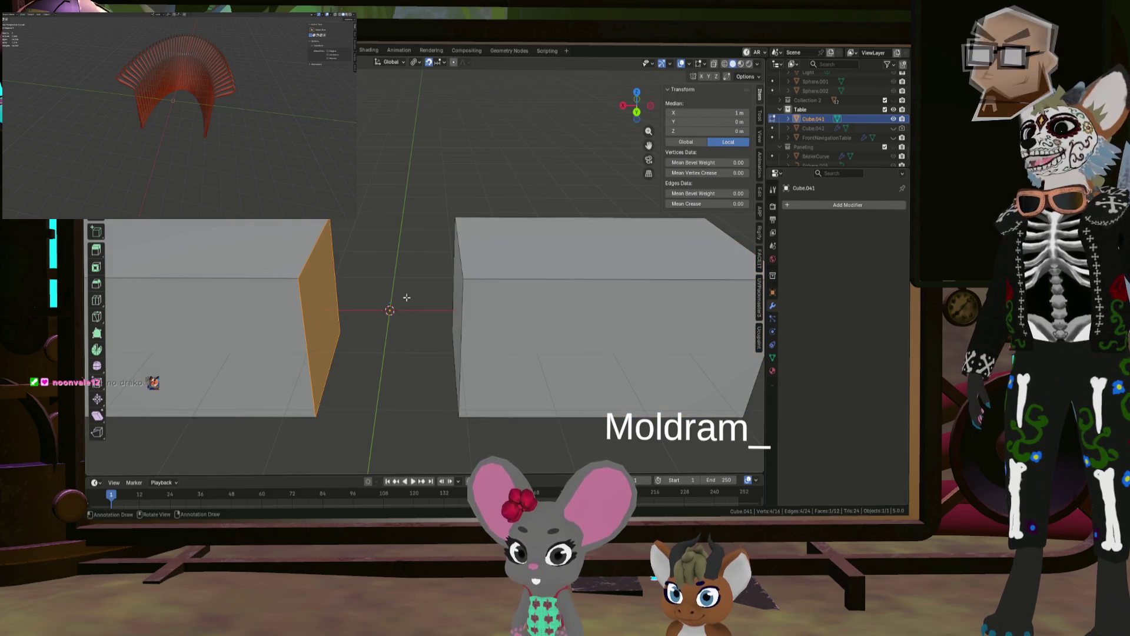
mouse_move(407, 297)
middle_mouse_down()
mouse_move(444, 263)
mouse_move(433, 244)
middle_mouse_up()
left_click(444, 263, "shift")
Step: Inset both facing sides and bridge them into one connecting section
key("i")
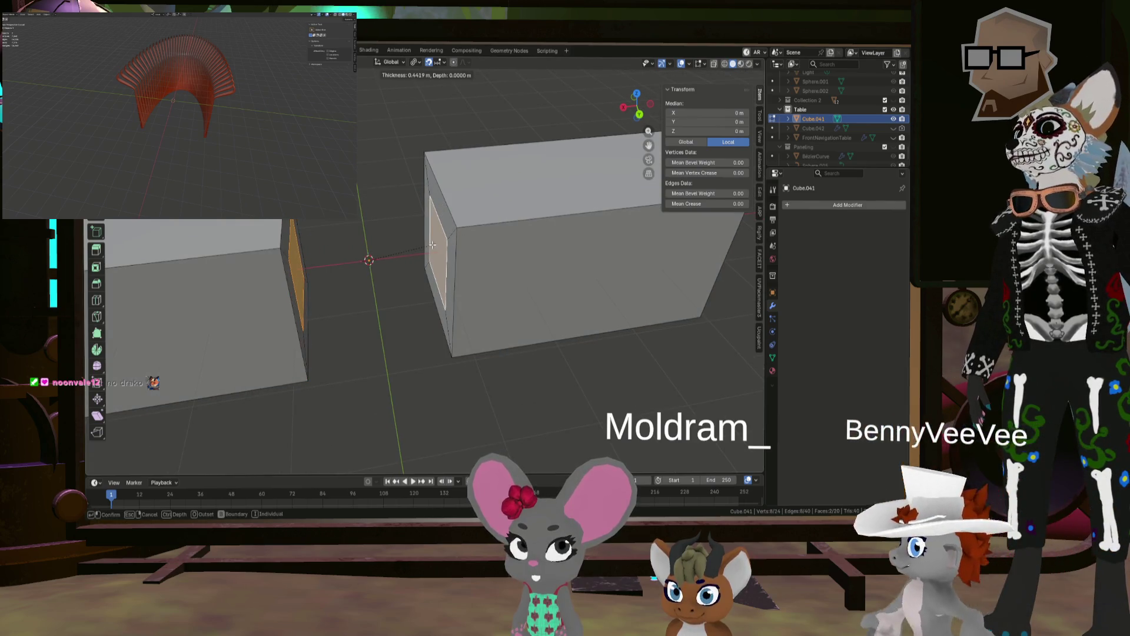
left_click(433, 244)
key("ctrl+f")
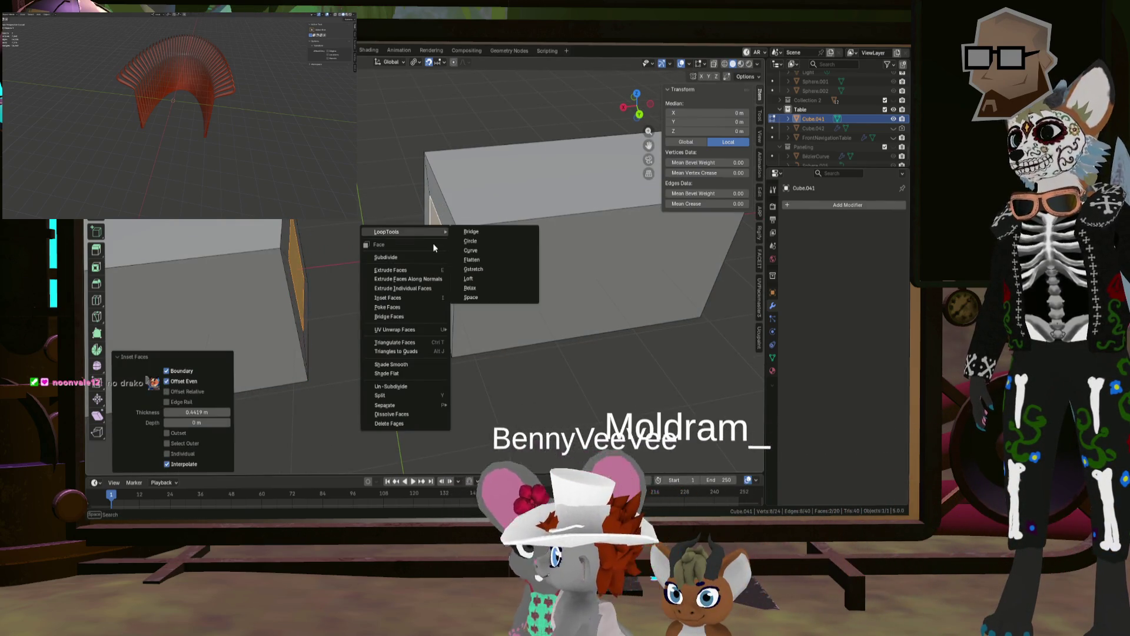
left_click(471, 232)
scroll(471, 231, "down", 5)
mouse_move(470, 232)
middle_mouse_down()
mouse_move(398, 248)
mouse_move(432, 251)
mouse_move(430, 242)
middle_mouse_up()
scroll(402, 247, "up", 2)
scroll(400, 248, "down", 3)
scroll(432, 251, "up", 3)
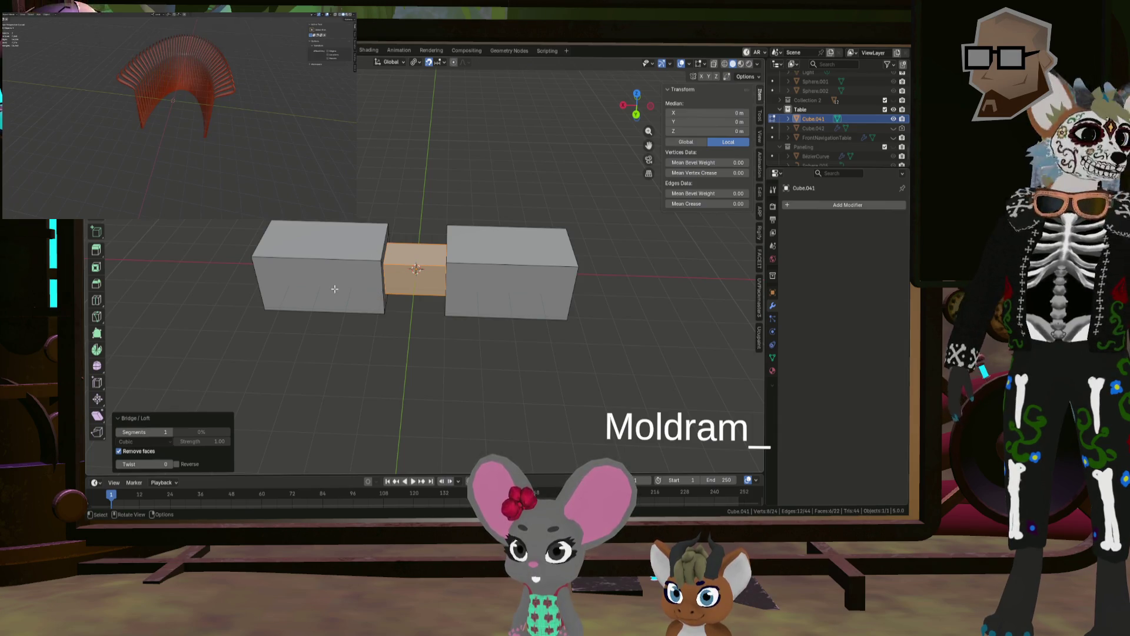
Step: Inspect the bridged boxes and select the right box's front face
middle_click_drag(441, 290, 479, 317)
scroll(441, 292, "up", 2)
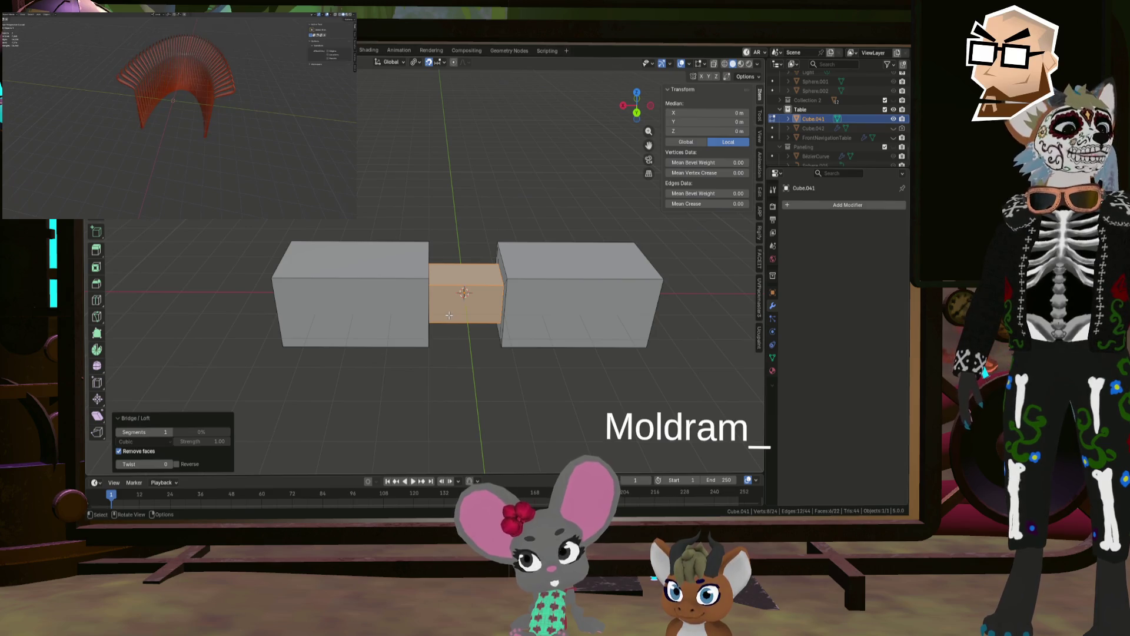
middle_click_drag(425, 318, 507, 289)
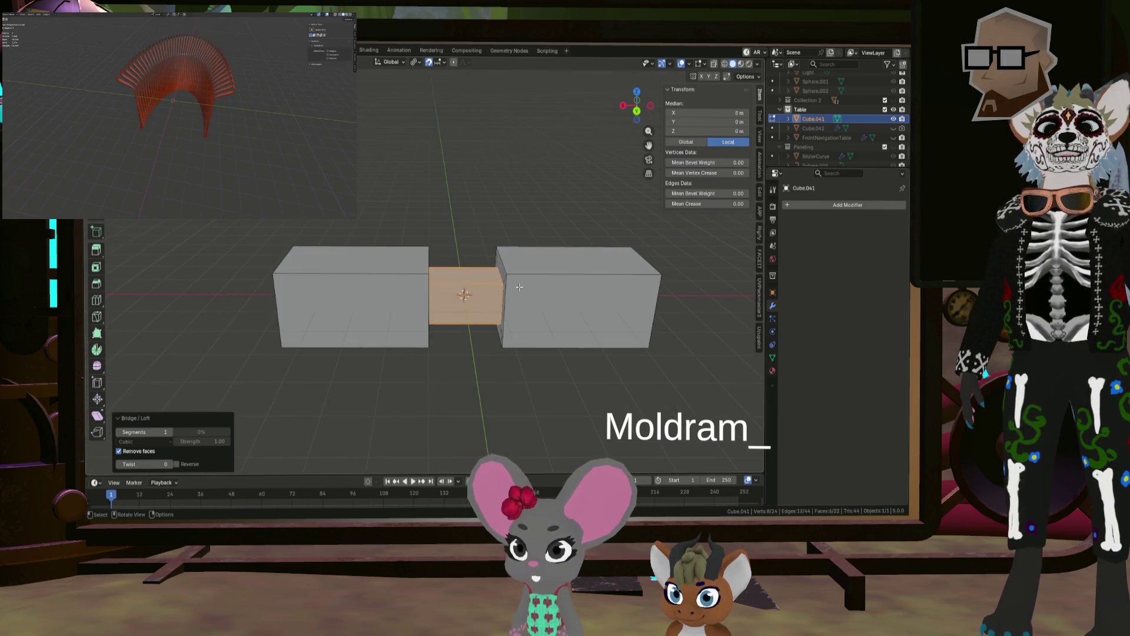
left_click(514, 285)
Step: Add a Subdivision Surface modifier with Levels Viewport 2 to the bridged mesh
key("Tab")
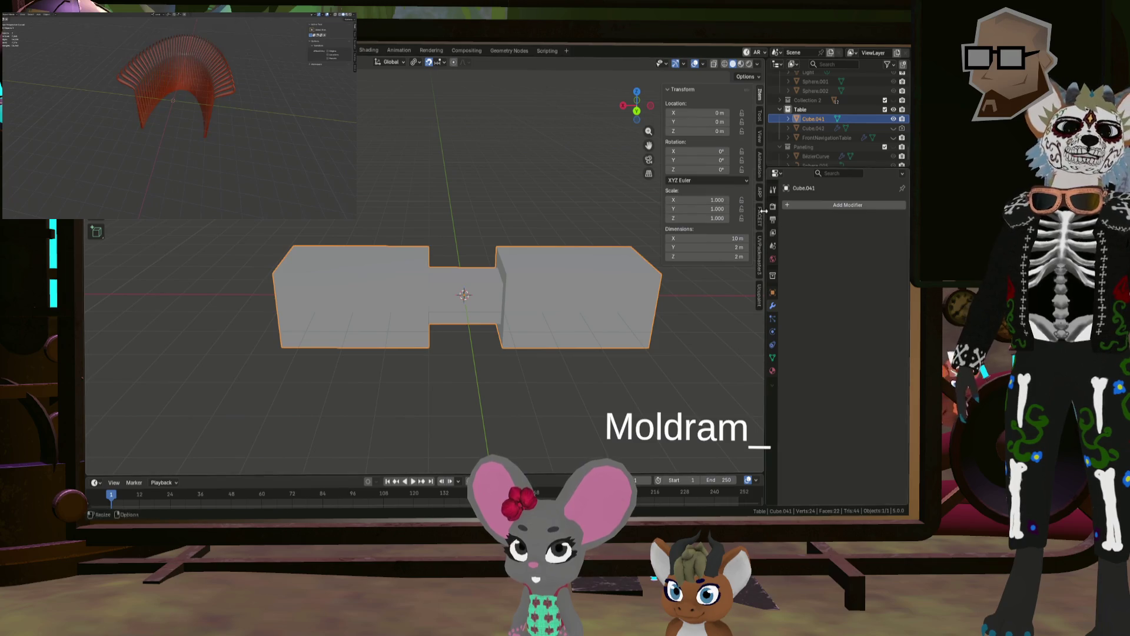
left_click(795, 206)
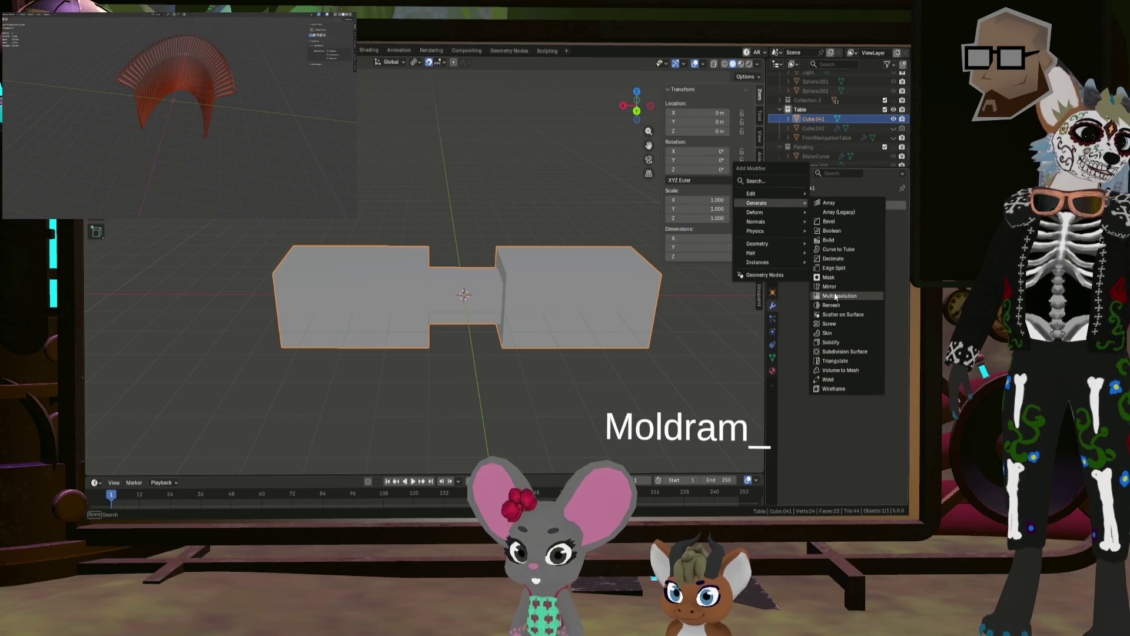
left_click(843, 351)
mouse_move(561, 272)
middle_mouse_down()
mouse_move(518, 319)
mouse_move(470, 295)
mouse_move(439, 242)
mouse_move(512, 266)
mouse_move(497, 299)
mouse_move(502, 256)
mouse_move(512, 270)
mouse_move(500, 300)
mouse_move(500, 274)
mouse_move(399, 250)
mouse_move(485, 259)
middle_mouse_up()
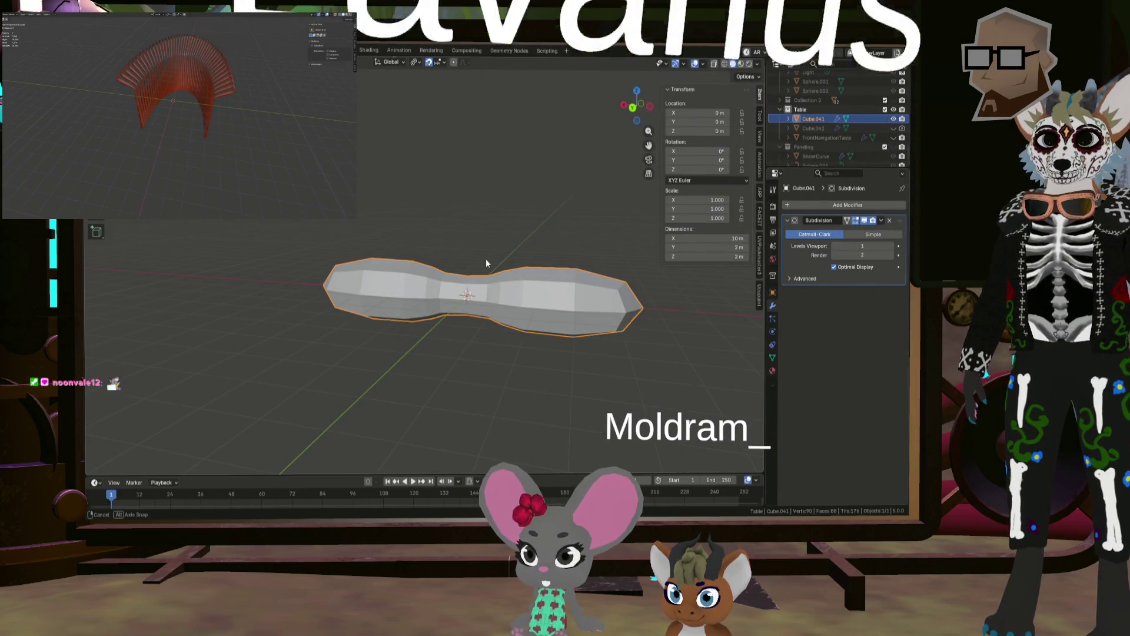
left_click(892, 250)
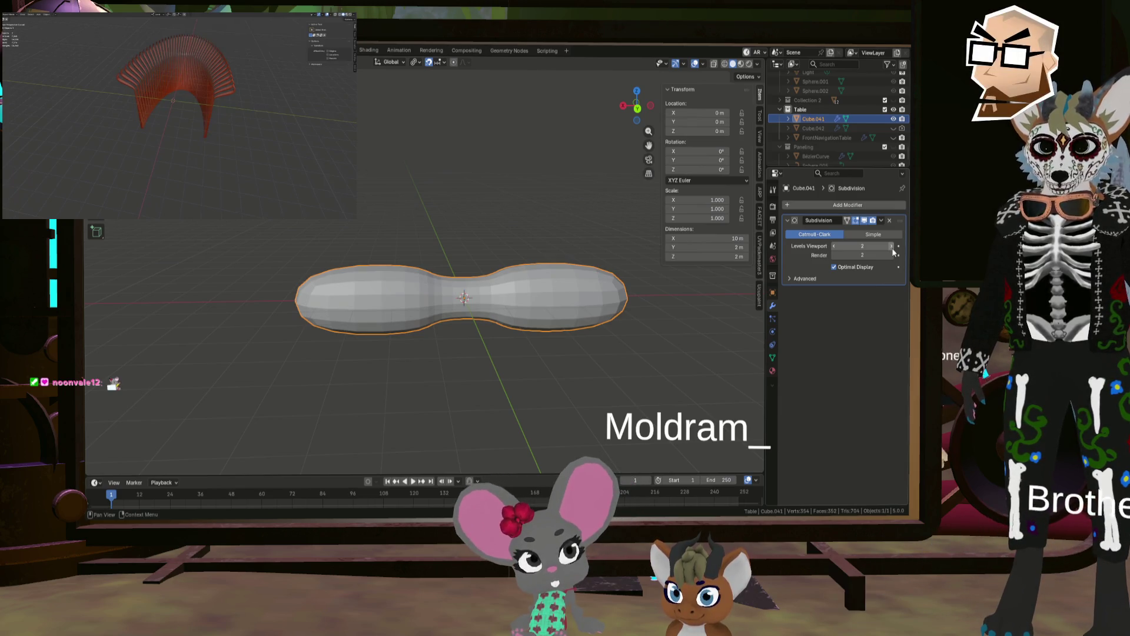
mouse_move(544, 303)
middle_mouse_down()
mouse_move(549, 353)
mouse_move(535, 324)
mouse_move(481, 285)
mouse_move(404, 285)
mouse_move(384, 259)
mouse_move(484, 287)
mouse_move(478, 267)
middle_mouse_up()
scroll(481, 284, "up", 4)
scroll(478, 266, "down", 4)
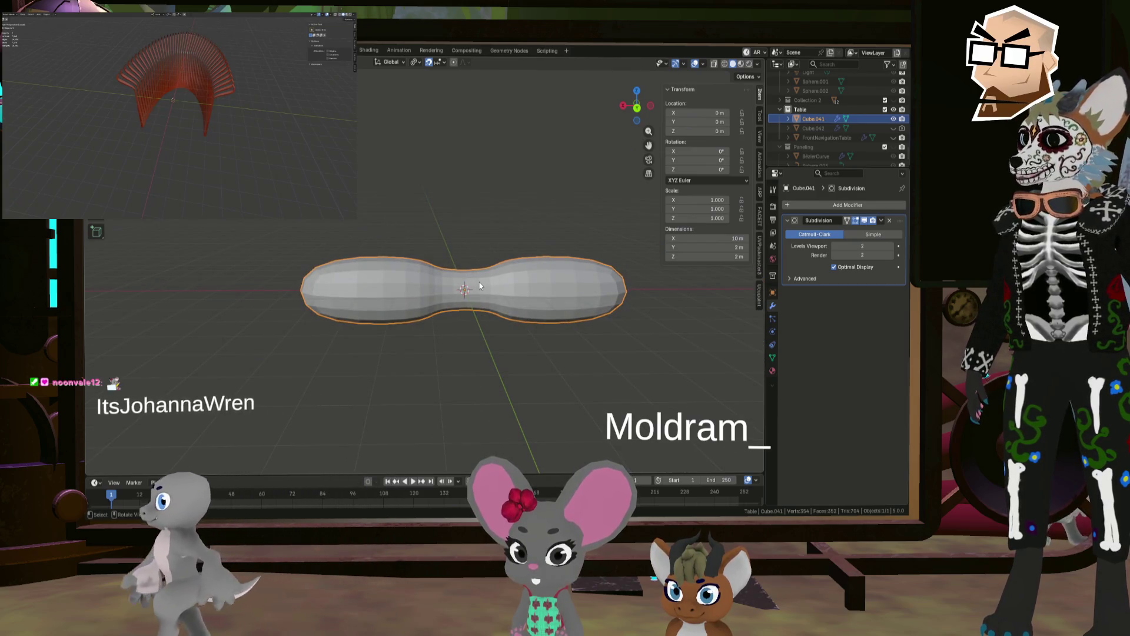
scroll(478, 281, "up", 1)
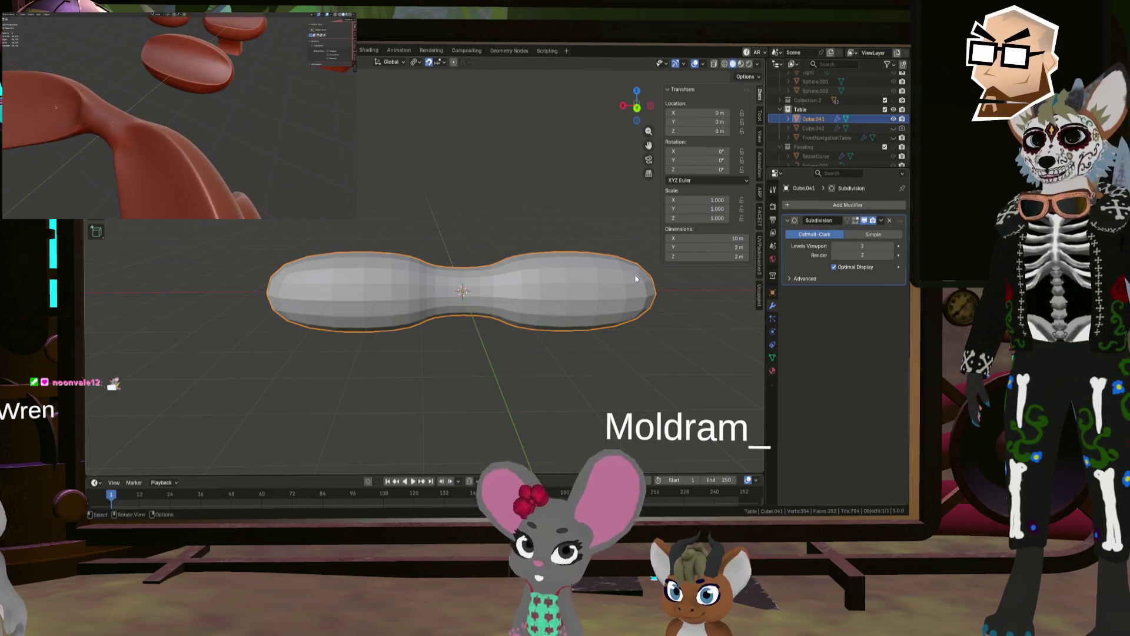
key("Tab")
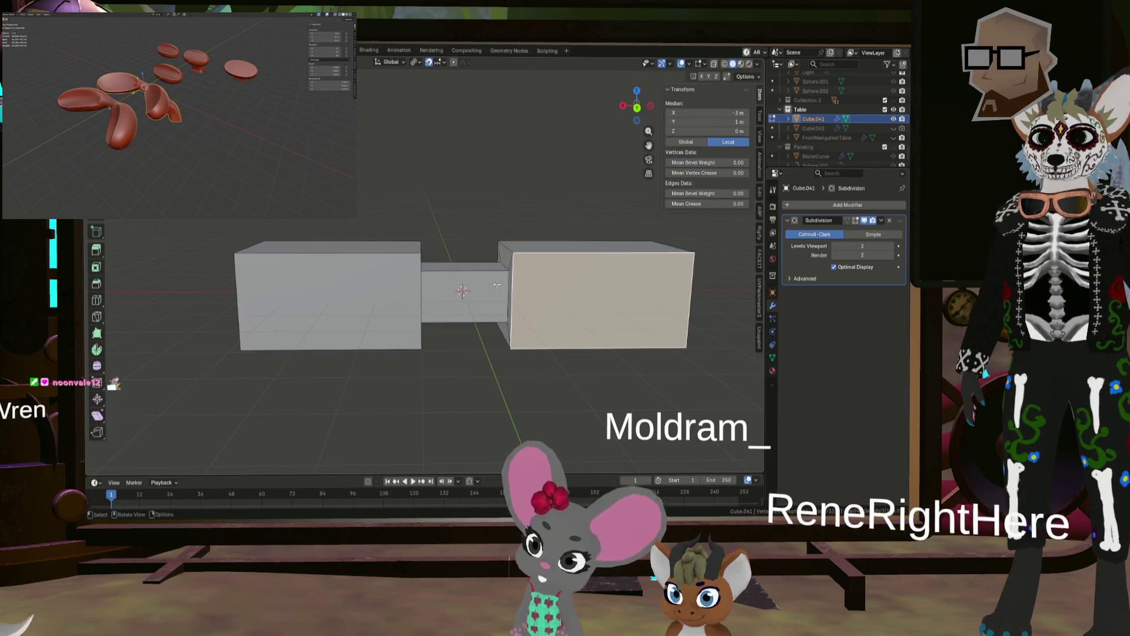
Step: Select the middle box's front face and turn on the modifier's on-cage smoothed display
middle_click_drag(512, 272, 481, 273)
left_click(481, 275)
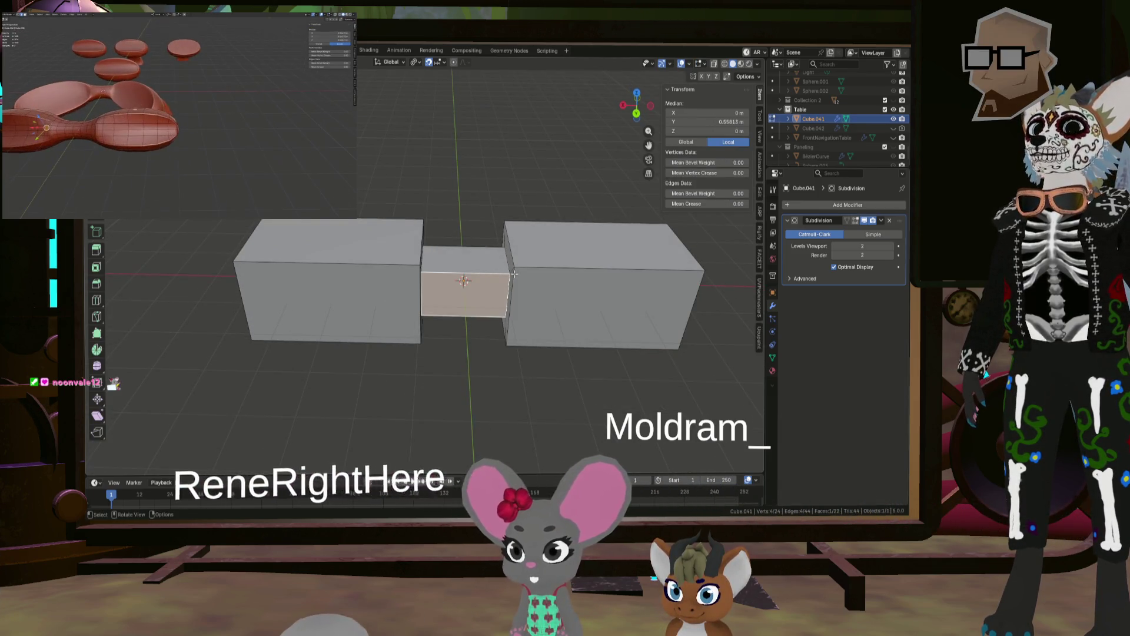
left_click(857, 221)
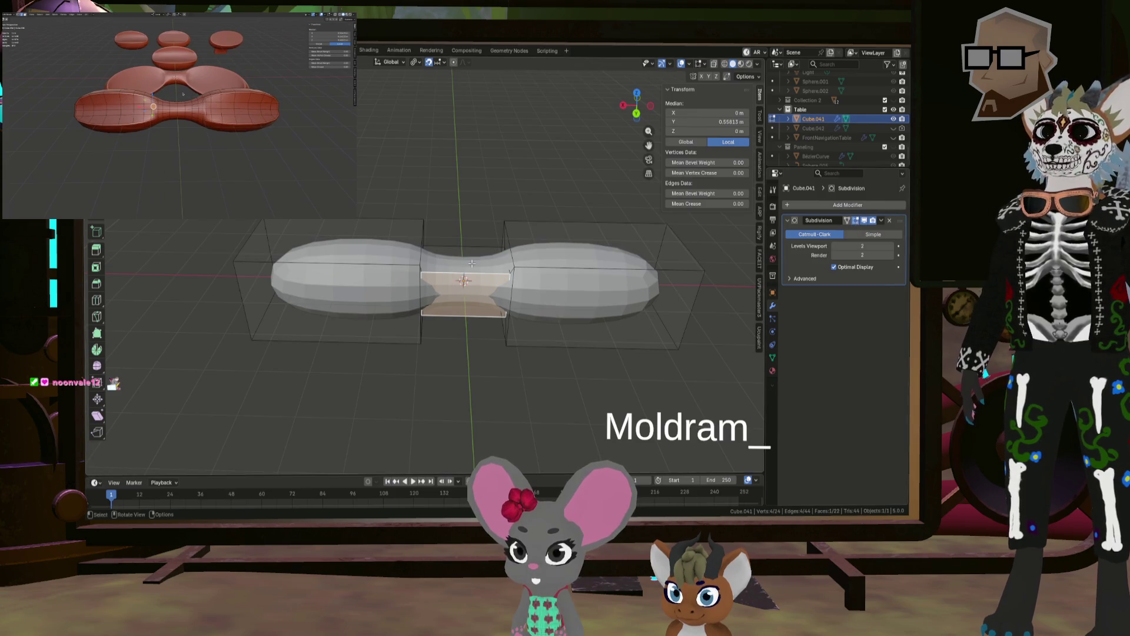
Step: Alt-select the middle face loop and scale it down to about 0.88
middle_click_drag(471, 263, 470, 295)
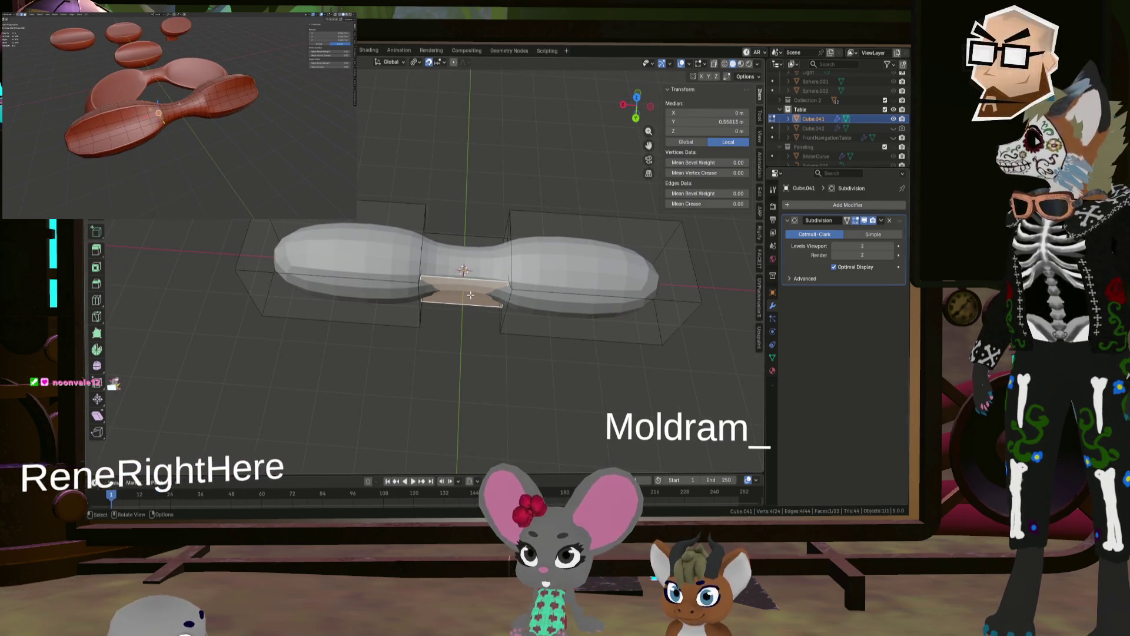
middle_click_drag(470, 295, 474, 235)
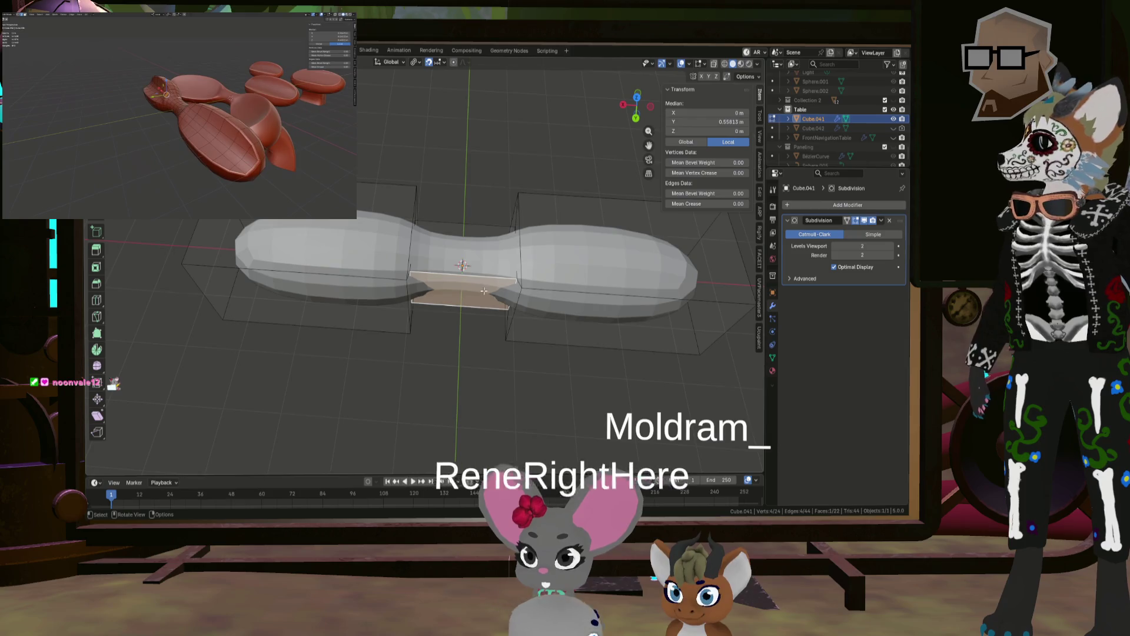
left_click(475, 235, "alt")
key("s")
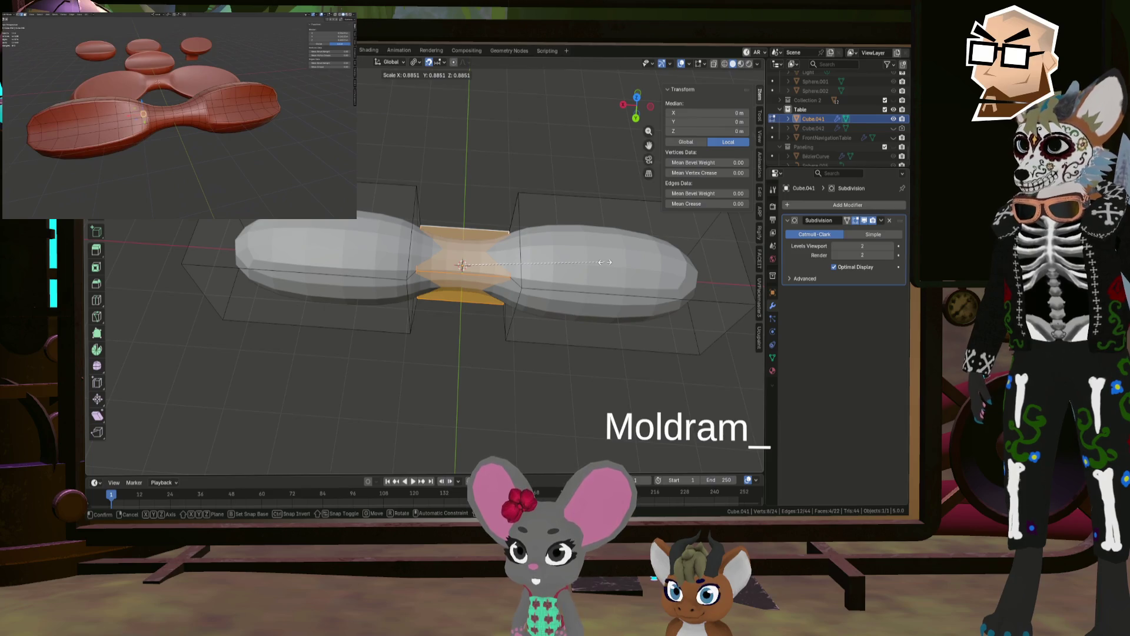
left_click(605, 262)
middle_click_drag(594, 259, 506, 228)
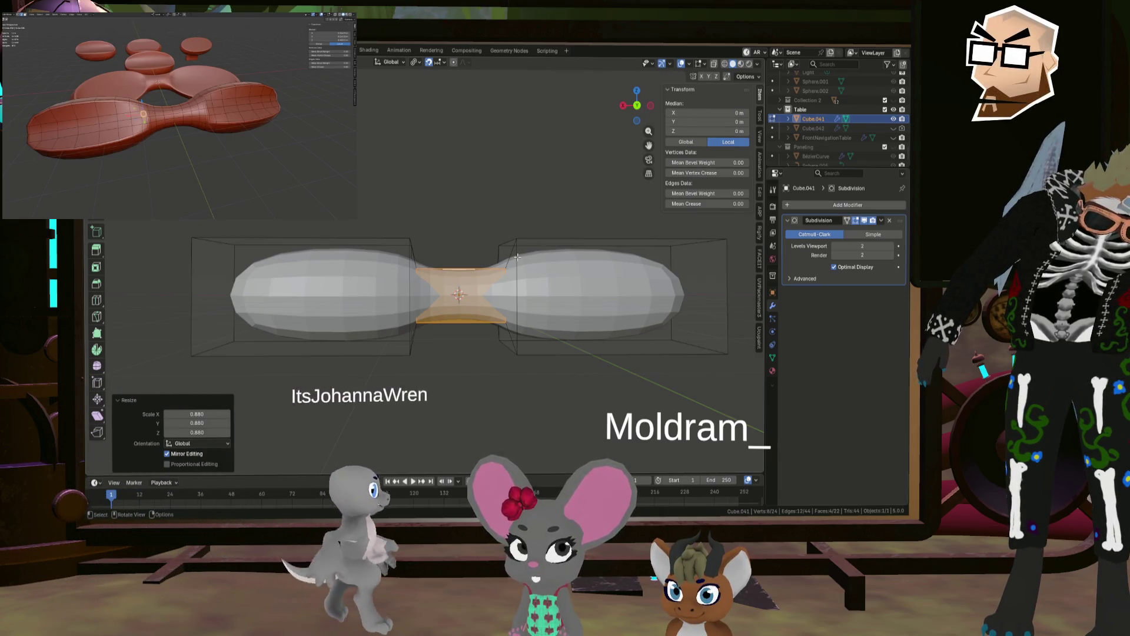
scroll(510, 291, "up", 1)
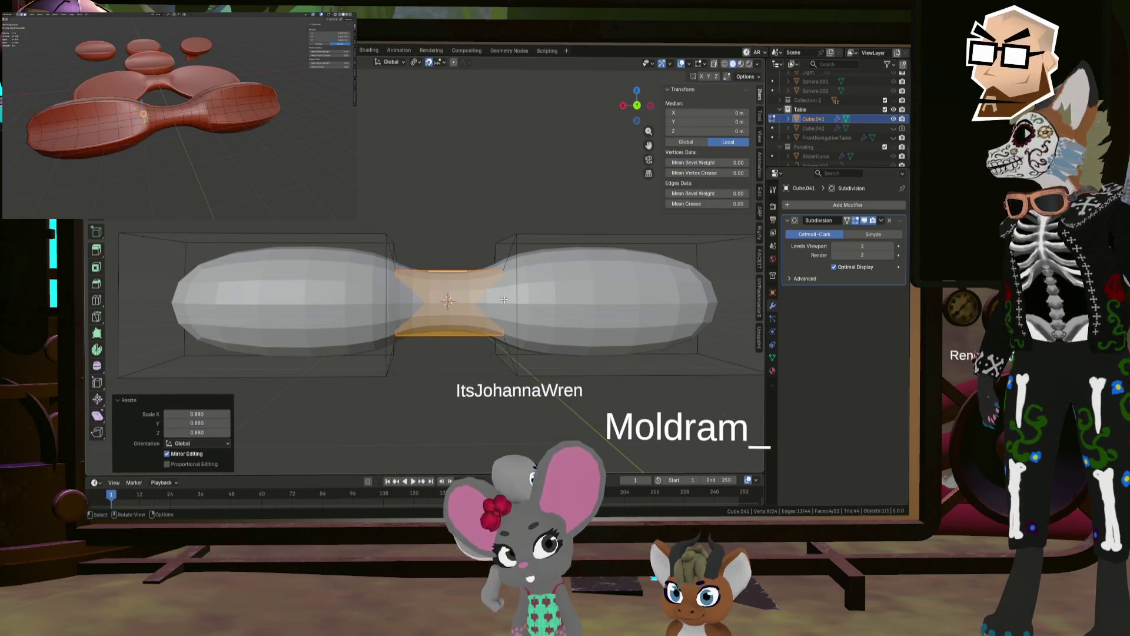
scroll(471, 292, "up", 2)
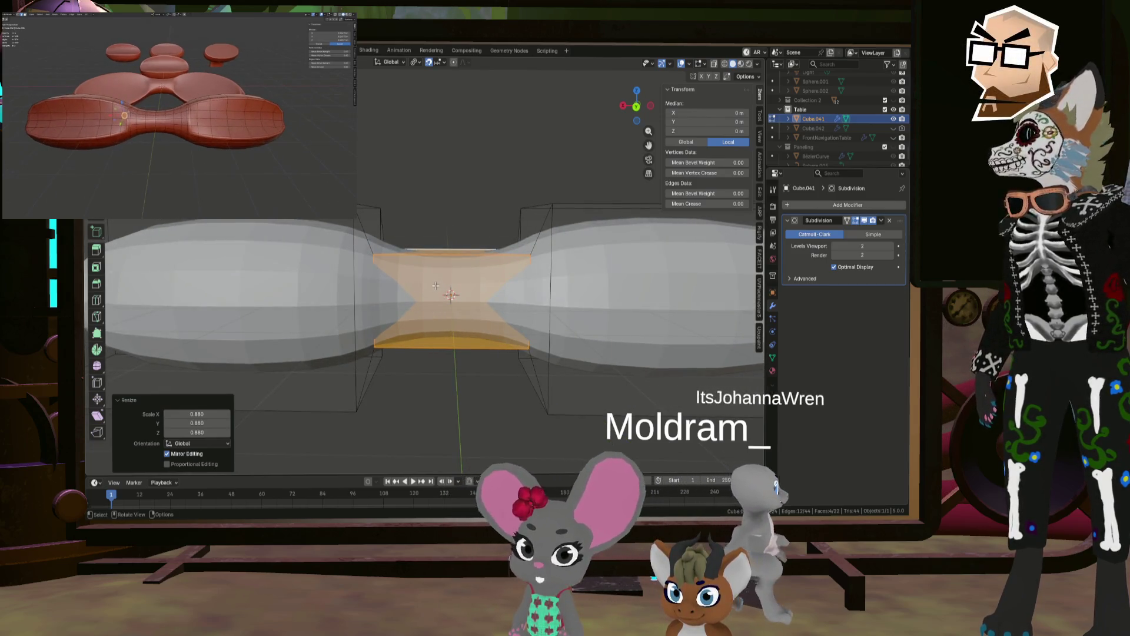
Step: Select the single centre face and scale it smaller
middle_click_drag(435, 286, 485, 250)
left_click(447, 283)
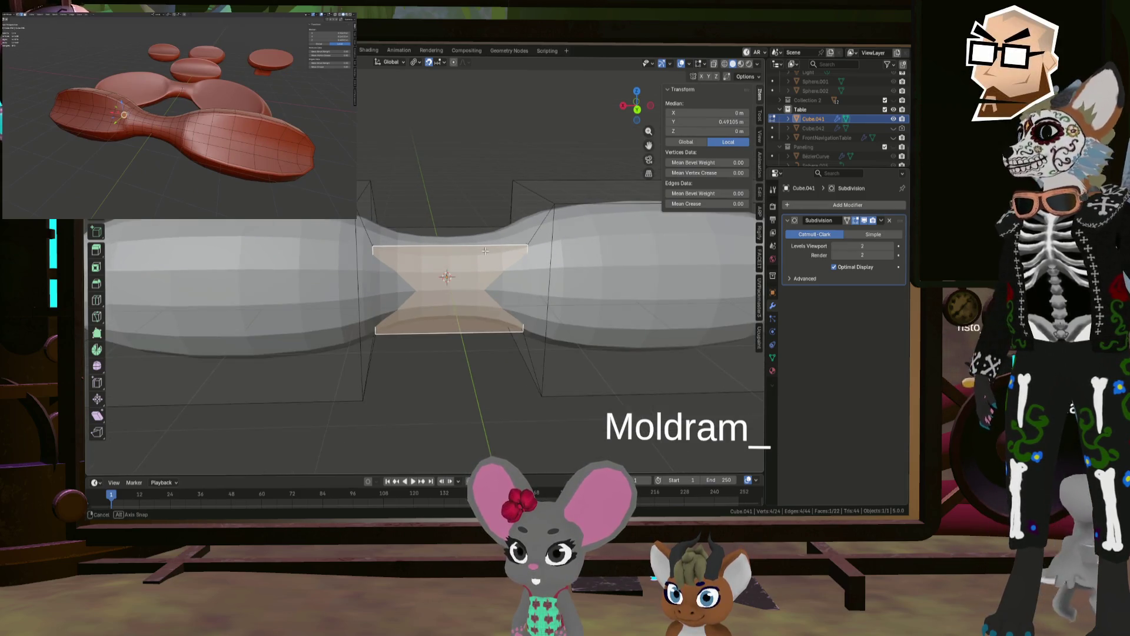
scroll(485, 251, "down", 1)
key("s")
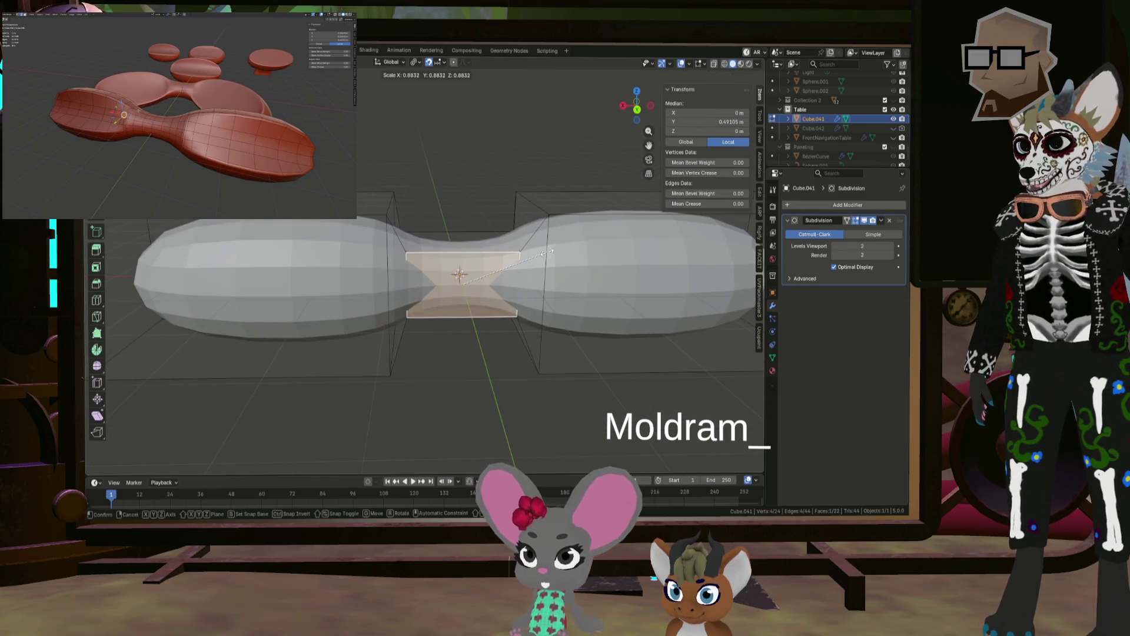
left_click(553, 253)
scroll(459, 254, "down", 2)
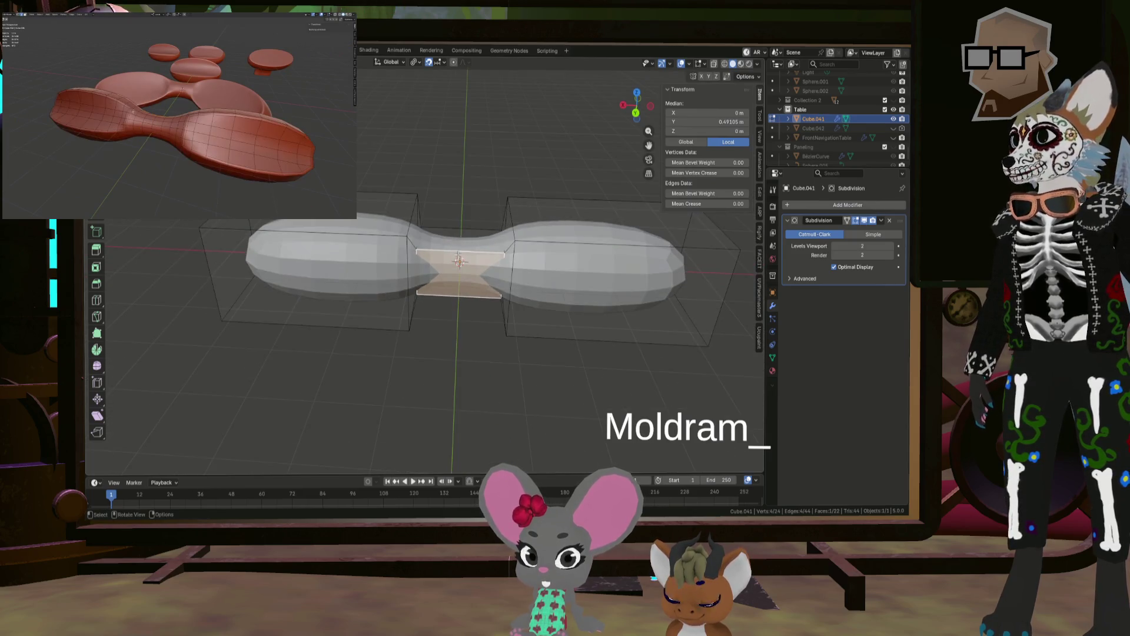
Step: Scale the neck face loop to 0.855 for a narrower waist, then deselect all
left_click(461, 238, "alt+shift")
key("s")
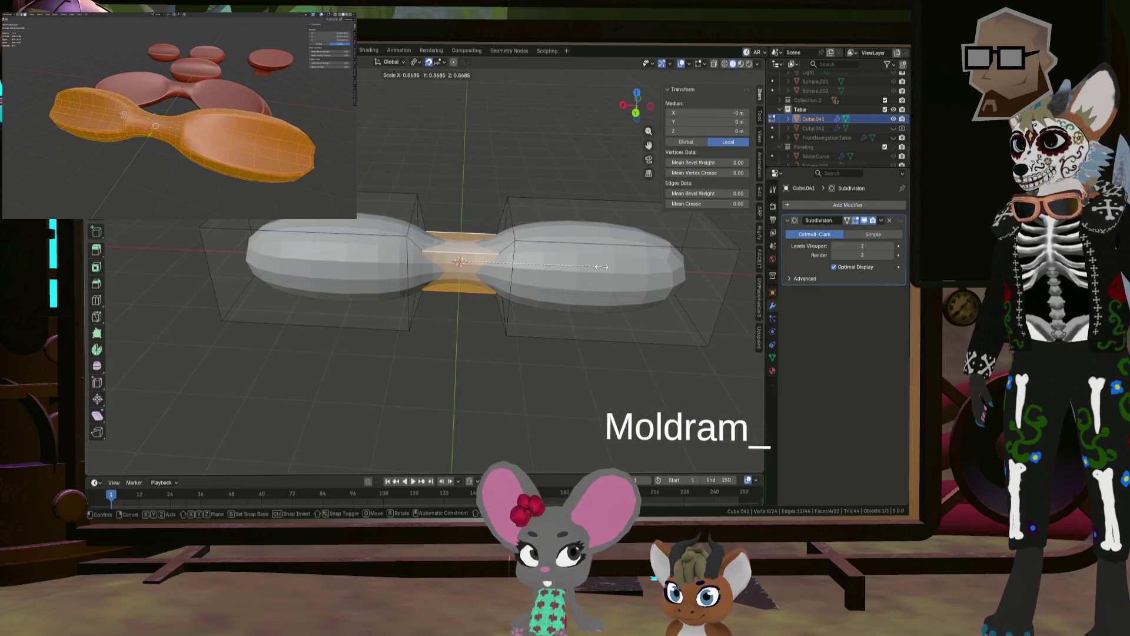
left_click(601, 265)
mouse_move(601, 264)
middle_mouse_down()
mouse_move(412, 273)
mouse_move(506, 253)
mouse_move(519, 238)
middle_mouse_up()
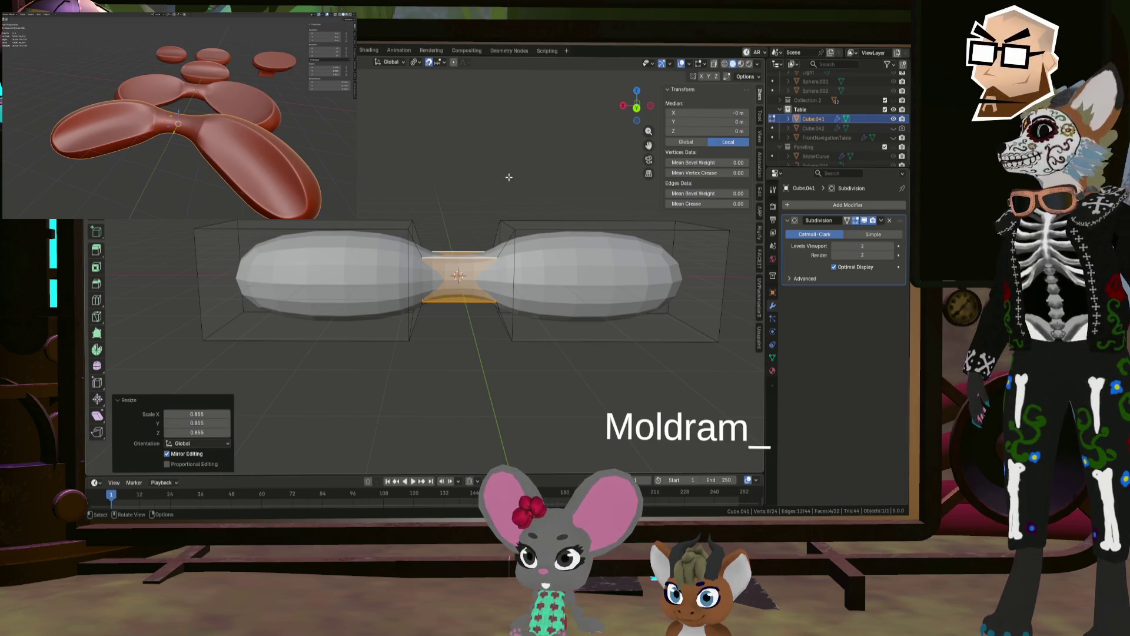
mouse_move(520, 297)
middle_mouse_down()
mouse_move(486, 312)
mouse_move(519, 340)
mouse_move(509, 319)
mouse_move(412, 320)
mouse_move(449, 323)
mouse_move(476, 285)
mouse_move(351, 282)
middle_mouse_up()
key("alt+a")
Step: Select both lobe boxes, set the pivot to Individual Origins, and scale them along X
key("l")
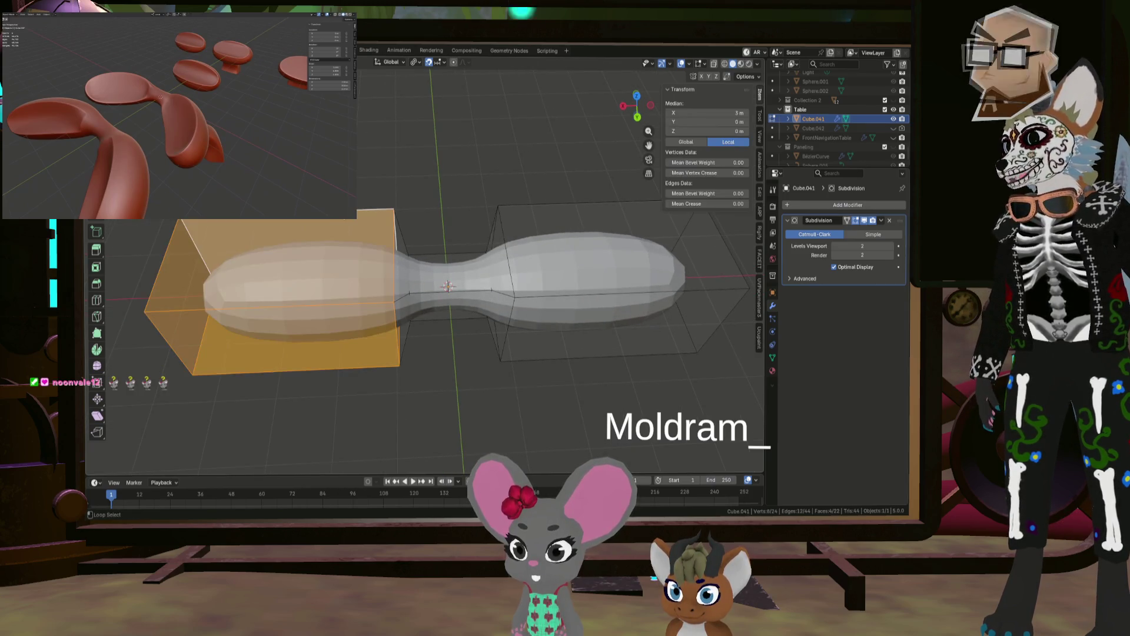
key("l")
mouse_move(588, 271)
middle_mouse_down()
mouse_move(520, 230)
mouse_move(205, 347)
mouse_move(321, 315)
mouse_move(618, 310)
mouse_move(606, 306)
middle_mouse_up()
left_click(418, 62)
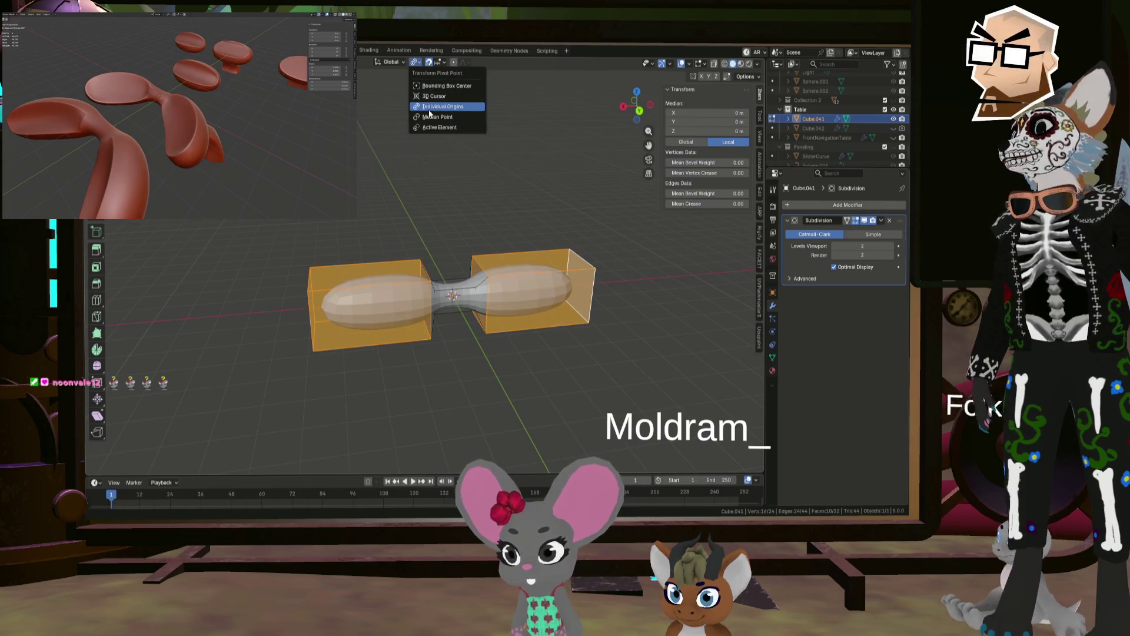
left_click(429, 110)
key("s")
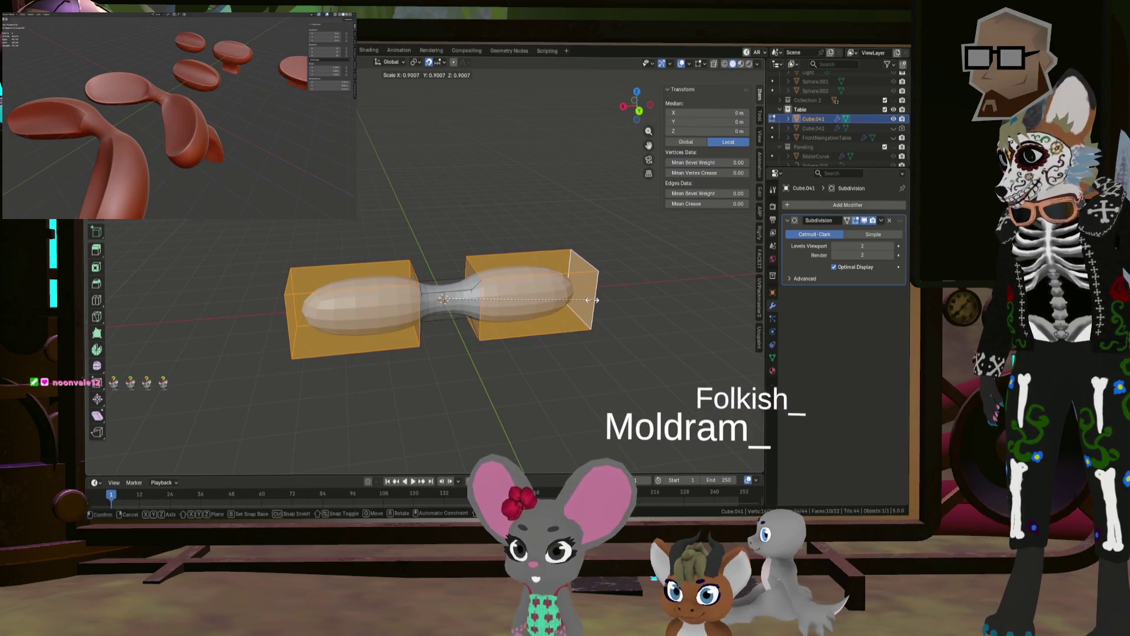
key("x")
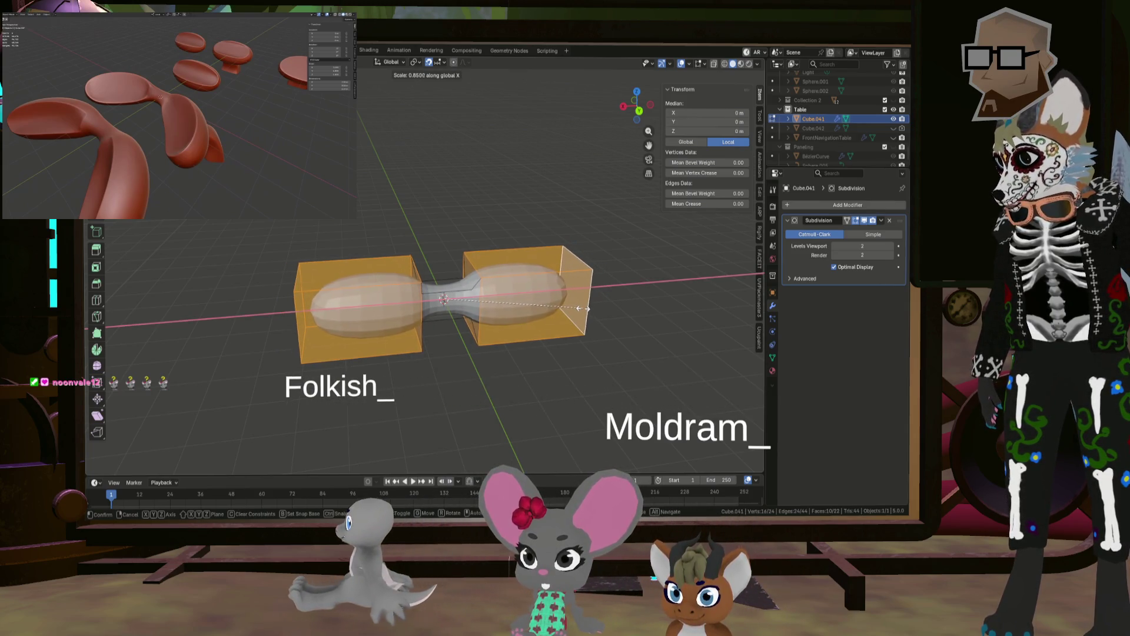
left_click(582, 308)
middle_click_drag(583, 308, 504, 275)
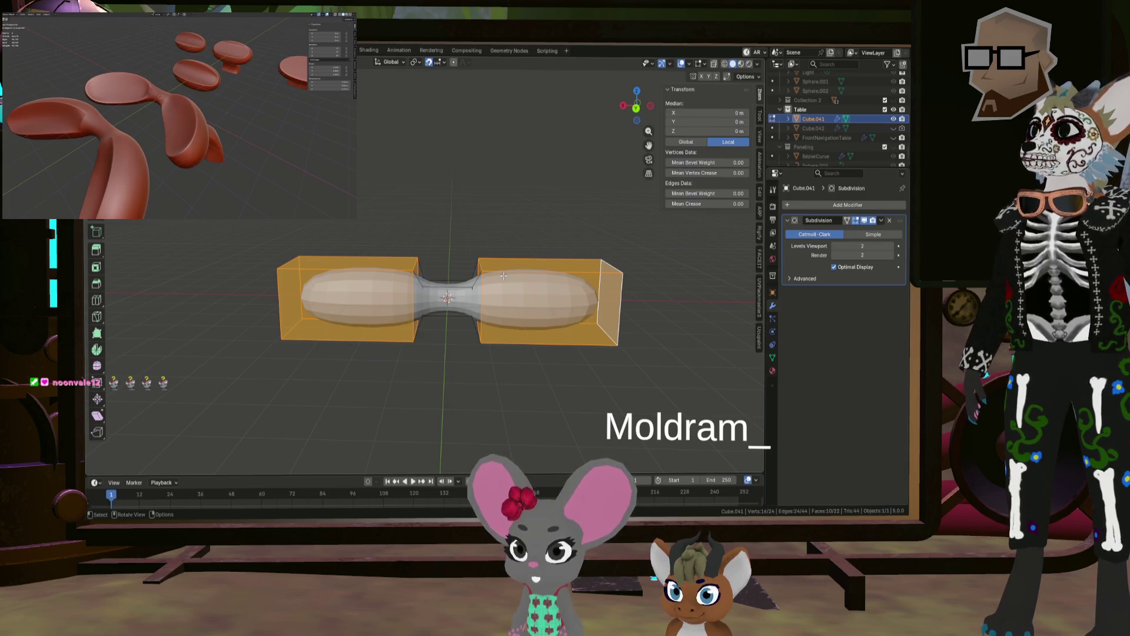
Step: Reconfirm the Individual Origins pivot, test-scale and cancel, then select the left box's front face
left_click(416, 61)
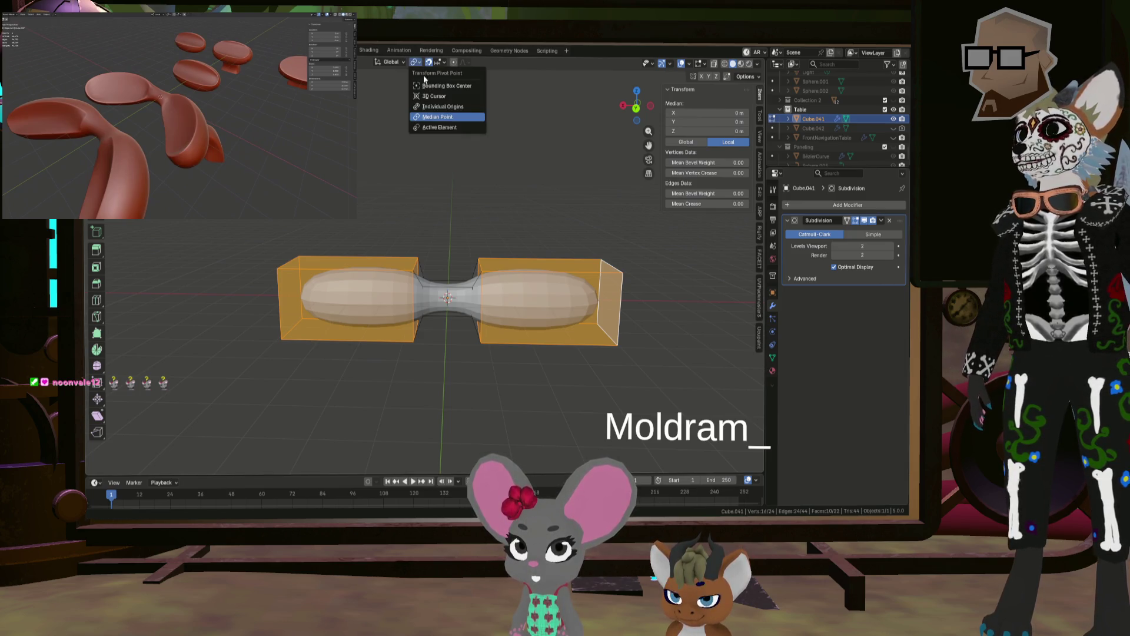
left_click(428, 107)
key("s")
right_click(616, 268)
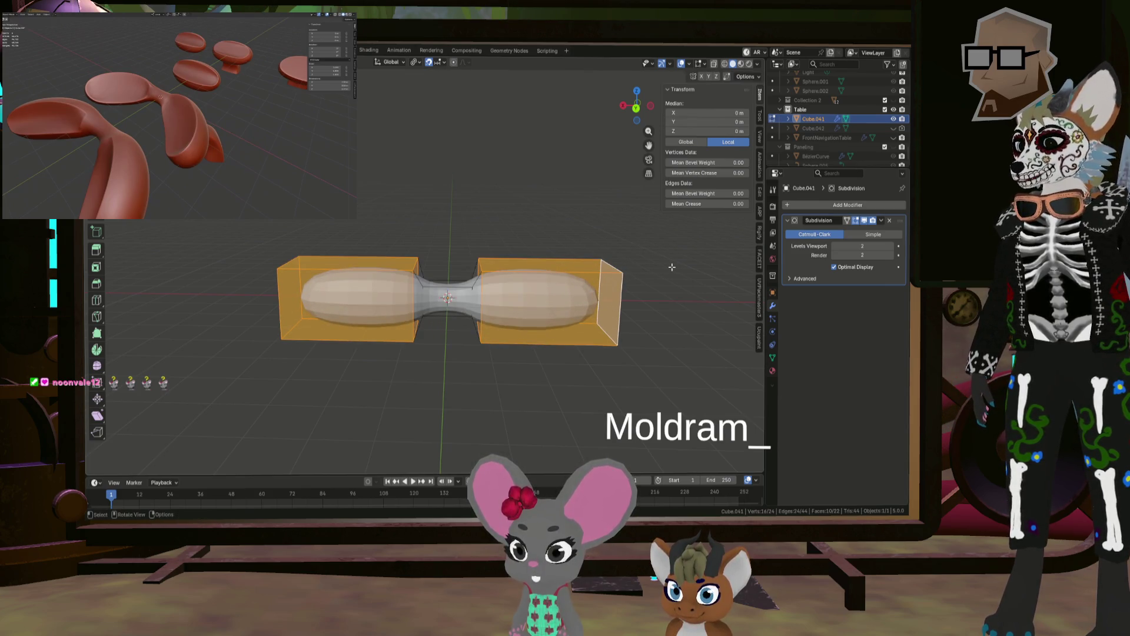
key("s")
right_click(622, 283)
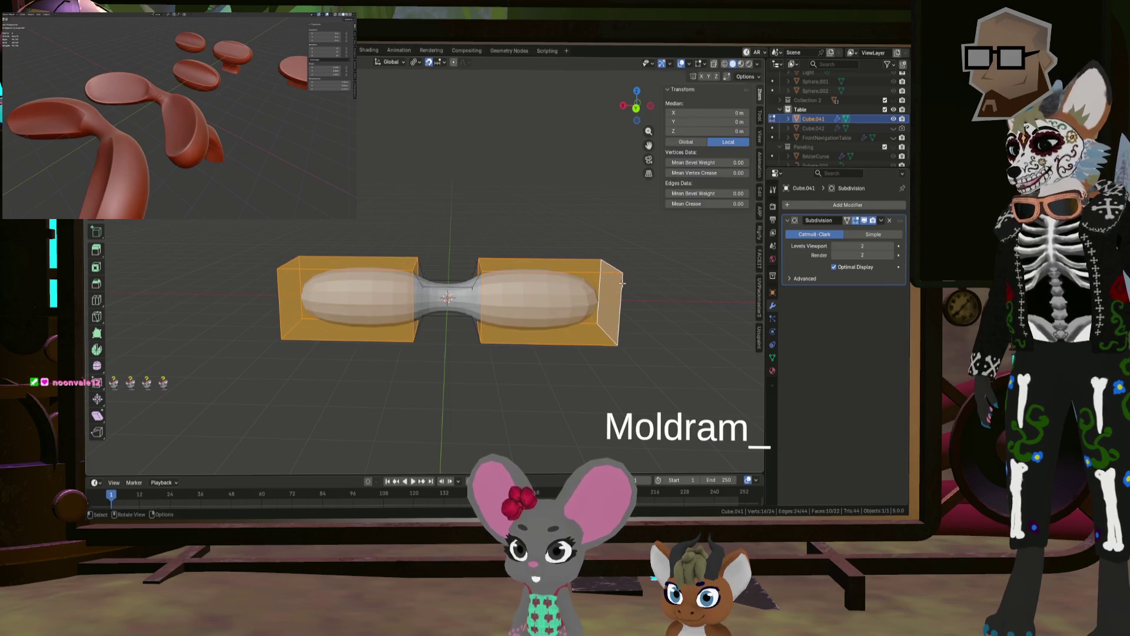
middle_click_drag(621, 283, 610, 287)
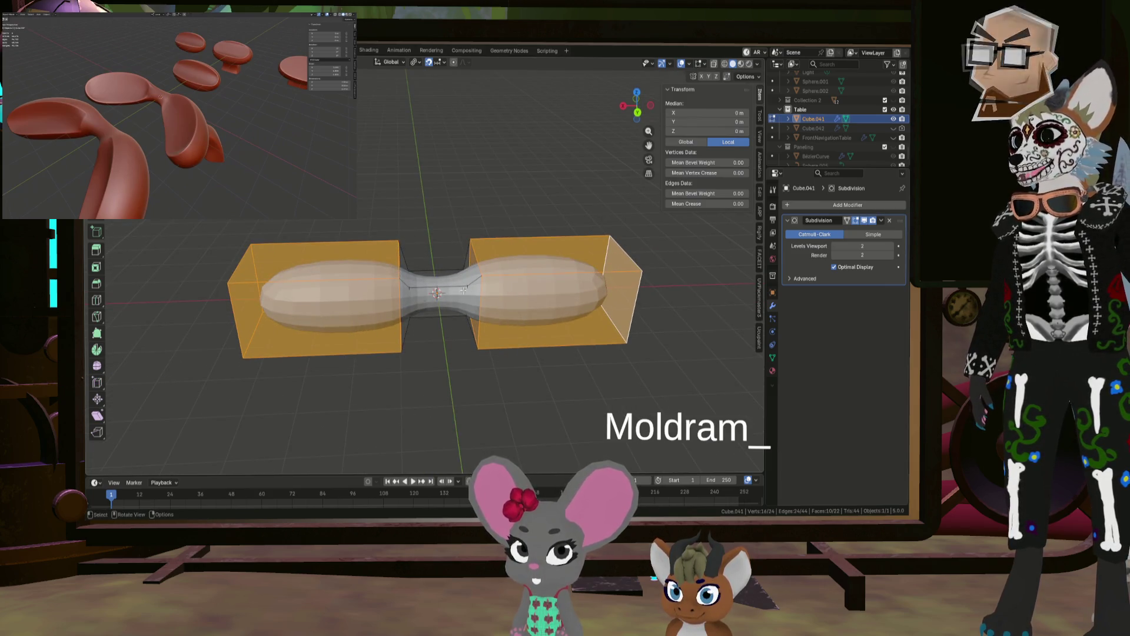
left_click(370, 289)
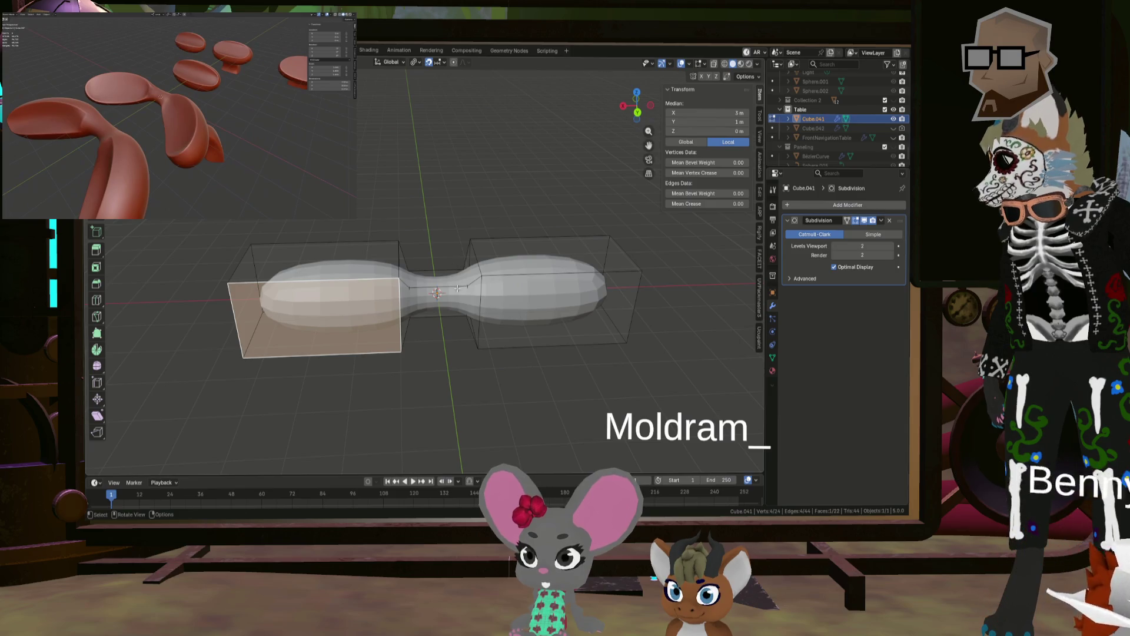
Step: Select the neck face loops and scale them along X to shorten the neck
middle_click_drag(389, 274, 341, 273)
mouse_move(423, 274)
middle_mouse_down("alt")
mouse_move(417, 348)
mouse_move(390, 294)
middle_mouse_up("alt")
scroll(412, 312, "up", 5)
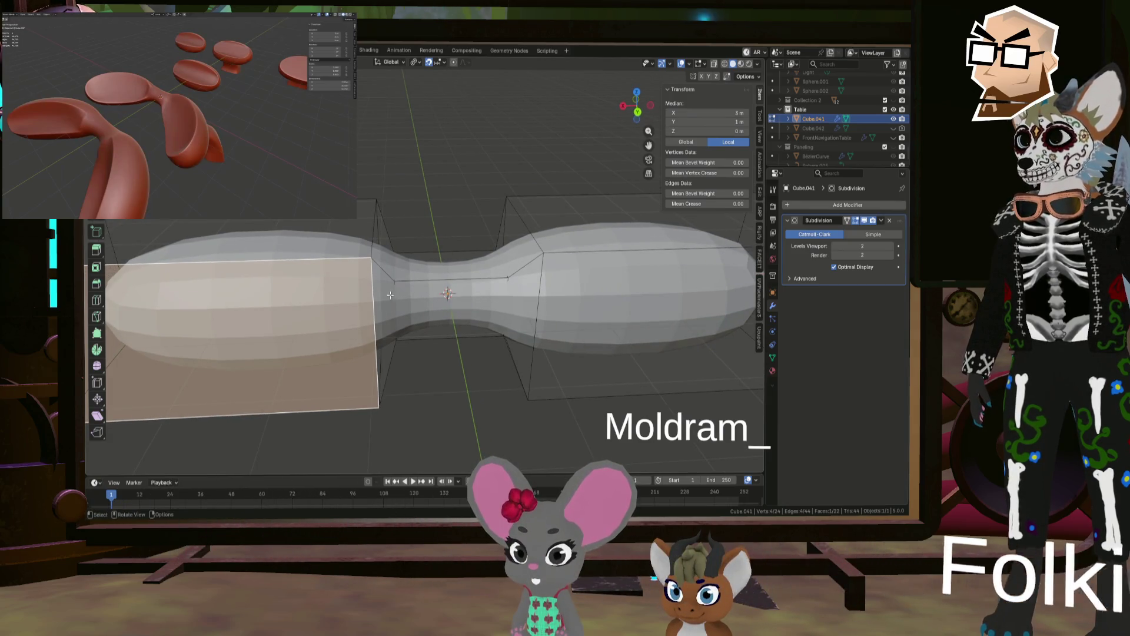
left_click(373, 266)
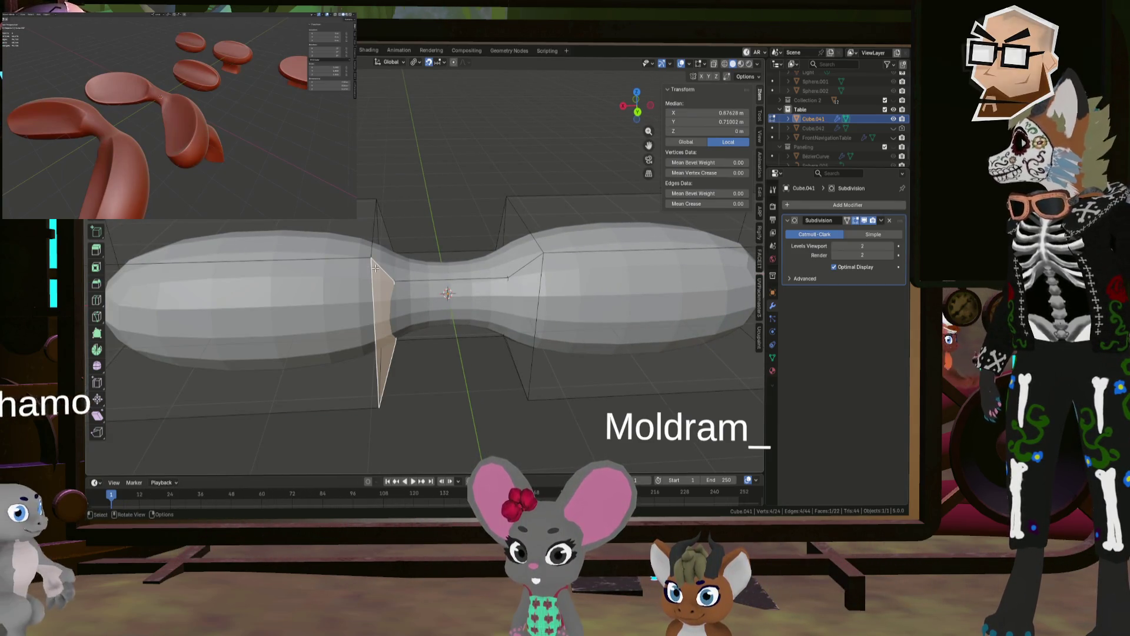
middle_click_drag(375, 267, 401, 190)
left_click(379, 268, "shift")
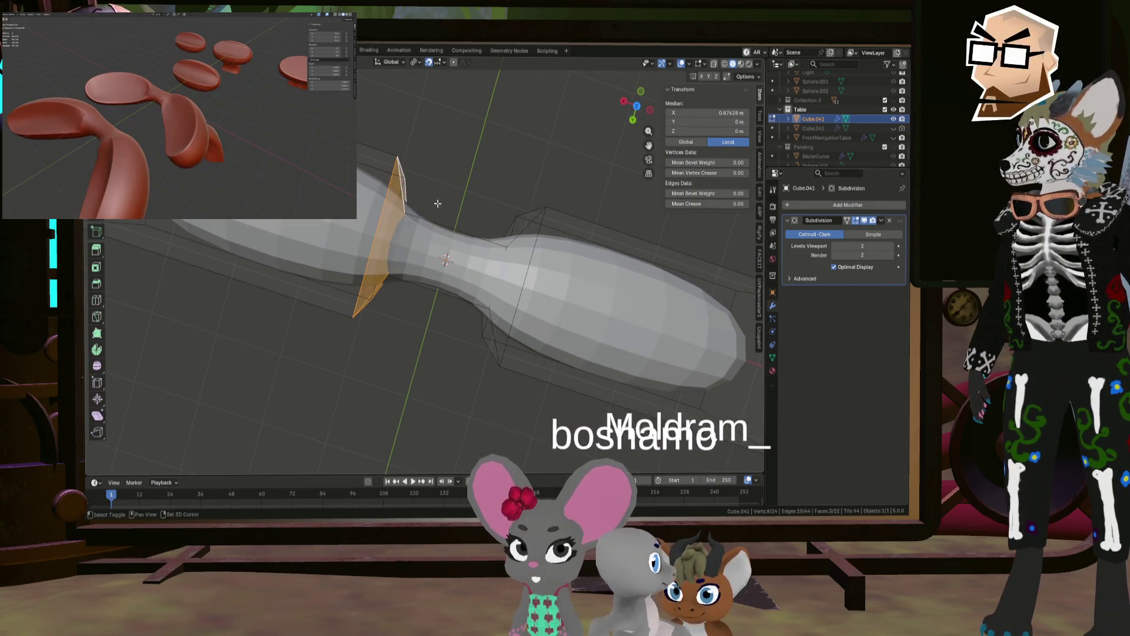
left_click(512, 226, "alt+shift")
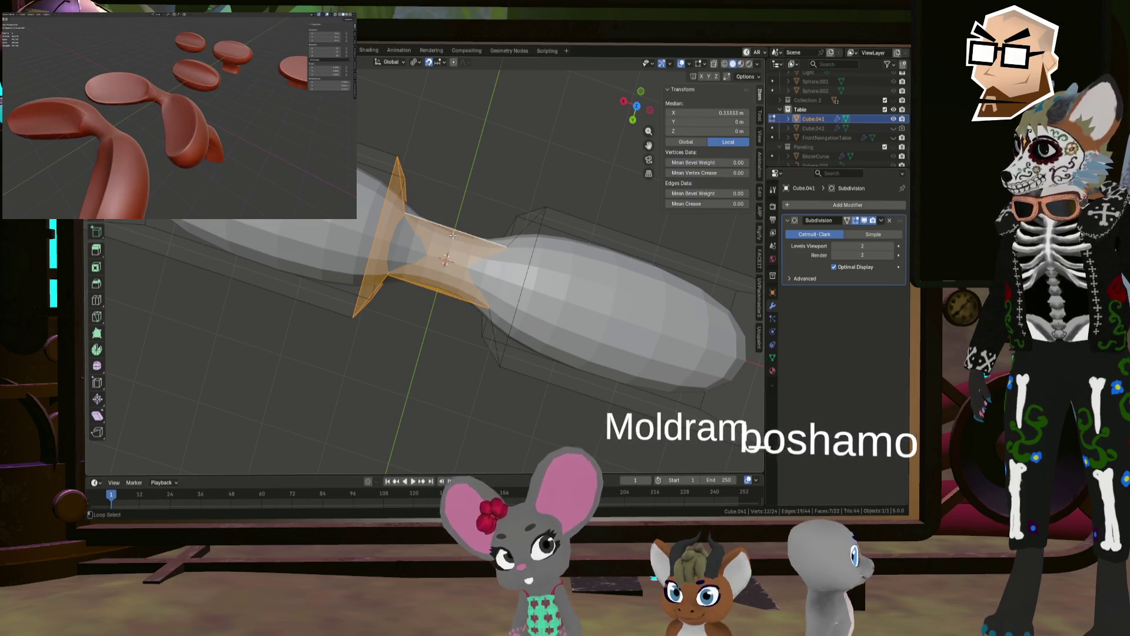
left_click(513, 225, "alt+shift")
mouse_move(514, 225)
middle_mouse_down()
mouse_move(462, 209)
mouse_move(432, 117)
mouse_move(437, 308)
middle_mouse_up()
mouse_move(404, 364)
middle_mouse_down()
mouse_move(457, 391)
mouse_move(471, 382)
middle_mouse_up()
key("s")
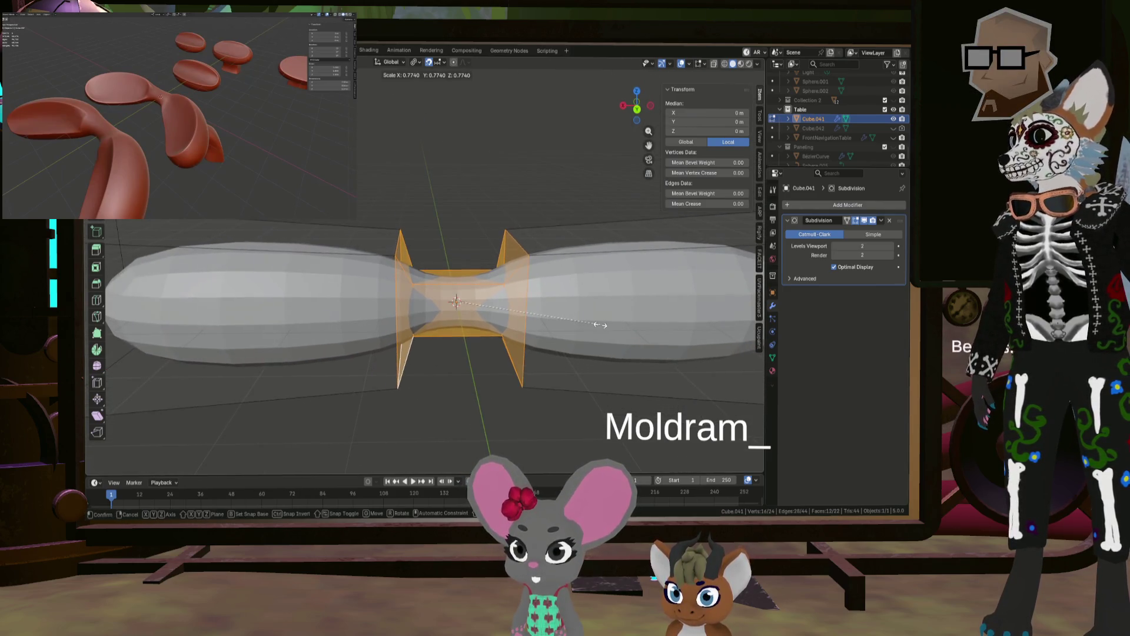
key("x")
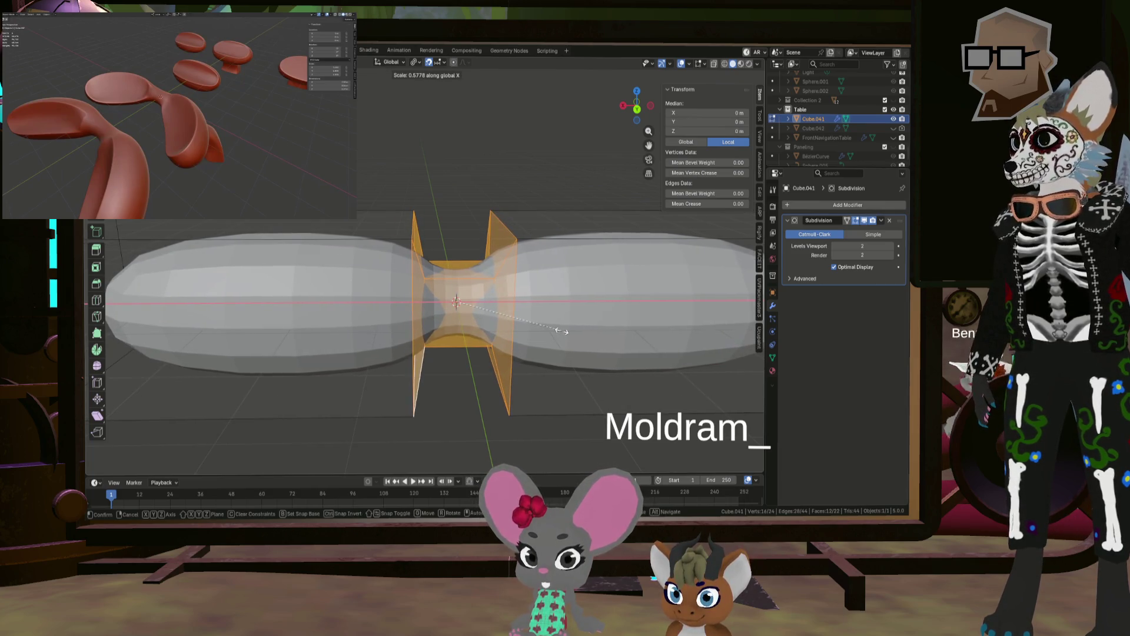
left_click(562, 331)
mouse_move(562, 330)
middle_mouse_down()
mouse_move(522, 394)
mouse_move(532, 320)
mouse_move(595, 347)
mouse_move(622, 333)
mouse_move(506, 336)
middle_mouse_up()
Step: Add both end caps to the selection and rescale it uniformly and along X
left_click(624, 334, "shift")
left_click(348, 321, "shift")
middle_click_drag(348, 321, 566, 352)
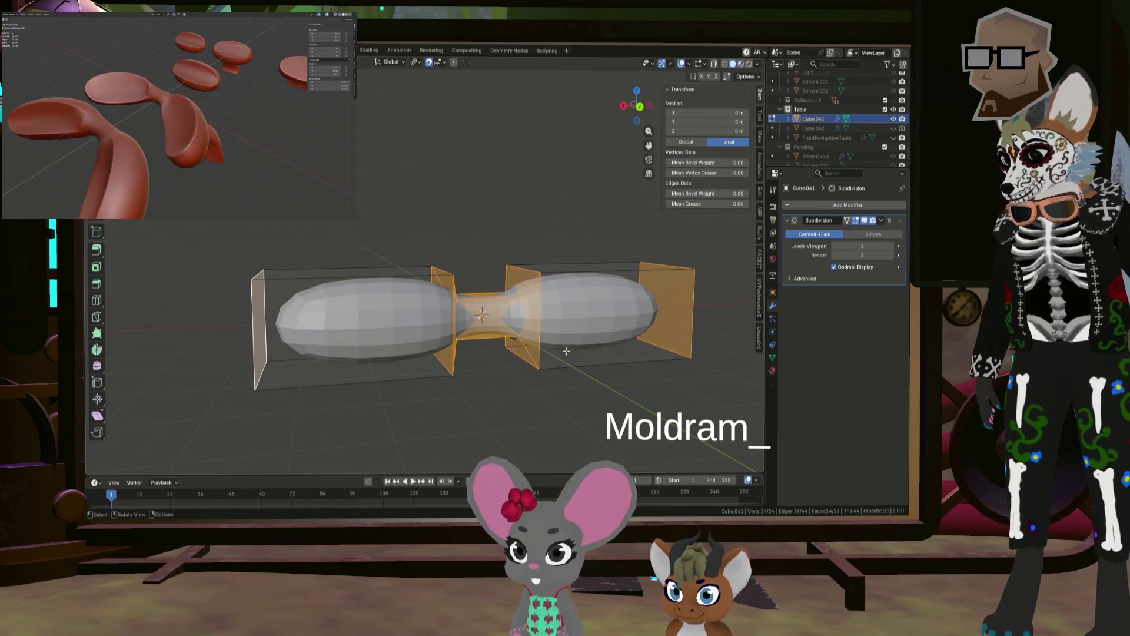
left_click(641, 354)
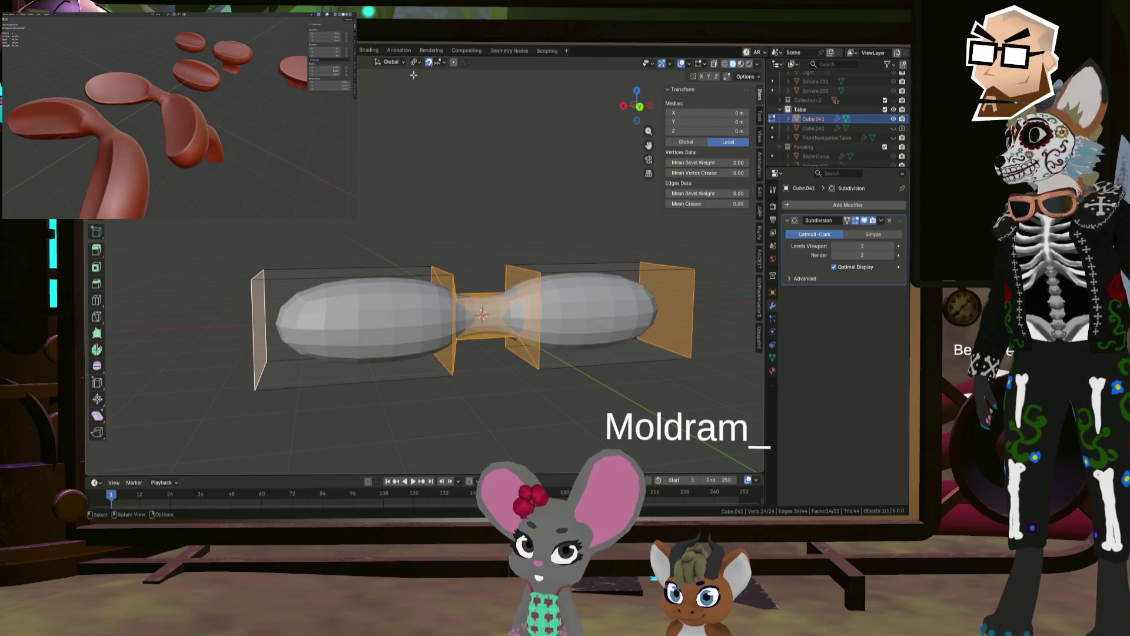
left_click(415, 66)
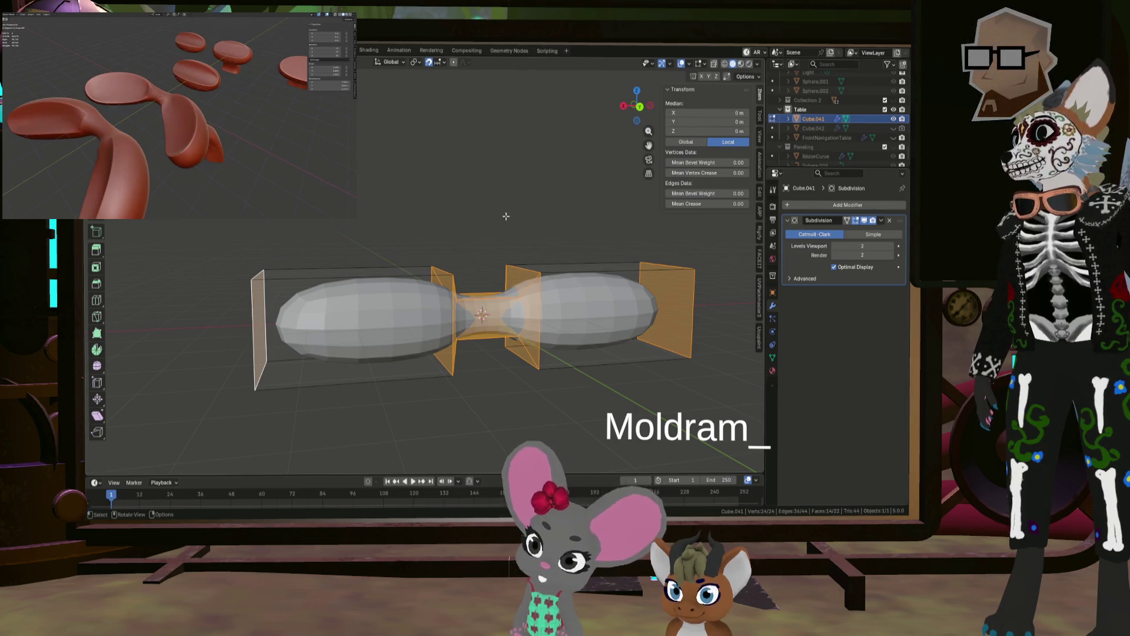
middle_click_drag(547, 341, 573, 336)
key("s")
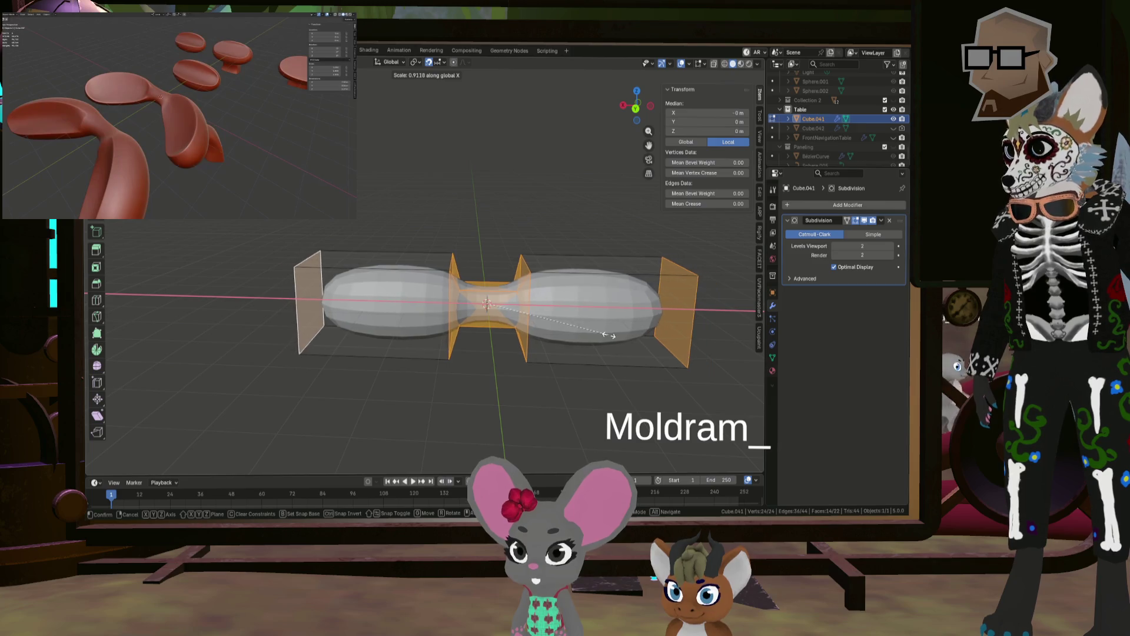
left_click(610, 336)
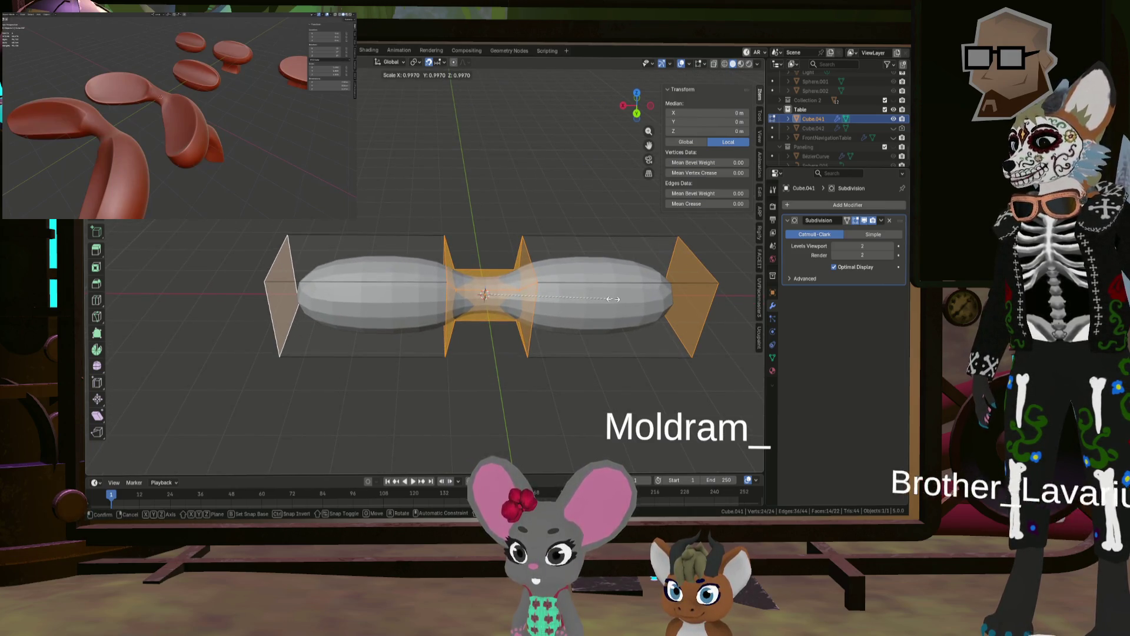
key("x")
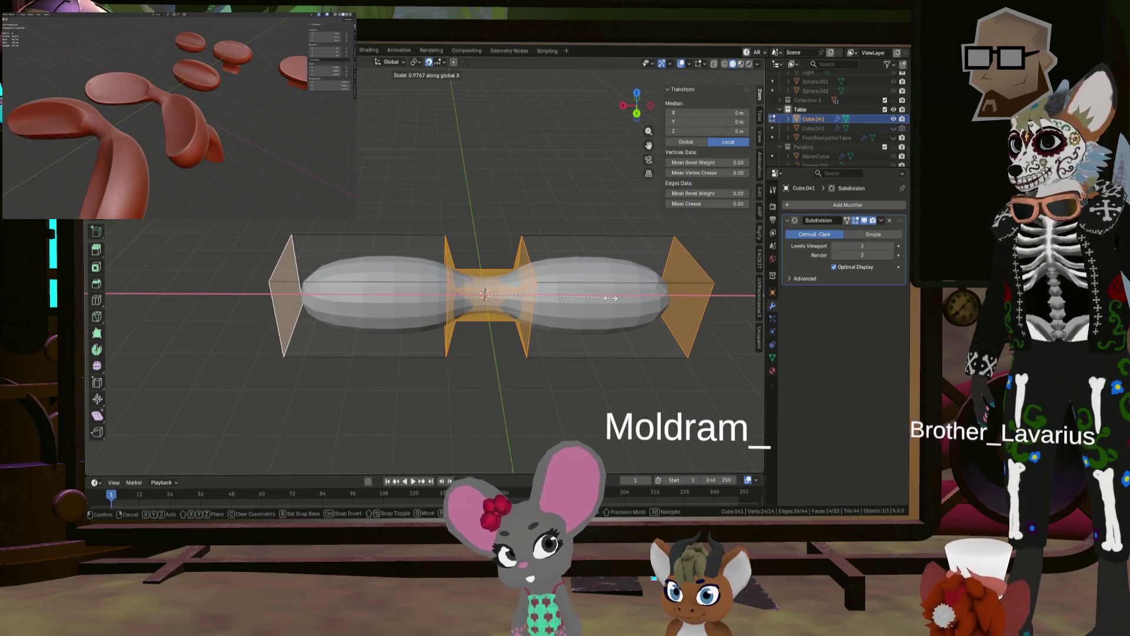
left_click(612, 297)
Step: In top view, narrow the selection along X to 0.800
mouse_move(612, 297)
middle_mouse_down()
mouse_move(585, 318)
mouse_move(583, 296)
middle_mouse_up()
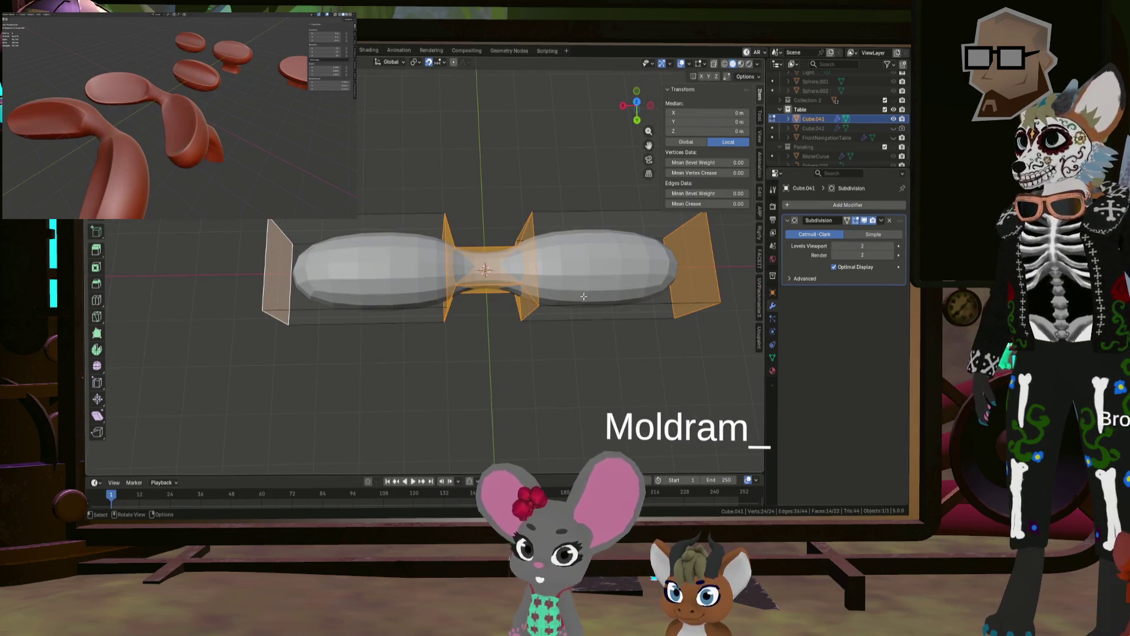
left_click(635, 103)
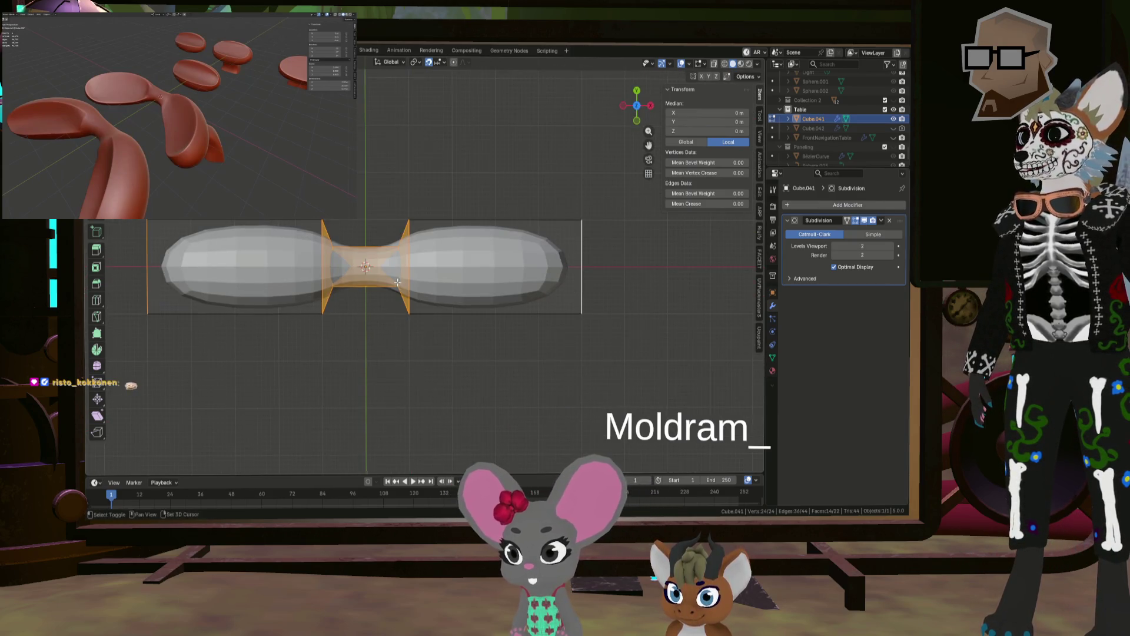
middle_click_drag(397, 282, 514, 270, "shift")
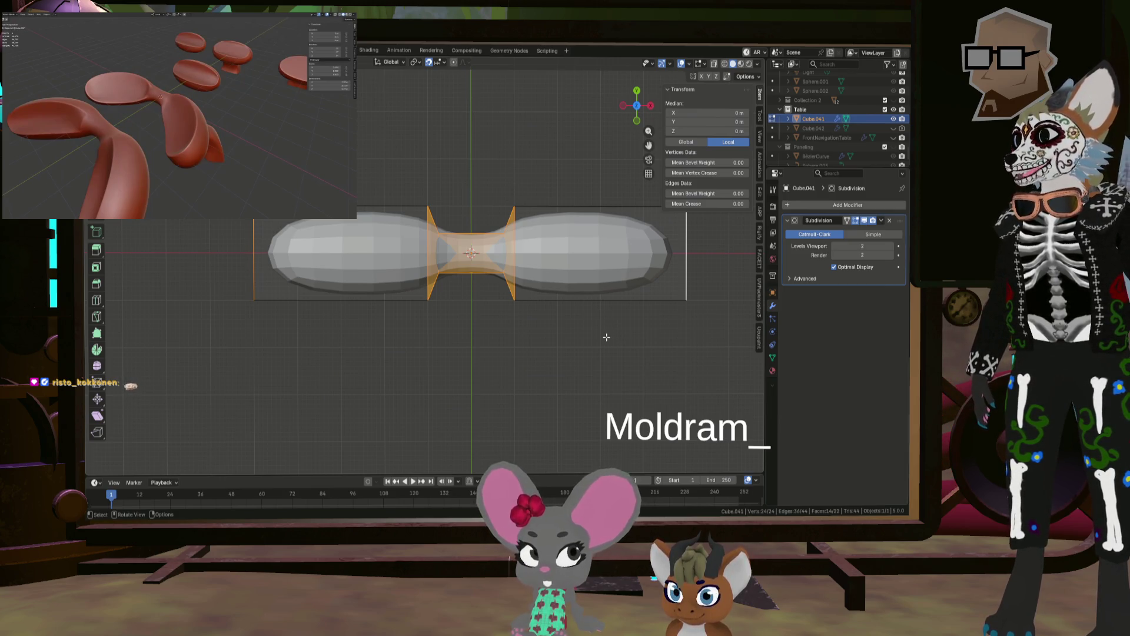
key("s")
key("x")
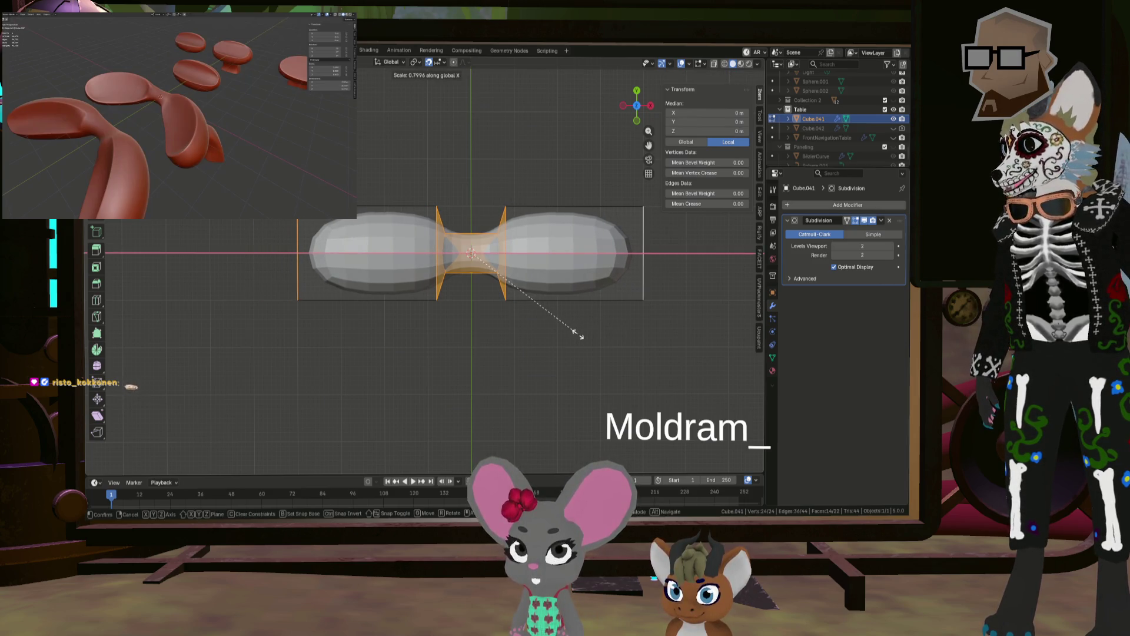
left_click(577, 334)
Step: Deselect both end faces and squeeze the middle faces along X to 0.448
middle_click_drag(641, 259, 665, 285)
left_click(623, 254, "shift")
mouse_move(624, 255)
middle_mouse_down()
mouse_move(194, 294)
mouse_move(408, 289)
mouse_move(544, 325)
middle_mouse_up()
left_click(194, 294, "shift")
key("s")
key("x")
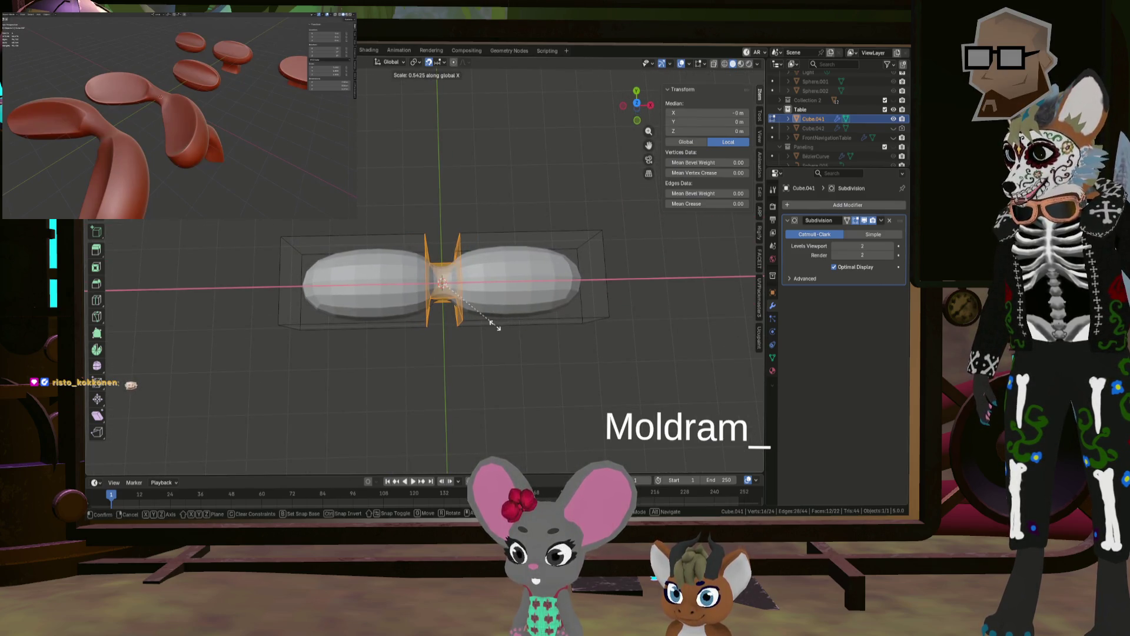
left_click(477, 329)
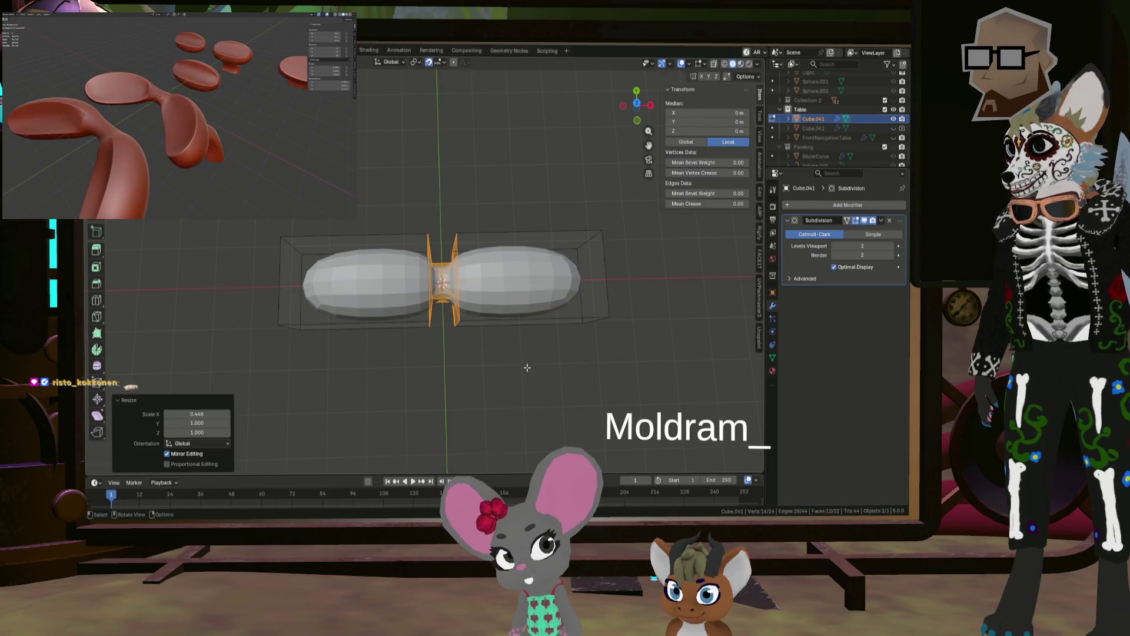
mouse_move(526, 367)
middle_mouse_down()
mouse_move(518, 391)
mouse_move(524, 265)
mouse_move(530, 310)
mouse_move(447, 376)
middle_mouse_up()
left_click(527, 265)
scroll(323, 353, "up", 4)
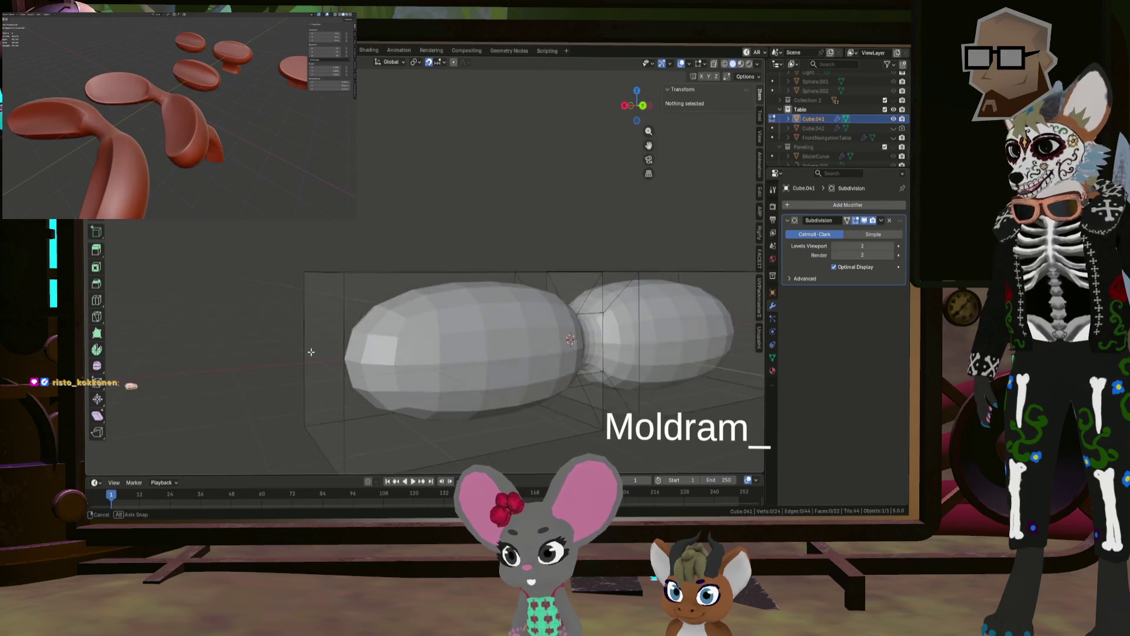
Step: Switch to Object Mode and apply the existing Subdivision modifier to the mesh
middle_click_drag(311, 352, 440, 338)
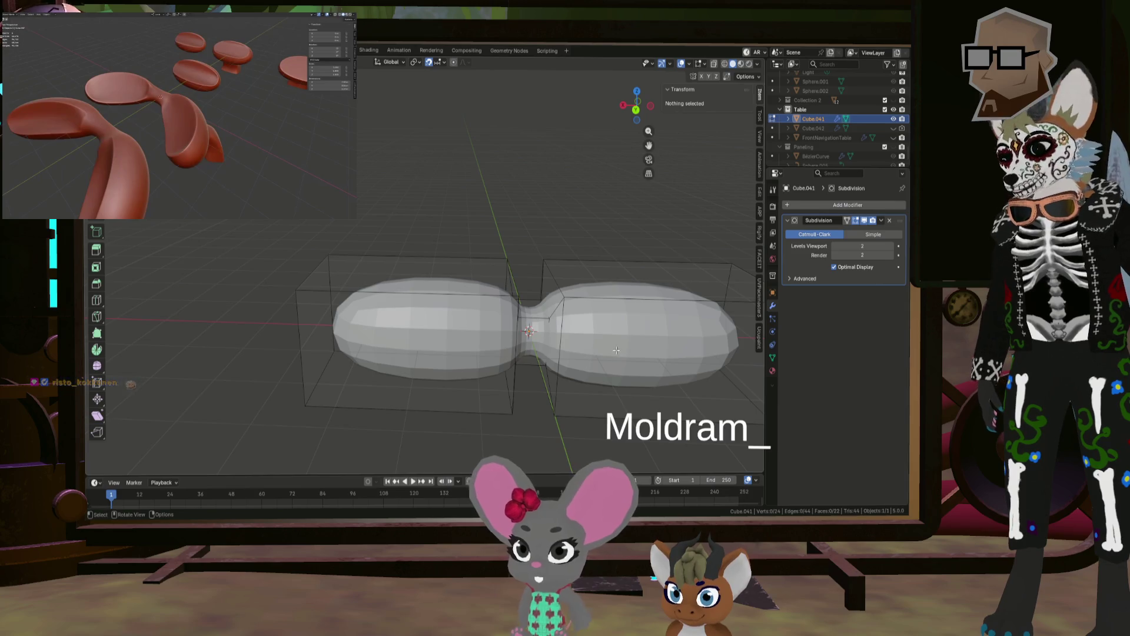
middle_click_drag(616, 350, 533, 303)
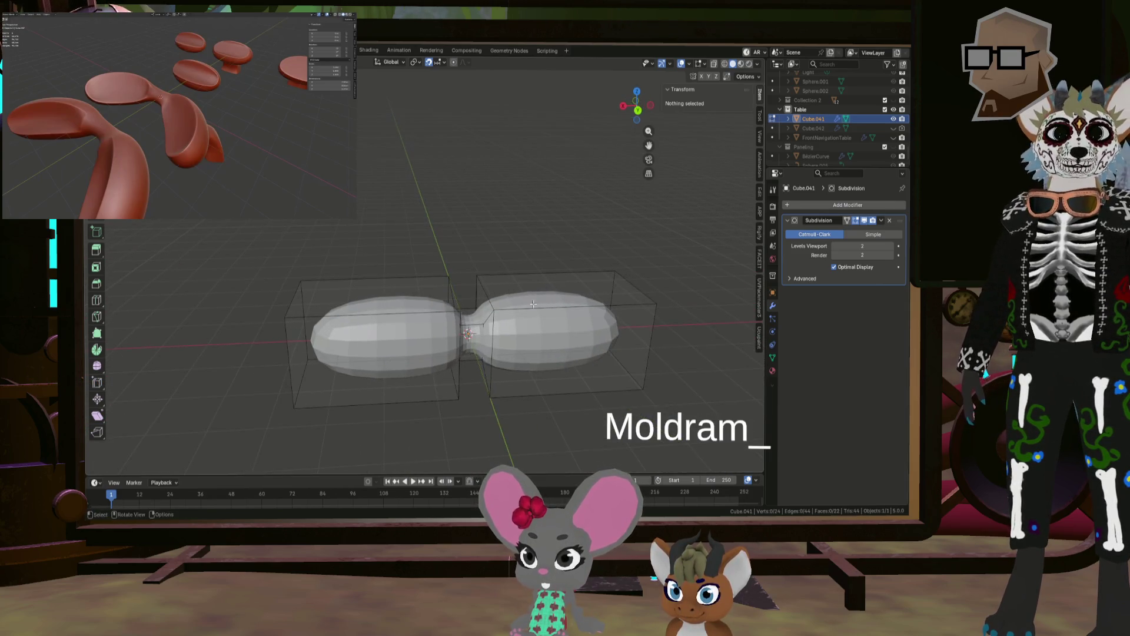
left_click(881, 220)
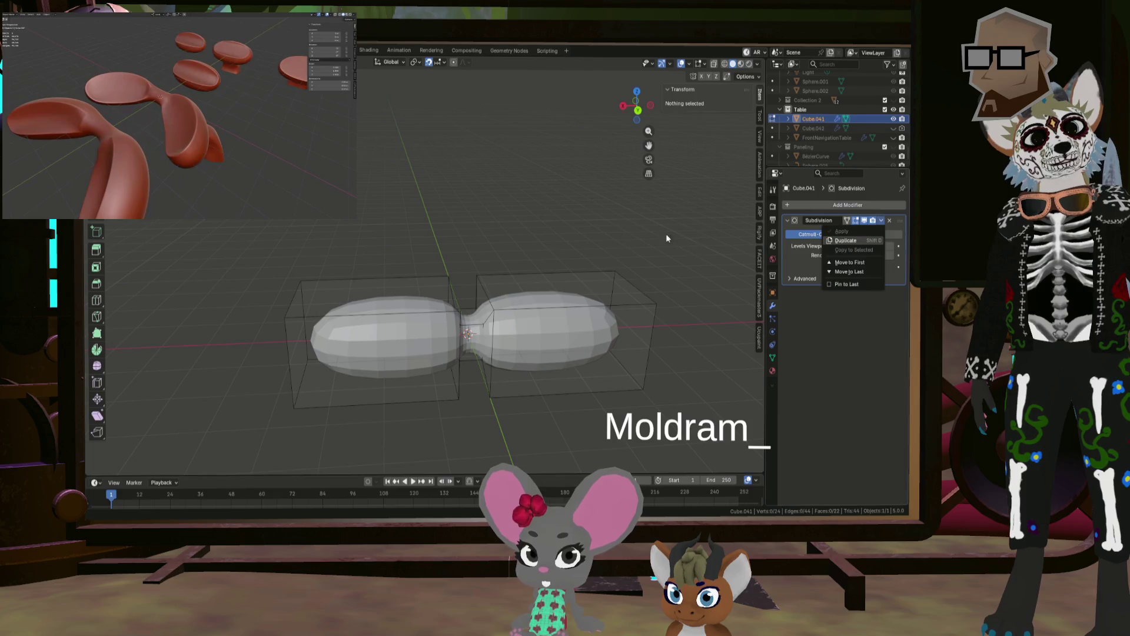
key("Tab")
left_click(883, 221)
left_click(850, 232)
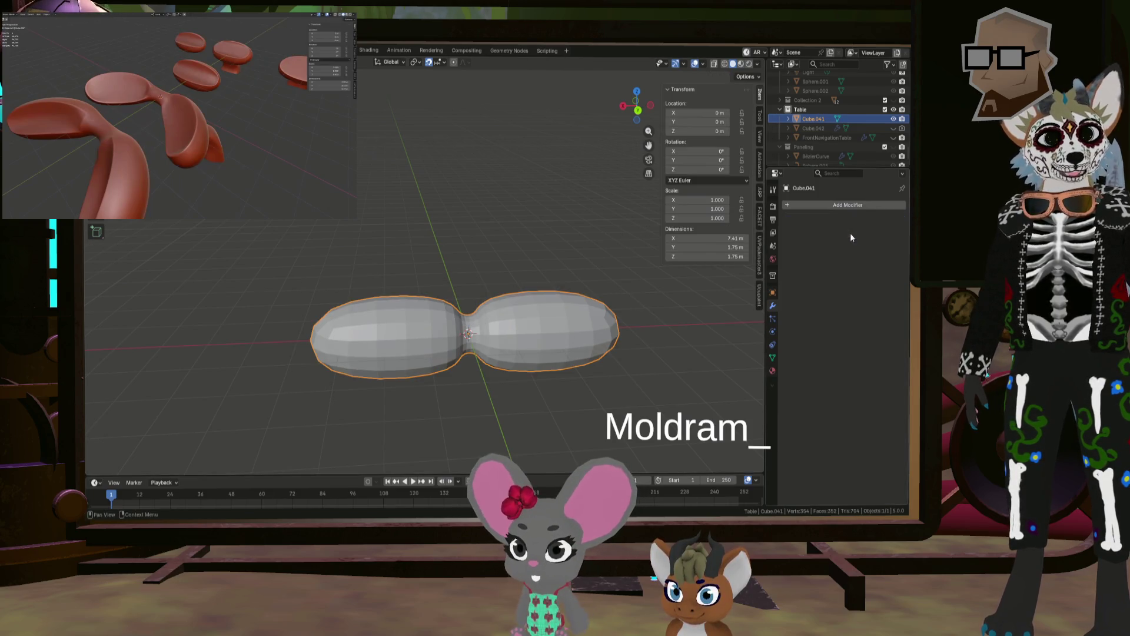
Step: From a top view, add a new level-2 Subdivision modifier with Ctrl+2
middle_click_drag(530, 306, 505, 304)
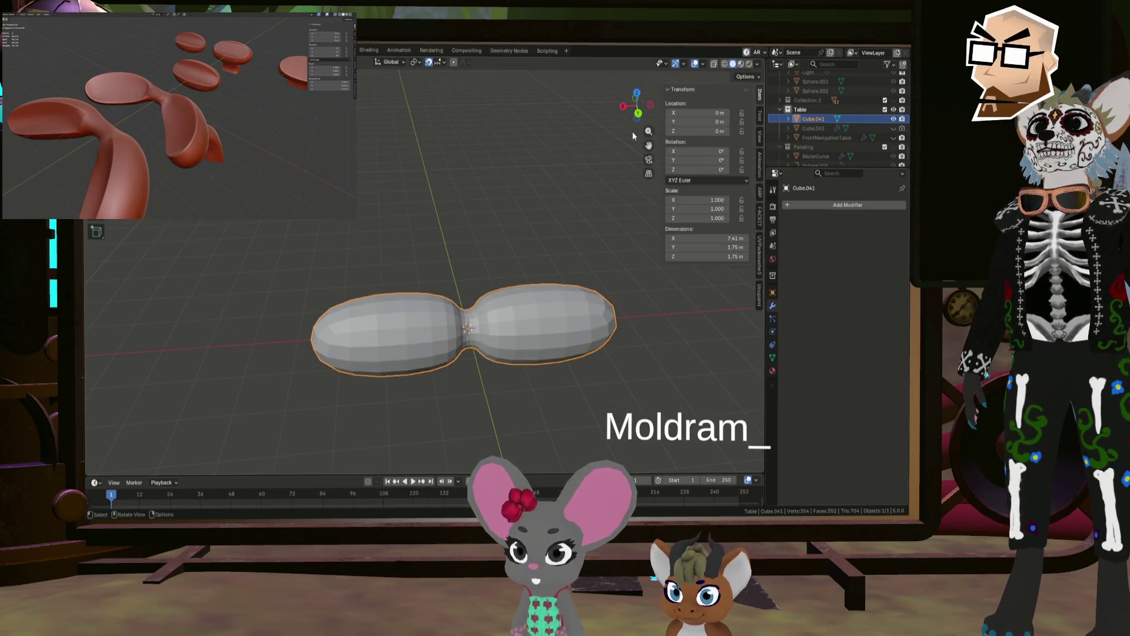
left_click(637, 93)
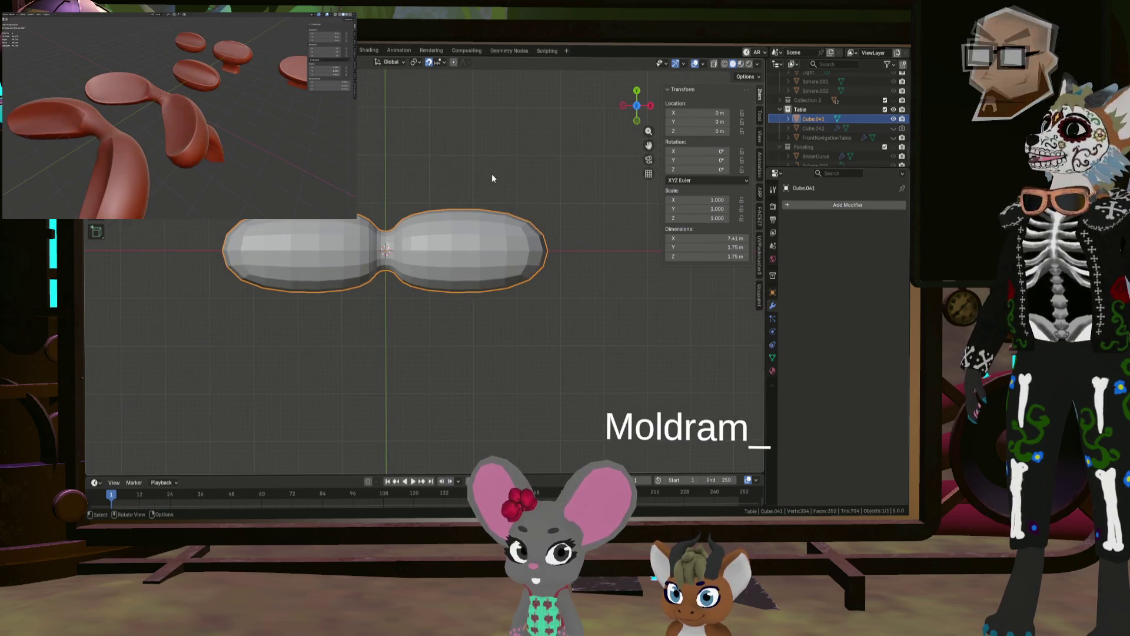
middle_click_drag(492, 174, 523, 211, "shift")
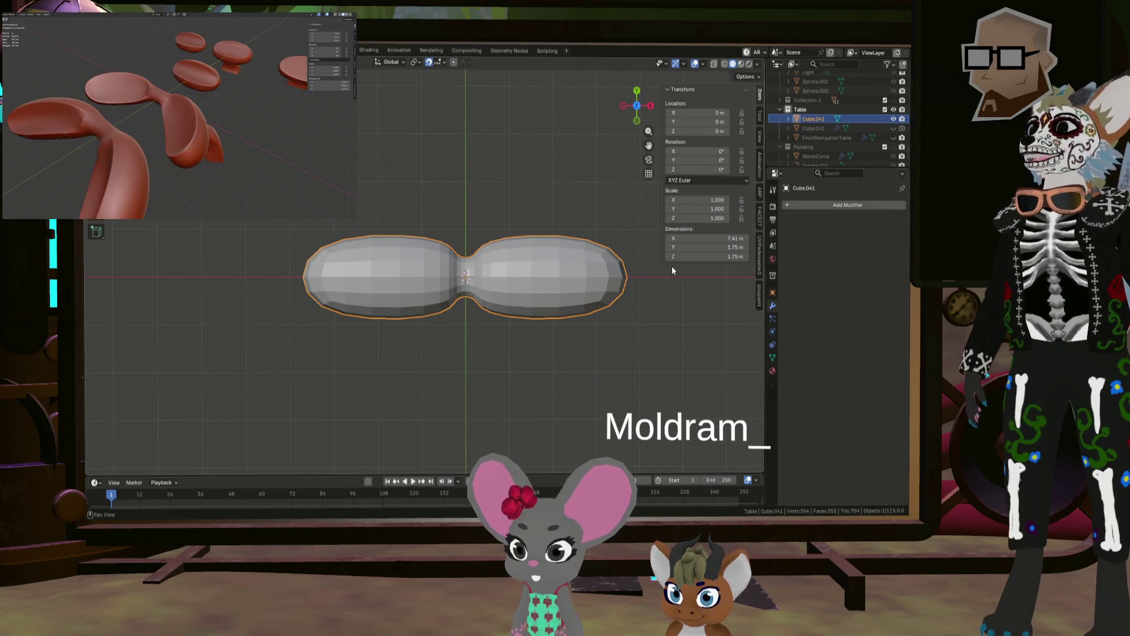
left_click(791, 206)
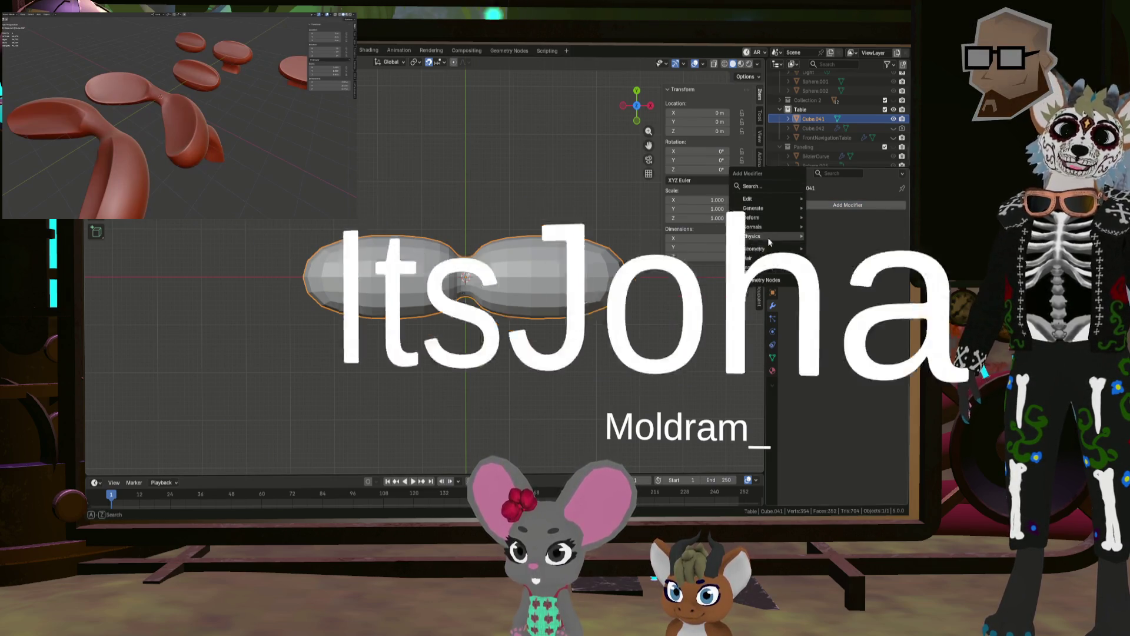
mouse_move(772, 210)
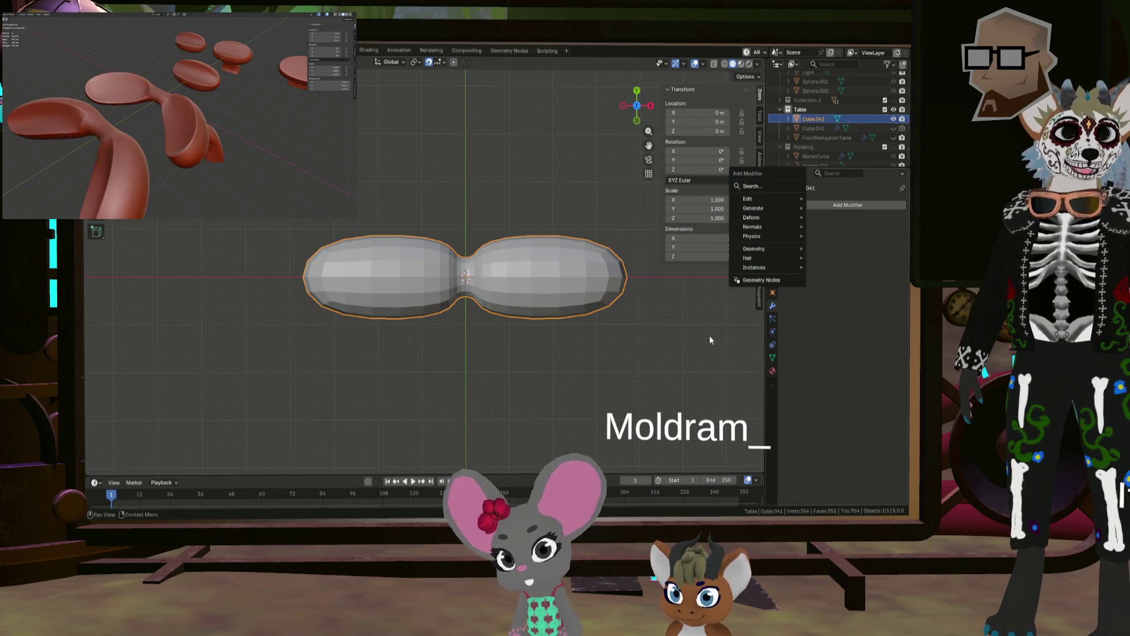
key("Escape")
key("ctrl+2")
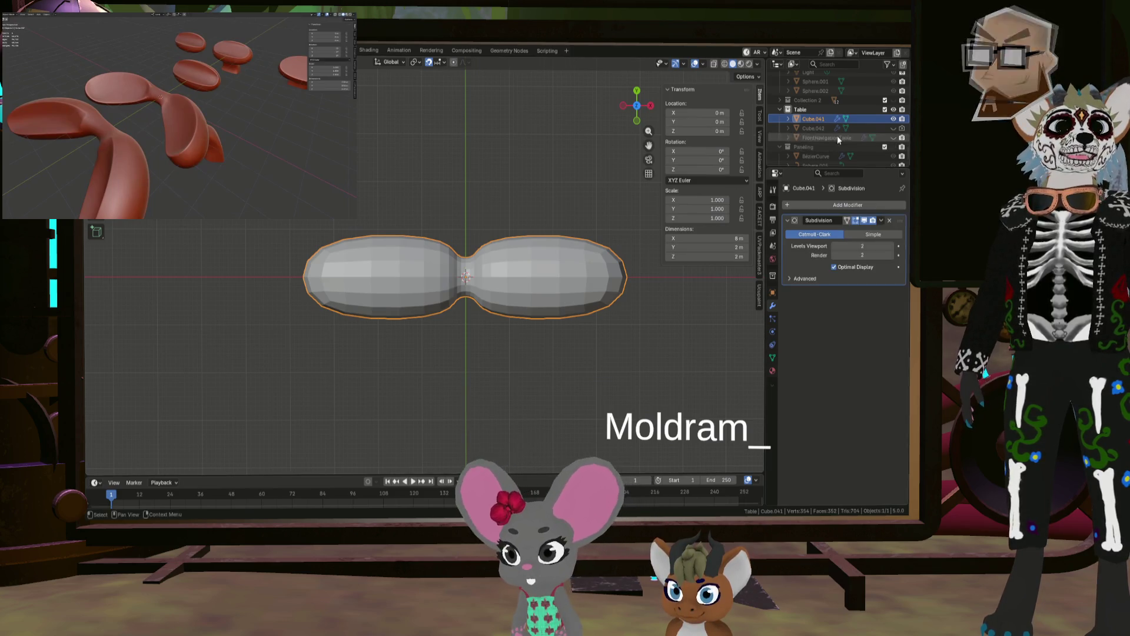
Step: Rename Cube.041 in the Outliner to DualNavigationConsole
double_click(815, 119)
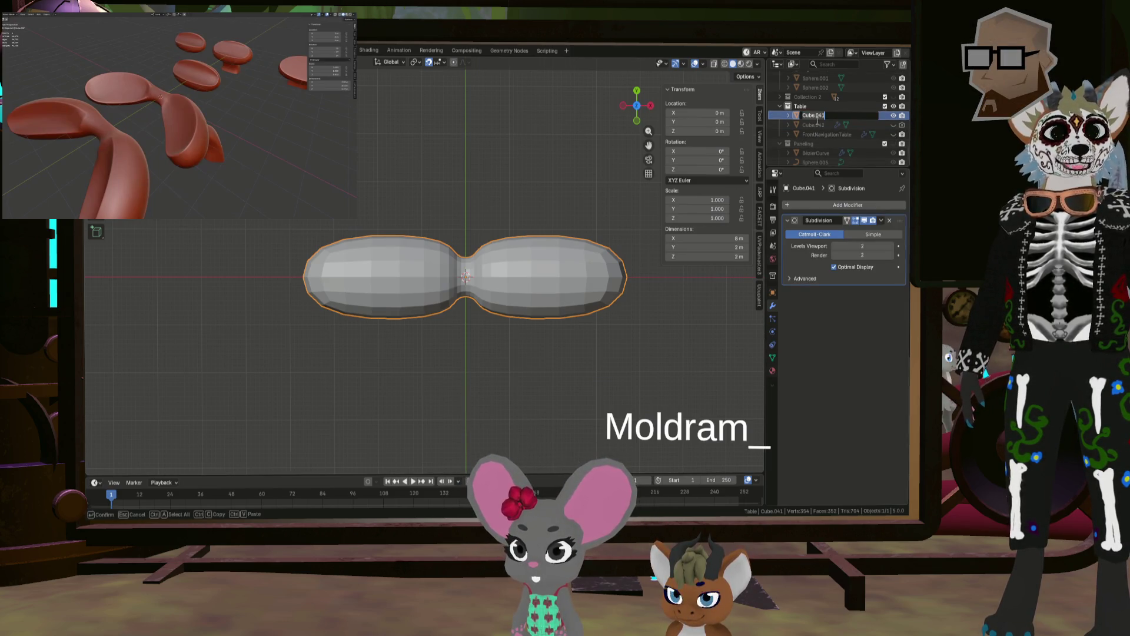
type("Cual")
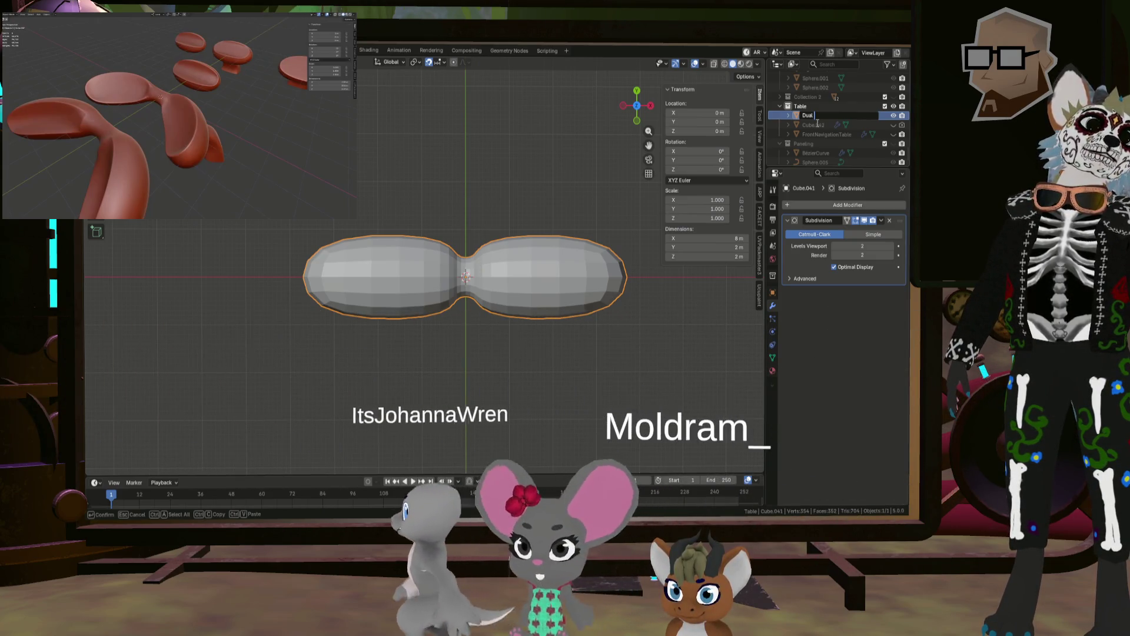
type("Na")
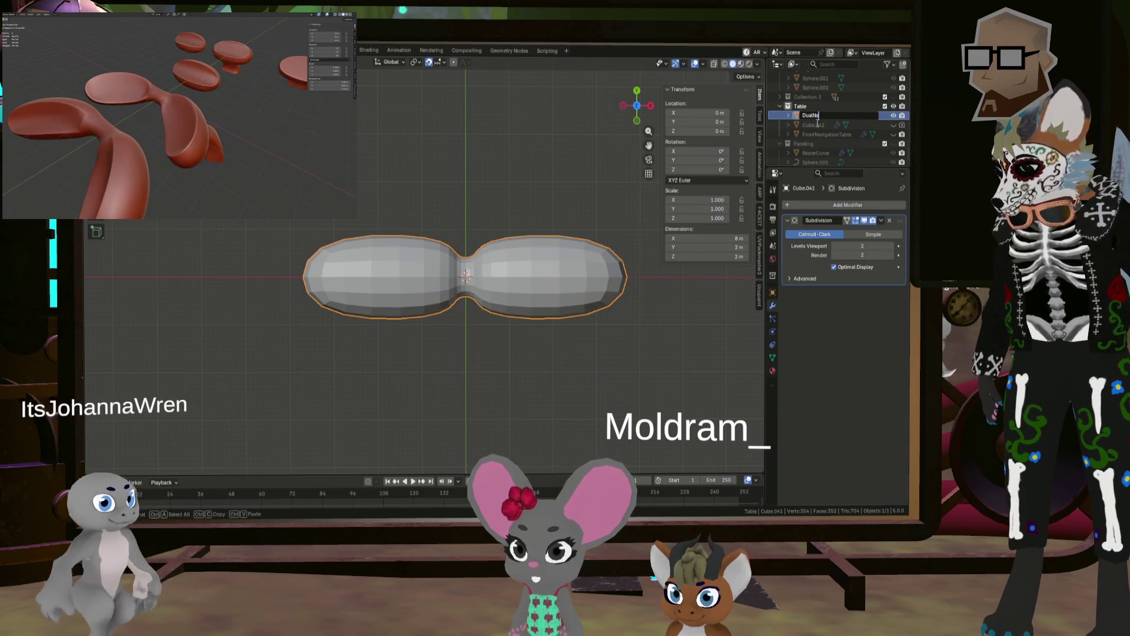
type("vigation Table")
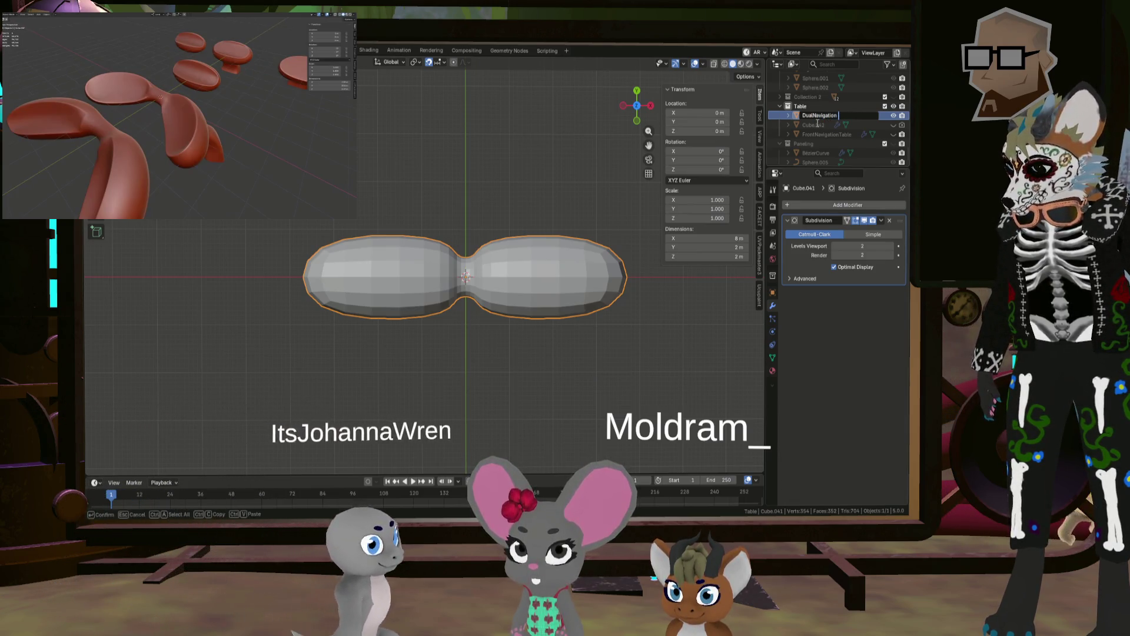
key("BackSpace")
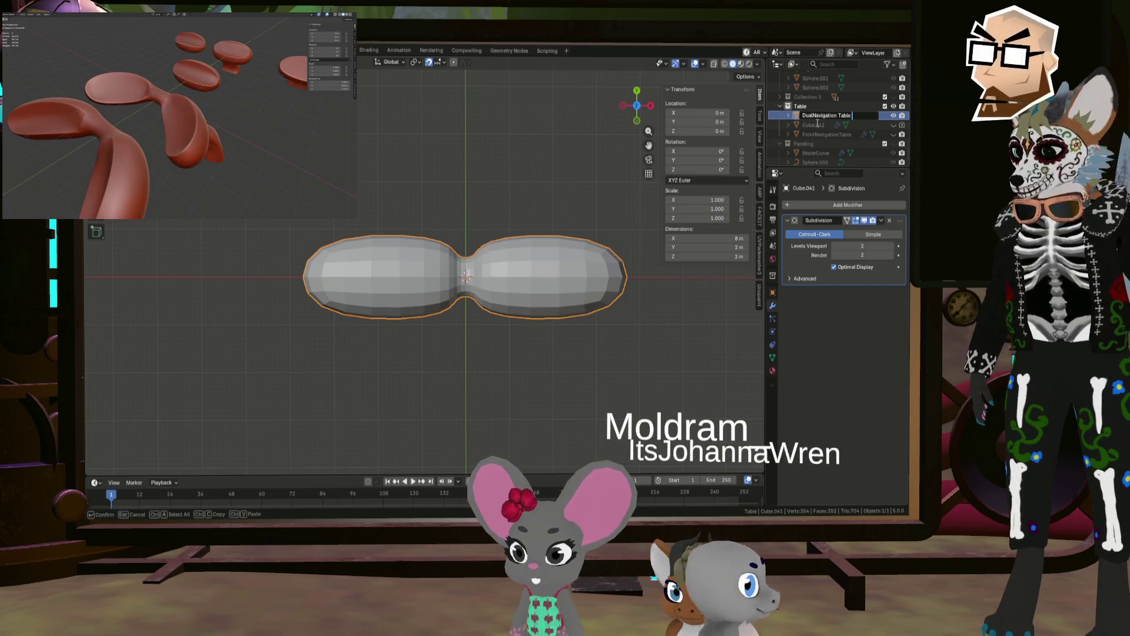
key("BackSpace")
key("BackSpace")
type("Console")
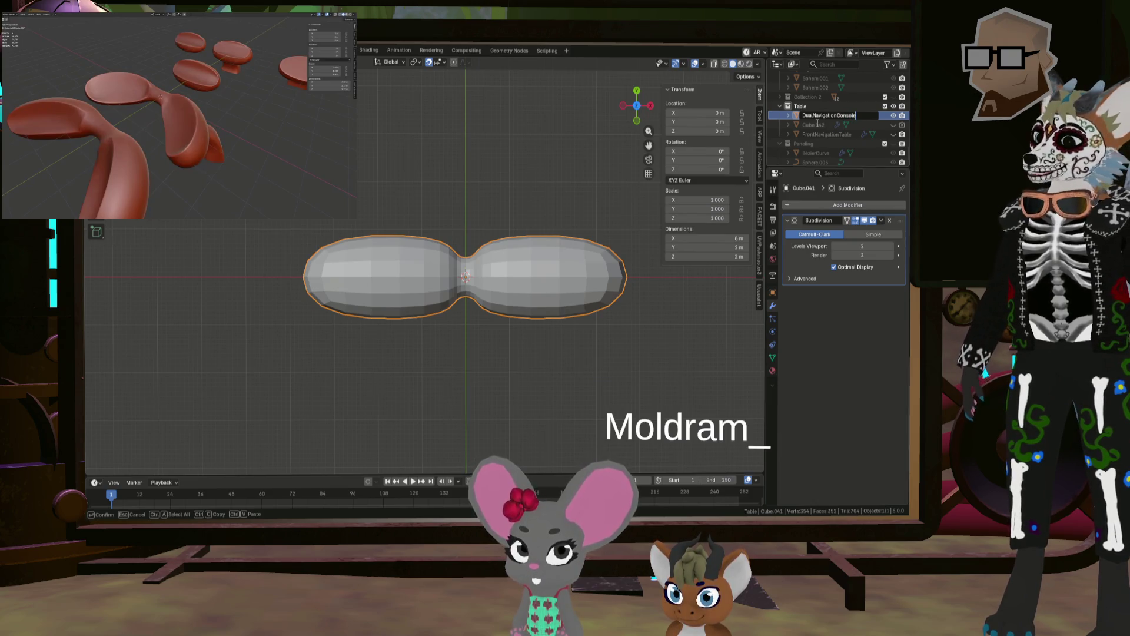
key("Return")
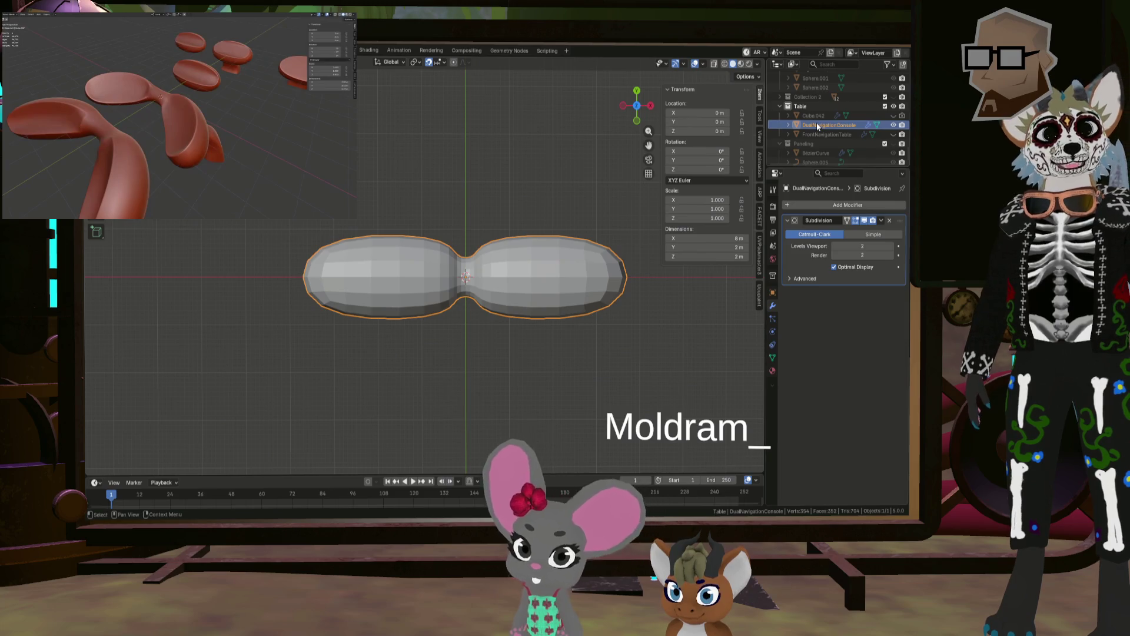
Step: Duplicate it in place, name the copy DualNavigationConsole.Copy, and hide it from the viewport
key("shift+d")
key("Escape")
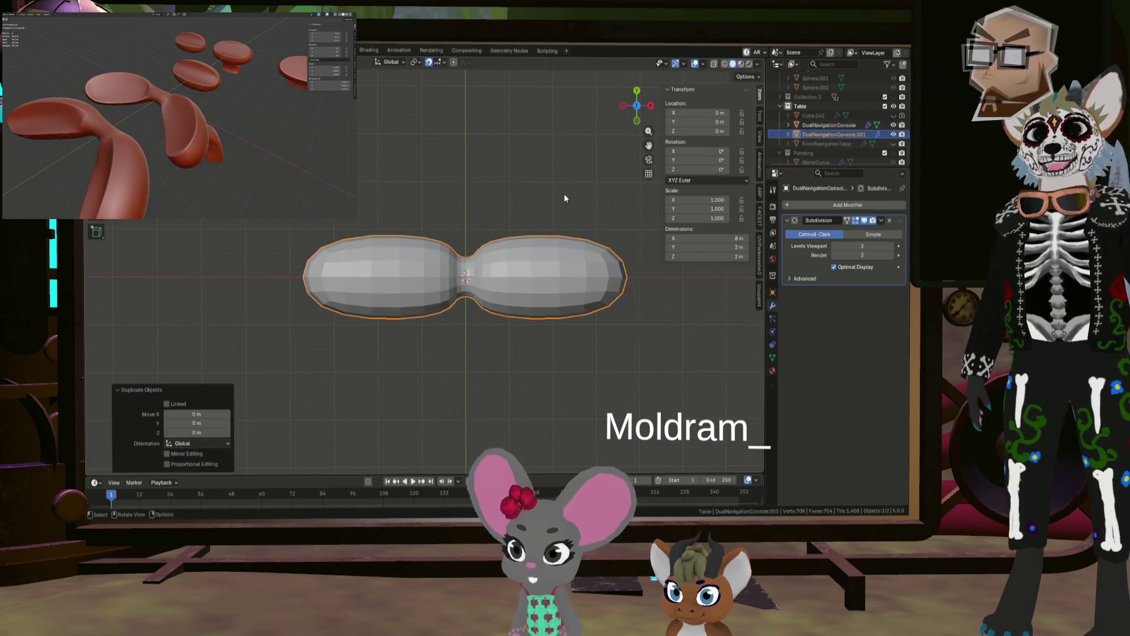
double_click(857, 133)
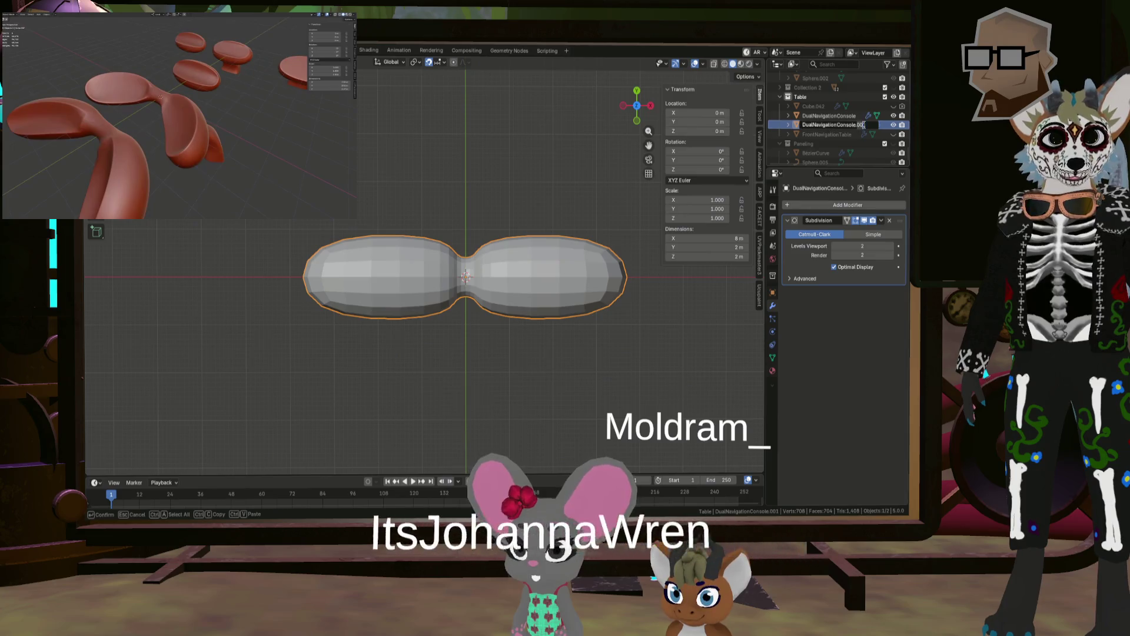
key("BackSpace")
key("BackSpace")
key("BackSpace")
type("Copy")
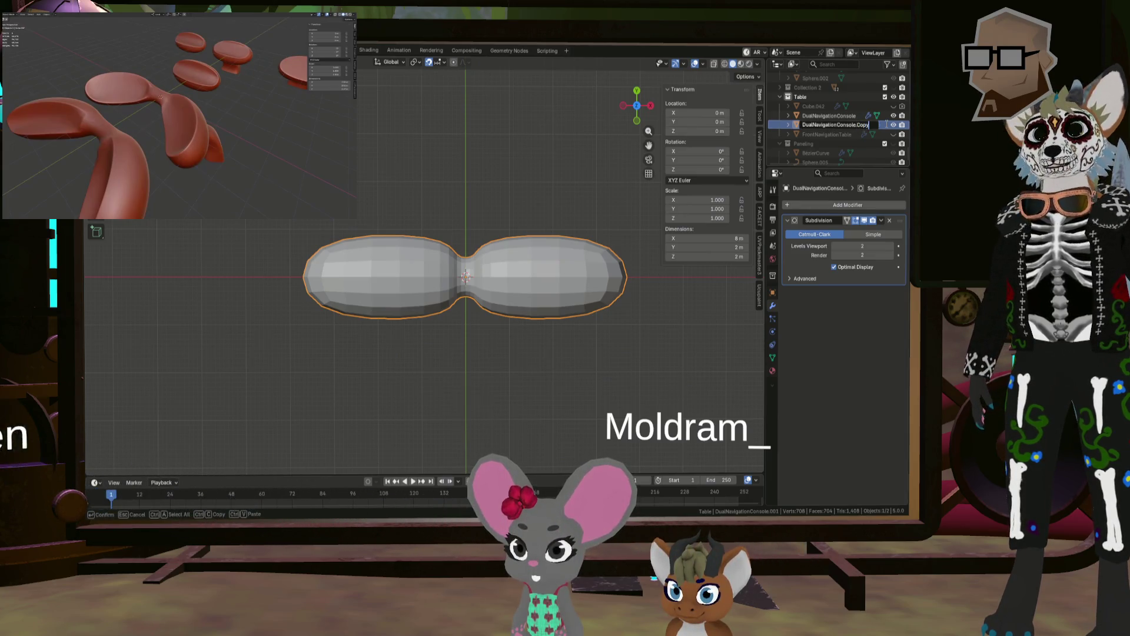
key("Return")
left_click(892, 125)
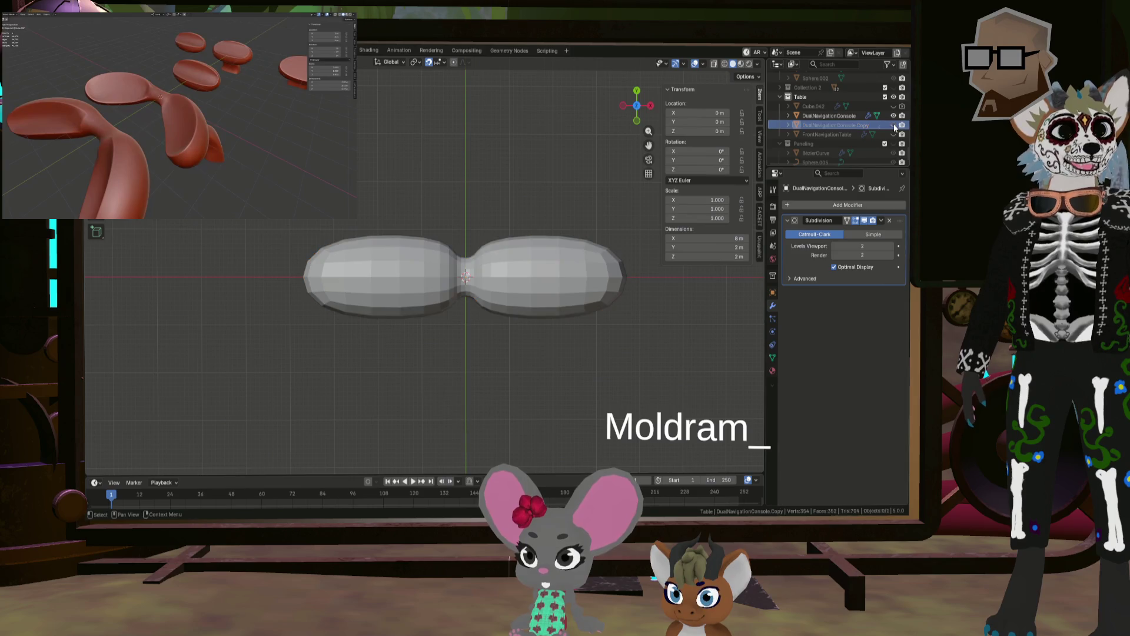
Step: Add a Simple Deform modifier to DualNavigationConsole set to Bend around the Z axis
left_click(830, 115)
middle_click_drag(612, 230, 555, 232)
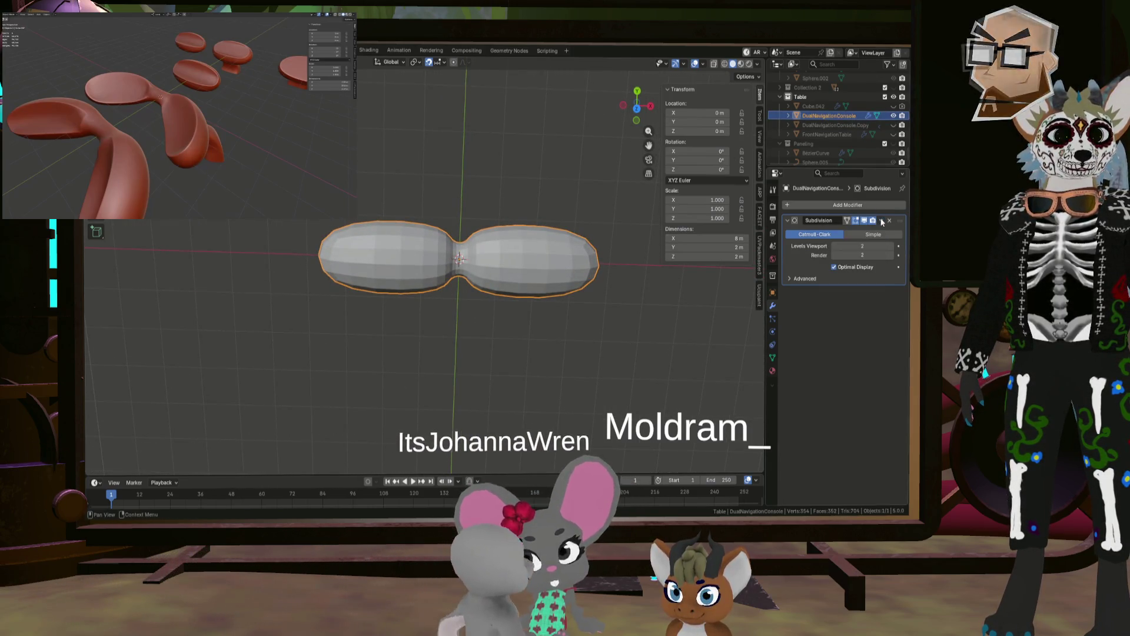
left_click(819, 205)
mouse_move(819, 203)
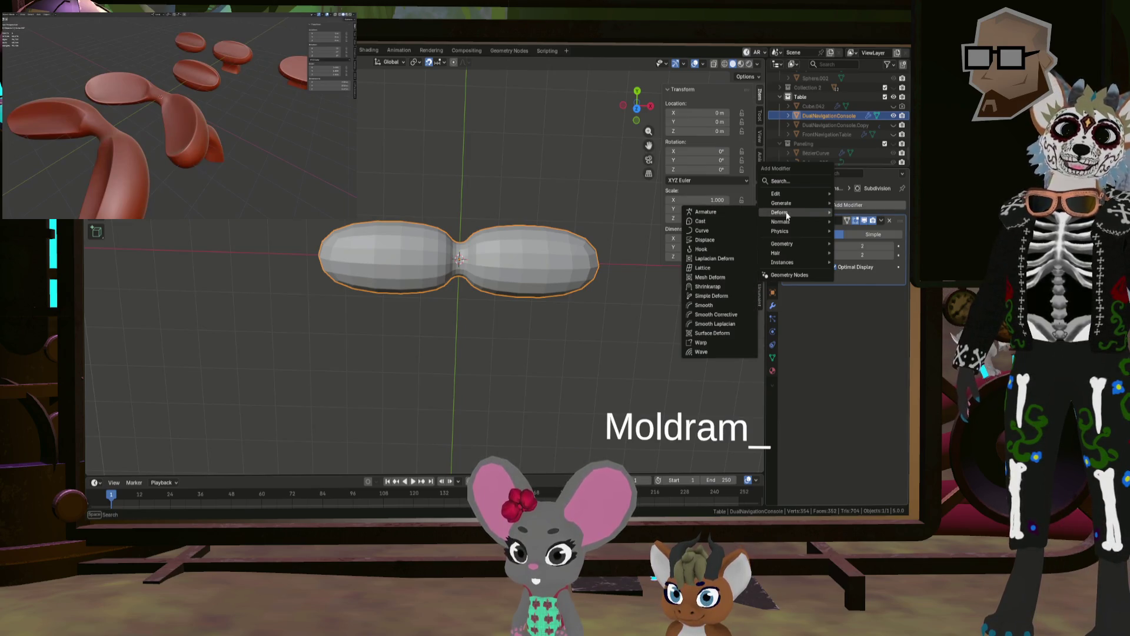
left_click(710, 296)
mouse_move(506, 298)
middle_mouse_down()
mouse_move(514, 281)
mouse_move(562, 276)
mouse_move(677, 294)
middle_mouse_up()
left_click(882, 352)
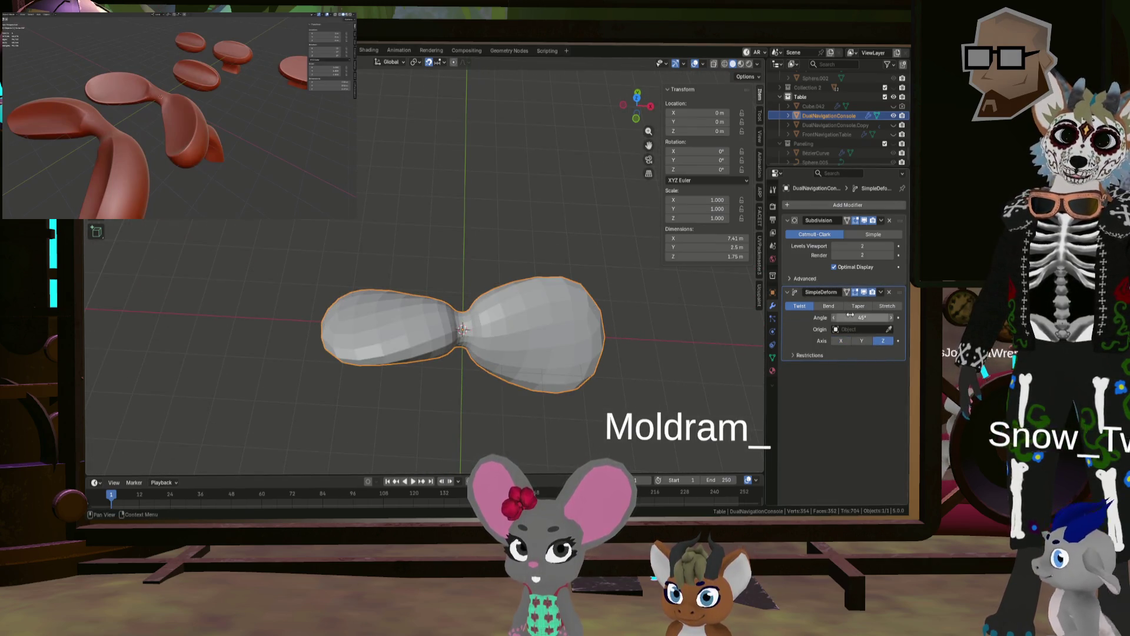
left_click(828, 306)
Step: Try bend angles around 38.7° and beyond, then remove the Simple Deform modifier
mouse_move(506, 306)
middle_mouse_down()
mouse_move(489, 316)
mouse_move(536, 325)
middle_mouse_up()
left_click_drag(862, 317, 806, 317)
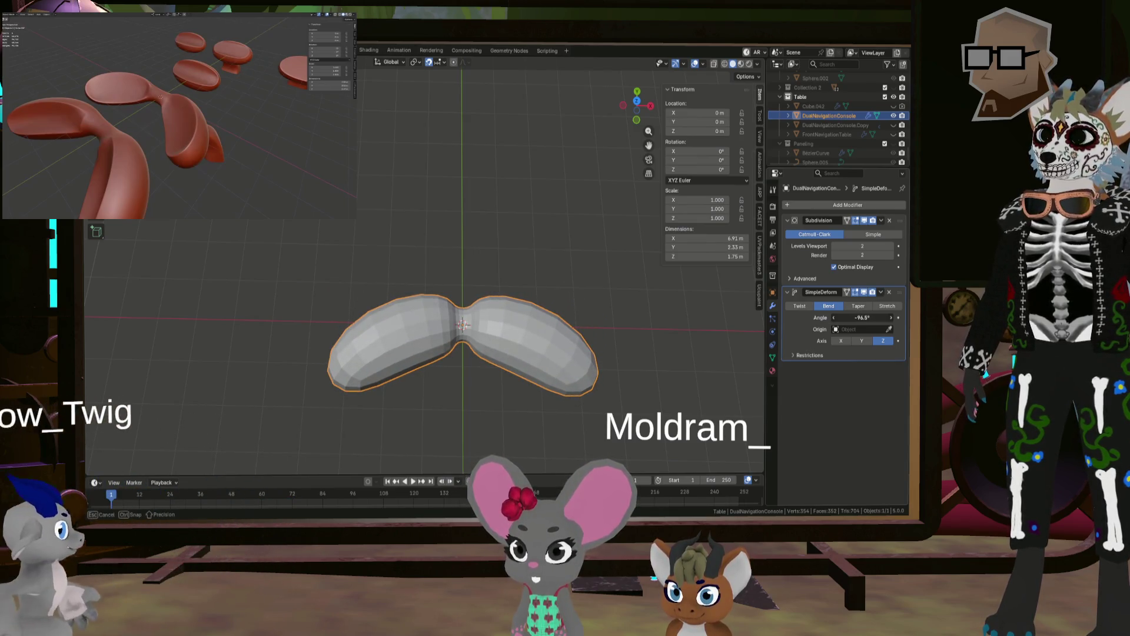
mouse_move(595, 383)
middle_mouse_down()
mouse_move(581, 288)
mouse_move(485, 319)
mouse_move(463, 307)
mouse_move(599, 361)
mouse_move(520, 325)
mouse_move(510, 288)
mouse_move(502, 294)
mouse_move(596, 324)
mouse_move(499, 352)
mouse_move(528, 352)
mouse_move(502, 371)
mouse_move(513, 398)
mouse_move(513, 378)
middle_mouse_up()
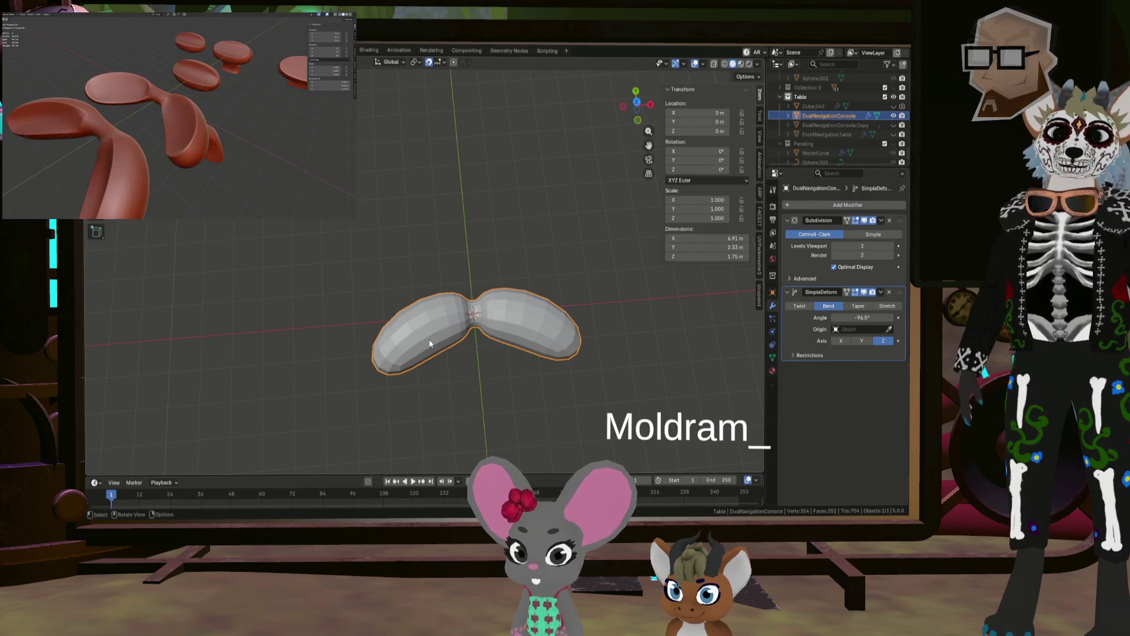
mouse_move(498, 337)
middle_mouse_down()
mouse_move(443, 284)
mouse_move(415, 315)
mouse_move(425, 284)
mouse_move(553, 306)
mouse_move(550, 348)
middle_mouse_up()
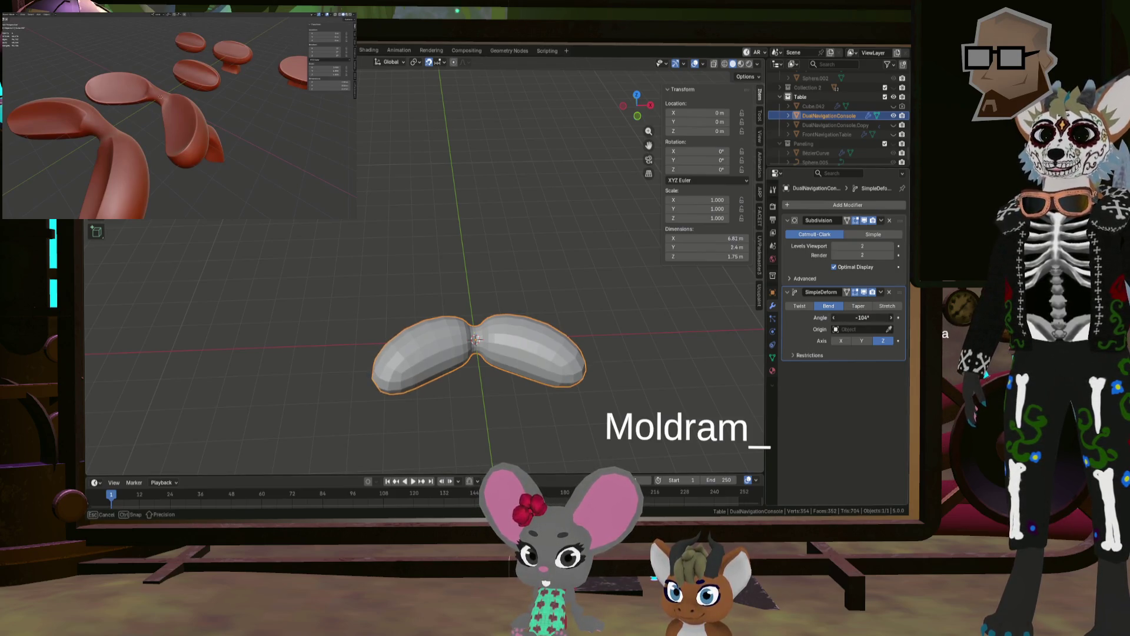
mouse_move(862, 317)
left_mouse_down()
mouse_move(846, 318)
mouse_move(877, 318)
left_mouse_up()
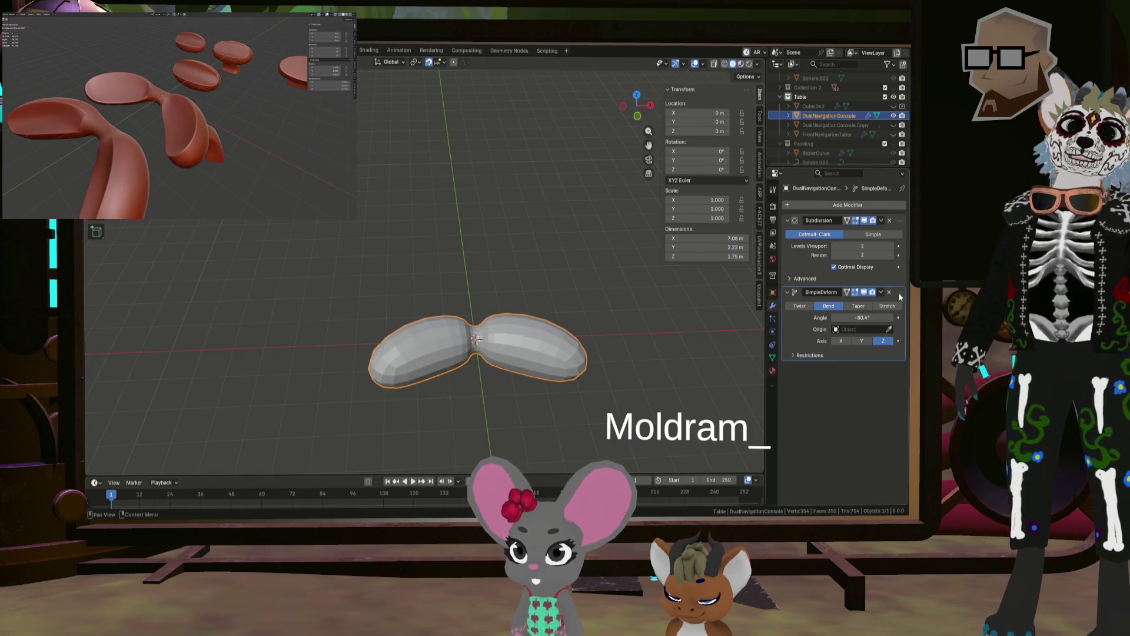
left_click(888, 292)
Step: Delete the Subdivision modifier from the DualNavigationConsole
middle_click_drag(517, 356, 549, 323)
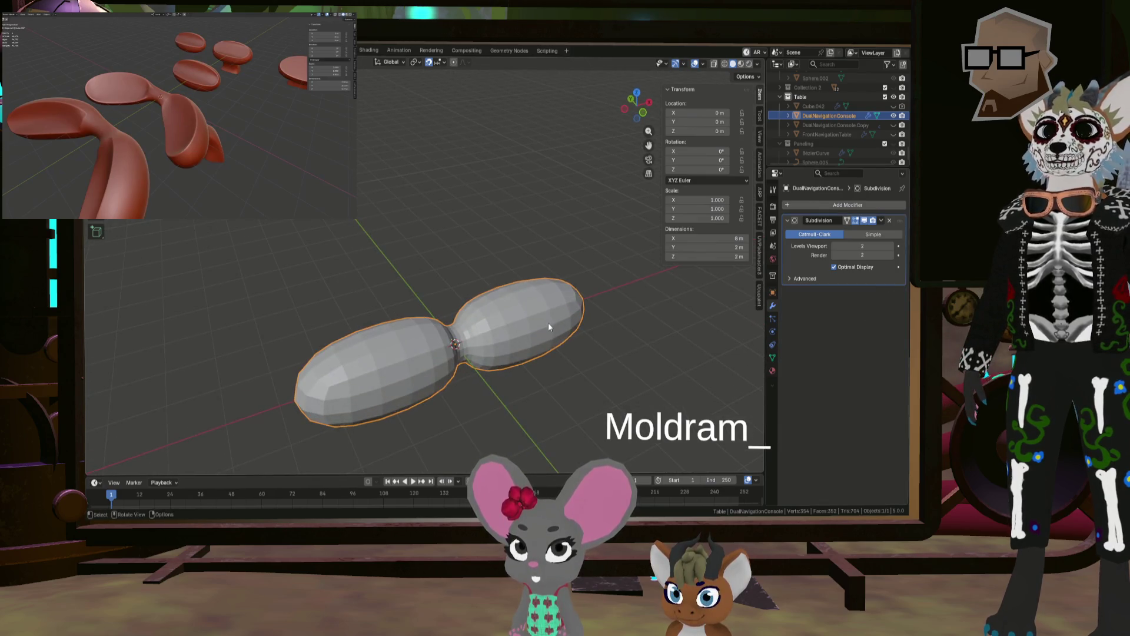
left_click(881, 222)
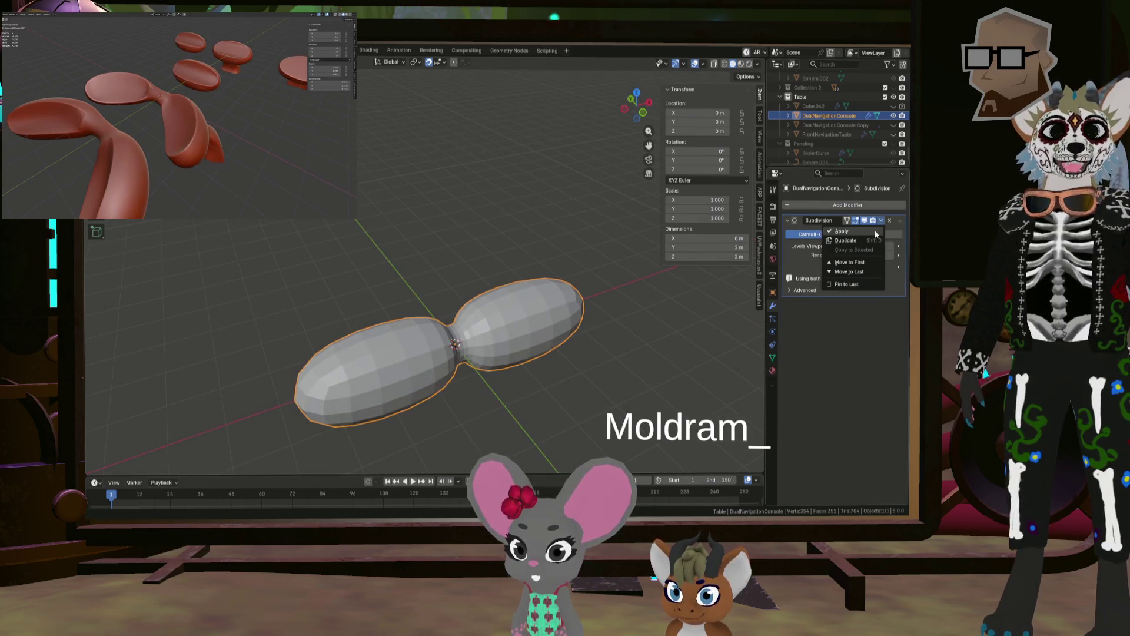
left_click(873, 229)
Step: In Edit Mode, try selecting a path of faces and a single face on a lobe
key("Tab")
mouse_move(447, 294)
middle_mouse_down()
mouse_move(568, 296)
mouse_move(455, 369)
mouse_move(445, 351)
mouse_move(466, 332)
mouse_move(522, 321)
mouse_move(534, 340)
mouse_move(568, 319)
mouse_move(555, 330)
middle_mouse_up()
left_click(455, 370)
left_click(424, 369, "ctrl")
left_click(533, 343)
Step: In Object Mode, rotate the object 45° around the X axis
key("Tab")
key("r")
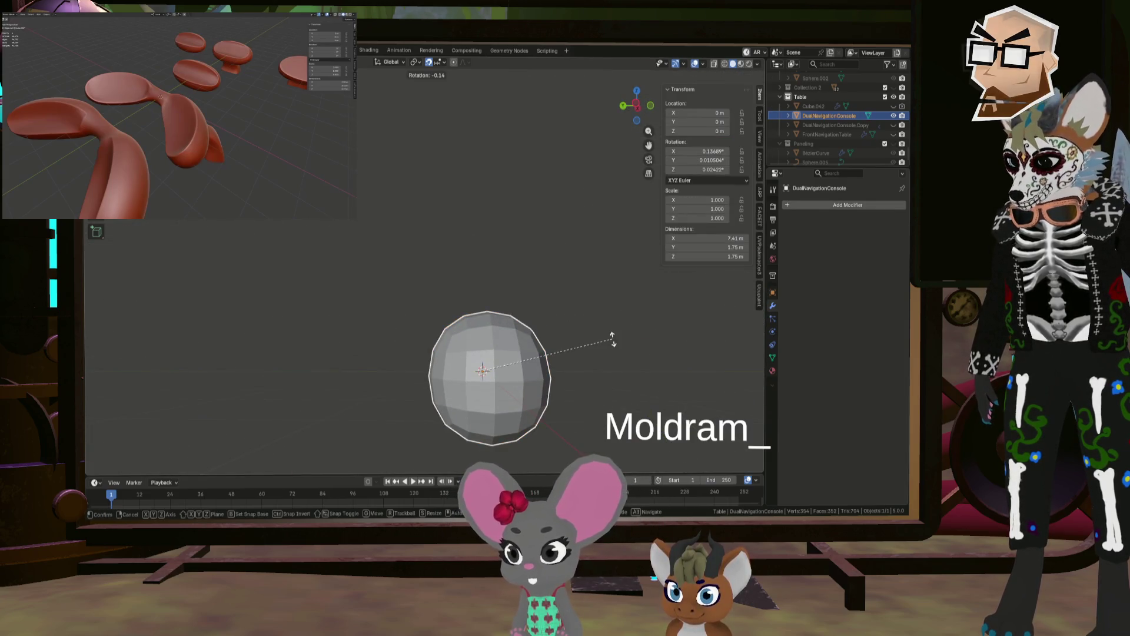
key("x")
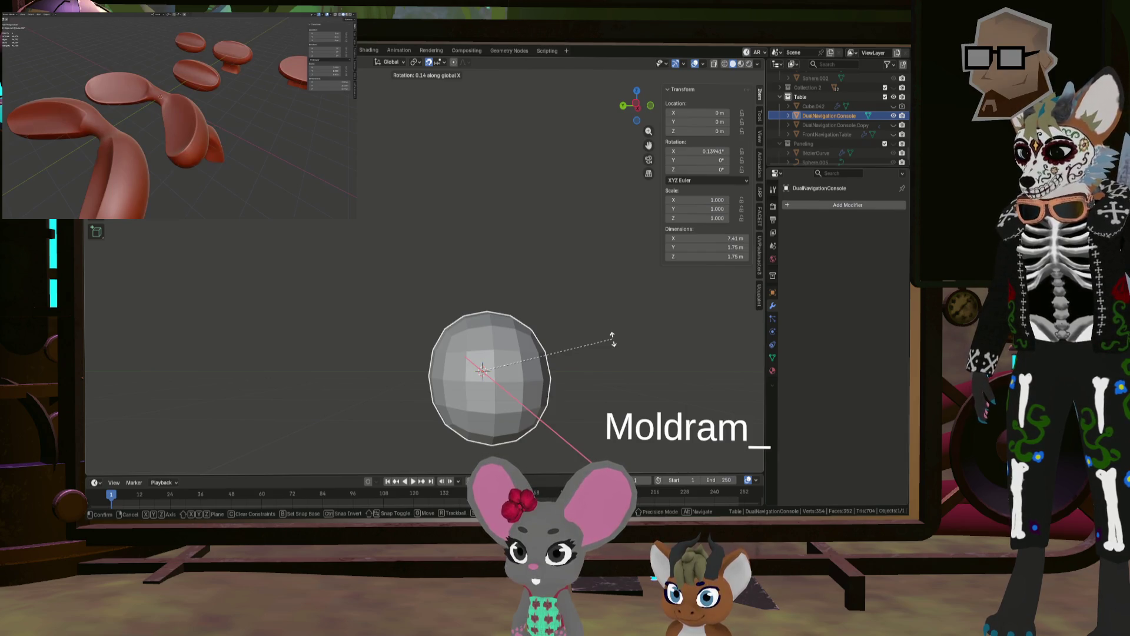
type("45")
key("Return")
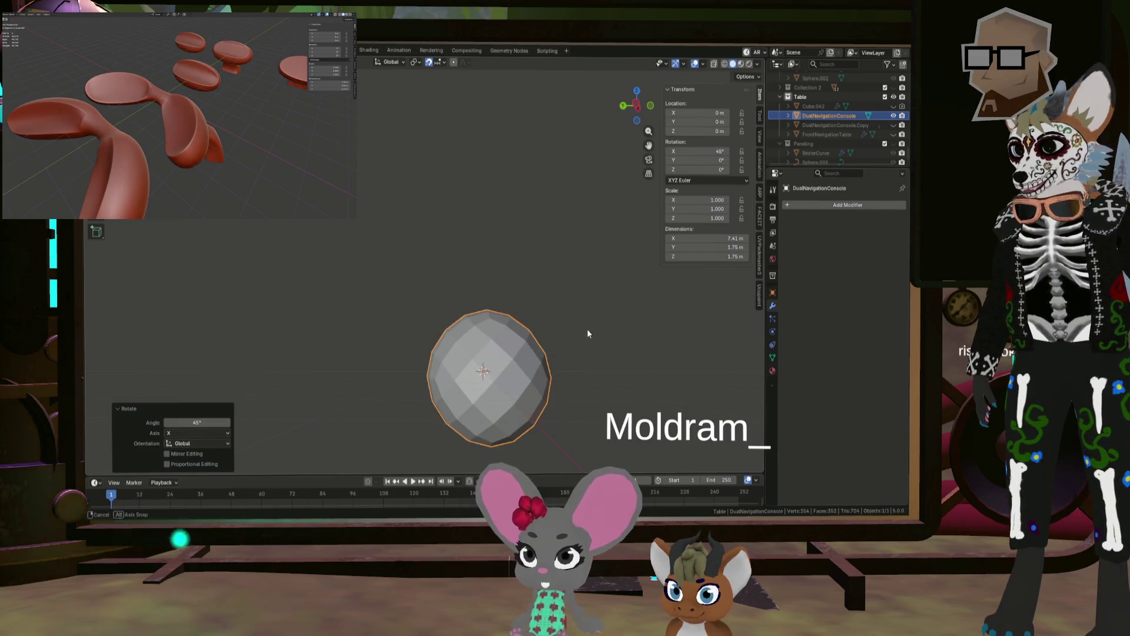
Step: Back in Edit Mode, select several face loops around the lobe
mouse_move(582, 332)
middle_mouse_down()
mouse_move(501, 348)
mouse_move(511, 343)
mouse_move(473, 328)
middle_mouse_up()
key("Tab")
left_click(495, 331, "alt+shift")
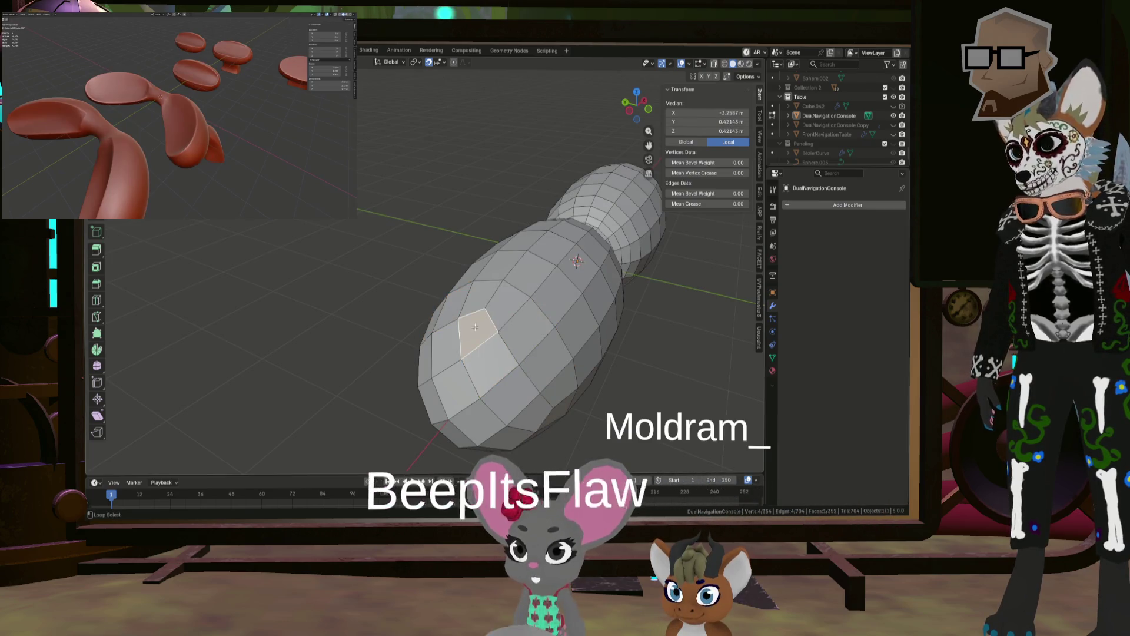
left_click(499, 279, "alt+shift")
middle_click_drag(499, 279, 507, 349)
scroll(507, 350, "up", 2)
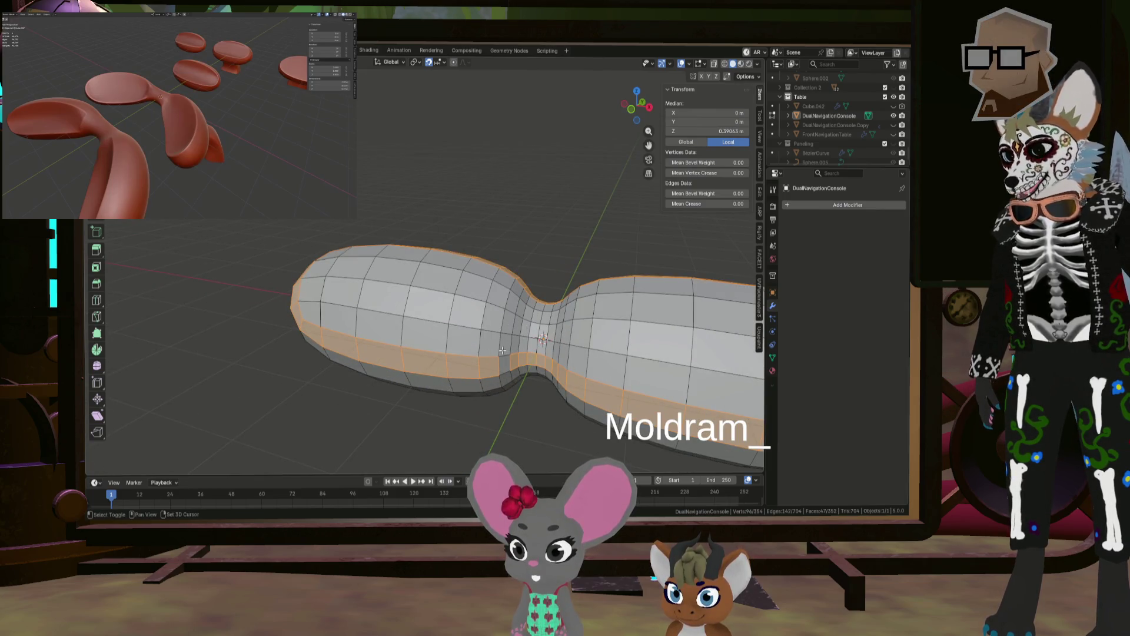
mouse_move(501, 340)
middle_mouse_down()
mouse_move(512, 294)
mouse_move(575, 298)
mouse_move(518, 308)
mouse_move(491, 336)
middle_mouse_up()
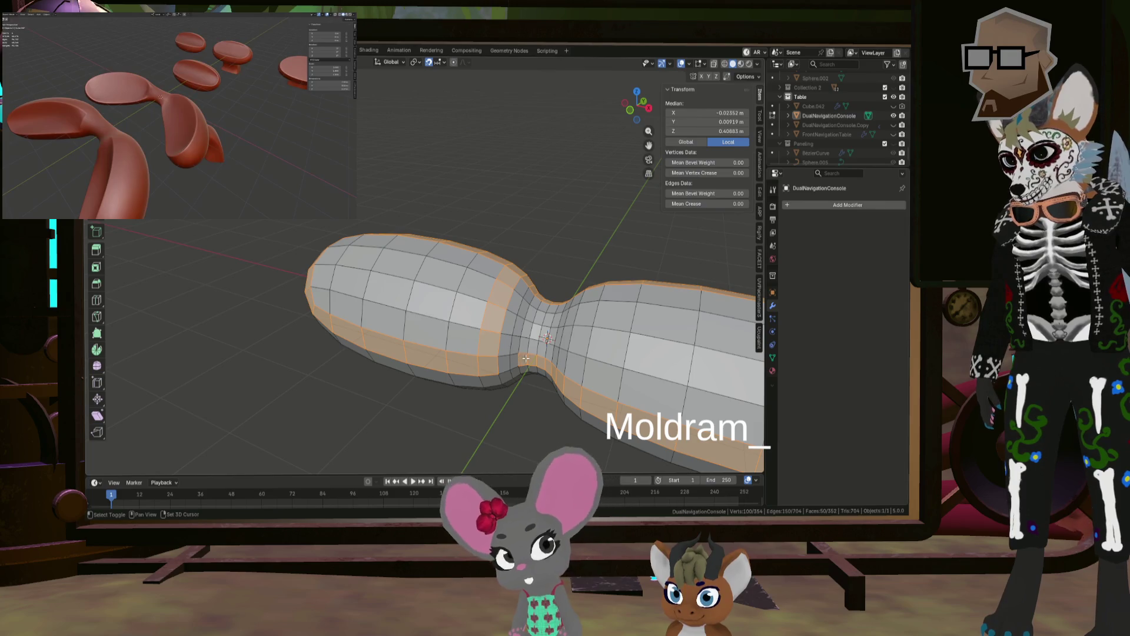
middle_click_drag(549, 373, 567, 372)
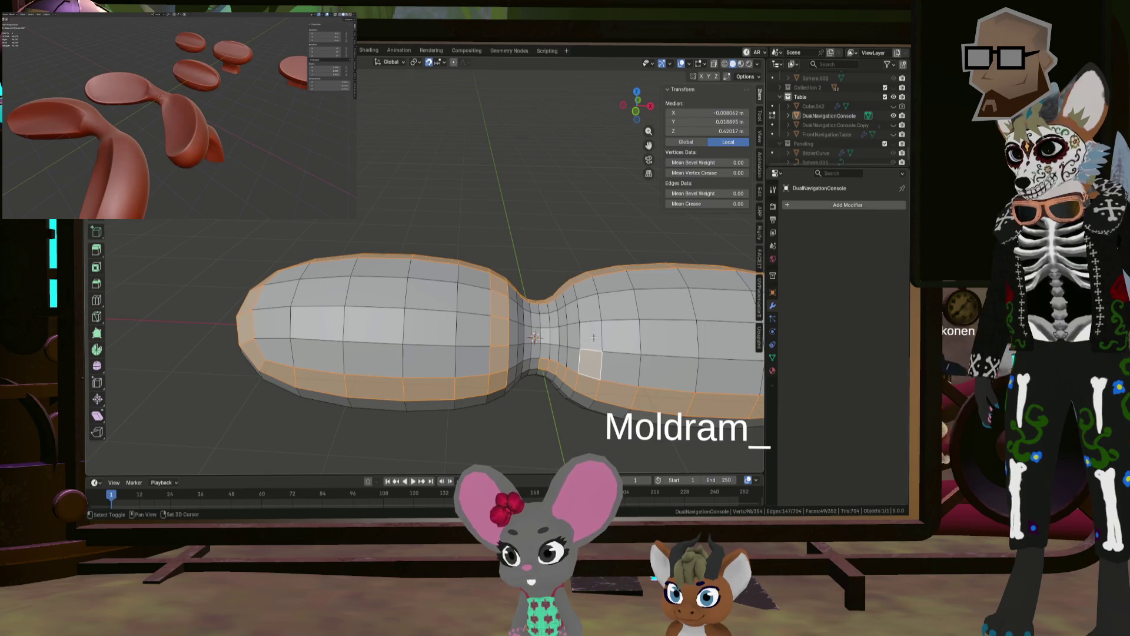
middle_click_drag(555, 303, 529, 368)
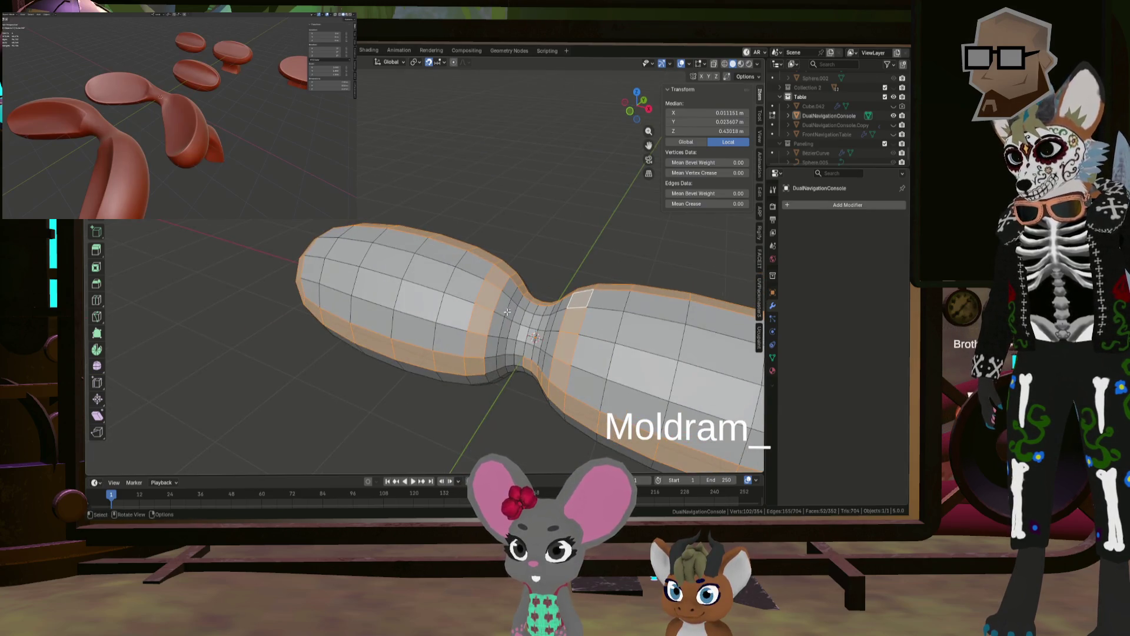
Step: Deselect some faces near the neck and undo an unwanted path selection
left_click(542, 379, "shift")
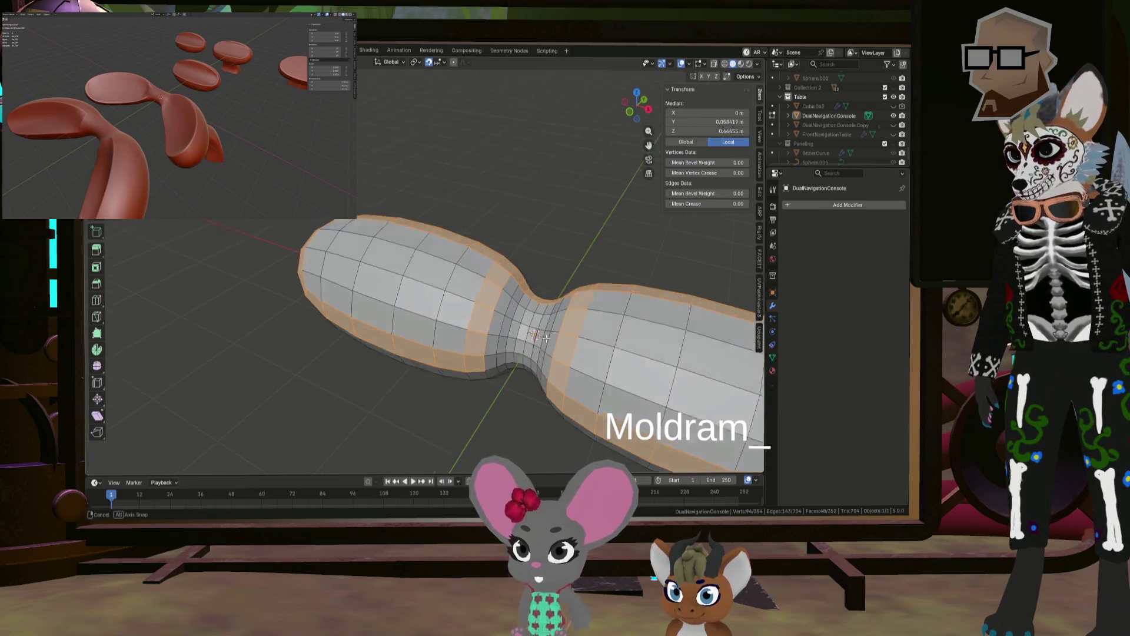
middle_click_drag(542, 379, 536, 277)
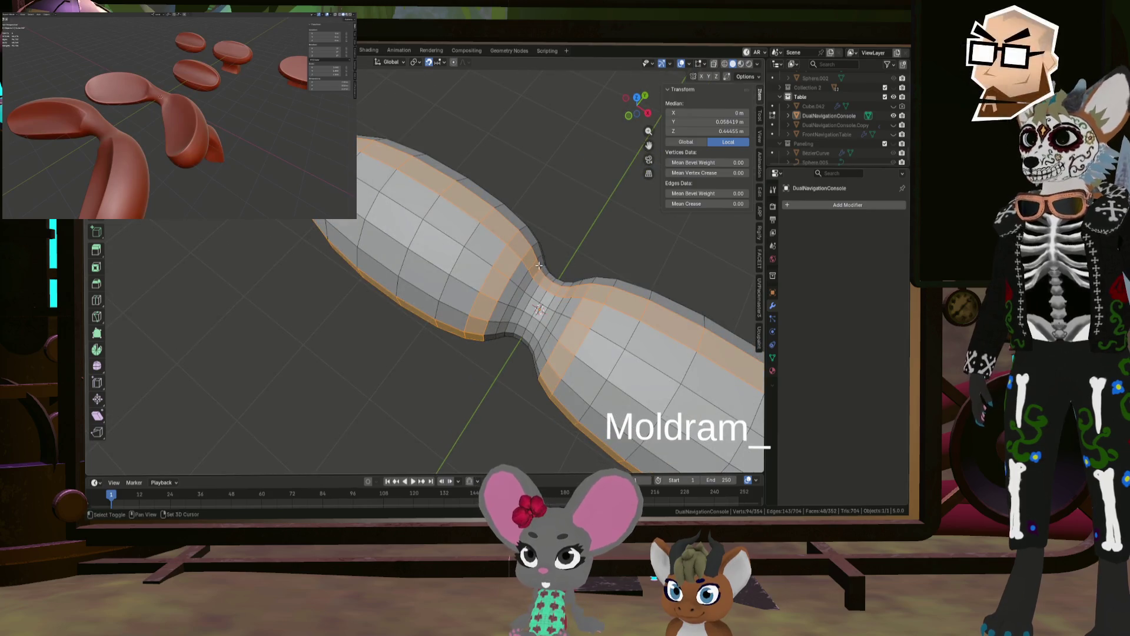
left_click(579, 292, "ctrl+shift")
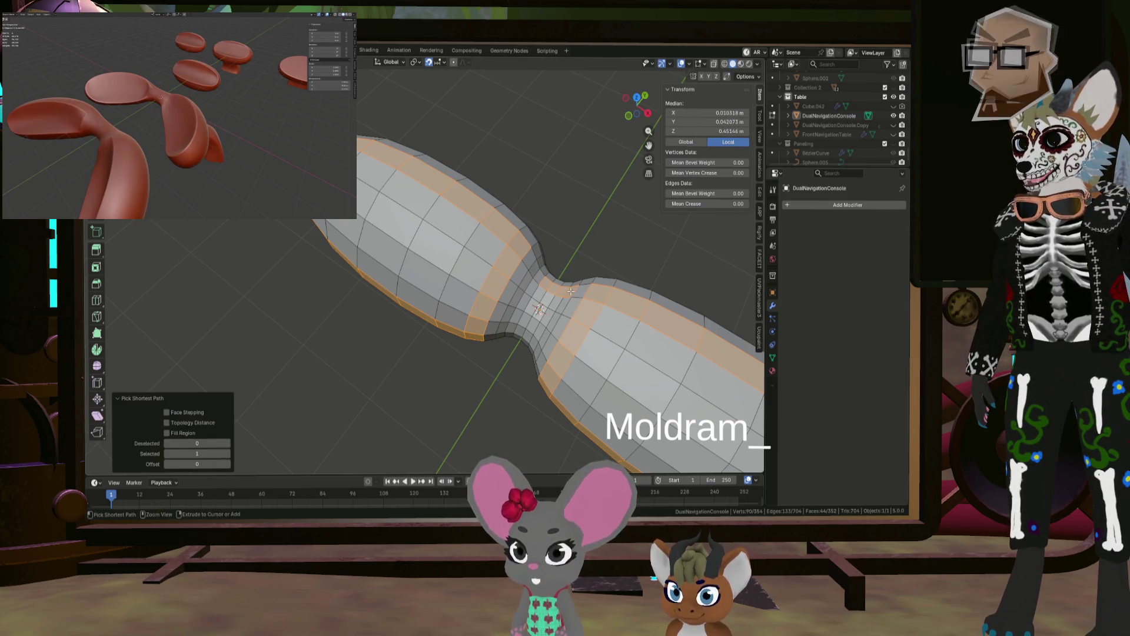
key("ctrl+z")
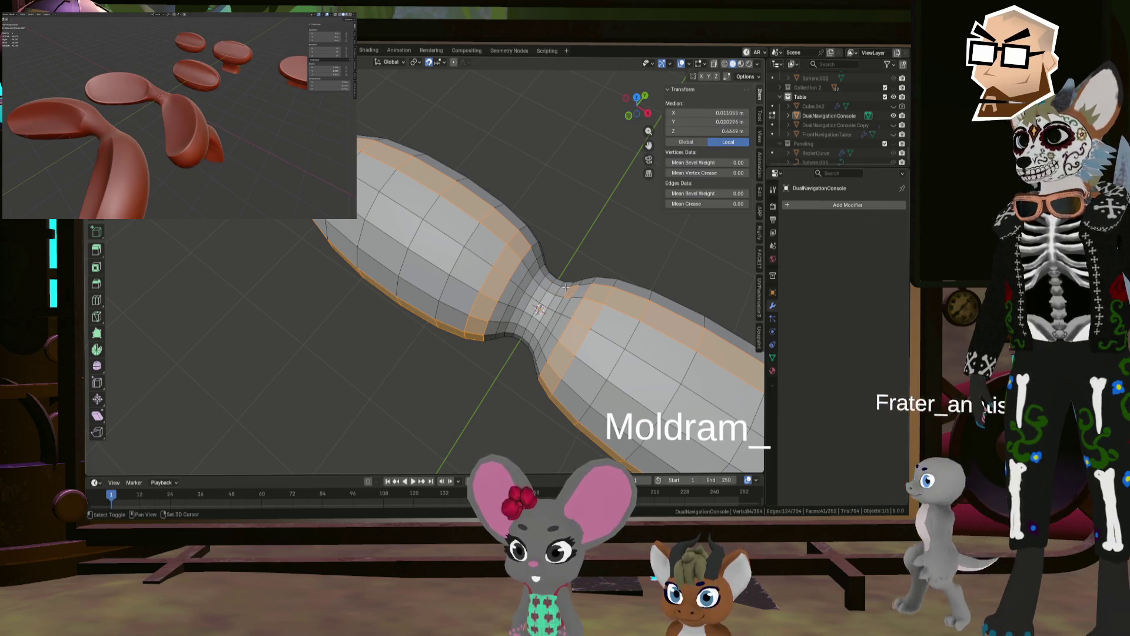
Step: Shortest-path fill the left lobe's faces, then circle-select the right lobe's faces
mouse_move(556, 289)
middle_mouse_down()
mouse_move(566, 299)
mouse_move(381, 296)
middle_mouse_up()
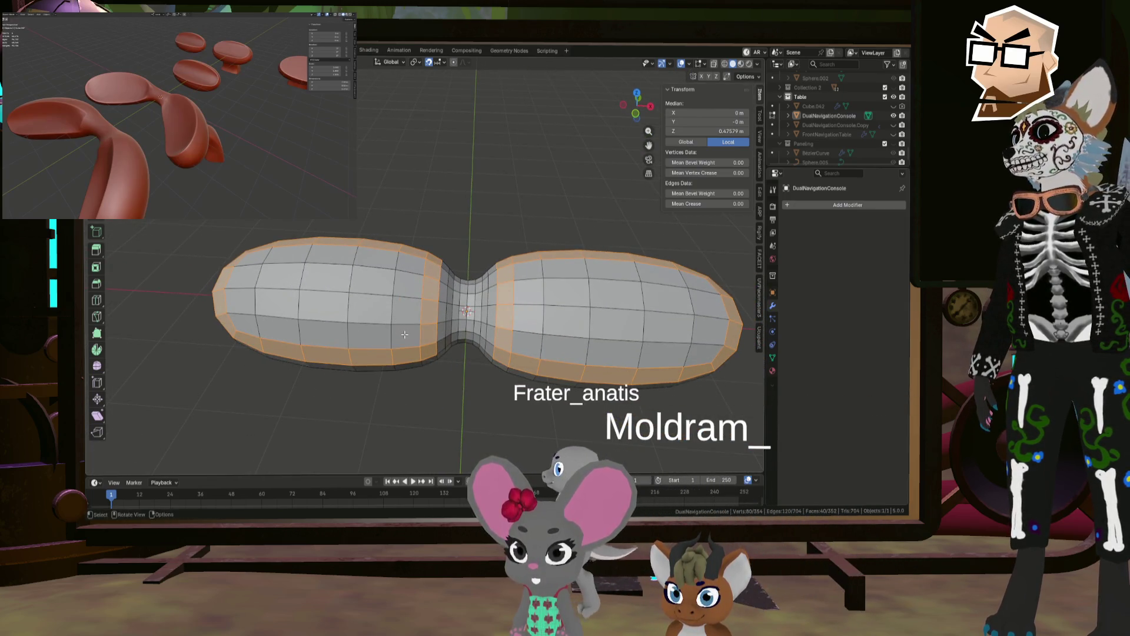
left_click(410, 264, "ctrl")
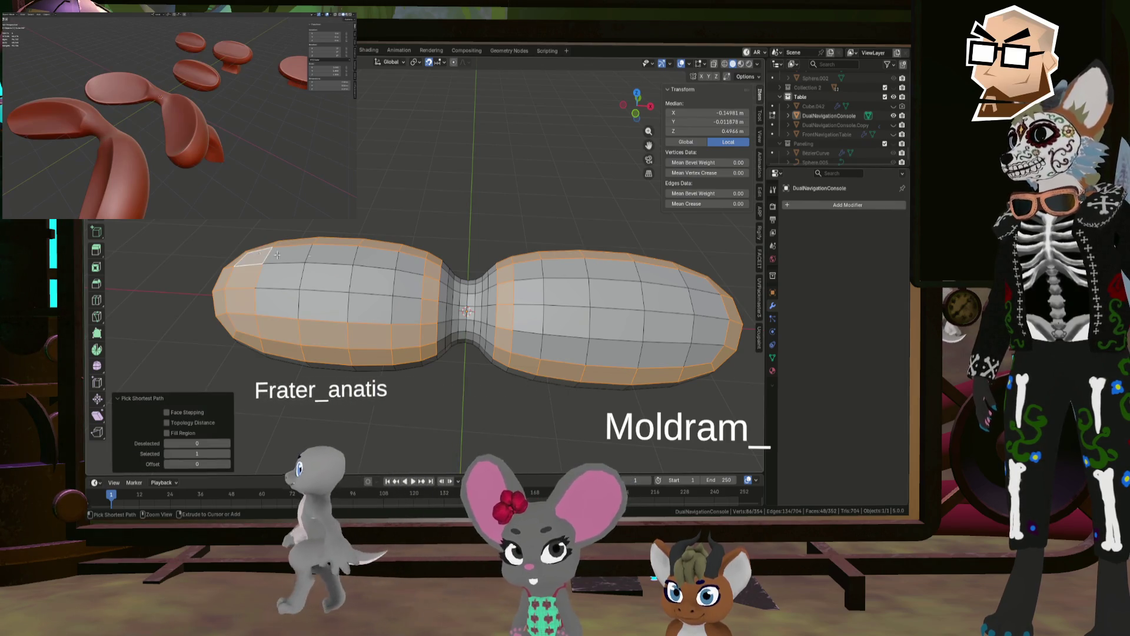
left_click(279, 275, "ctrl")
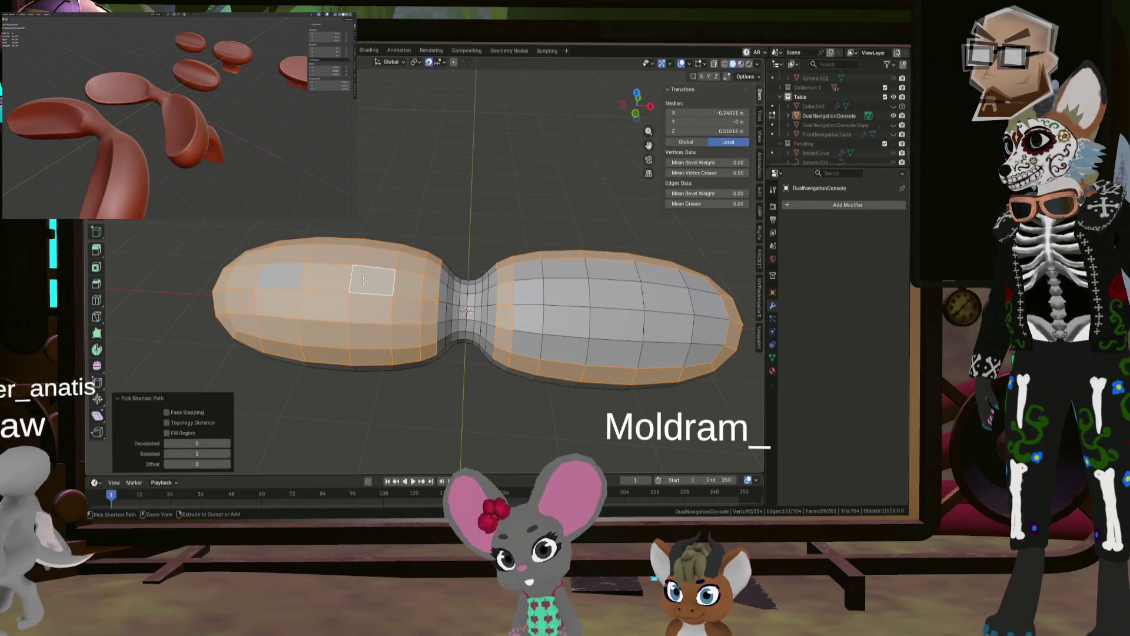
key("c")
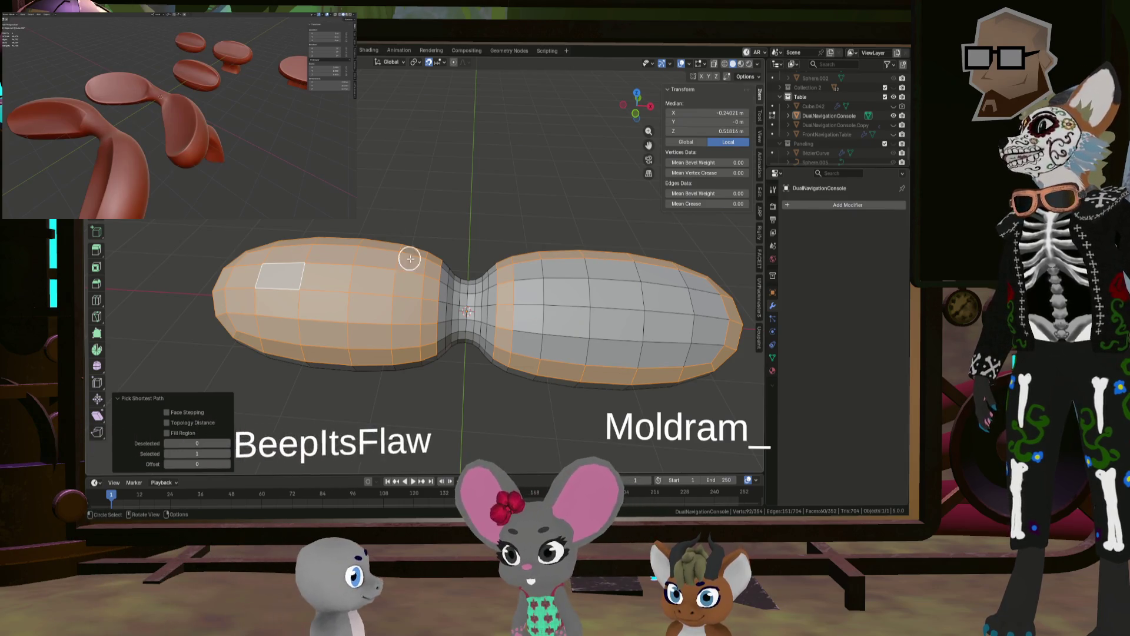
mouse_move(628, 316)
left_mouse_down()
mouse_move(651, 353)
mouse_move(553, 303)
left_mouse_up()
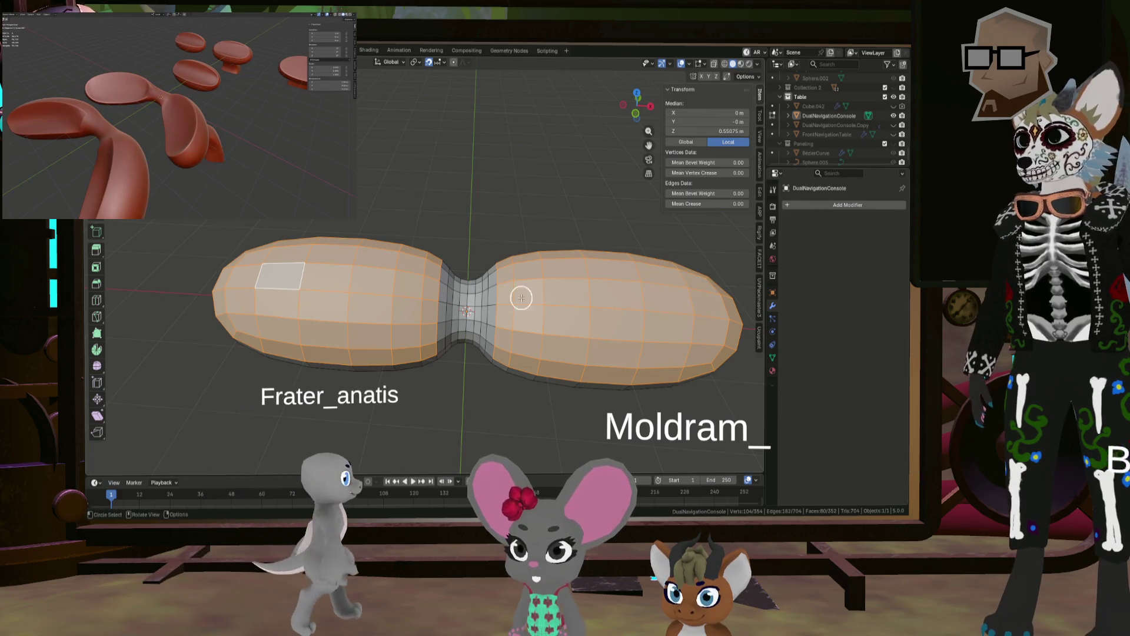
key("Escape")
scroll(520, 294, "down", 3)
middle_click_drag(479, 229, 467, 217)
Step: Flatten the selected lobe faces with LoopTools Flatten
right_click(471, 219)
mouse_move(464, 207)
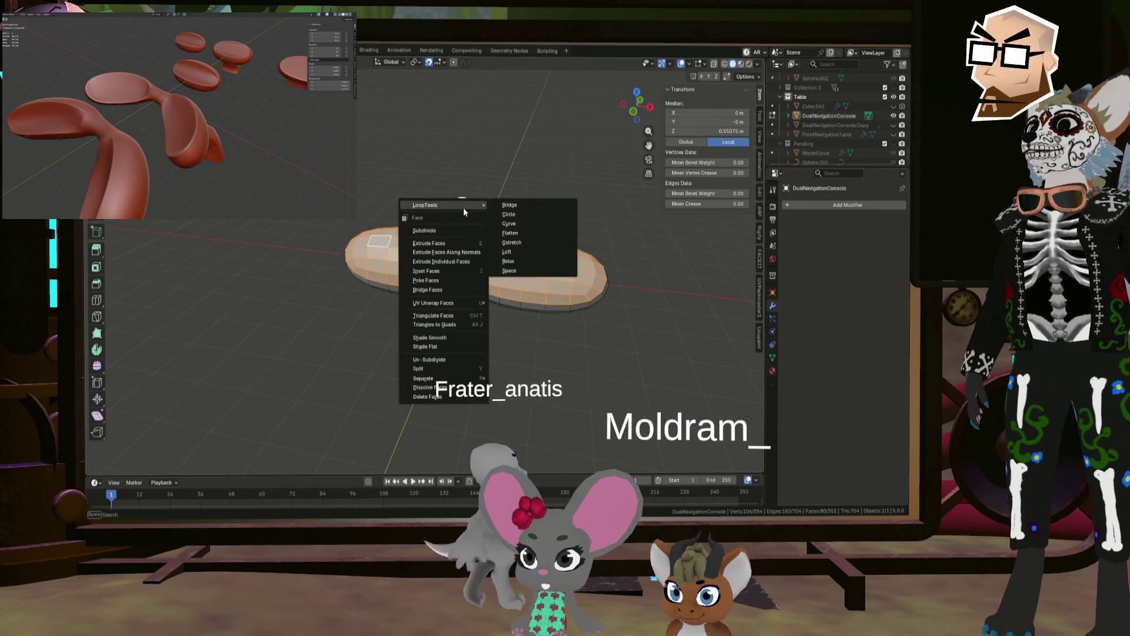
left_click(527, 233)
mouse_move(527, 234)
middle_mouse_down()
mouse_move(451, 245)
mouse_move(459, 232)
middle_mouse_up()
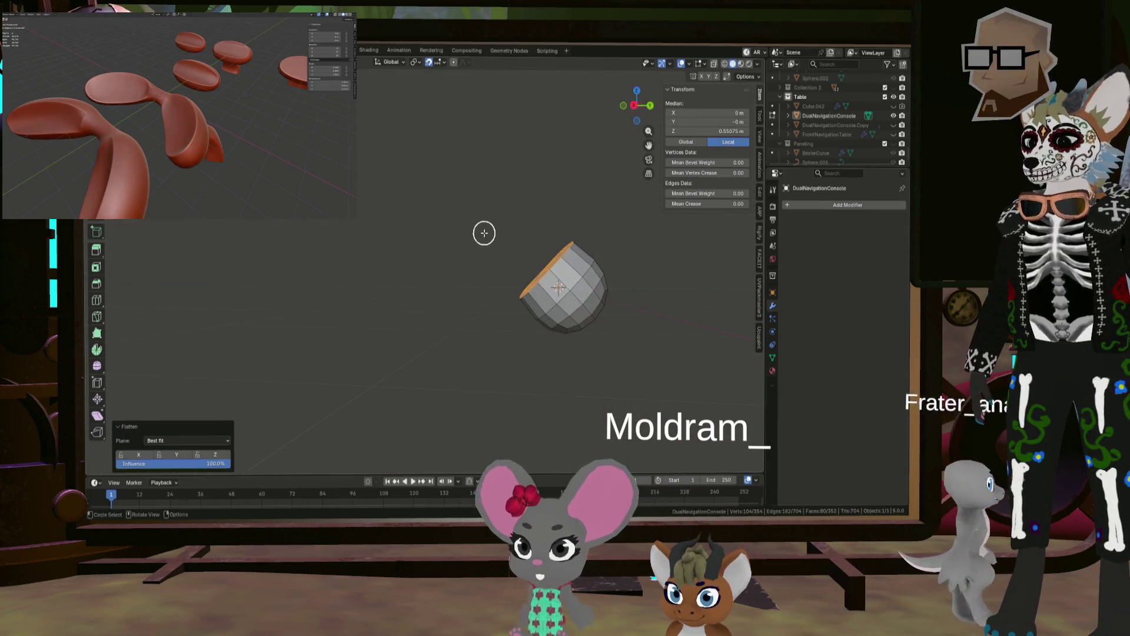
Step: From the side orthographic view, move the flattened faces down by 0.1 m
key("KP_3")
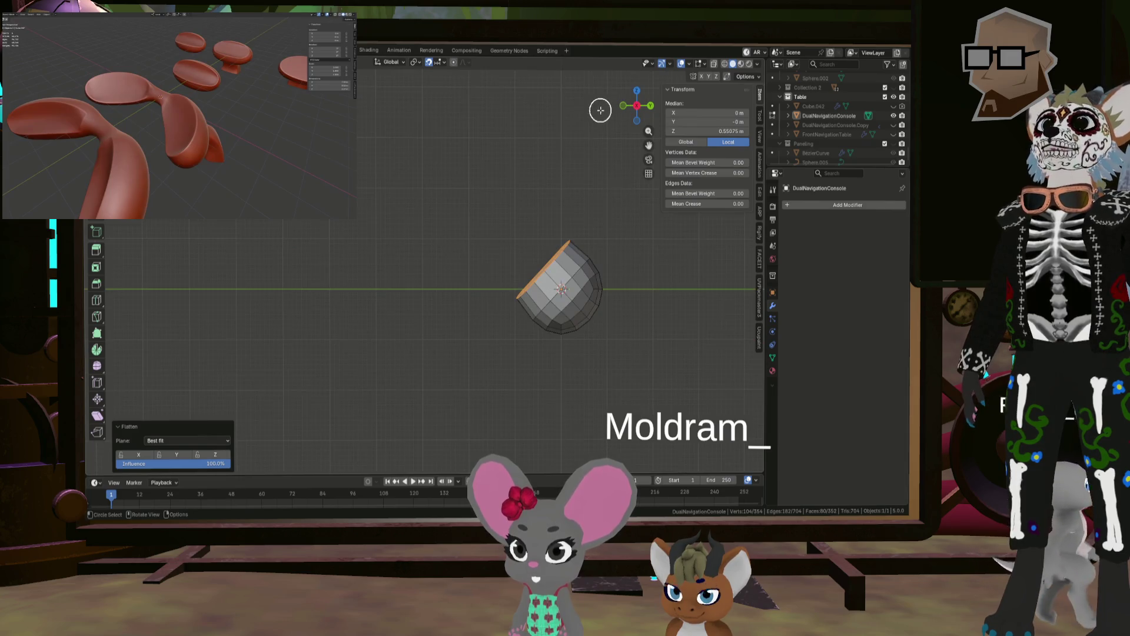
scroll(589, 239, "up", 5)
key("g")
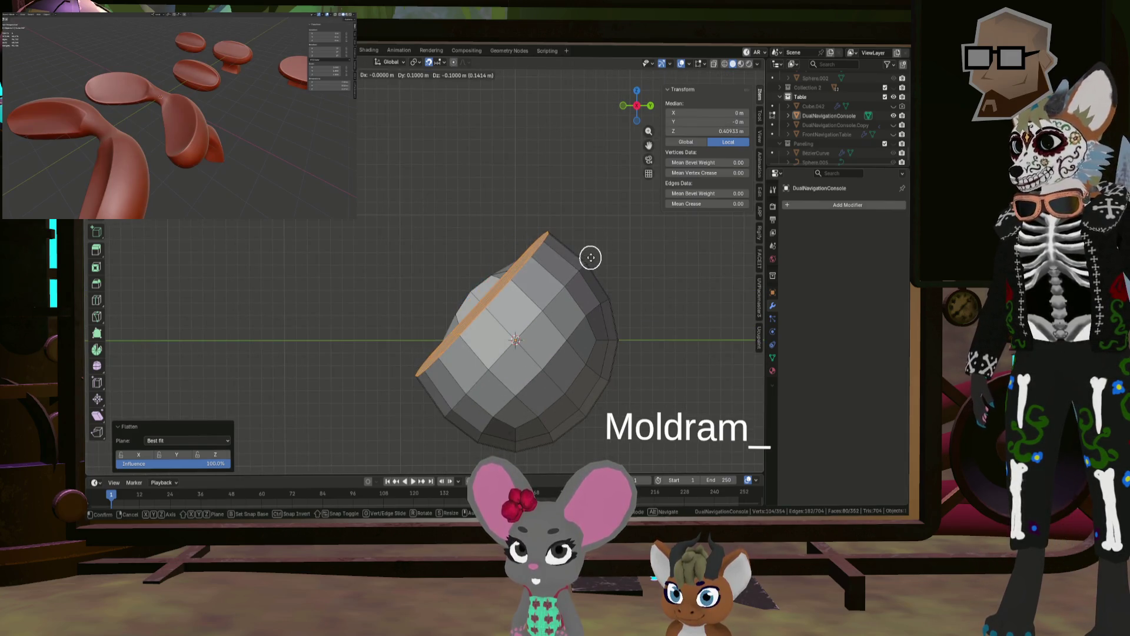
left_click(591, 251)
mouse_move(590, 250)
middle_mouse_down()
mouse_move(506, 247)
mouse_move(537, 260)
mouse_move(536, 248)
mouse_move(517, 247)
mouse_move(527, 277)
mouse_move(479, 292)
mouse_move(453, 263)
mouse_move(535, 295)
mouse_move(492, 293)
mouse_move(478, 304)
middle_mouse_up()
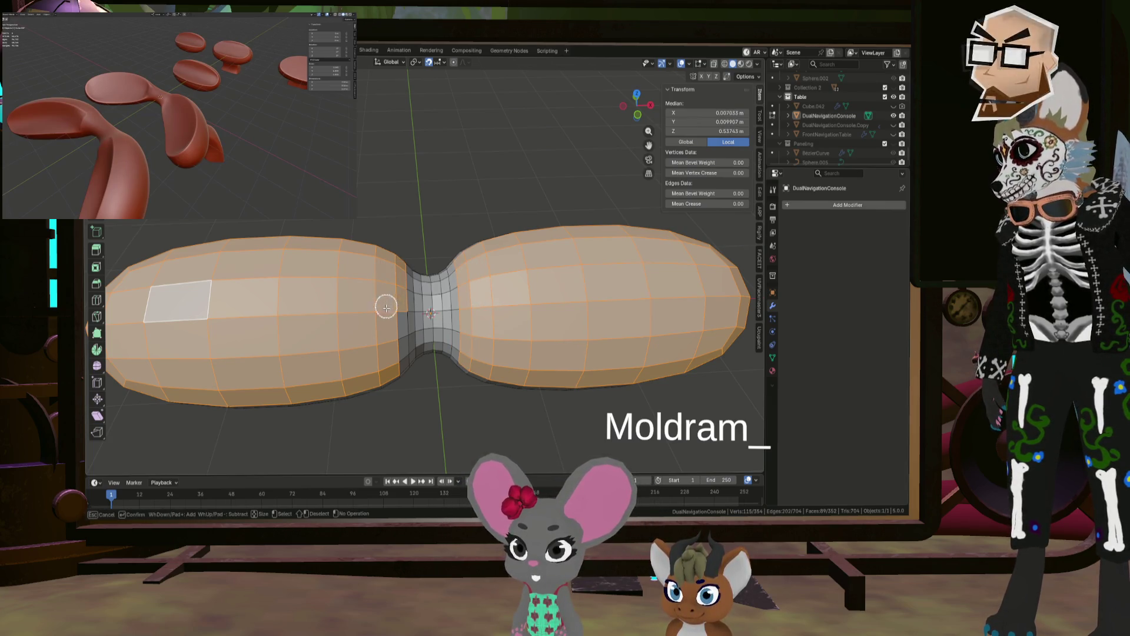
Step: Apply LoopTools Flatten to the selected lobe faces a second time
right_click(518, 311)
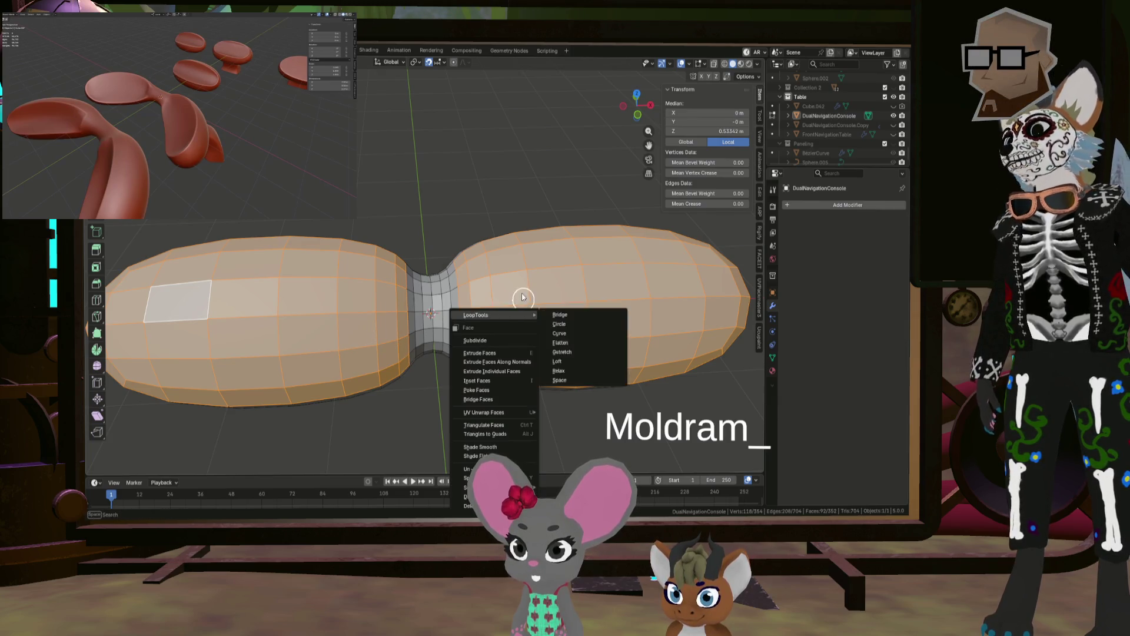
mouse_move(519, 315)
left_click(562, 342)
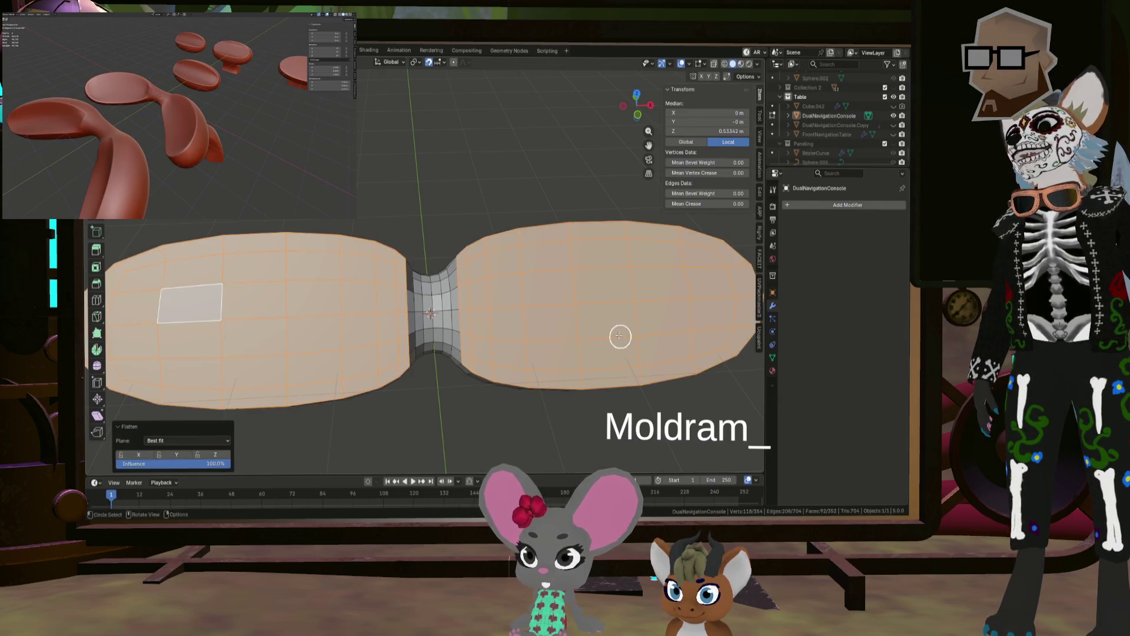
mouse_move(618, 333)
middle_mouse_down()
mouse_move(492, 270)
mouse_move(590, 256)
mouse_move(620, 234)
middle_mouse_up()
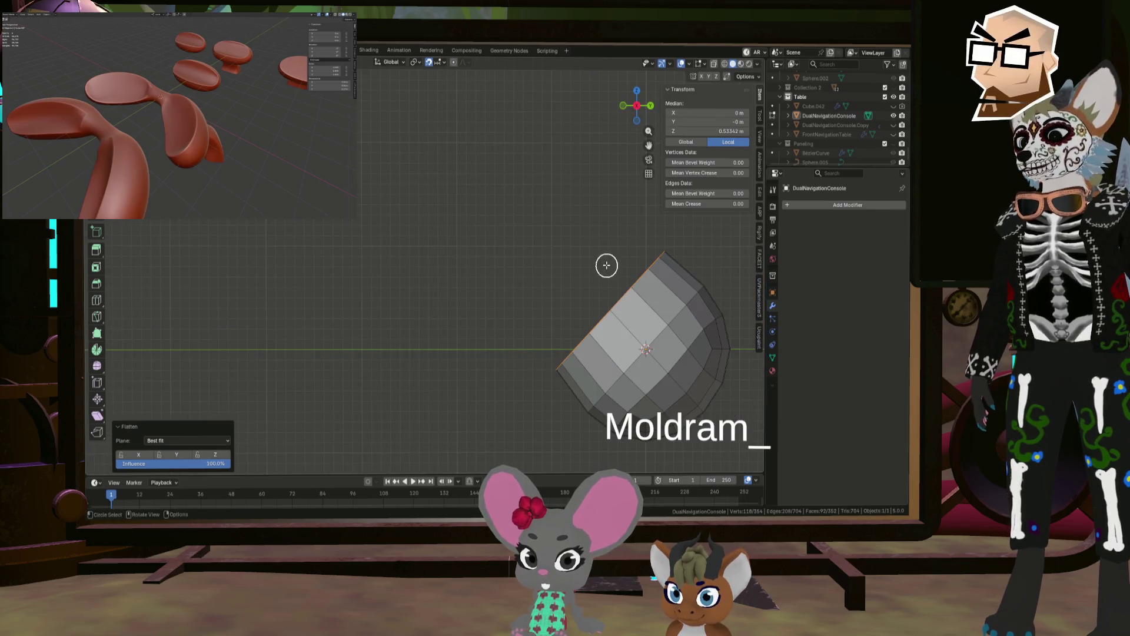
Step: Move the flattened lobe tops further, then inspect both lobes and the neck
key("g")
left_click(670, 302)
mouse_move(669, 301)
middle_mouse_down()
mouse_move(593, 308)
mouse_move(641, 331)
mouse_move(699, 320)
mouse_move(683, 294)
mouse_move(469, 305)
mouse_move(457, 361)
mouse_move(393, 323)
mouse_move(477, 255)
mouse_move(471, 338)
mouse_move(550, 323)
mouse_move(558, 315)
mouse_move(515, 322)
mouse_move(560, 293)
mouse_move(532, 323)
middle_mouse_up()
scroll(396, 353, "up", 5)
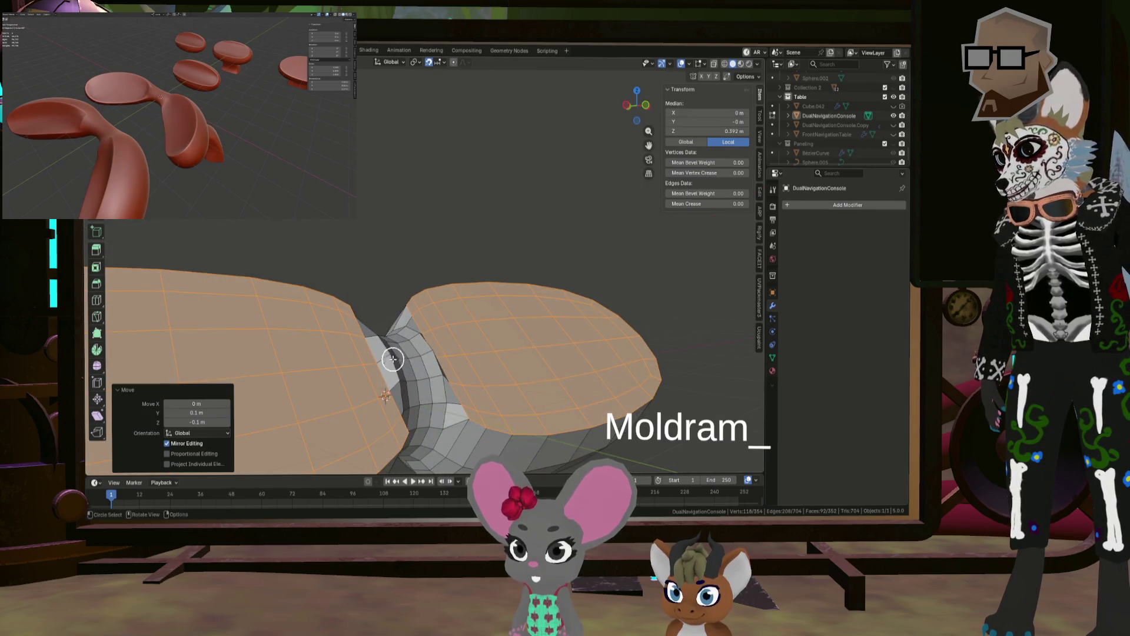
mouse_move(393, 359)
middle_mouse_down()
mouse_move(376, 376)
mouse_move(403, 360)
mouse_move(467, 368)
mouse_move(389, 343)
mouse_move(418, 332)
middle_mouse_up()
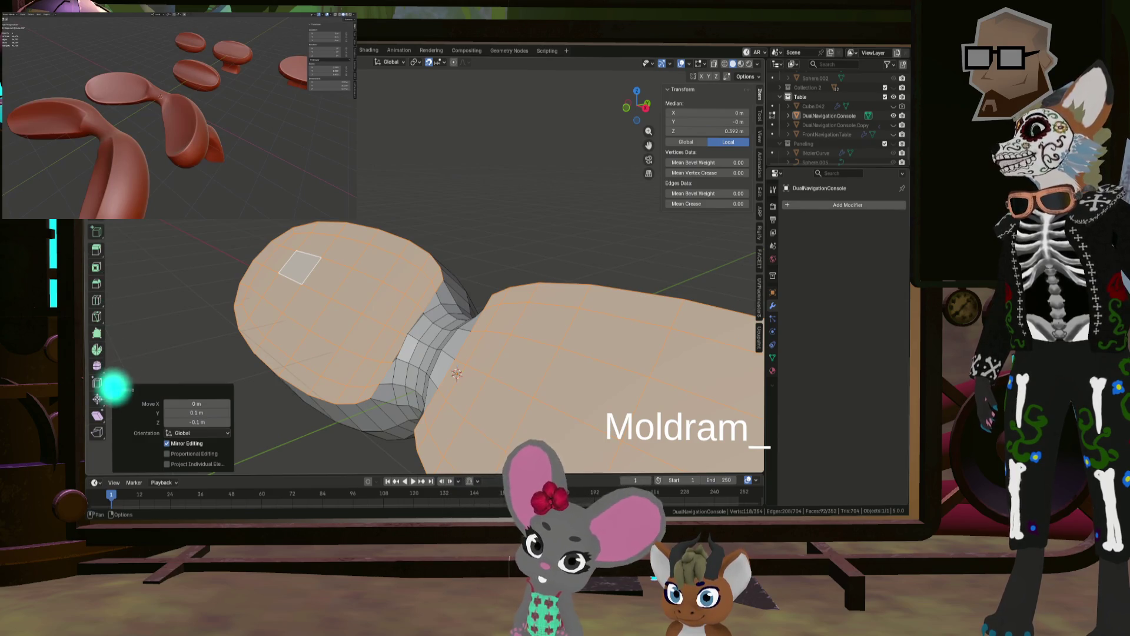
middle_click_drag(365, 194, 373, 277)
scroll(520, 219, "down", 3)
scroll(494, 260, "down", 2)
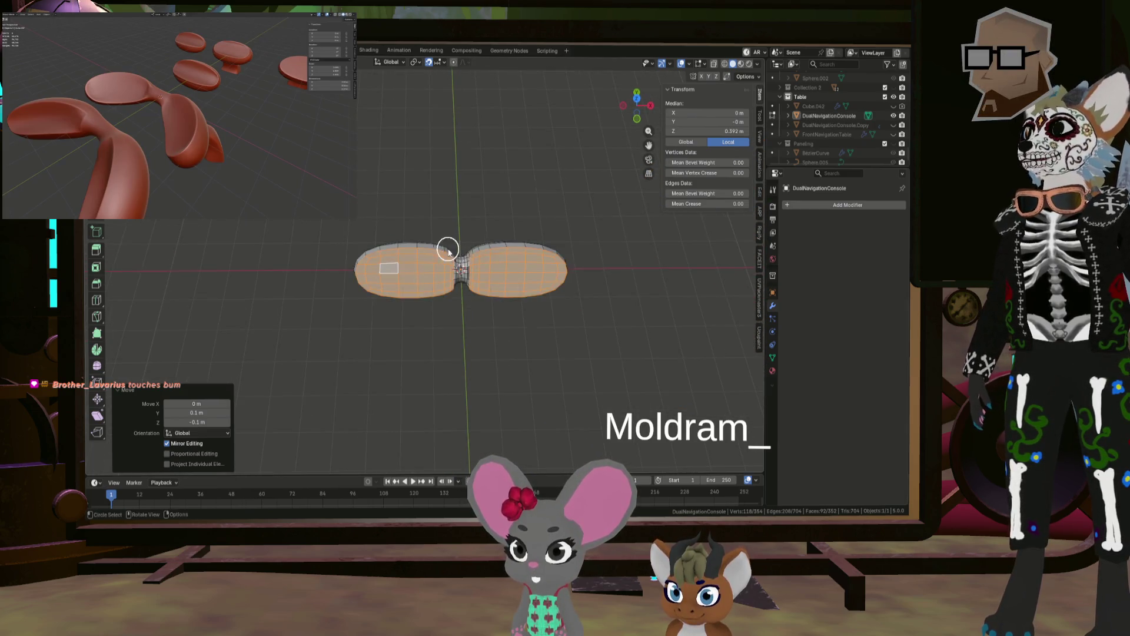
scroll(448, 250, "up", 5)
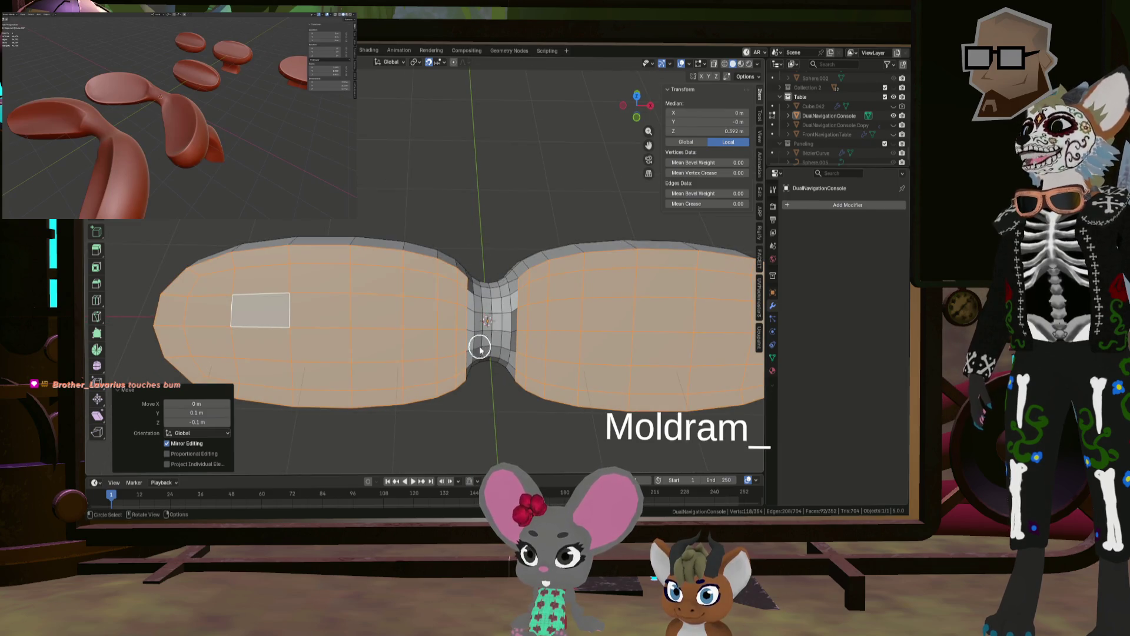
Step: Undo the lobe moves and selections back to the smoothed, bent object
mouse_move(495, 262)
middle_mouse_down()
mouse_move(537, 252)
mouse_move(492, 253)
middle_mouse_up()
key("ctrl+z")
key("ctrl+z")
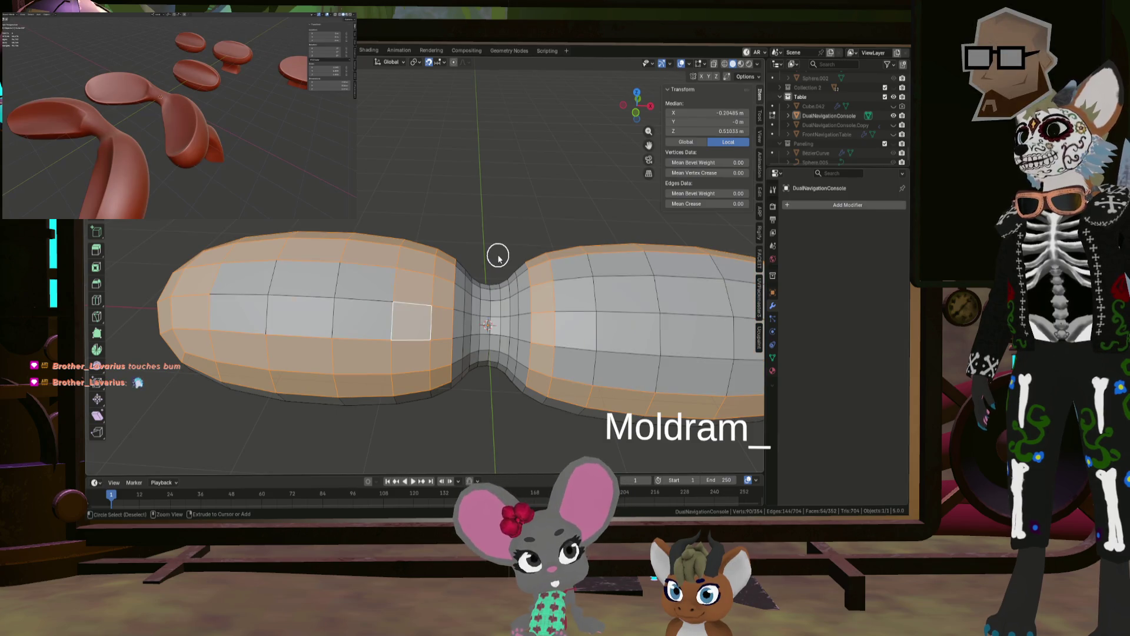
key("ctrl+z")
key("ctrl+z")
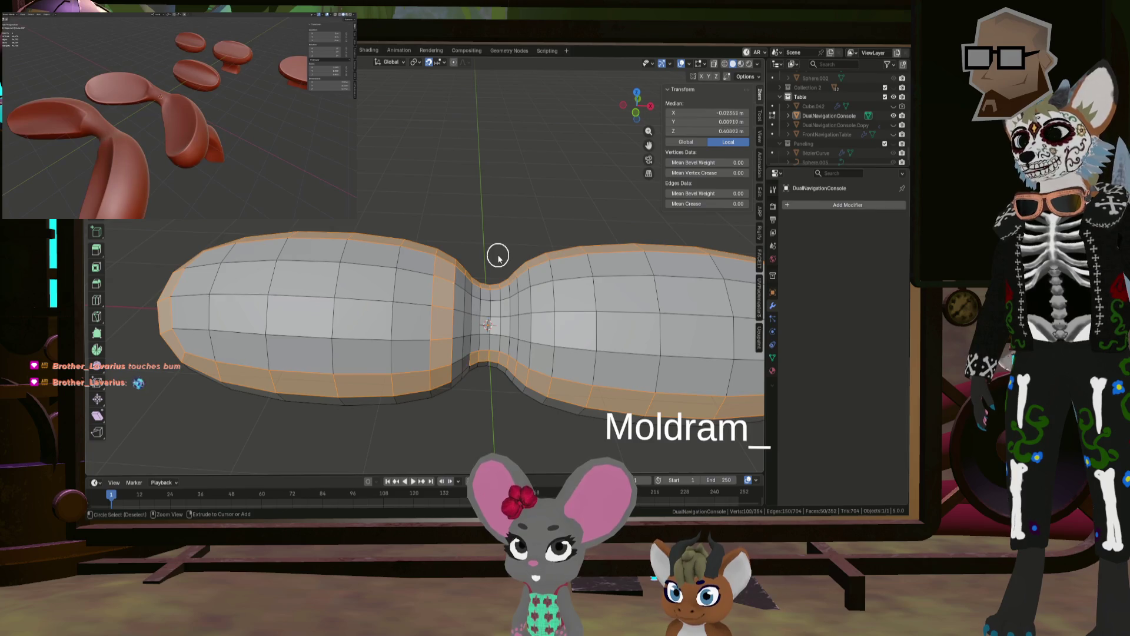
key("ctrl+z")
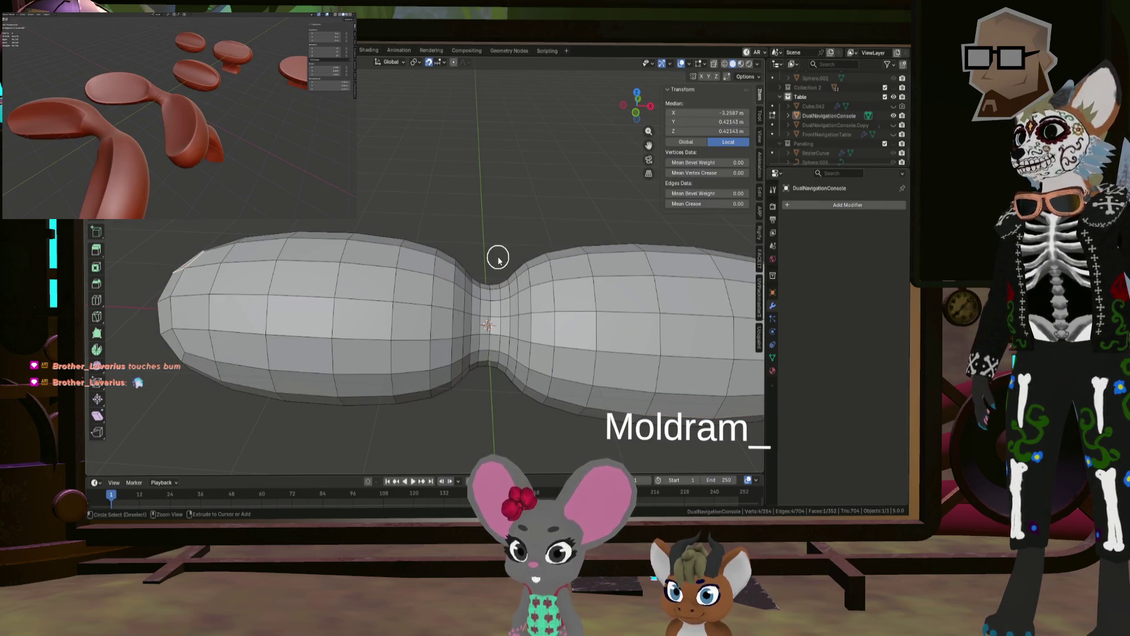
key("ctrl+z")
key("ctrl+z")
key("ctrl+z")
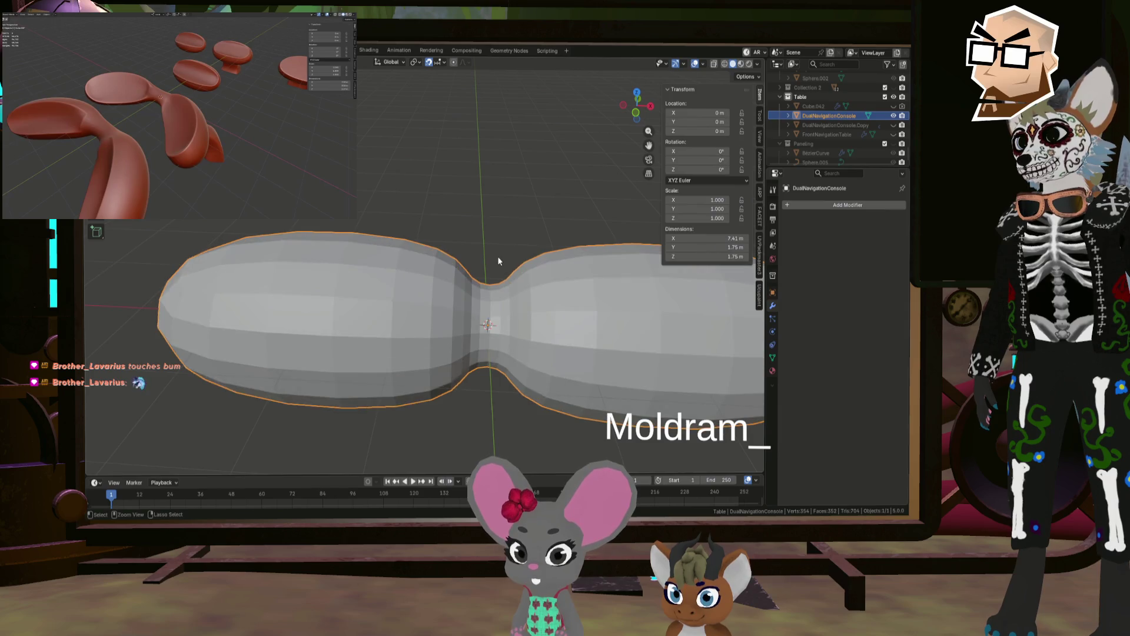
key("ctrl+z")
key("ctrl+z")
key("ctrl+z")
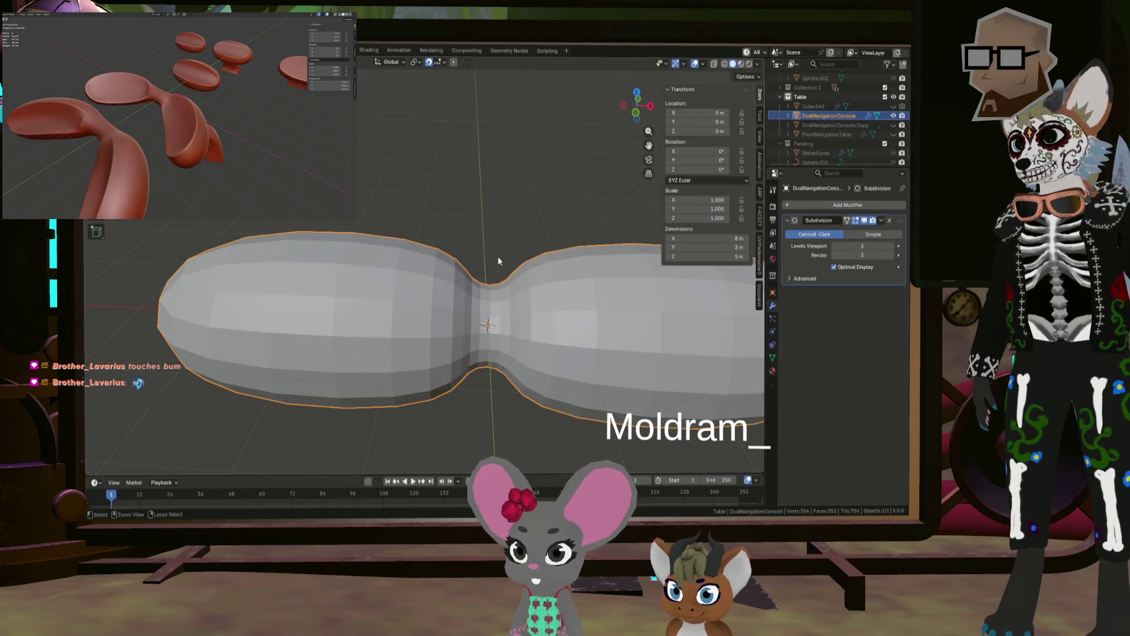
Step: Delete the SimpleDeform modifier, then select the neck faces in Edit Mode
left_click(881, 304)
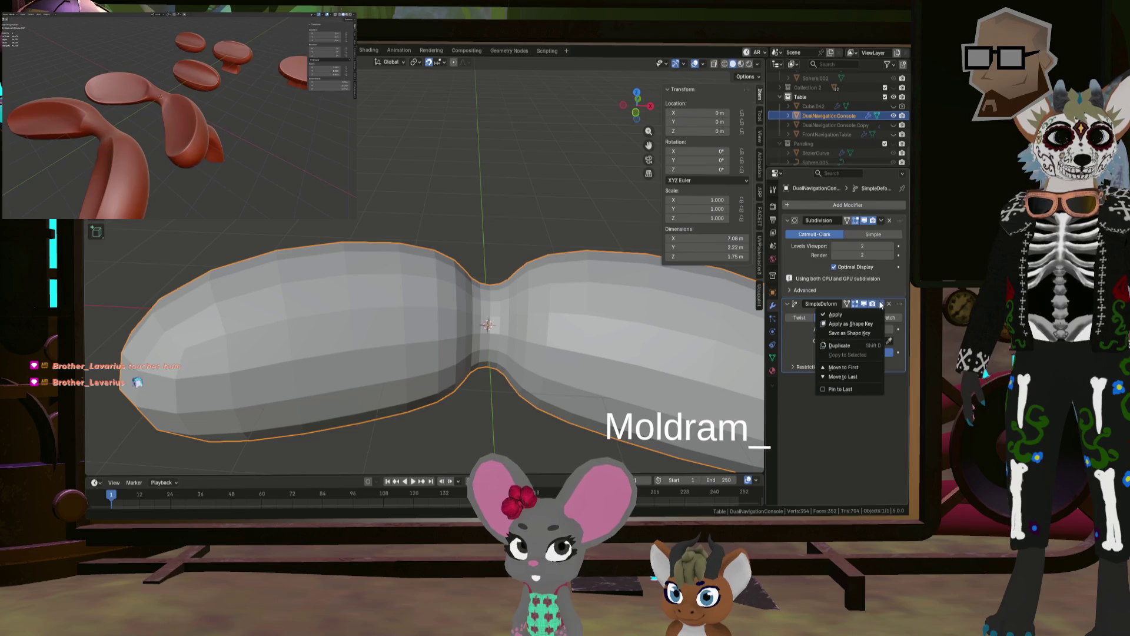
left_click(889, 303)
mouse_move(500, 282)
middle_mouse_down()
mouse_move(577, 295)
mouse_move(565, 294)
middle_mouse_up()
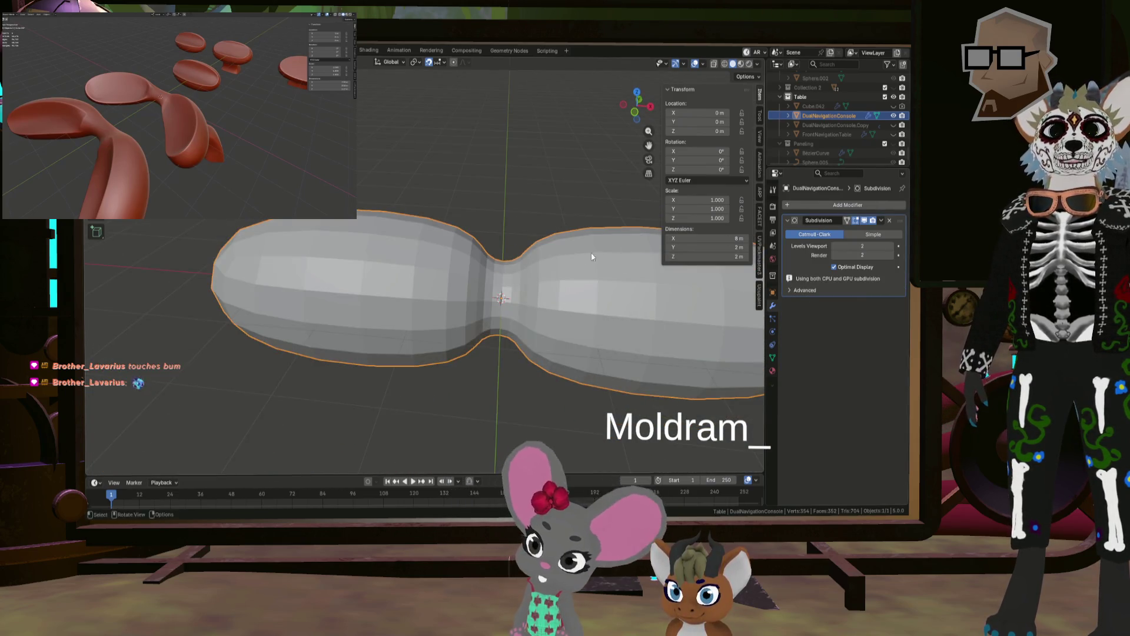
key("Tab")
left_click_drag(512, 230, 492, 351)
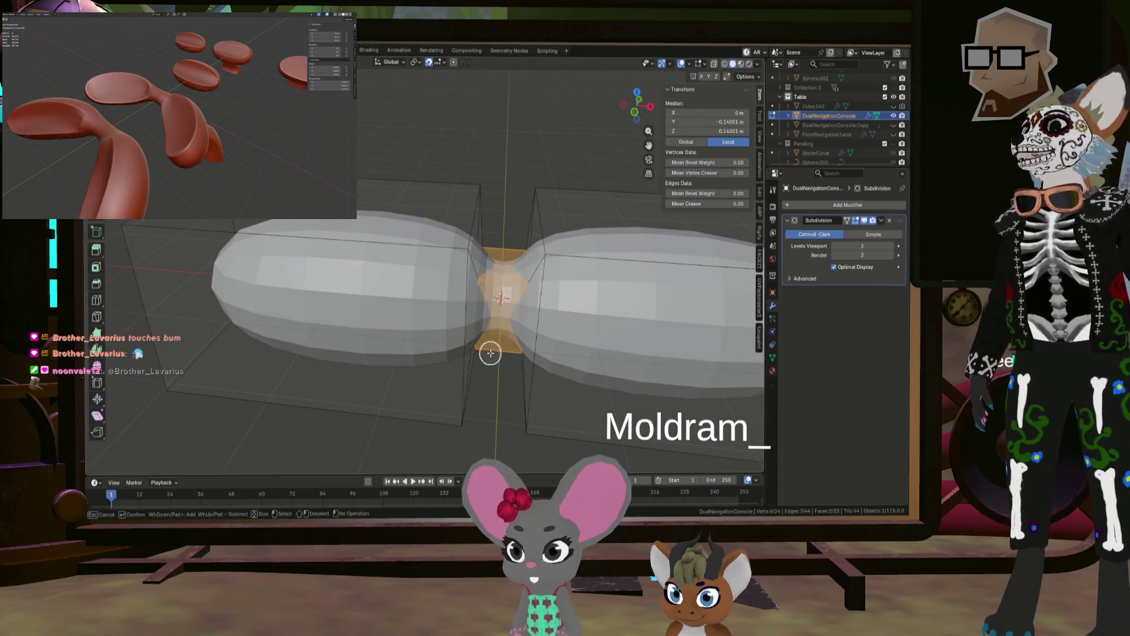
Step: Frame the neck from the front and select its middle faces
mouse_move(524, 224)
middle_mouse_down()
mouse_move(510, 288)
mouse_move(549, 154)
mouse_move(540, 85)
mouse_move(550, 287)
middle_mouse_up()
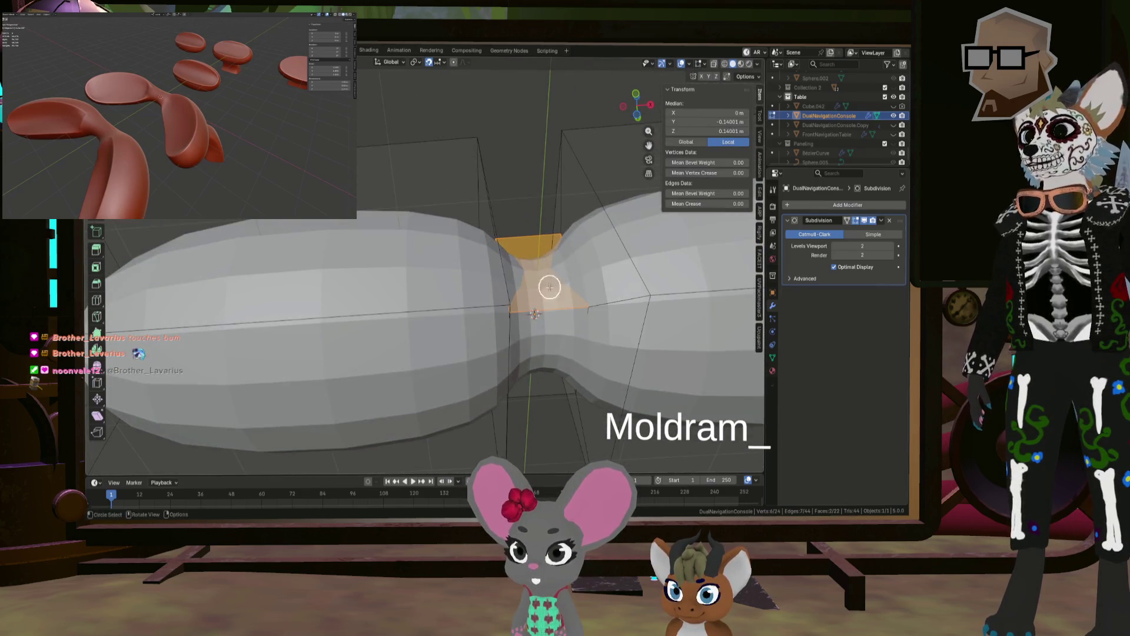
scroll(553, 342, "down", 10)
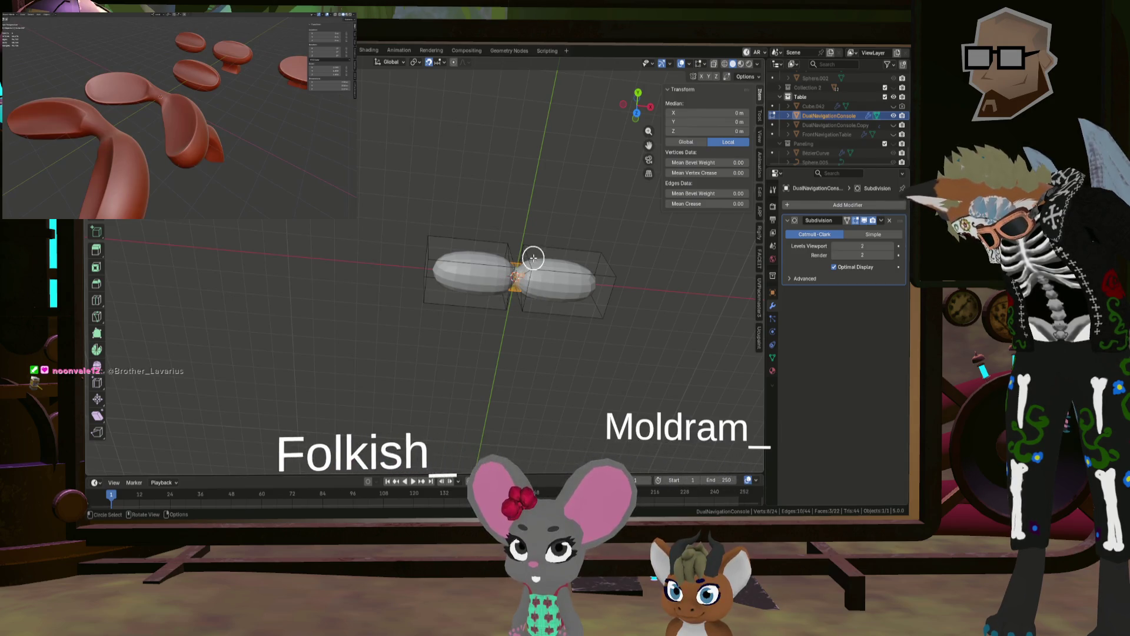
mouse_move(547, 282)
middle_mouse_down()
mouse_move(504, 296)
mouse_move(494, 434)
middle_mouse_up()
scroll(521, 281, "up", 5)
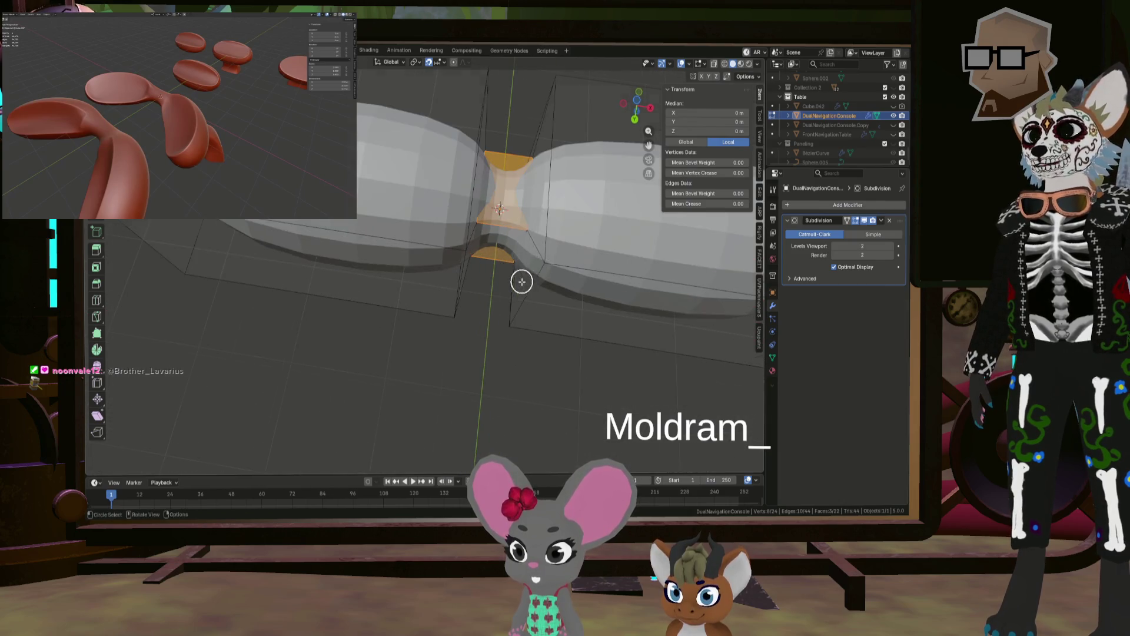
mouse_move(533, 193)
middle_mouse_down()
mouse_move(512, 253)
mouse_move(542, 142)
middle_mouse_up()
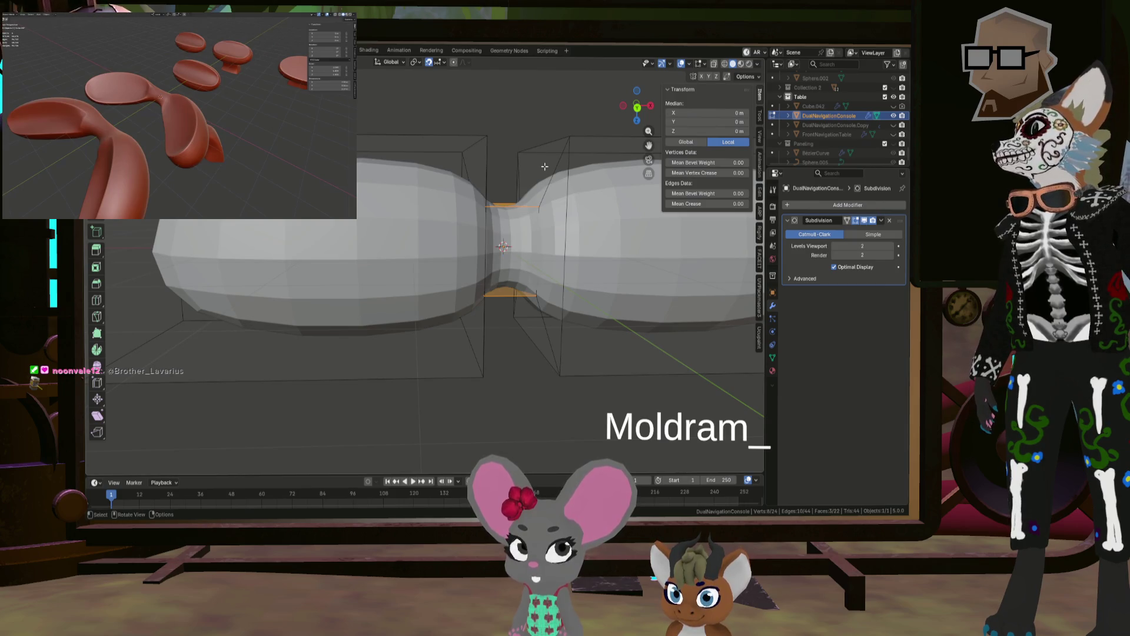
mouse_move(537, 166)
middle_mouse_down()
mouse_move(508, 185)
mouse_move(618, 261)
middle_mouse_up()
left_click(508, 184, "shift")
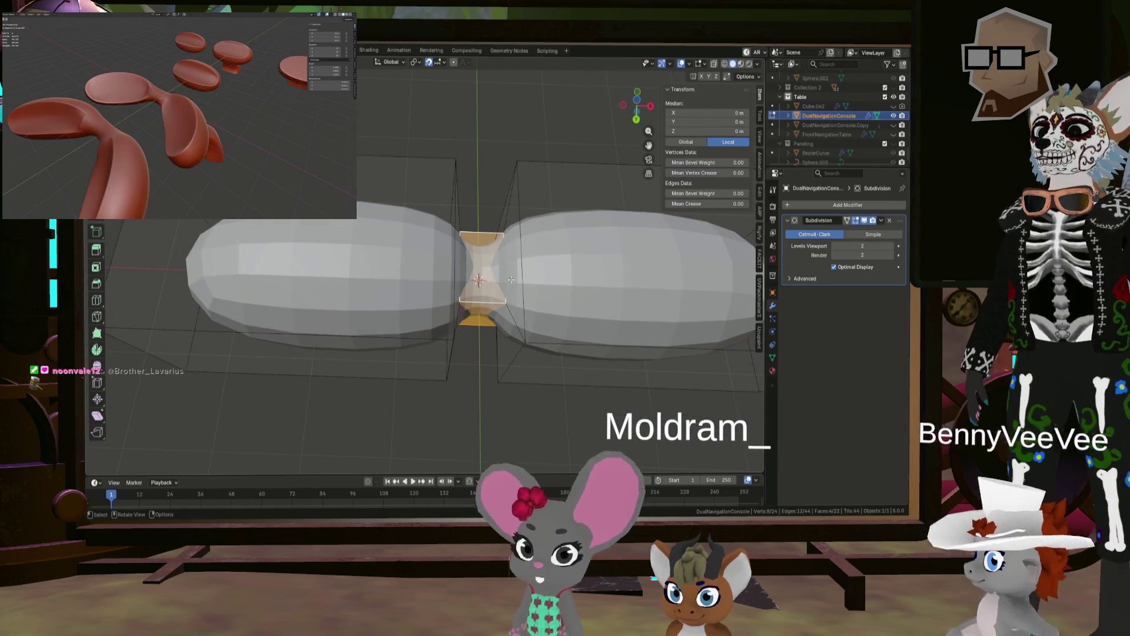
Step: Scale the neck faces to 0.686 in Y and Z only, excluding X, then deselect
key("s")
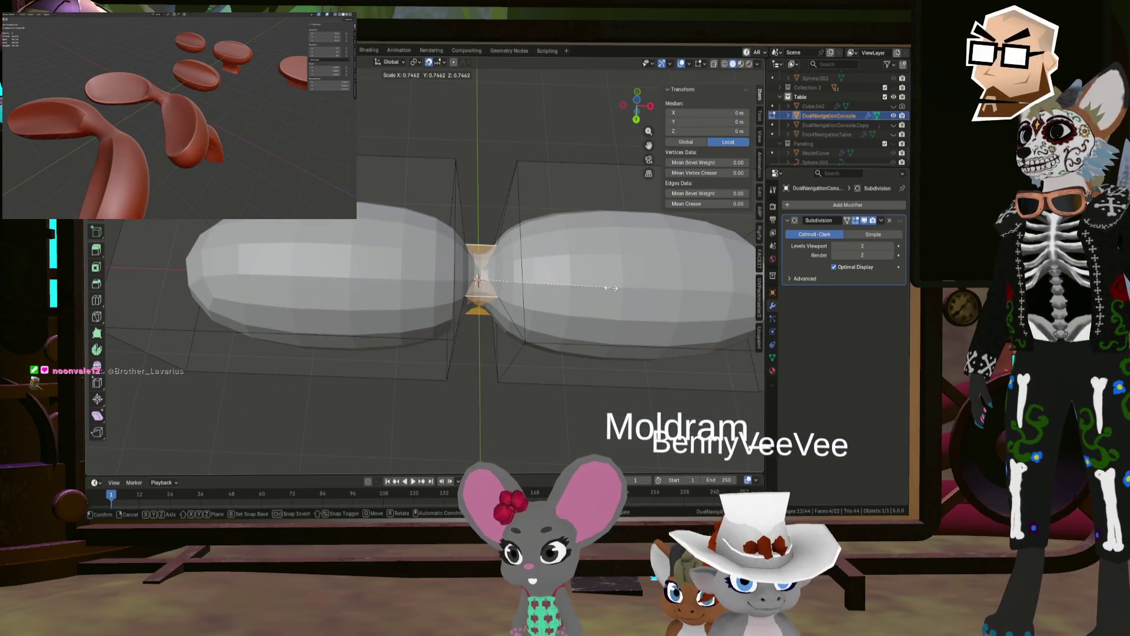
key("shift+x")
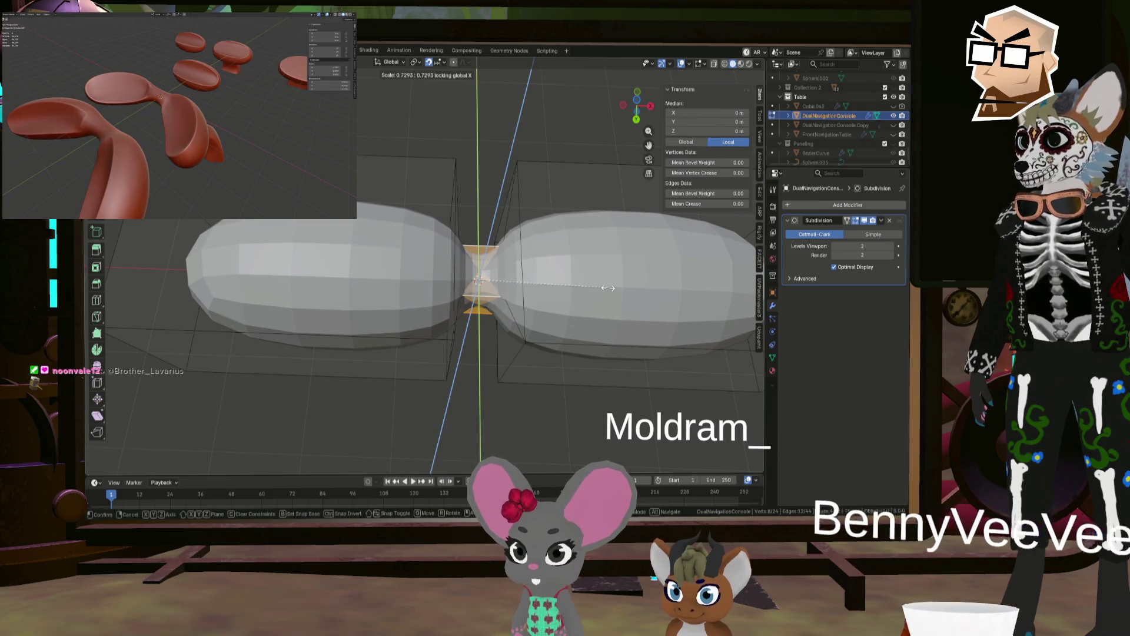
left_click(601, 288)
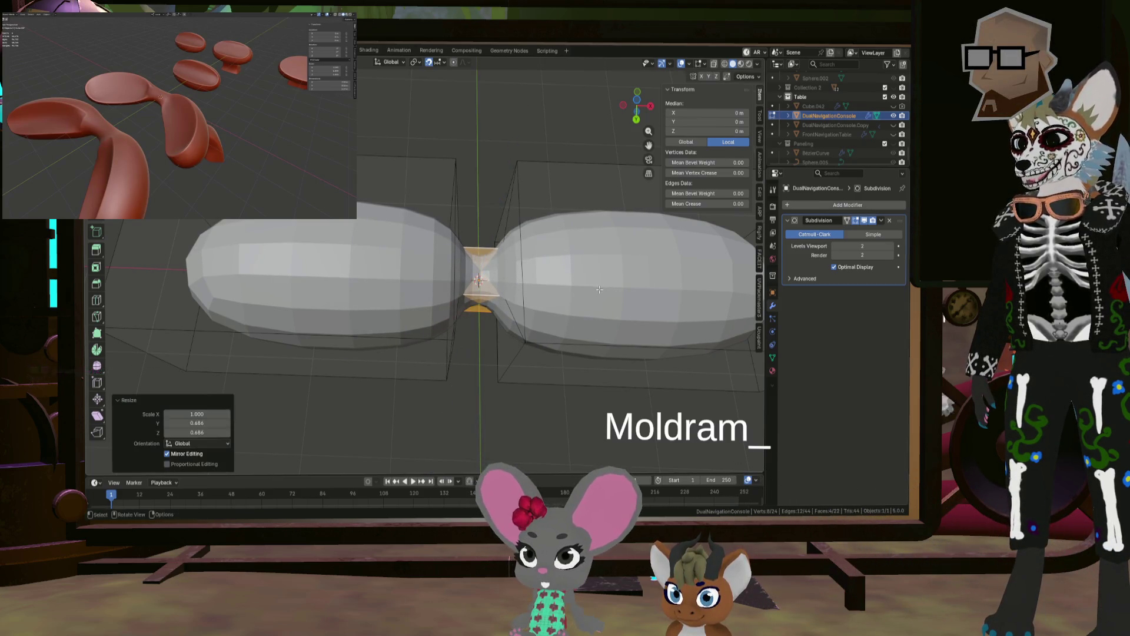
mouse_move(600, 288)
middle_mouse_down()
mouse_move(486, 239)
mouse_move(492, 248)
middle_mouse_up()
left_click(596, 227)
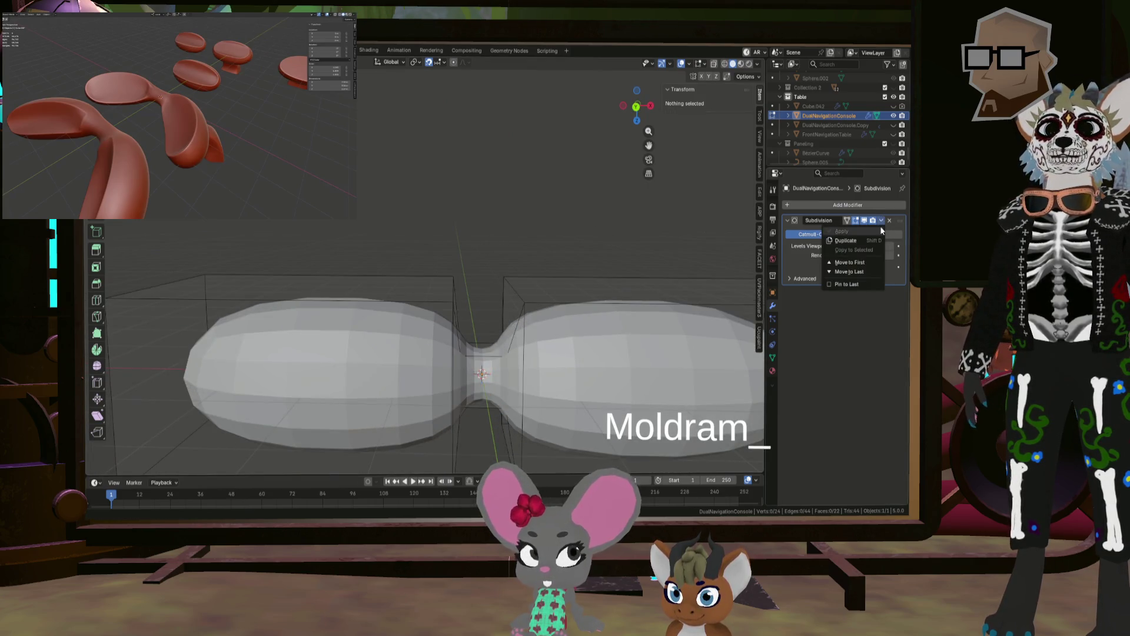
Step: Apply the Subdivision modifier in Object Mode, then return to Edit Mode
key("Tab")
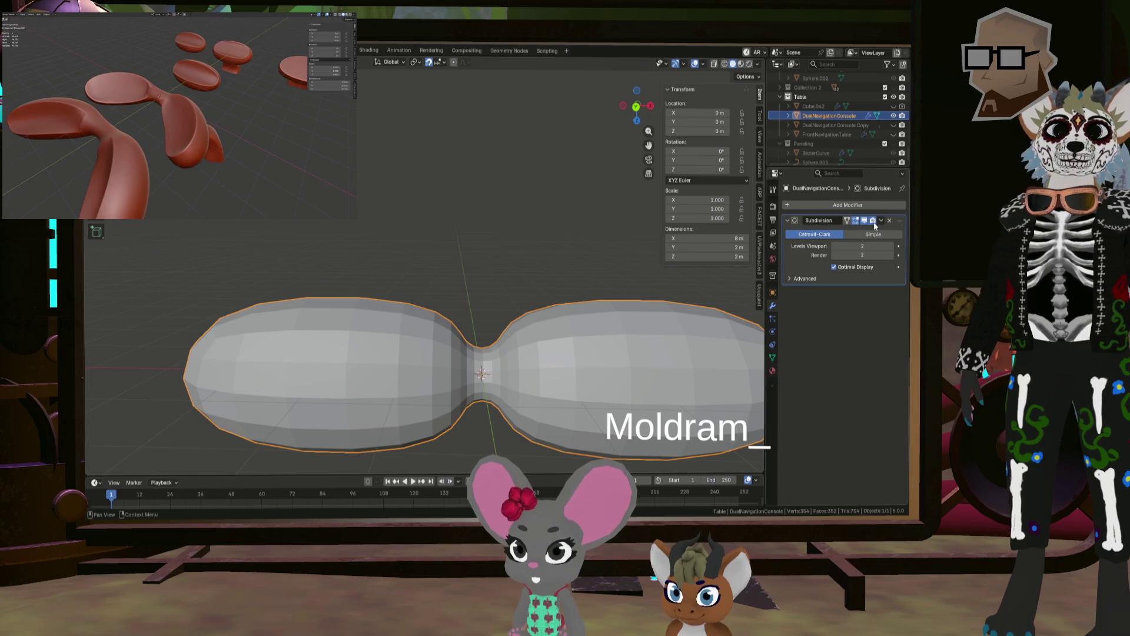
left_click(840, 232)
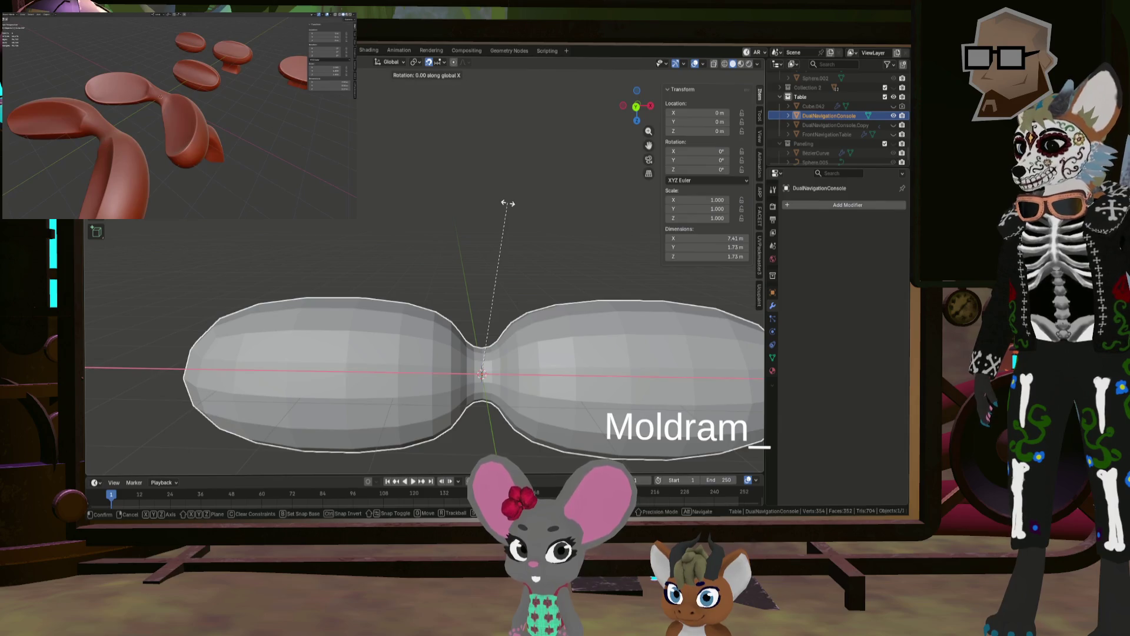
key("Escape")
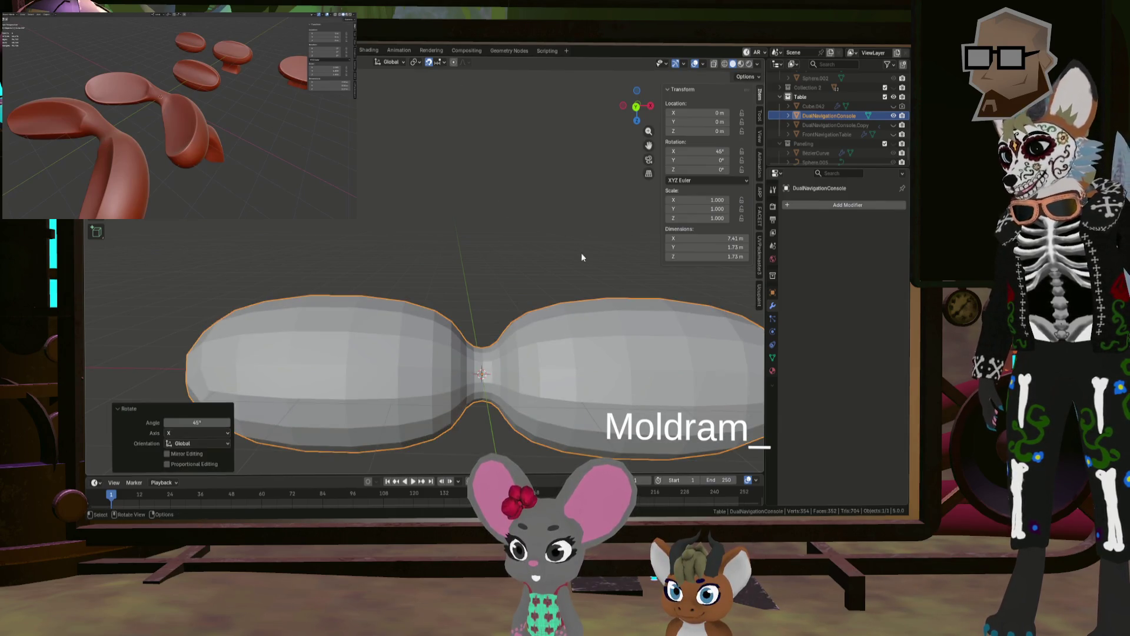
key("Tab")
Step: Paint-select faces along the right lobe and near the neck
mouse_move(581, 297)
middle_mouse_down()
mouse_move(581, 313)
mouse_move(620, 317)
middle_mouse_up()
key("q")
key("Escape")
mouse_move(536, 360)
left_mouse_down()
mouse_move(582, 329)
mouse_move(653, 335)
mouse_move(702, 366)
left_mouse_up()
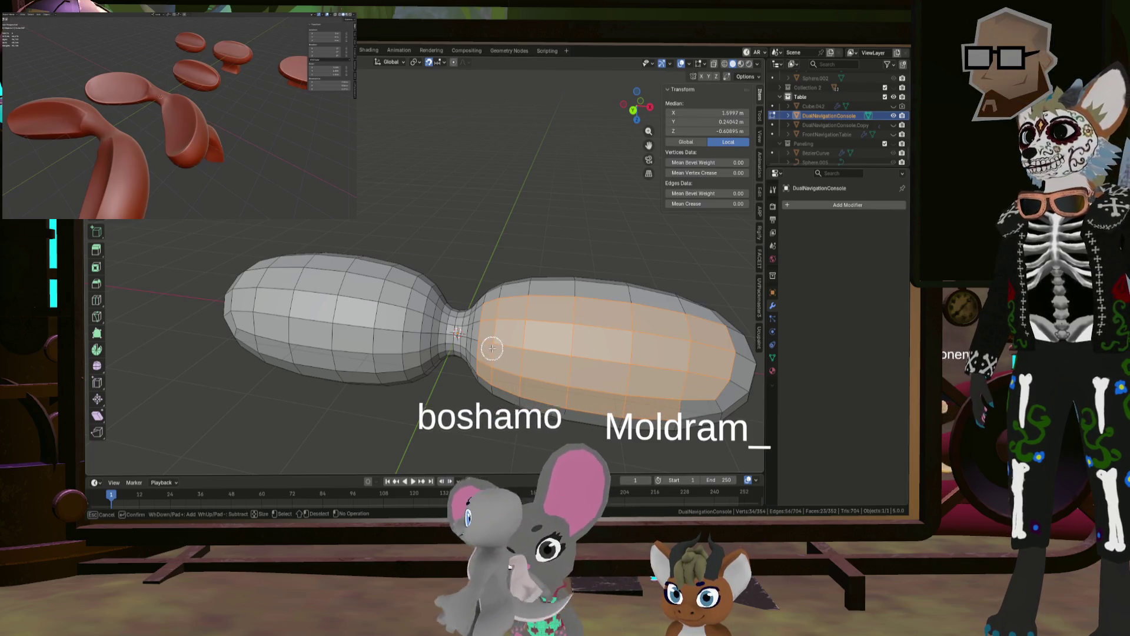
mouse_move(492, 348)
left_mouse_down()
mouse_move(490, 315)
mouse_move(528, 300)
mouse_move(575, 304)
left_mouse_up()
Step: Circle-select the top faces of the right lobe
key("alt+a")
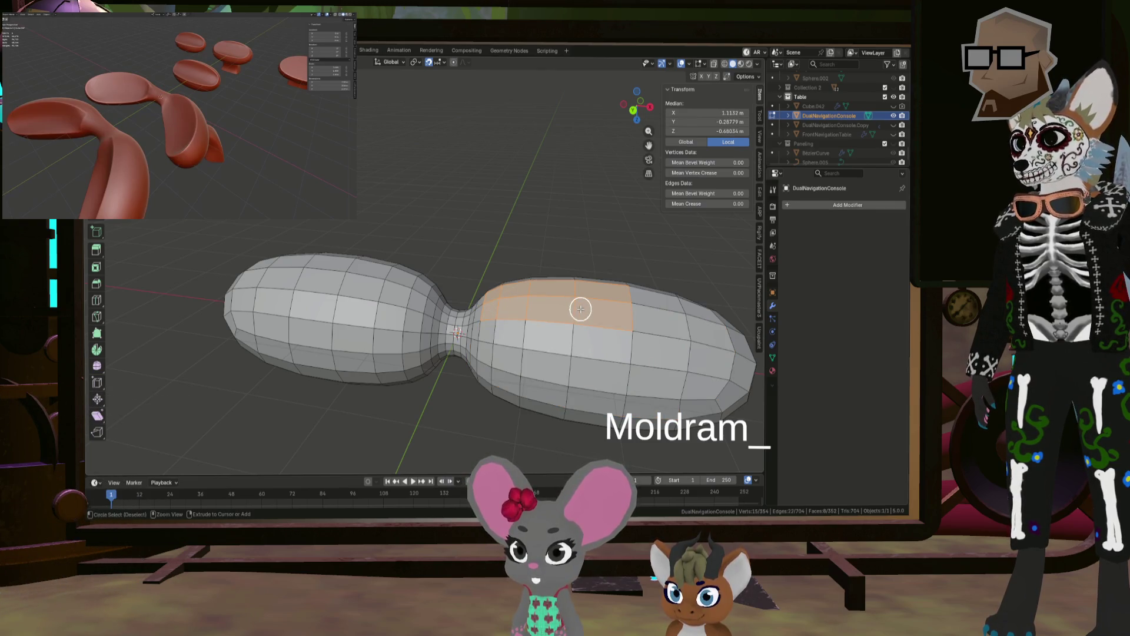
key("ctrl+z")
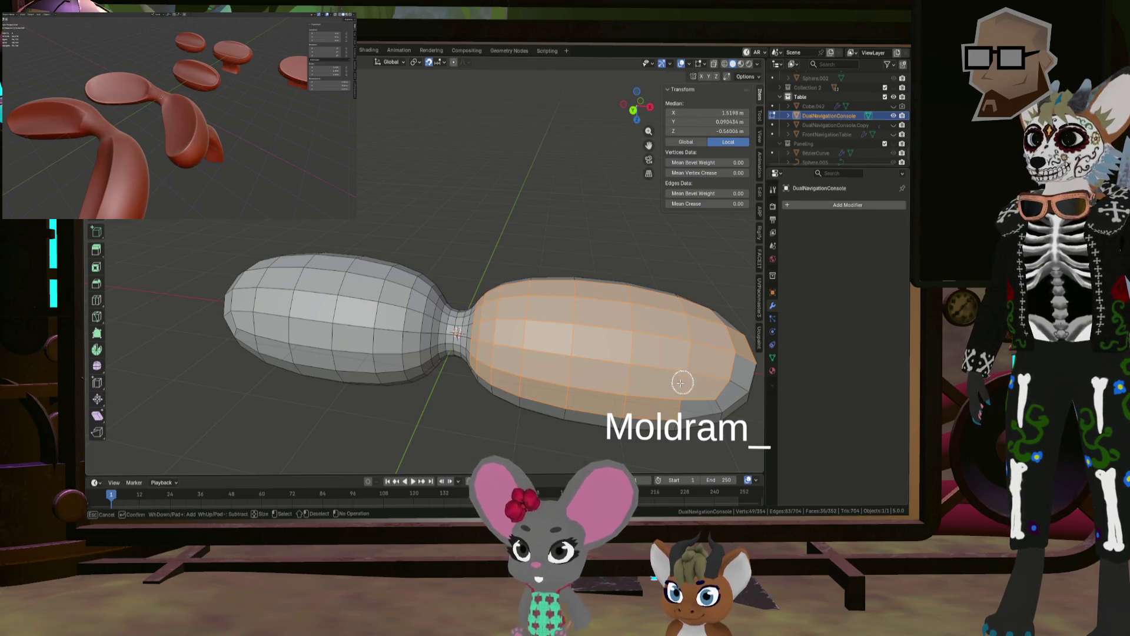
key("Escape")
middle_click_drag(679, 335, 578, 323)
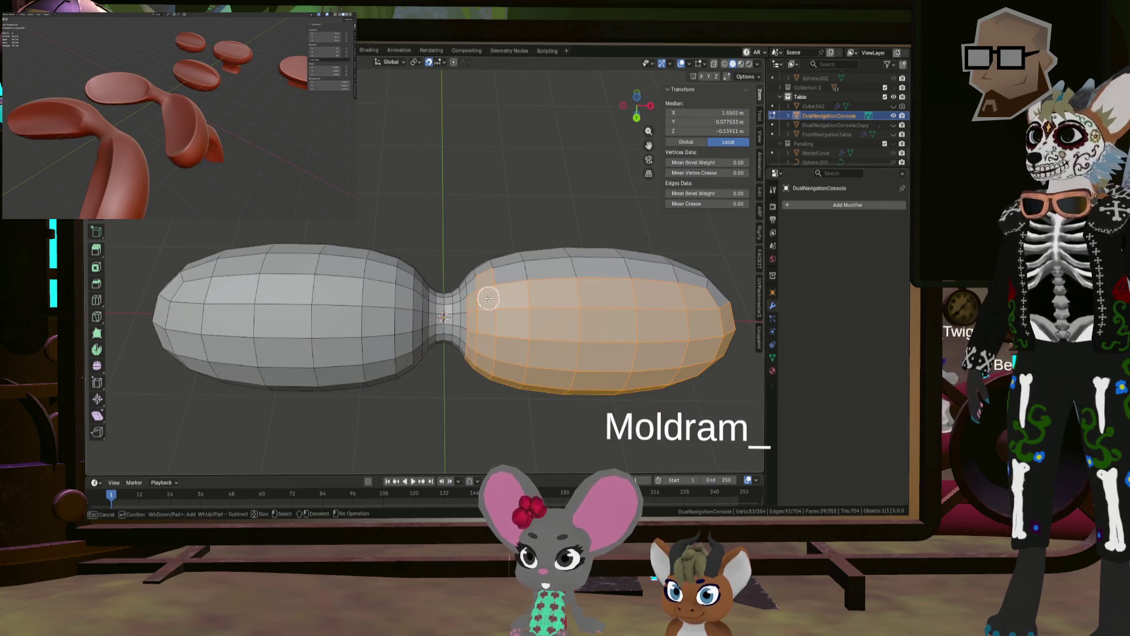
left_click_drag(513, 290, 696, 294)
key("Escape")
middle_click_drag(718, 336, 523, 293)
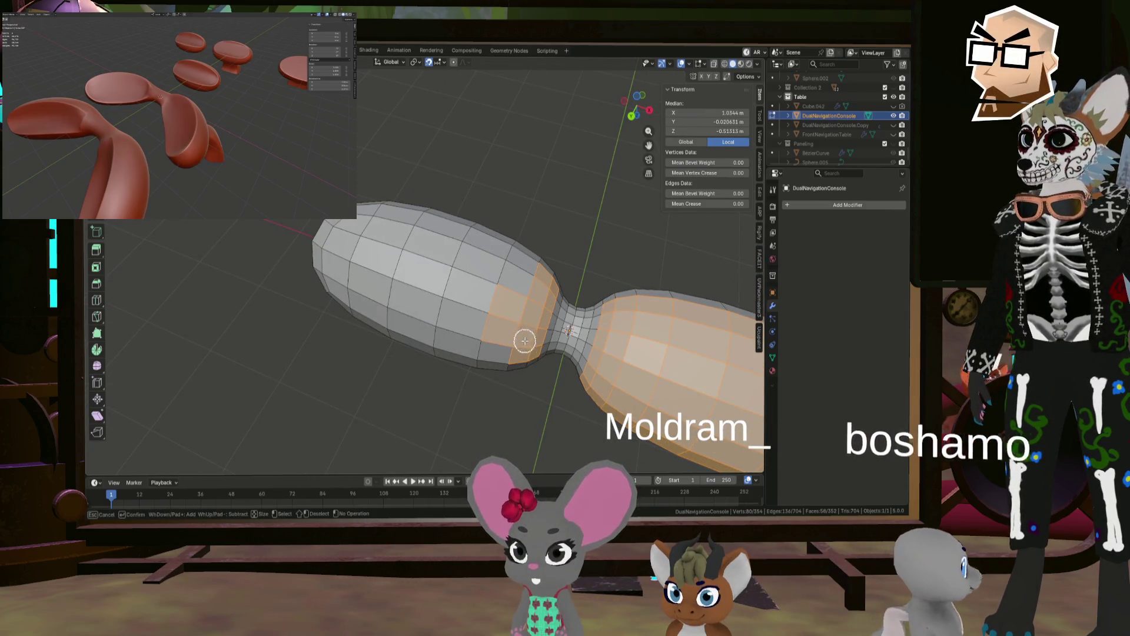
Step: Add the left lobe's top faces and deselect the lower side faces
mouse_move(518, 315)
left_mouse_down()
mouse_move(419, 313)
mouse_move(340, 261)
left_mouse_up()
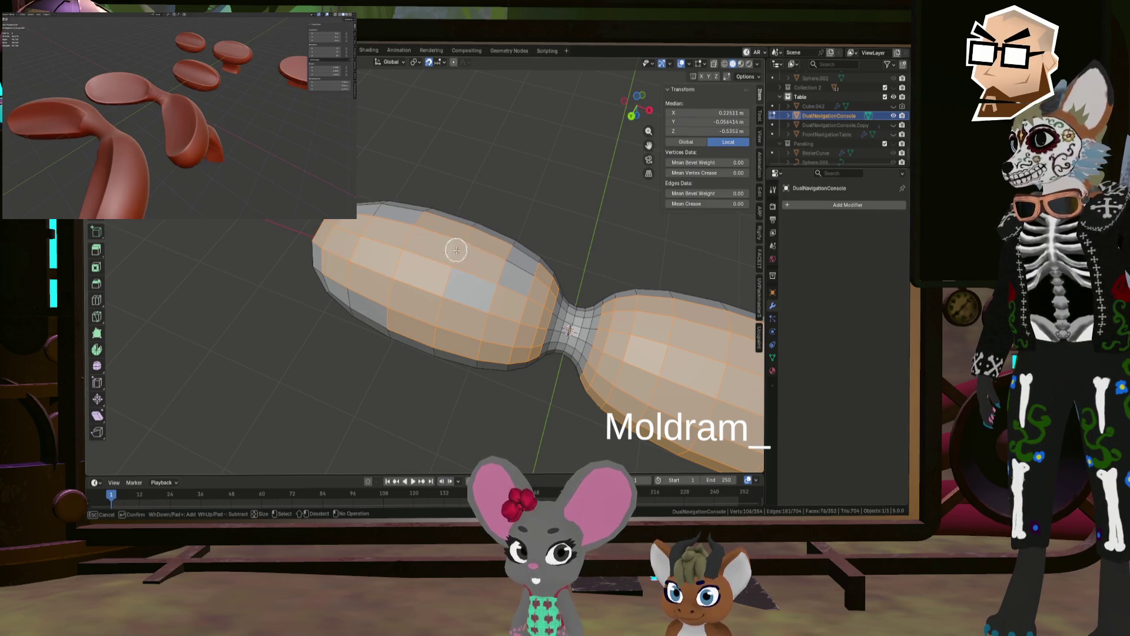
middle_click_drag(388, 241, 383, 227)
left_click_drag(383, 227, 356, 247)
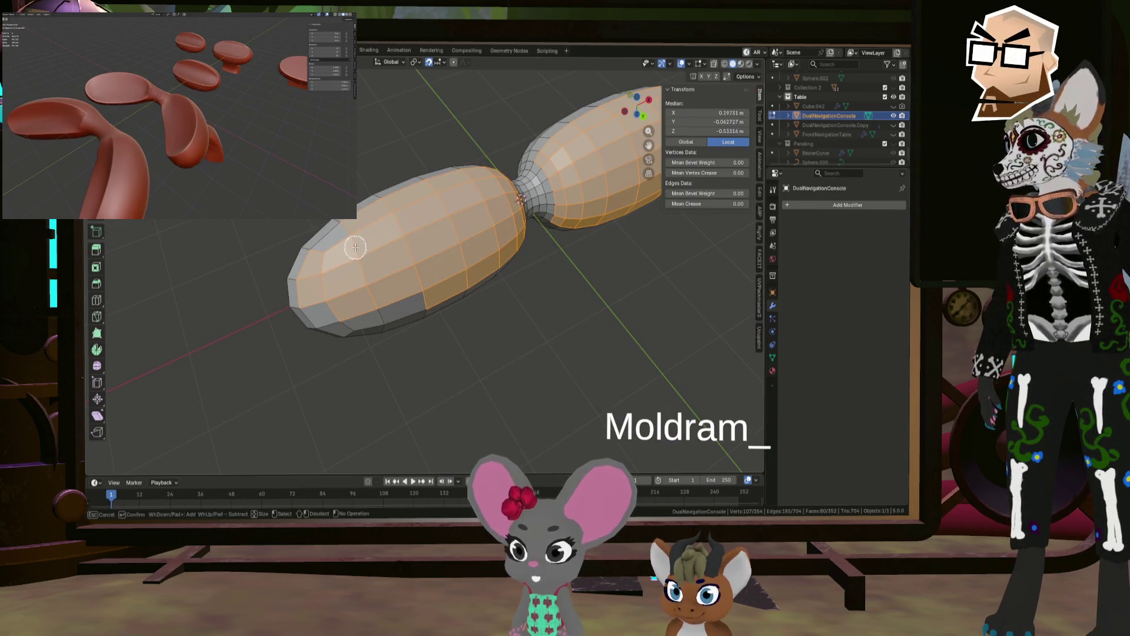
middle_click_drag(357, 275, 357, 268)
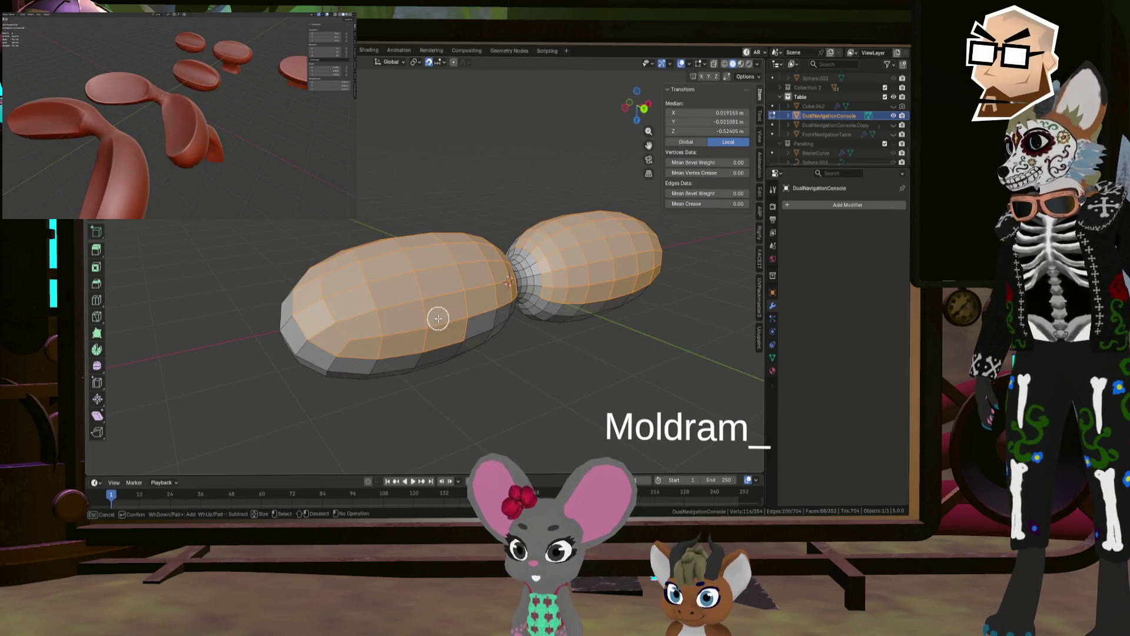
middle_click_drag(505, 296, 464, 265)
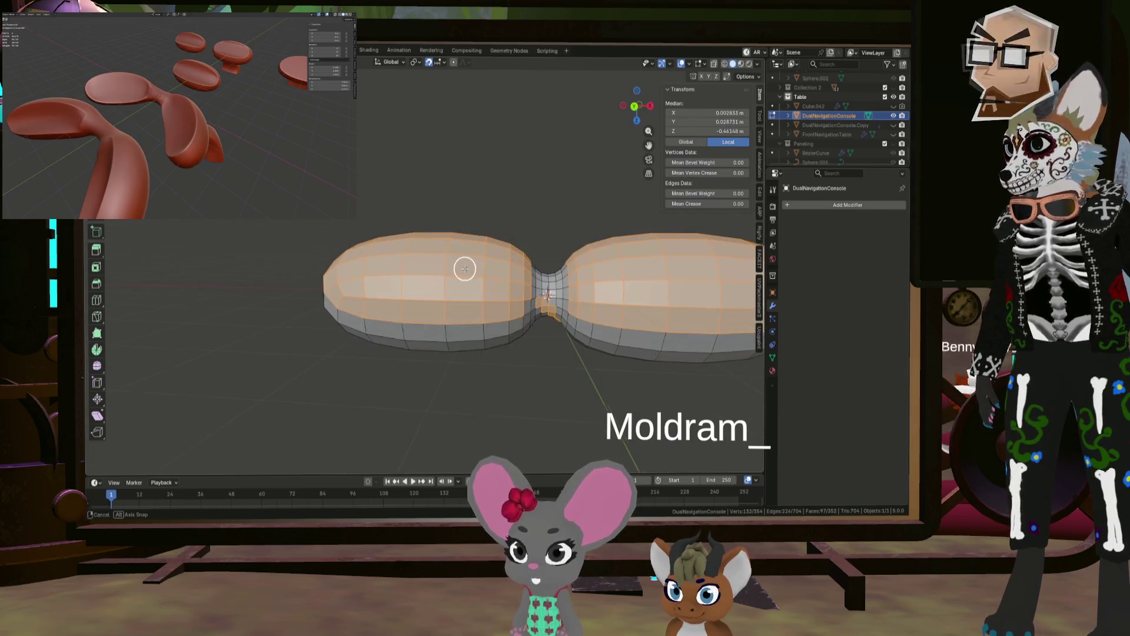
left_click_drag(464, 265, 512, 310, "ctrl")
scroll(522, 295, "up", 3)
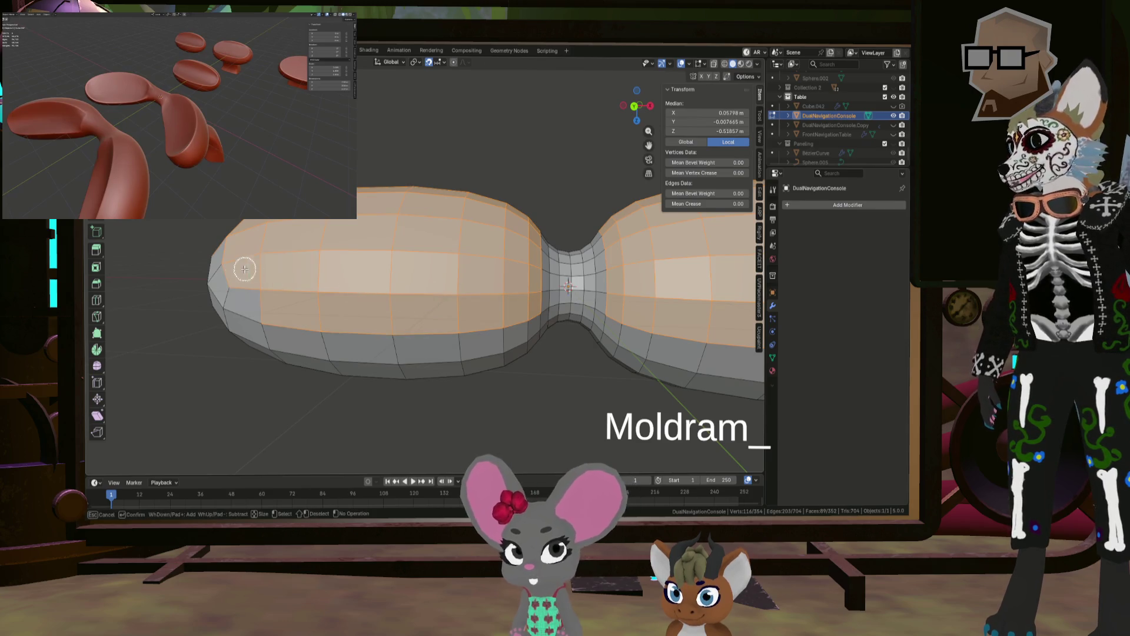
mouse_move(244, 282)
middle_mouse_down()
mouse_move(320, 252)
mouse_move(422, 239)
middle_mouse_up()
Step: Flatten the selected lobe tops with LoopTools Flatten
right_click(422, 239)
mouse_move(426, 228)
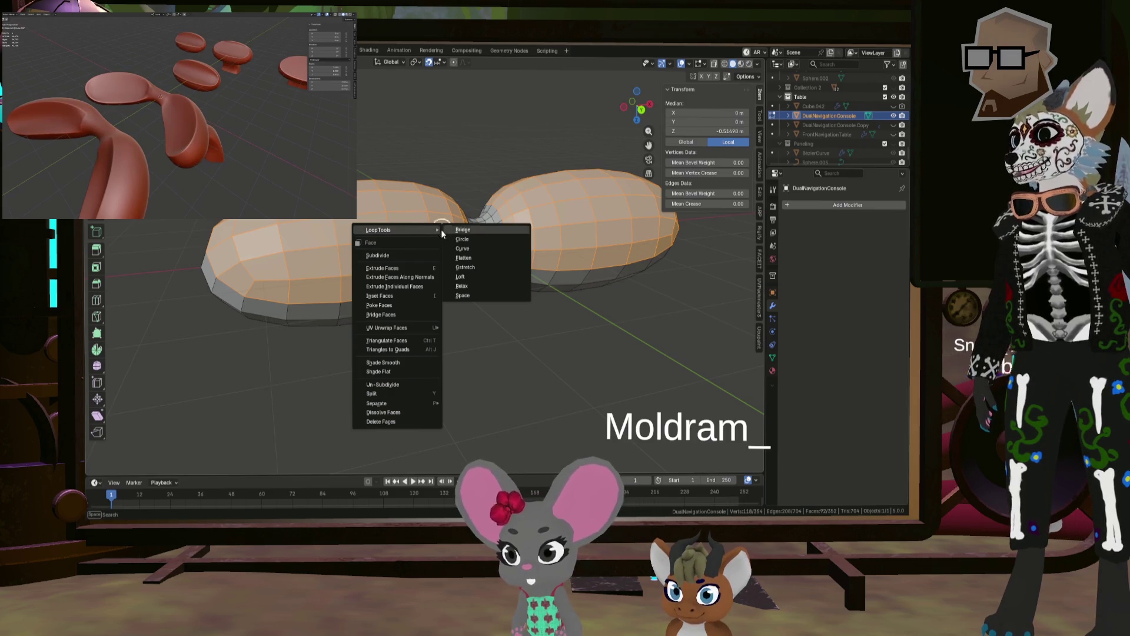
left_click(482, 257)
key("h")
key("g")
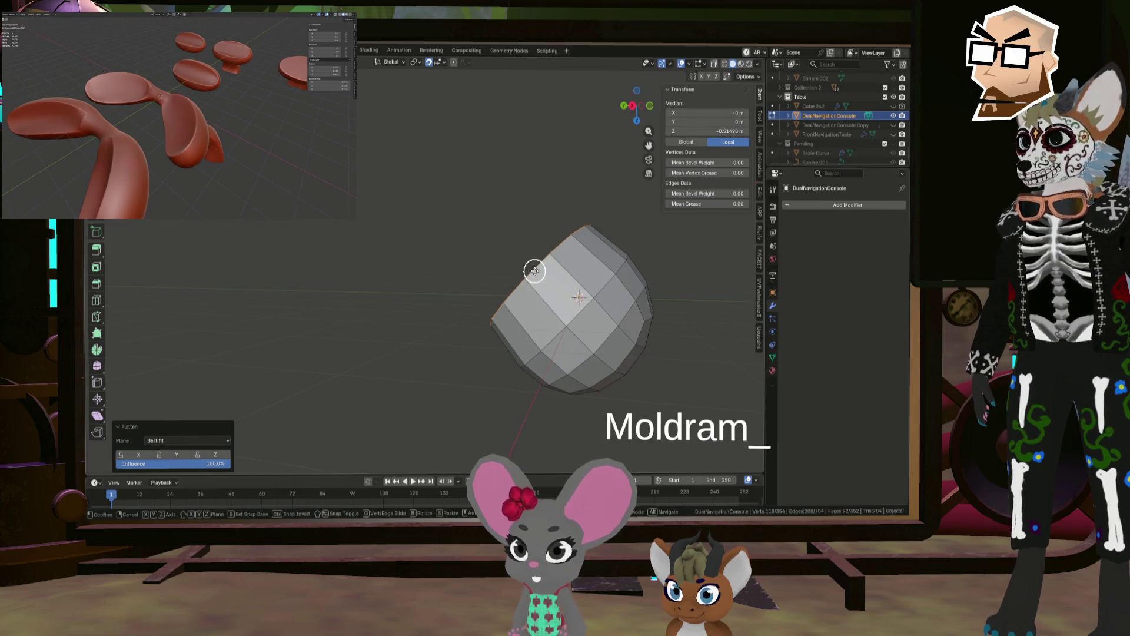
key("Escape")
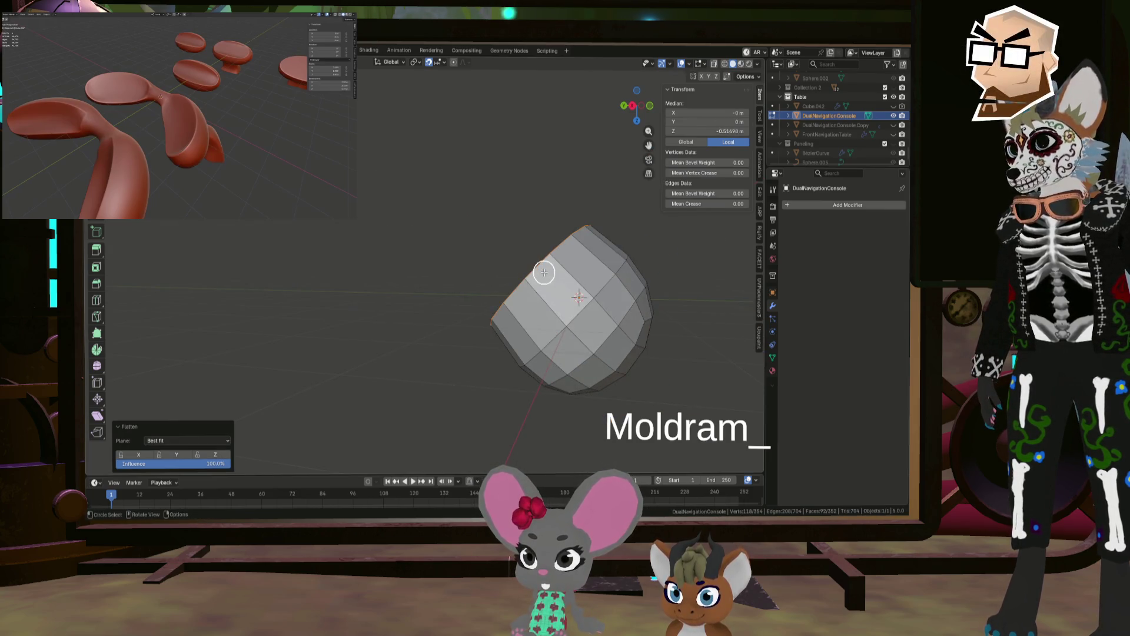
Step: Cancel the attempted moves and undo back to the unflattened lobe tops
scroll(563, 260, "up", 3)
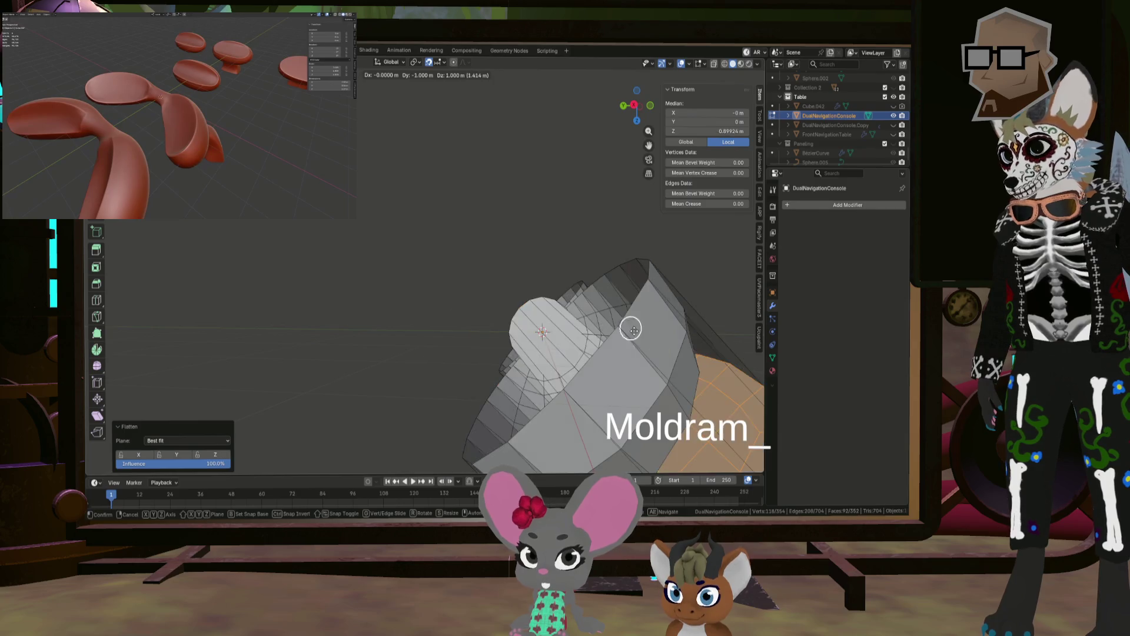
scroll(558, 290, "down", 2)
key("g")
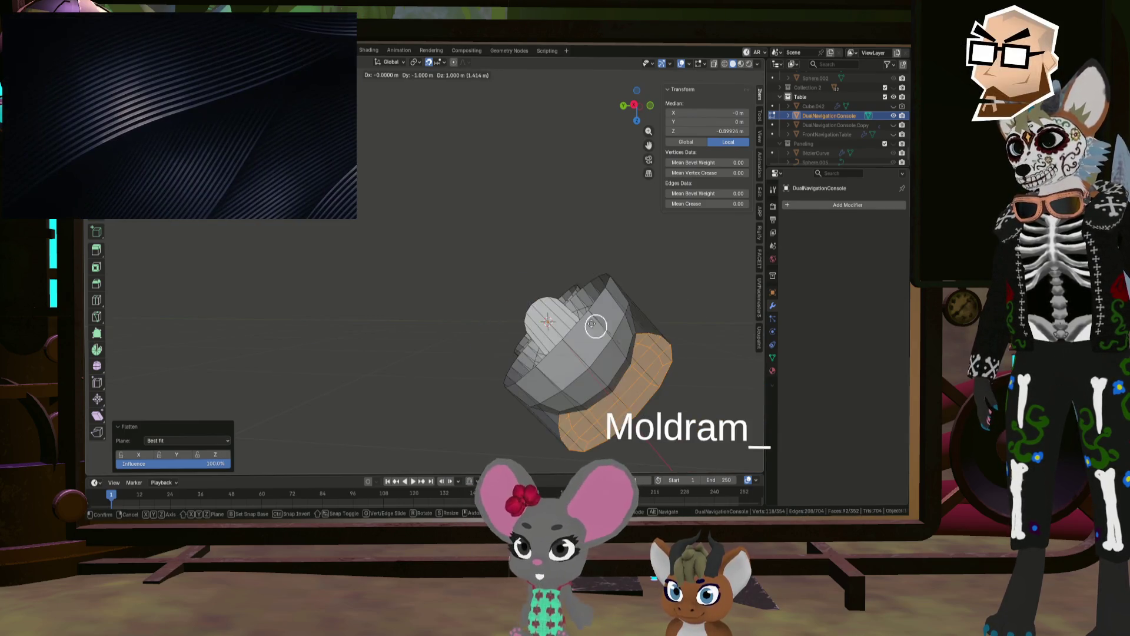
key("Escape")
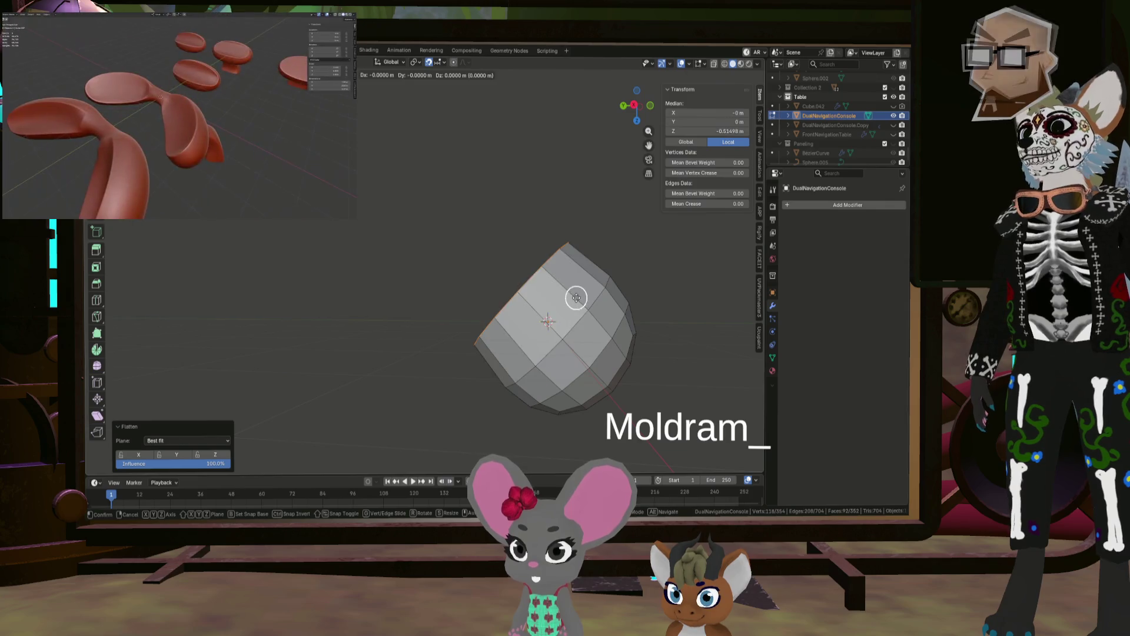
scroll(555, 300, "up", 5)
middle_click_drag(529, 266, 524, 266)
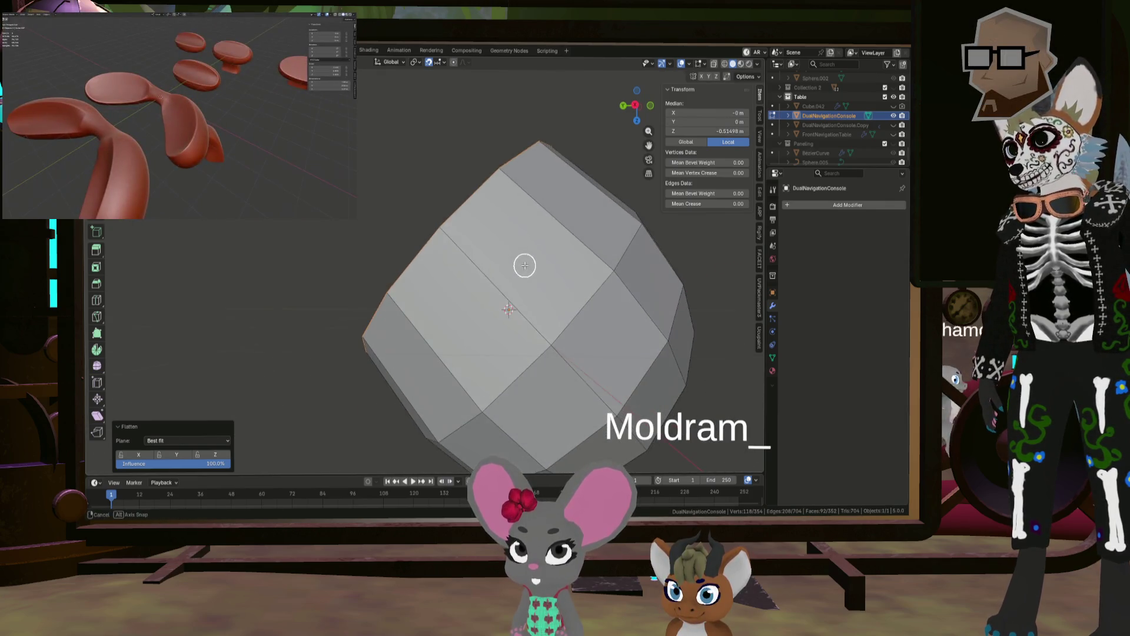
key("Escape")
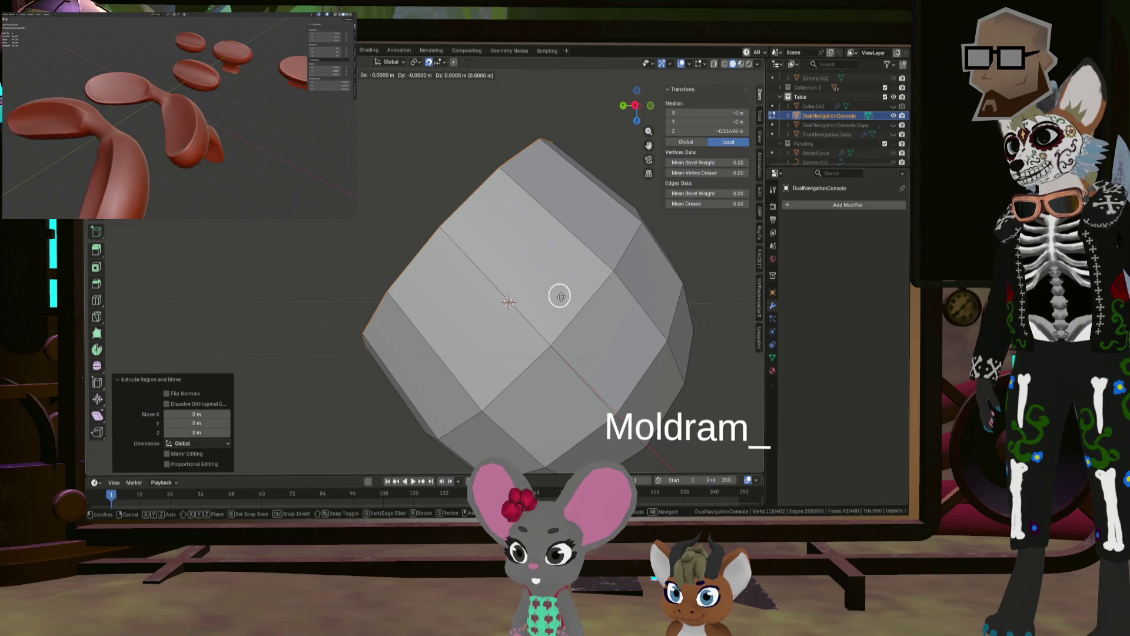
key("Escape")
key("ctrl+z")
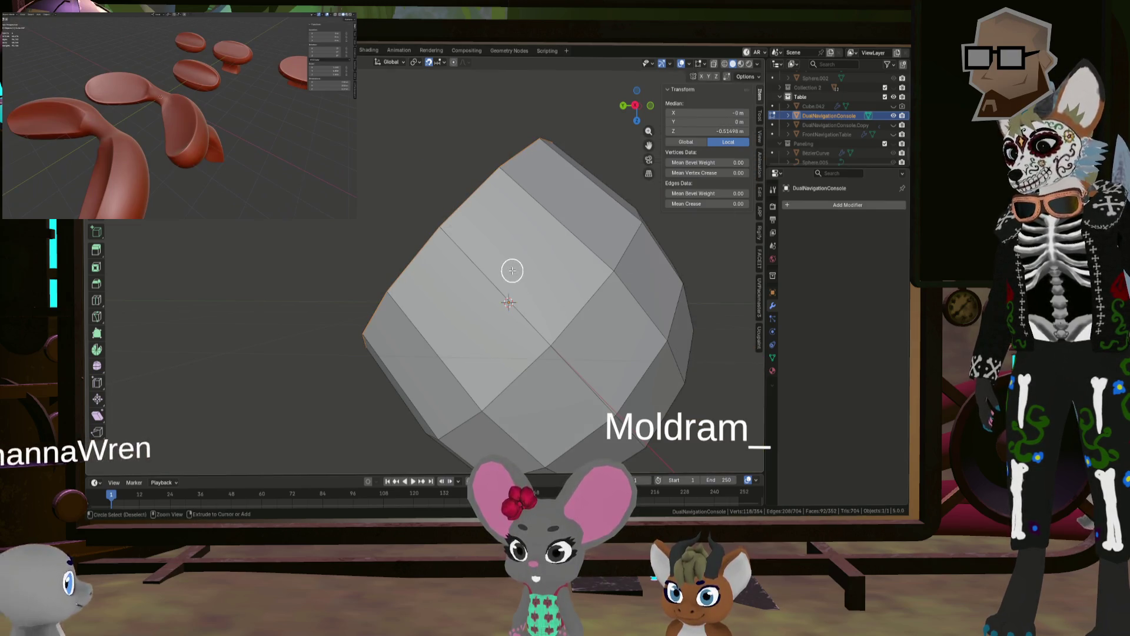
key("ctrl+z")
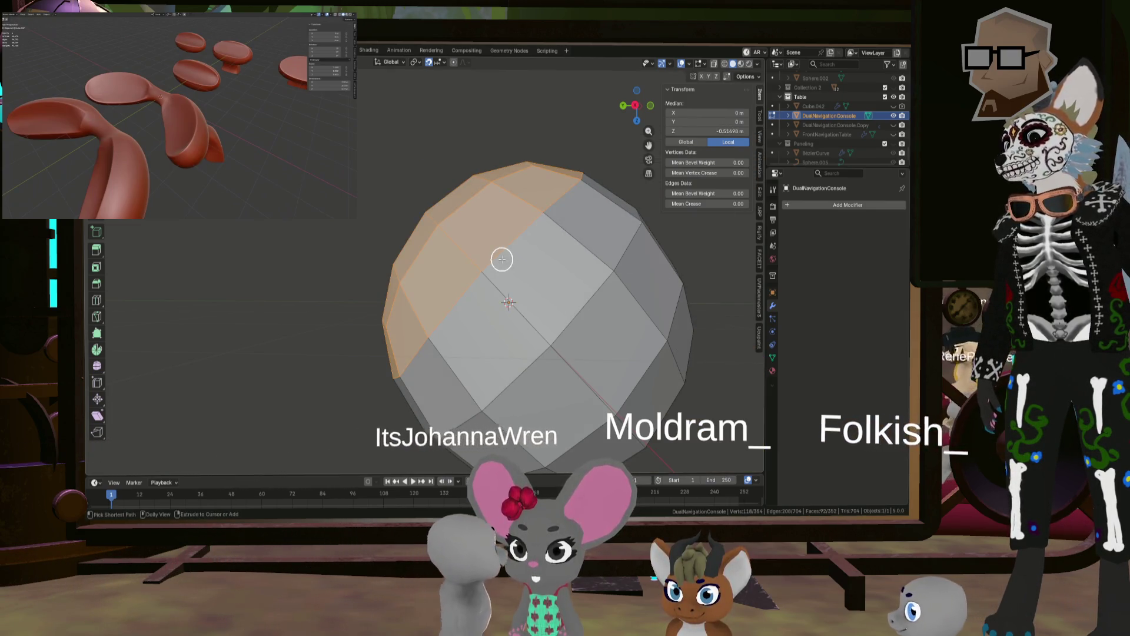
Step: Flatten the lobe tops again and nudge them slightly into place
right_click(502, 258)
mouse_move(501, 259)
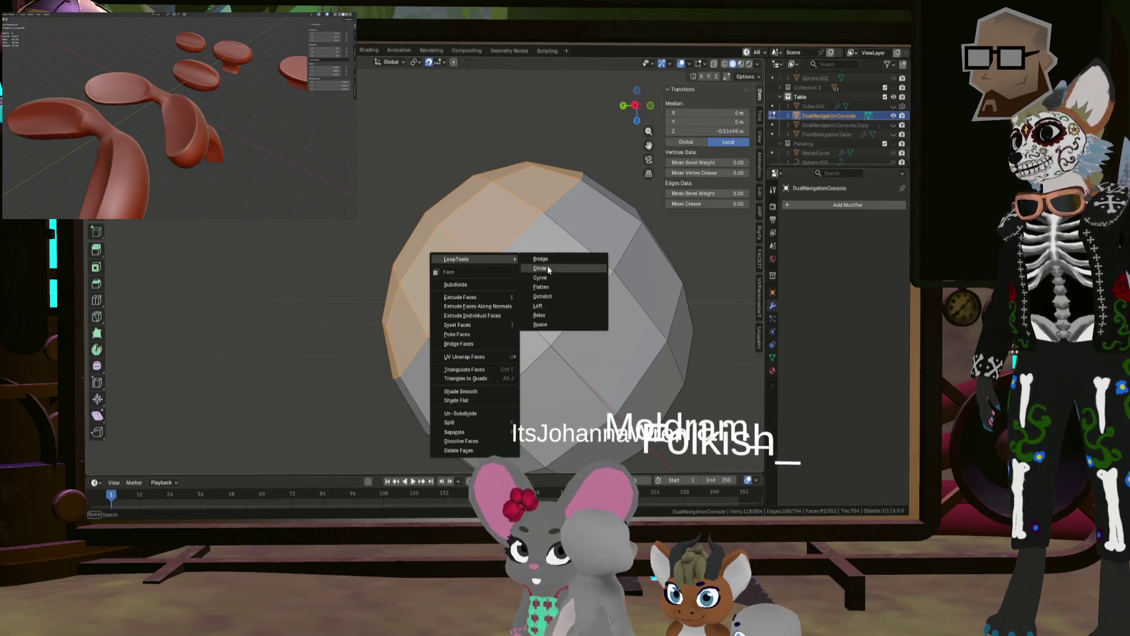
left_click(560, 286)
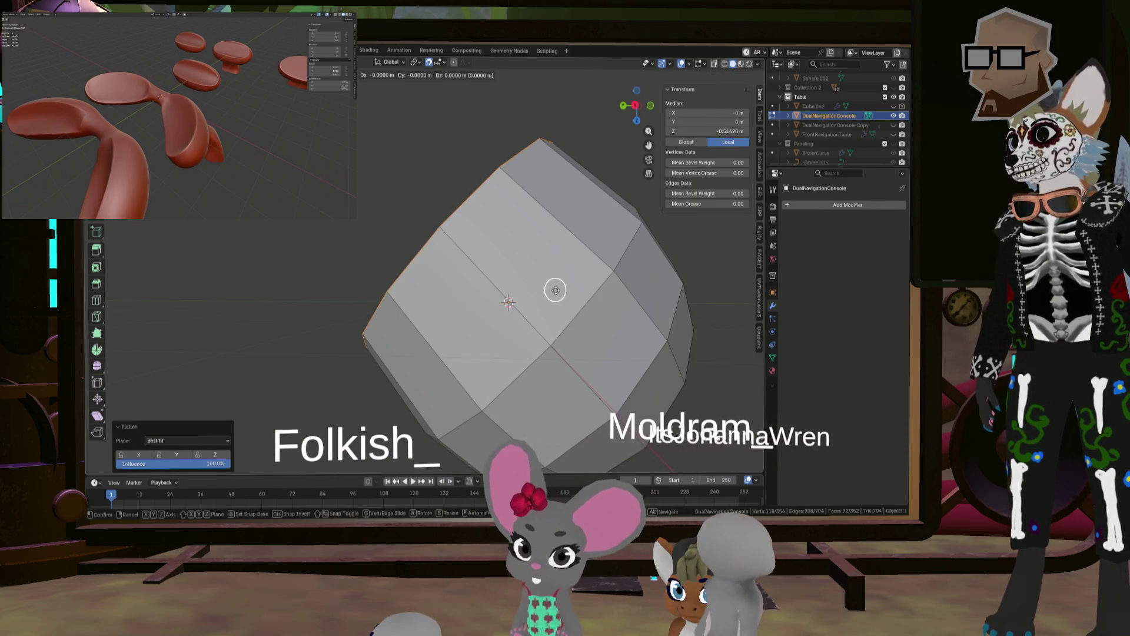
key("g")
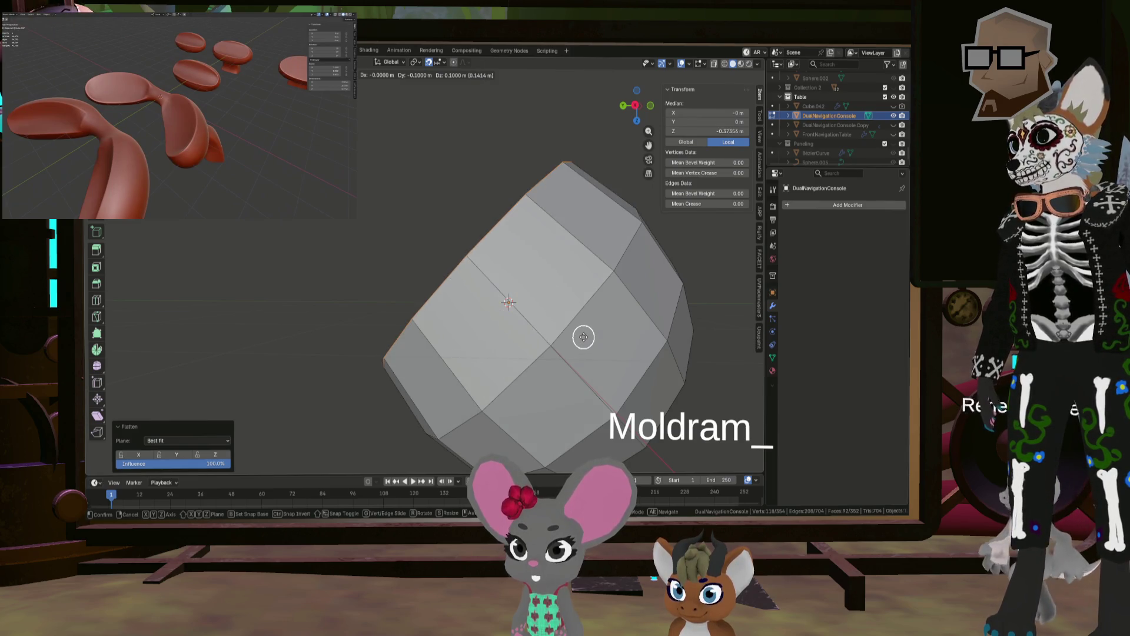
left_click(486, 303)
Step: Clear the face selection, inspect the neck, and return to Object Mode
middle_click_drag(486, 303, 516, 321)
scroll(517, 320, "down", 10)
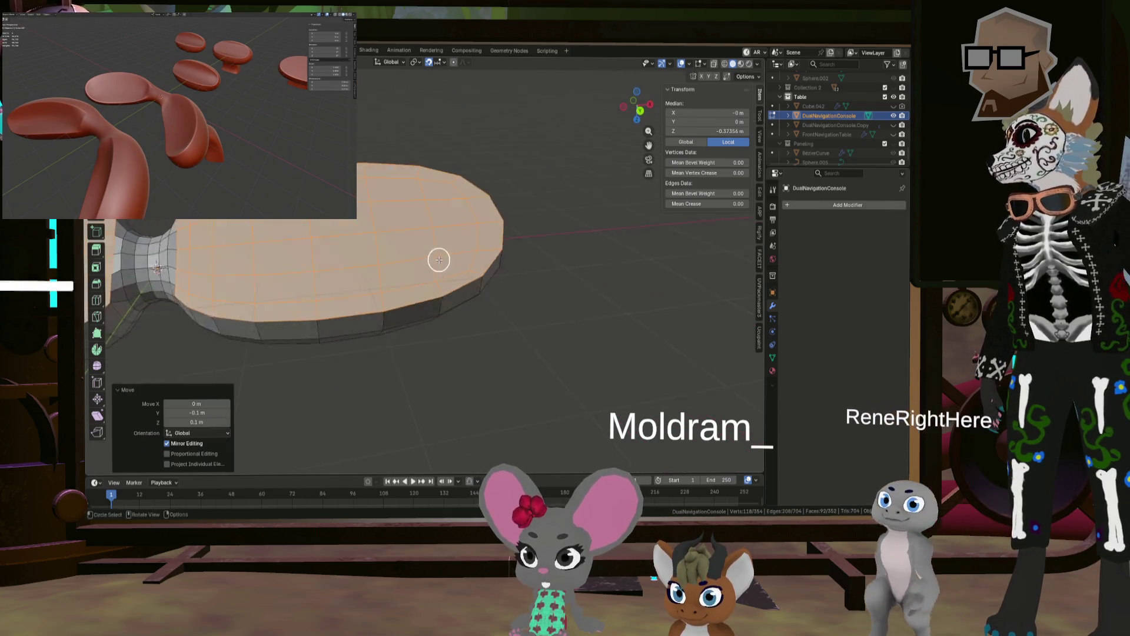
key("alt+a")
middle_click_drag(358, 201, 353, 227)
scroll(277, 232, "up", 5)
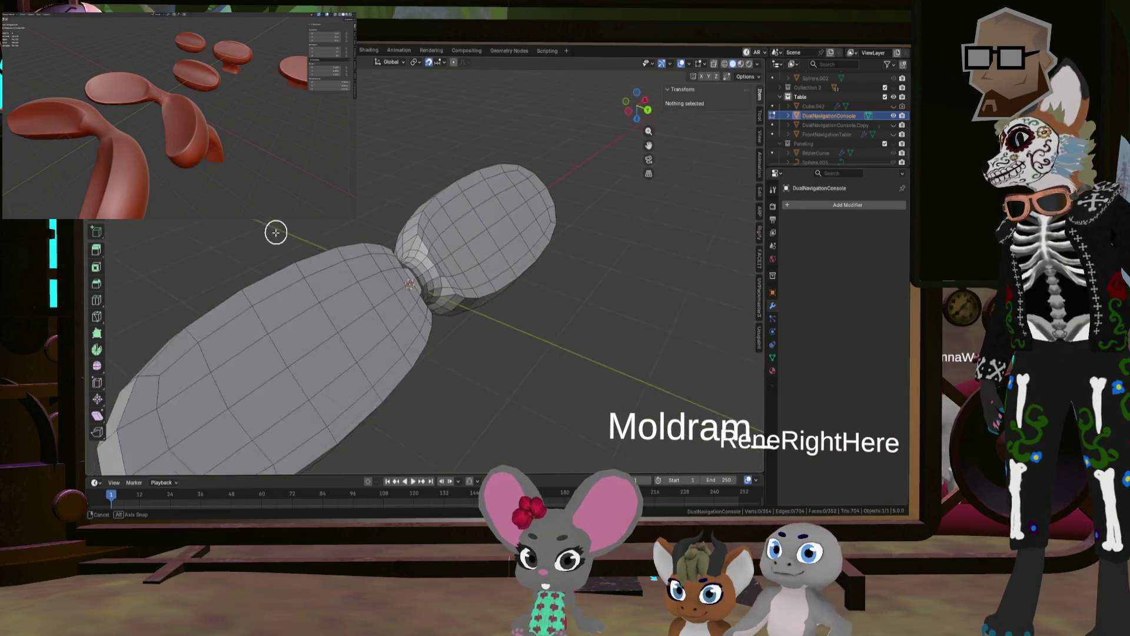
mouse_move(277, 232)
middle_mouse_down()
mouse_move(330, 253)
mouse_move(303, 227)
mouse_move(194, 227)
mouse_move(239, 256)
mouse_move(224, 235)
mouse_move(277, 219)
mouse_move(273, 229)
mouse_move(336, 245)
mouse_move(262, 273)
mouse_move(222, 262)
mouse_move(248, 285)
mouse_move(557, 271)
middle_mouse_up()
key("Tab")
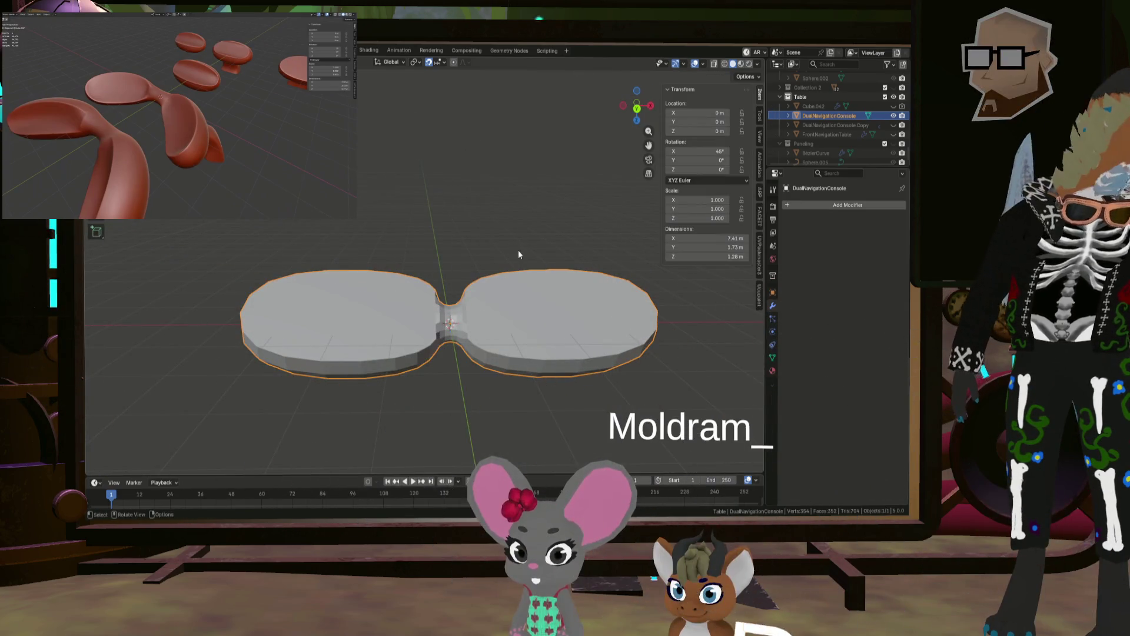
Step: Apply Shade Auto Smooth to the DualNavigationConsole object
left_click(219, 61)
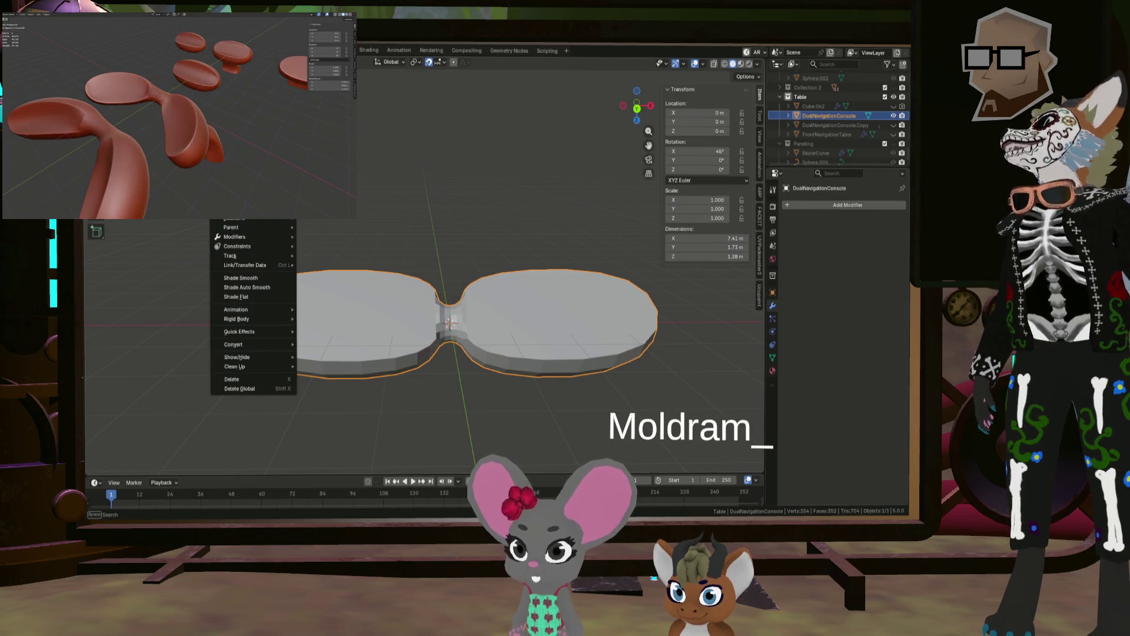
left_click(259, 287)
scroll(383, 285, "up", 4)
mouse_move(412, 295)
middle_mouse_down()
mouse_move(482, 308)
mouse_move(496, 278)
middle_mouse_up()
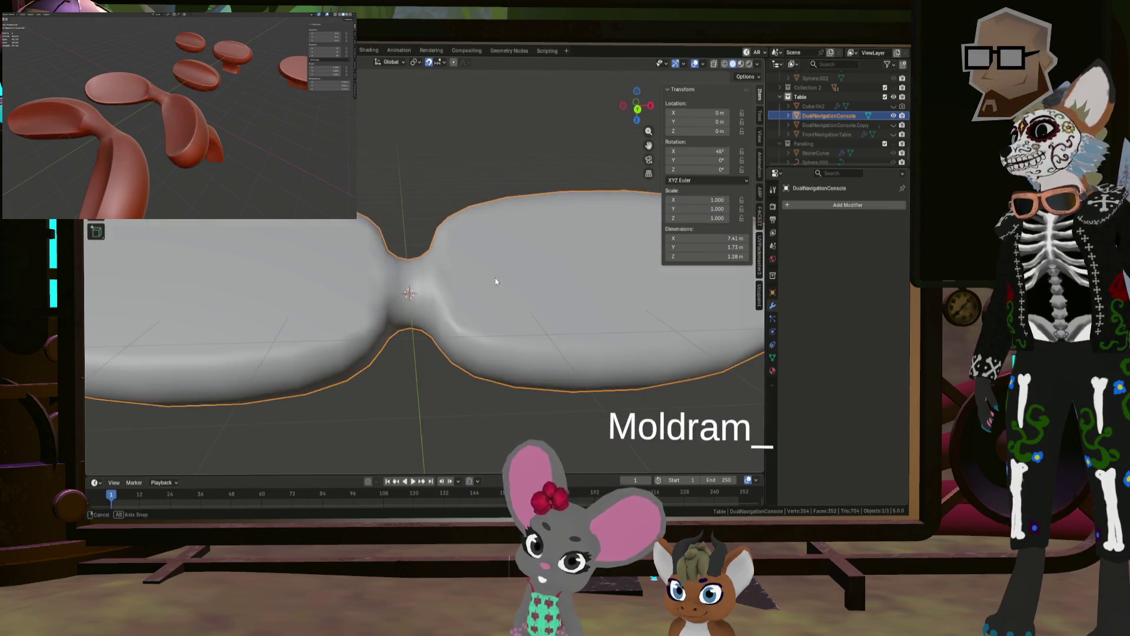
Step: In Edit Mode, circle-select the faces on the left lobe's top
key("Tab")
key("c")
mouse_move(315, 259)
middle_mouse_down()
mouse_move(517, 265)
mouse_move(272, 221)
middle_mouse_up()
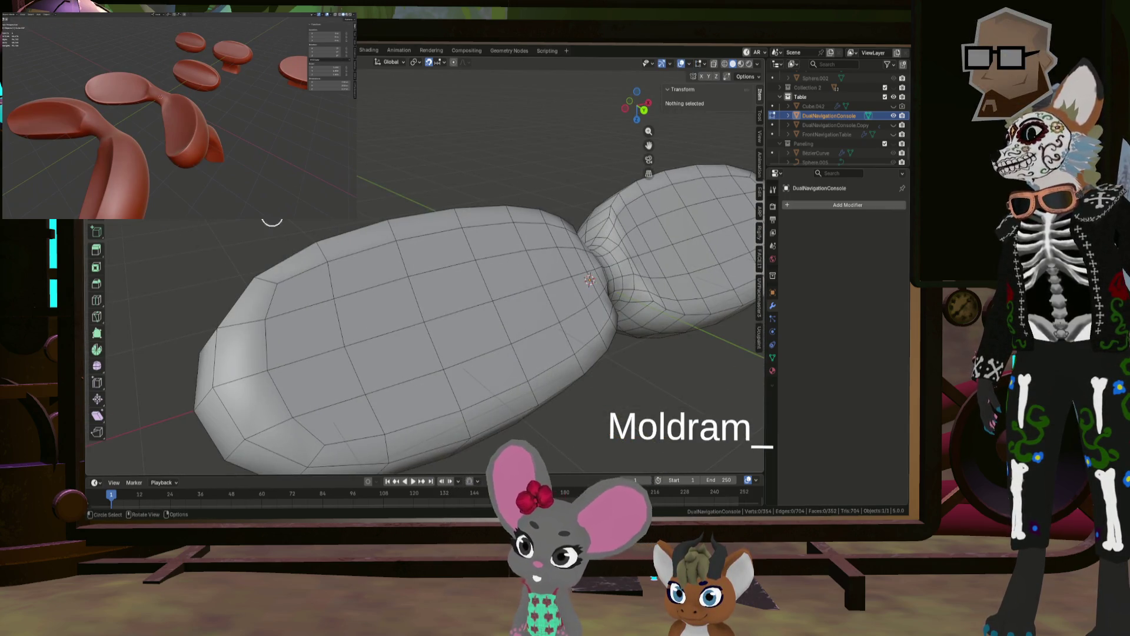
mouse_move(337, 287)
middle_mouse_down()
mouse_move(298, 300)
mouse_move(384, 308)
mouse_move(332, 322)
middle_mouse_up()
scroll(298, 300, "down", 3)
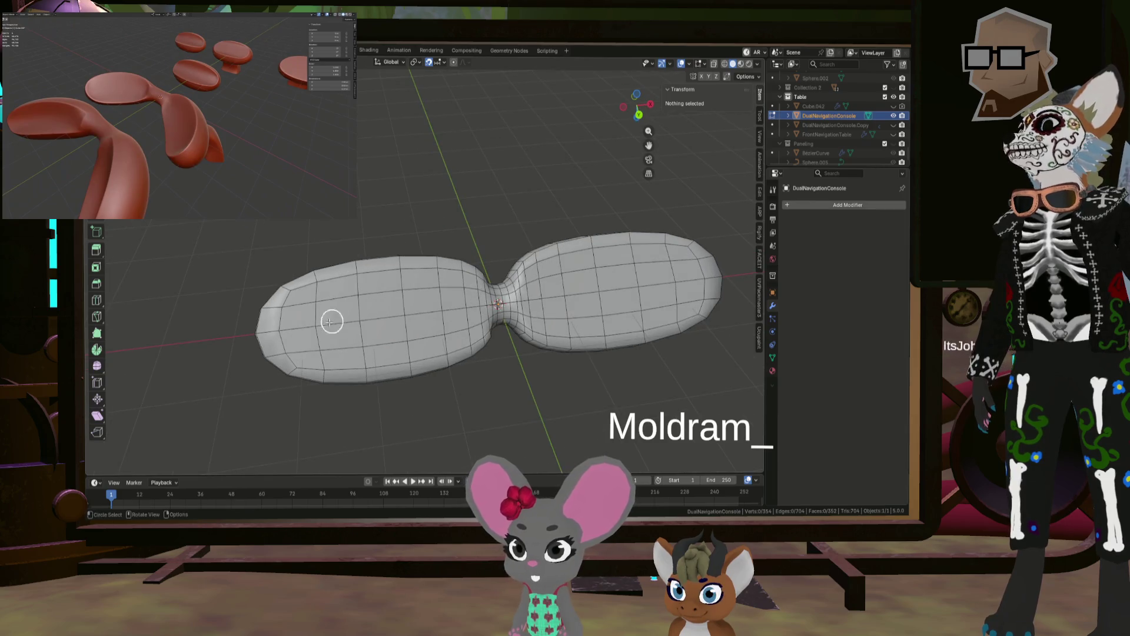
left_click_drag(325, 349, 304, 358)
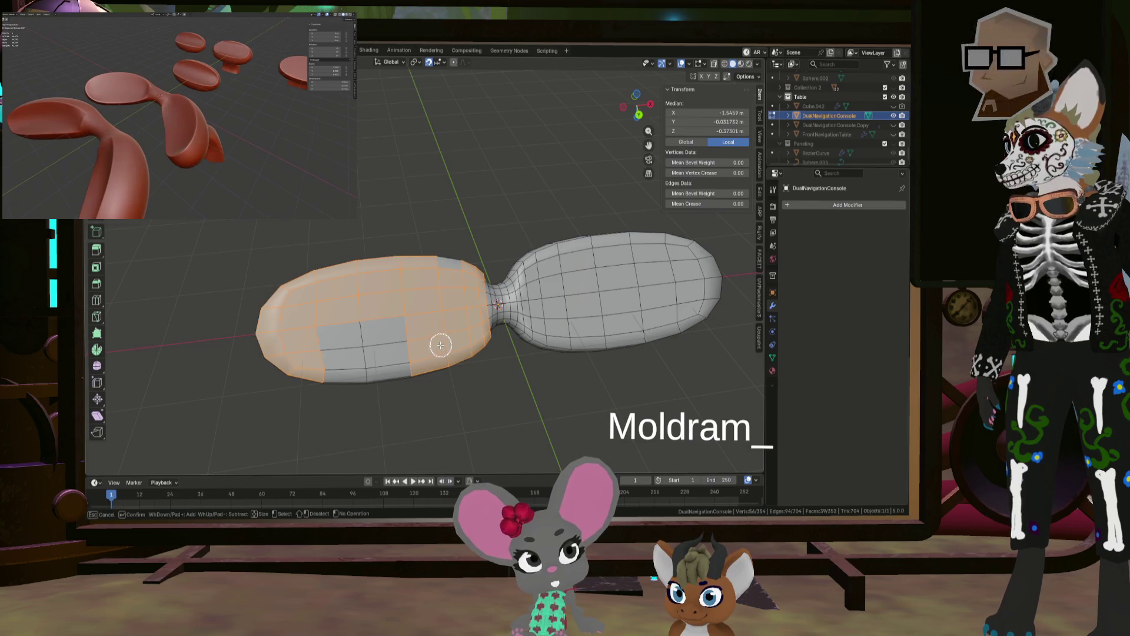
Step: Extend the circle selection over the lower-left lobe faces and across the neck to the right lobe's top
left_click_drag(439, 340, 358, 355)
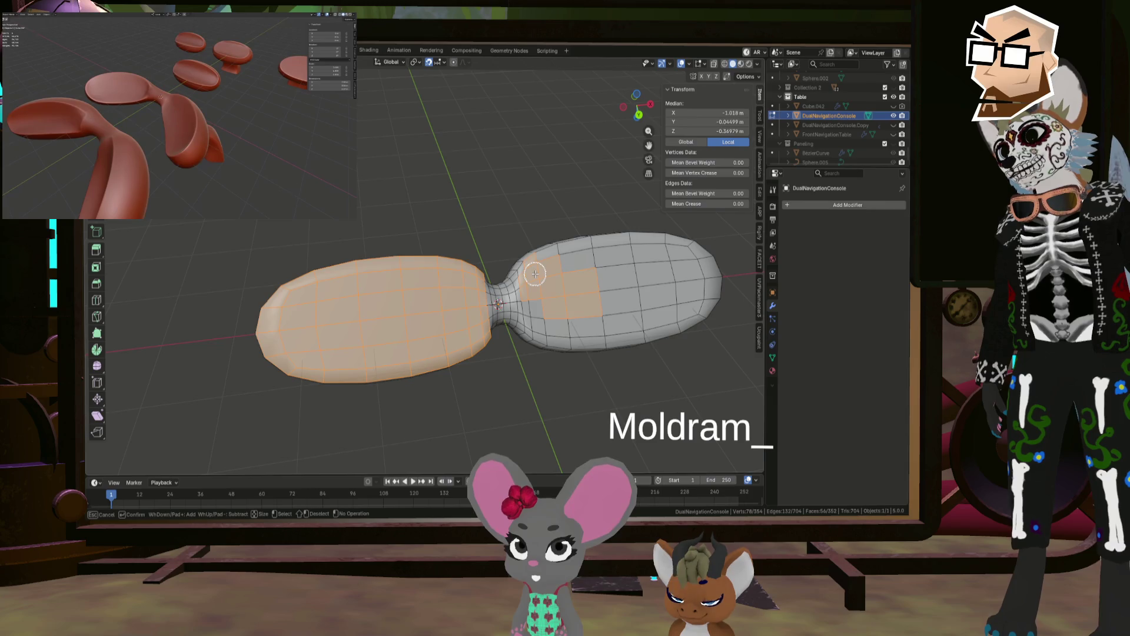
mouse_move(534, 275)
left_mouse_down()
mouse_move(539, 324)
mouse_move(606, 324)
mouse_move(688, 302)
mouse_move(697, 273)
mouse_move(673, 252)
mouse_move(560, 252)
mouse_move(624, 271)
left_mouse_up()
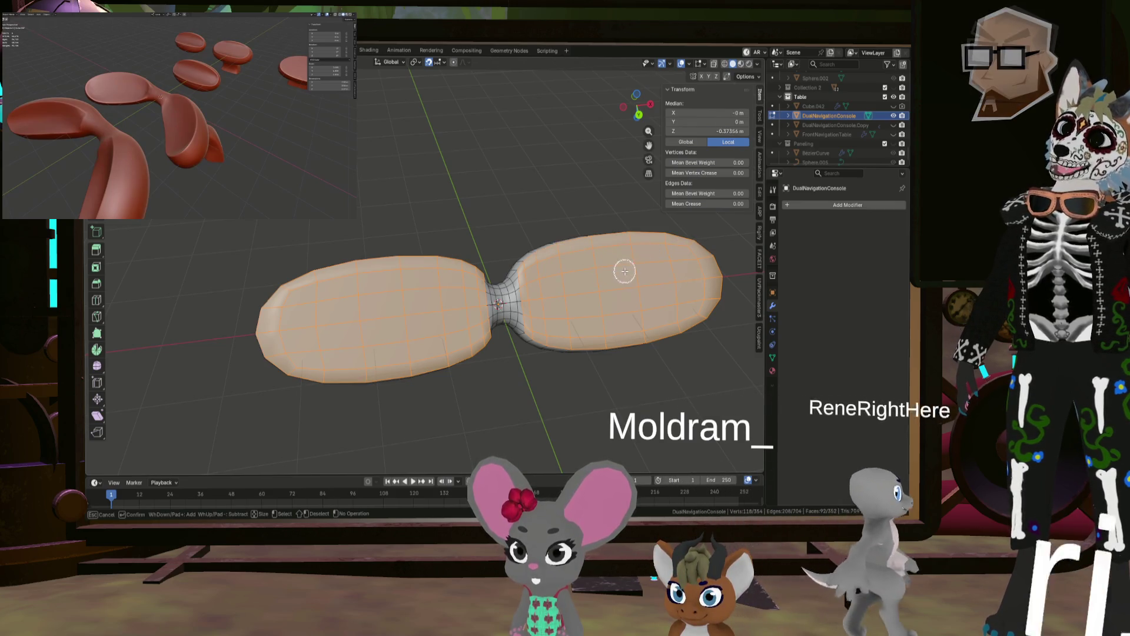
key("Escape")
scroll(555, 295, "up", 2)
Step: Inset the selected lobe tops and Shrink/Fatten them inward about 0.067 m, then return to Object Mode
key("i")
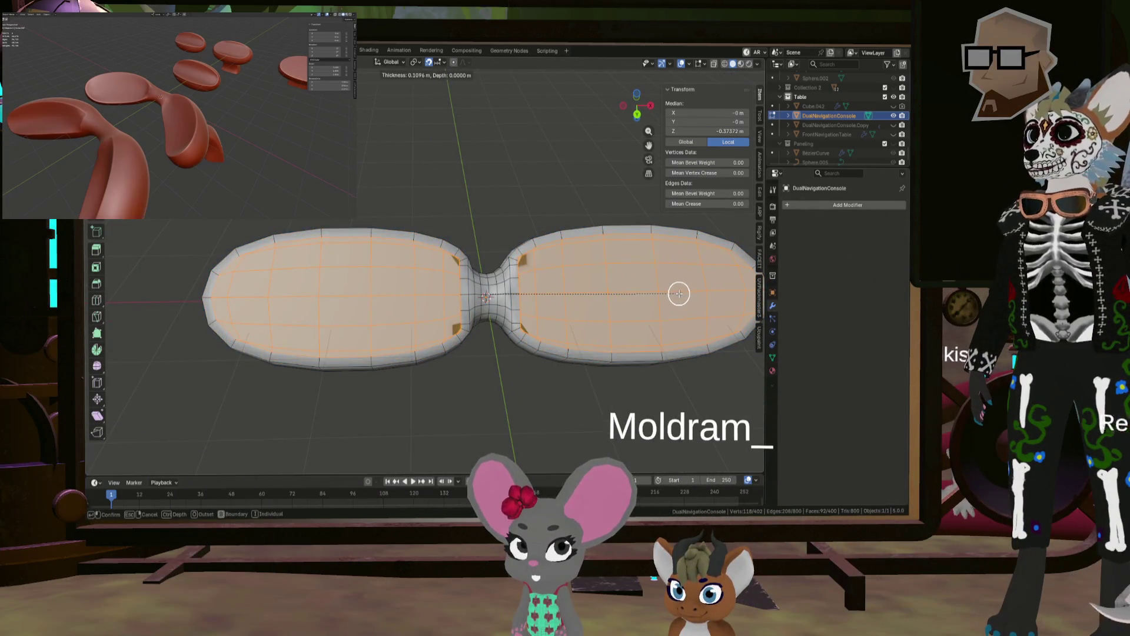
left_click(681, 293)
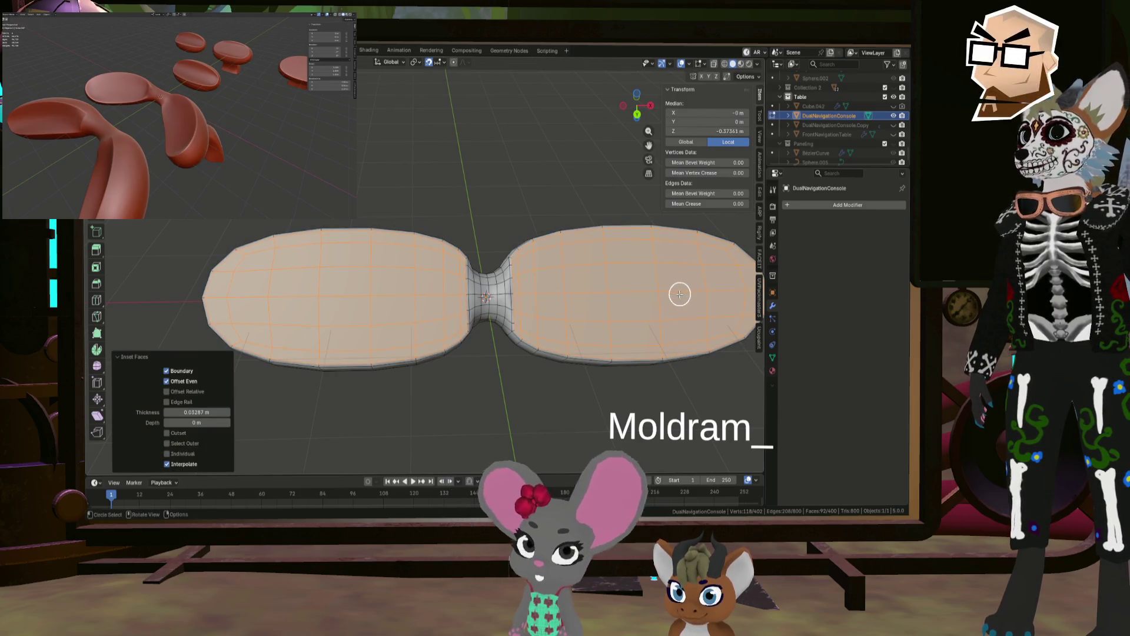
mouse_move(678, 293)
middle_mouse_down()
mouse_move(466, 259)
mouse_move(611, 323)
mouse_move(563, 287)
mouse_move(621, 295)
middle_mouse_up()
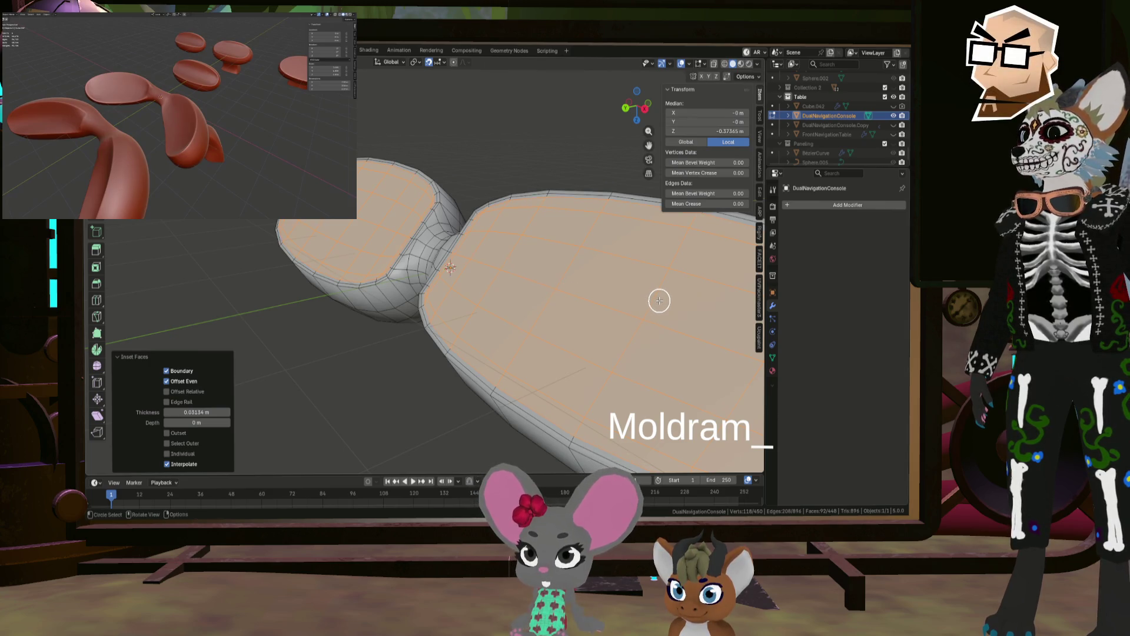
right_click(653, 301)
left_click(653, 301)
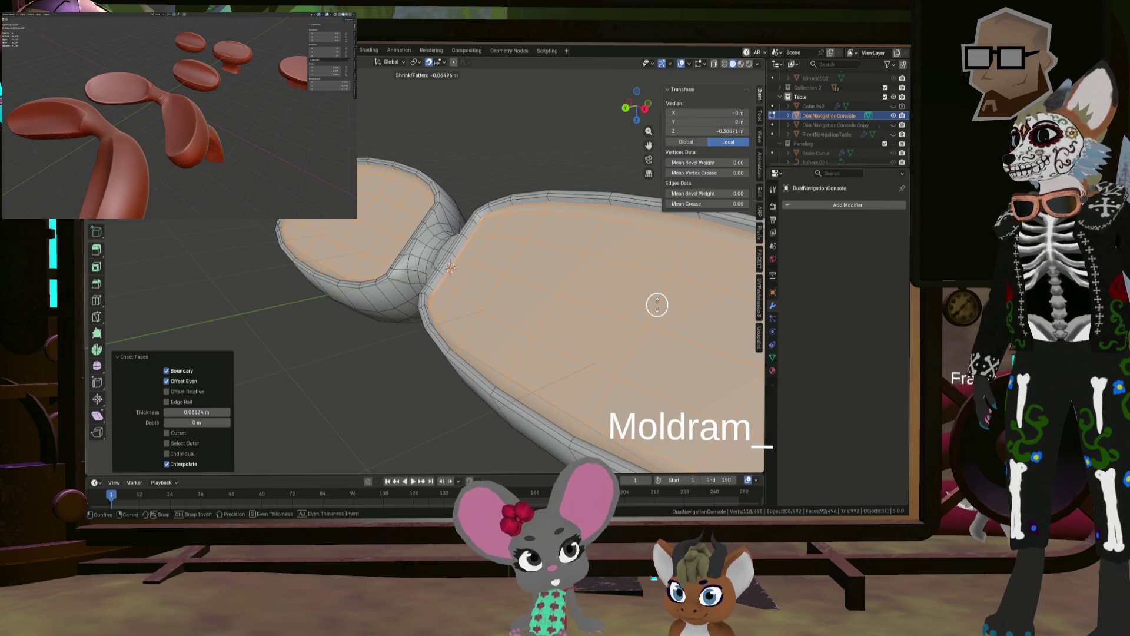
left_click(657, 304)
key("Tab")
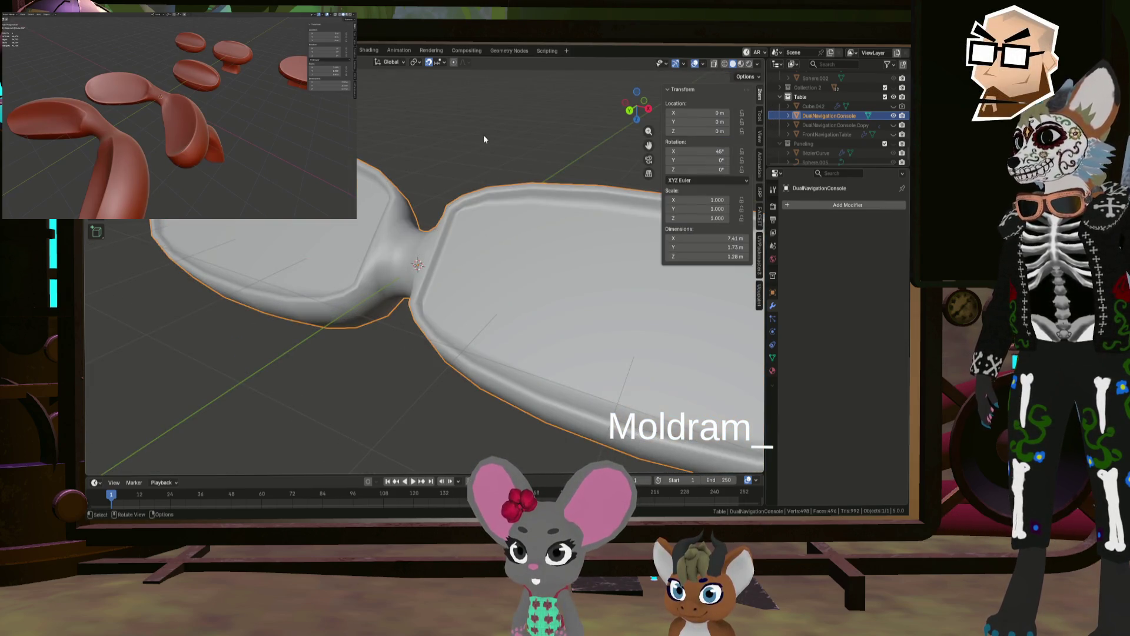
Step: Add a Catmull-Clark Subdivision Surface modifier with Levels Viewport set to 2
left_click(484, 139)
scroll(500, 177, "down", 3)
mouse_move(518, 209)
middle_mouse_down()
mouse_move(472, 222)
mouse_move(455, 246)
mouse_move(526, 237)
mouse_move(660, 277)
middle_mouse_up()
left_click(810, 208)
mouse_move(798, 207)
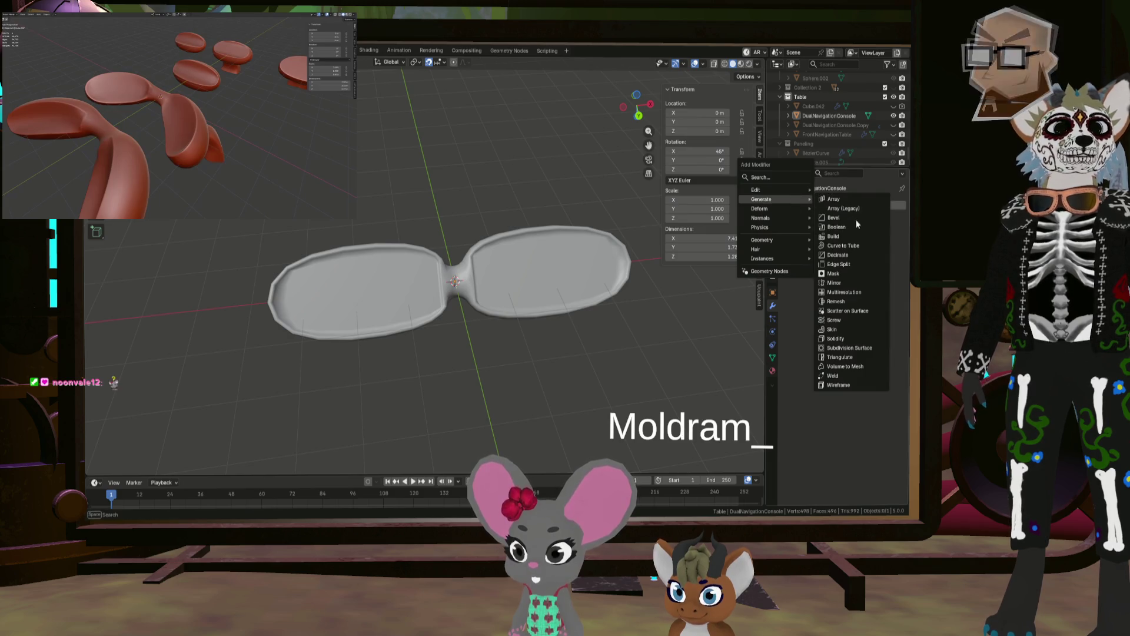
left_click(847, 348)
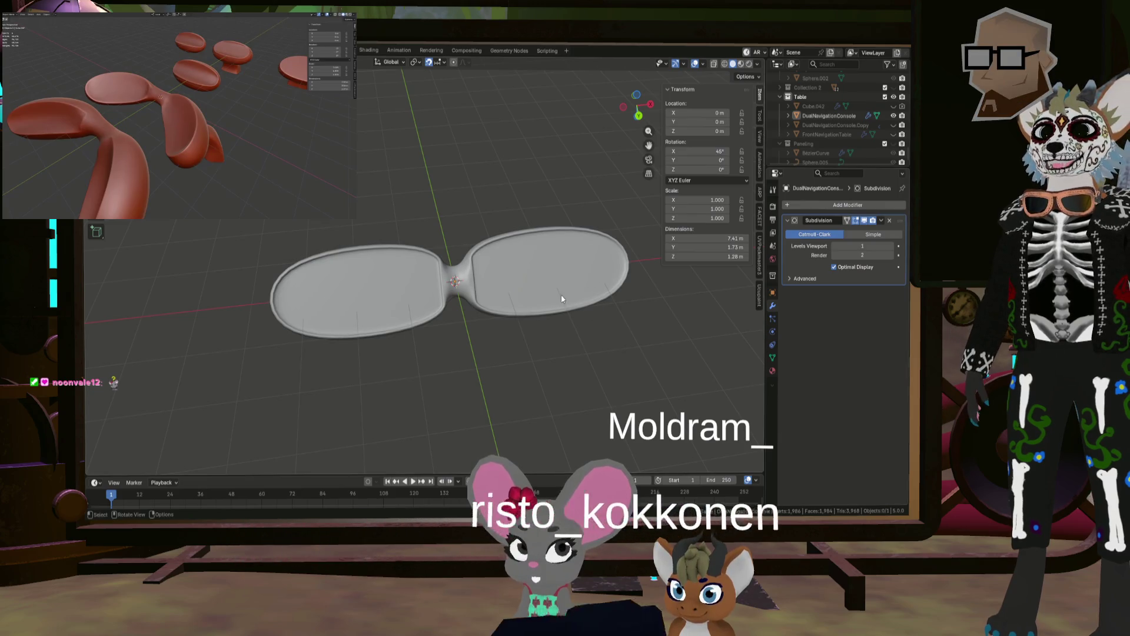
middle_click_drag(583, 280, 468, 271)
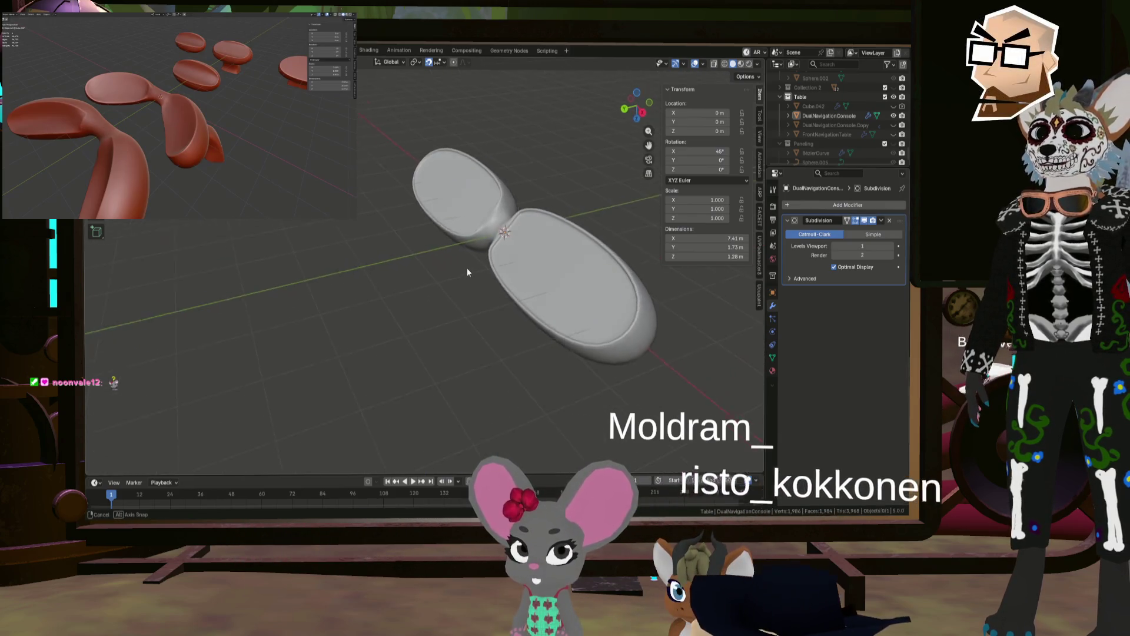
left_click(895, 246)
mouse_move(624, 283)
middle_mouse_down()
mouse_move(584, 296)
mouse_move(667, 292)
mouse_move(594, 307)
mouse_move(600, 278)
mouse_move(546, 319)
mouse_move(595, 294)
middle_mouse_up()
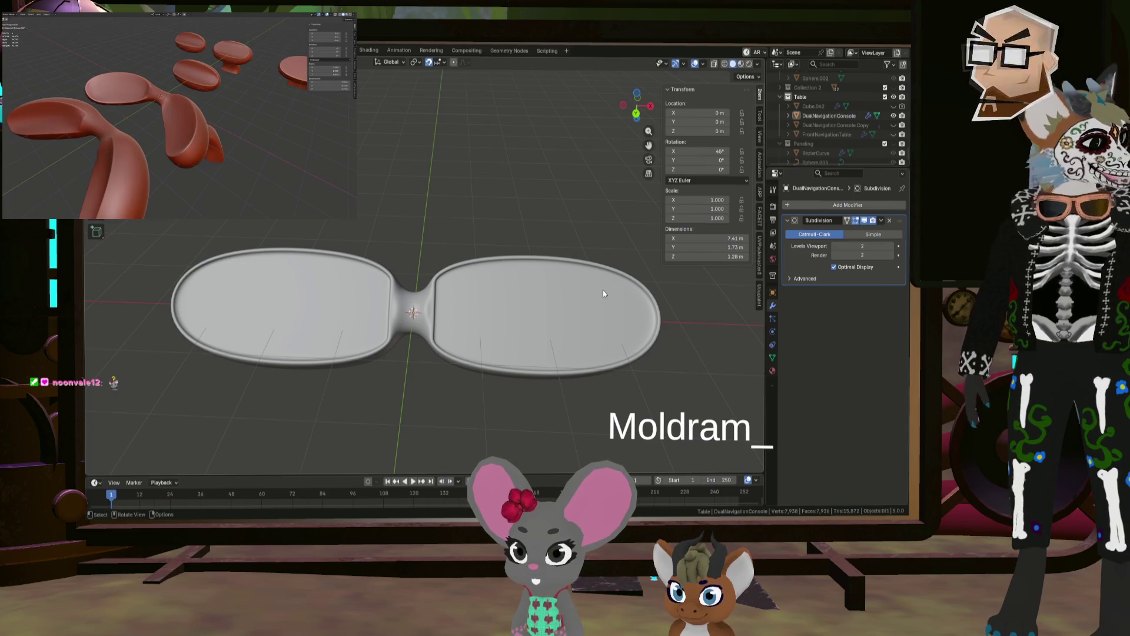
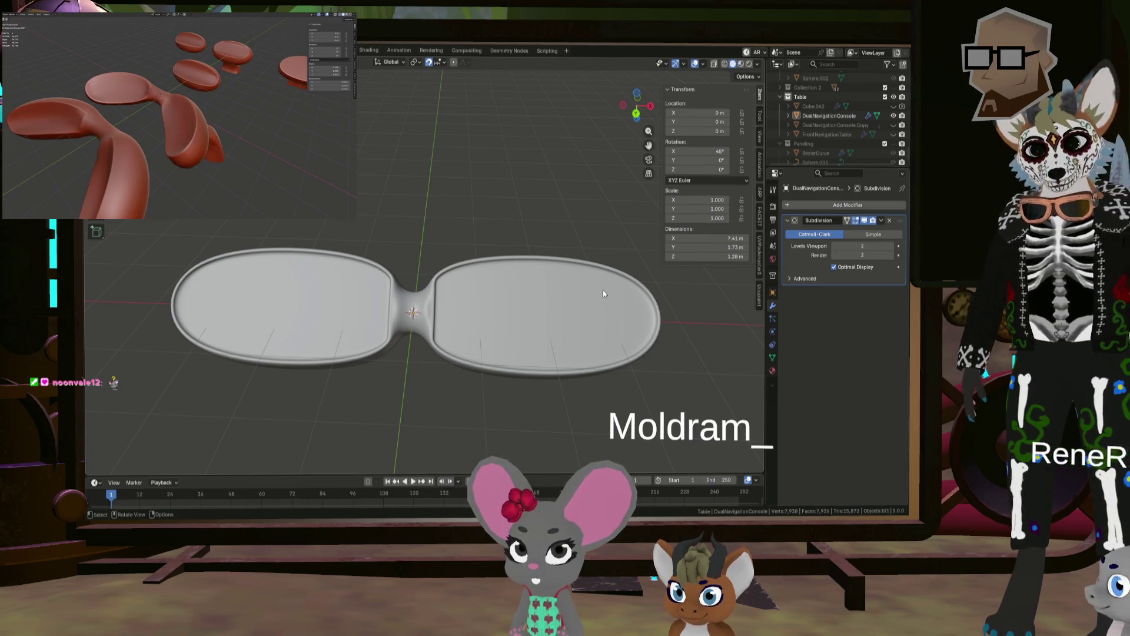
Step: Select the DualNavigationConsole object and enter Edit Mode in top view for face painting
mouse_move(603, 291)
middle_mouse_down()
mouse_move(453, 278)
mouse_move(569, 238)
mouse_move(549, 245)
mouse_move(557, 265)
mouse_move(467, 249)
mouse_move(422, 283)
mouse_move(483, 273)
mouse_move(402, 268)
mouse_move(527, 292)
mouse_move(405, 323)
mouse_move(416, 303)
mouse_move(277, 249)
mouse_move(414, 283)
mouse_move(500, 274)
mouse_move(453, 302)
mouse_move(400, 313)
mouse_move(455, 291)
middle_mouse_up()
left_click(466, 273)
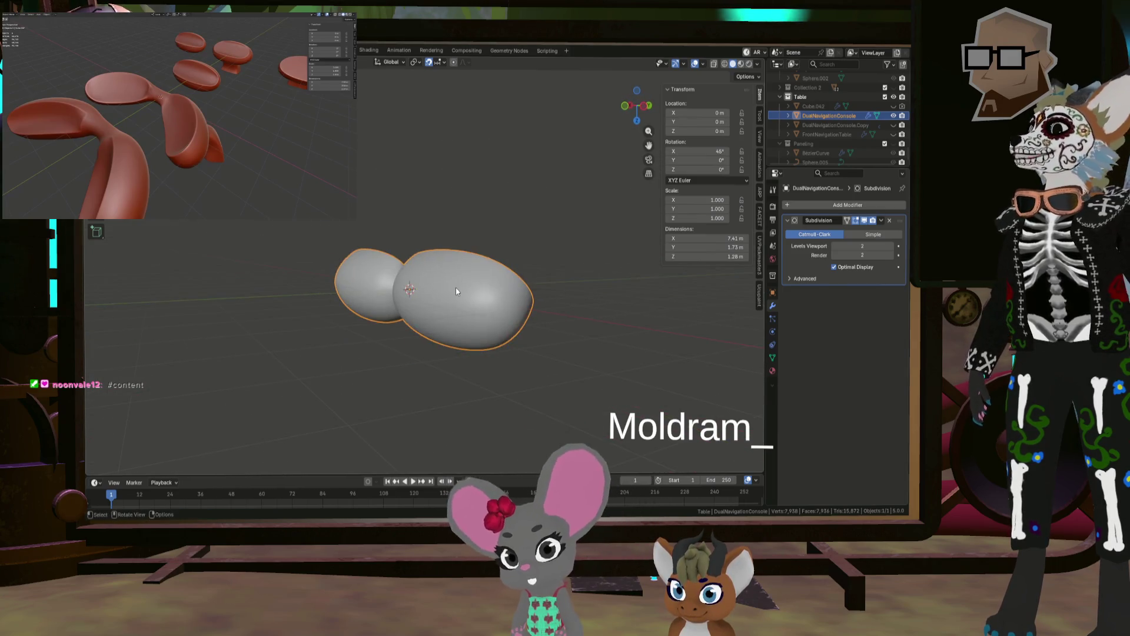
key("Tab")
key("KP_7")
key("c")
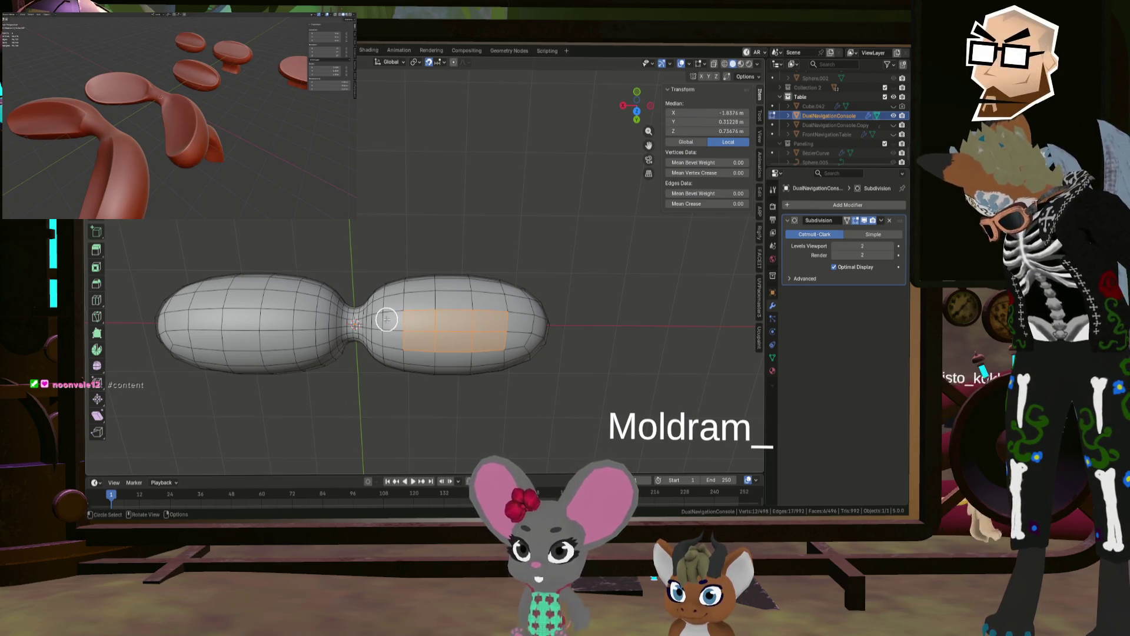
Step: Paint-select faces on the right and left lobes, checking front and side views
middle_click_drag(386, 319, 428, 299, "shift")
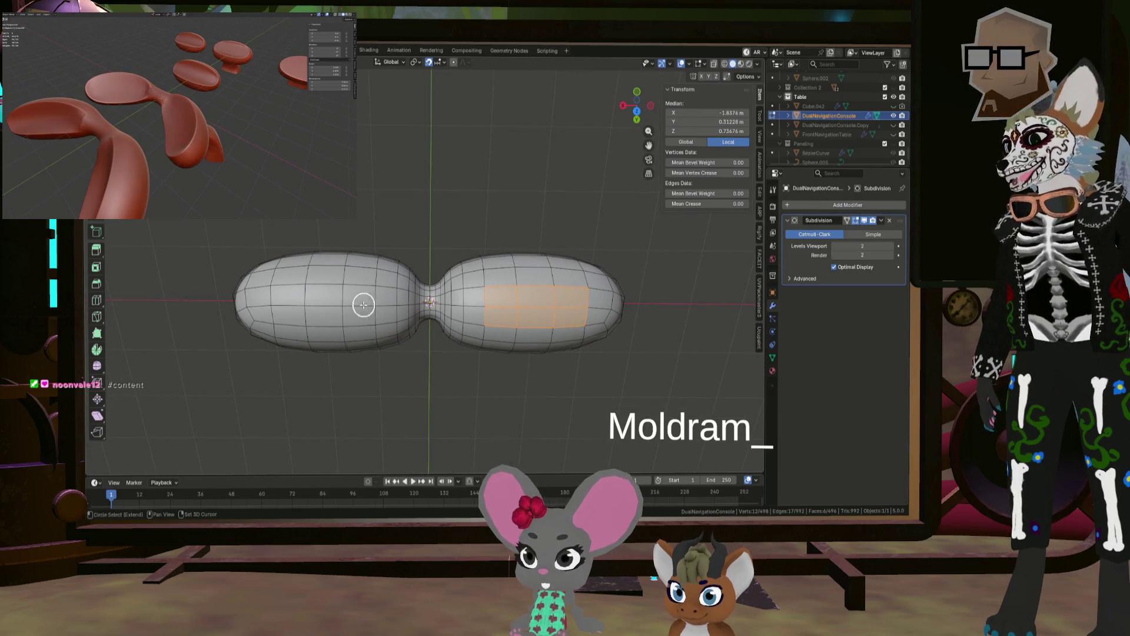
mouse_move(300, 306)
middle_mouse_down()
mouse_move(343, 338)
mouse_move(417, 333)
mouse_move(535, 287)
mouse_move(532, 267)
mouse_move(547, 267)
middle_mouse_up()
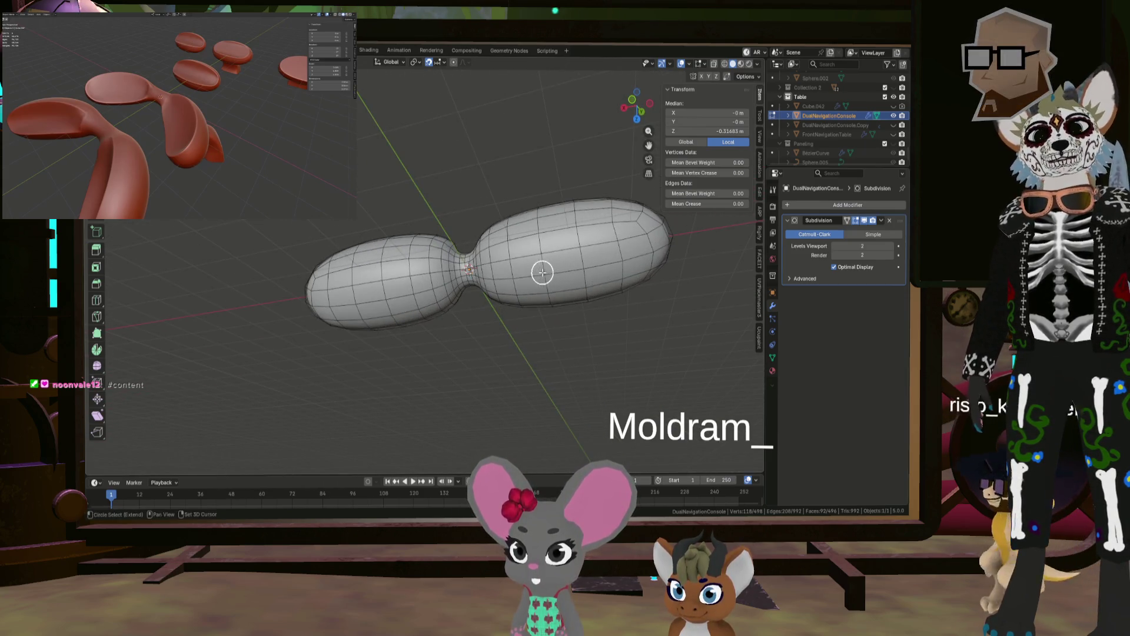
left_click_drag(542, 272, 575, 269, "shift")
middle_click_drag(575, 270, 457, 269)
left_click_drag(328, 282, 373, 284, "shift")
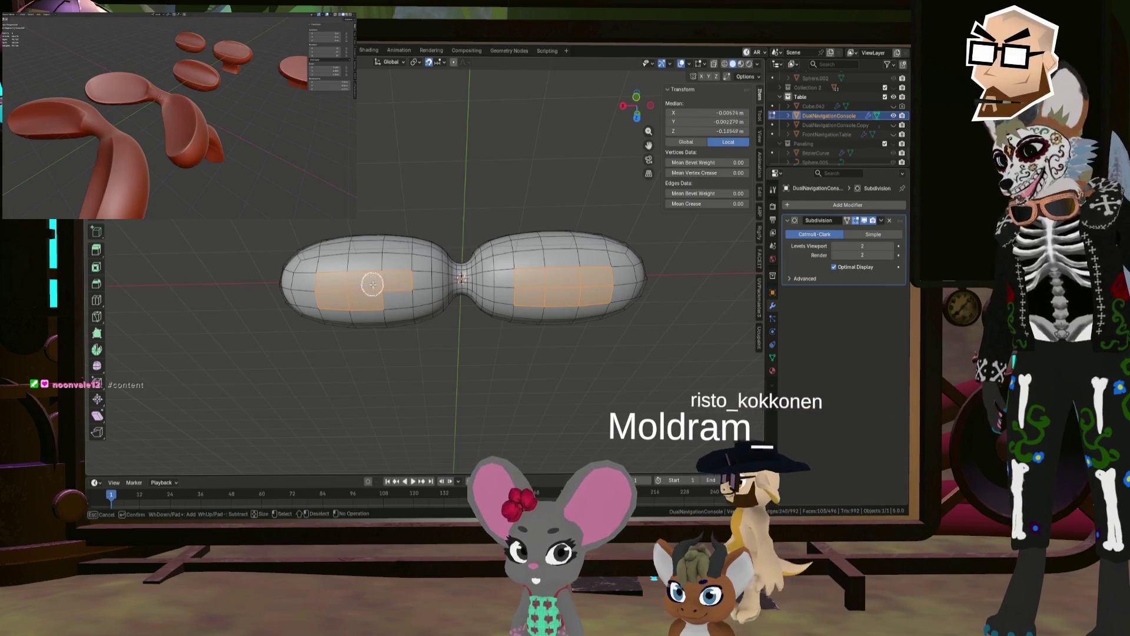
mouse_move(495, 273)
middle_mouse_down()
mouse_move(404, 323)
mouse_move(408, 284)
middle_mouse_up()
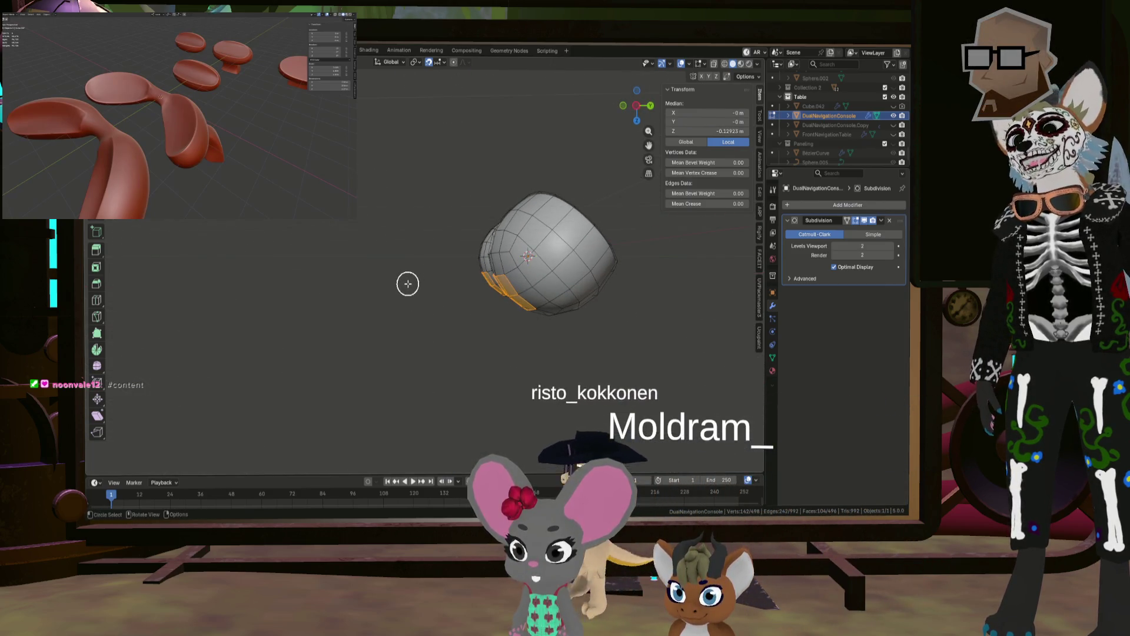
key("KP_1")
key("KP_3")
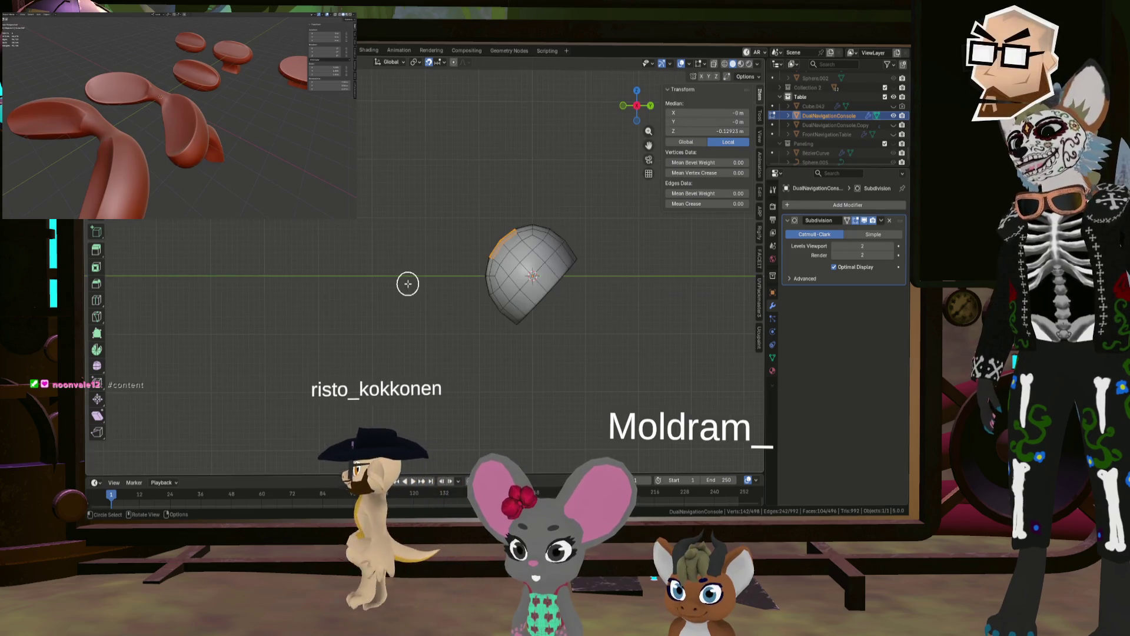
key("KP_1")
key("KP_3")
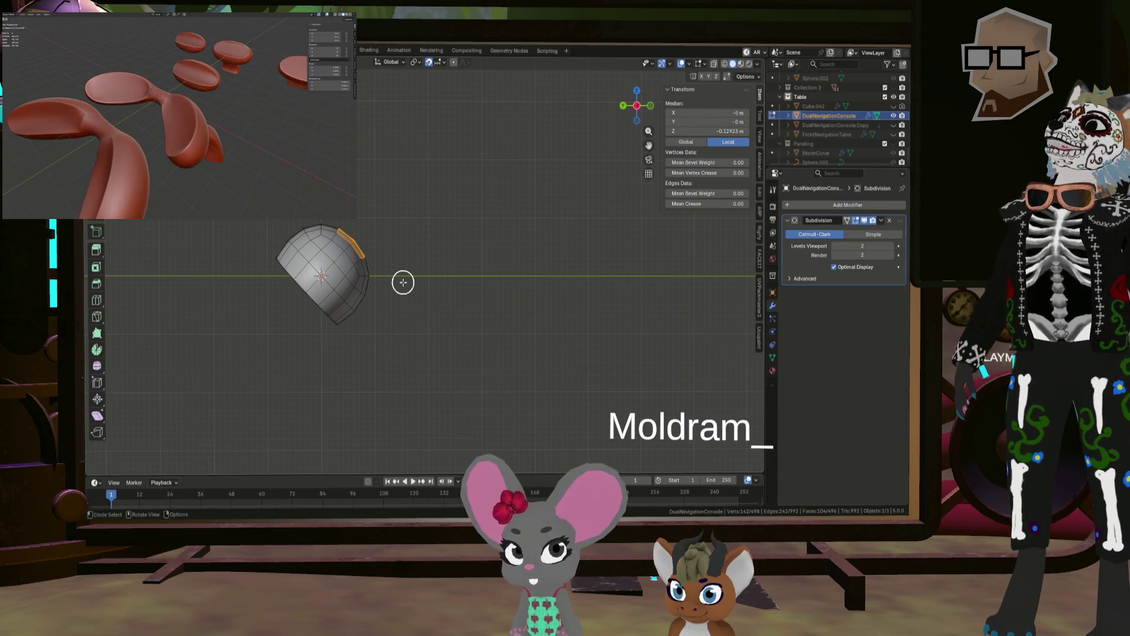
Step: Select the whole mesh, rotate it 180°, and view it from the top
key("a")
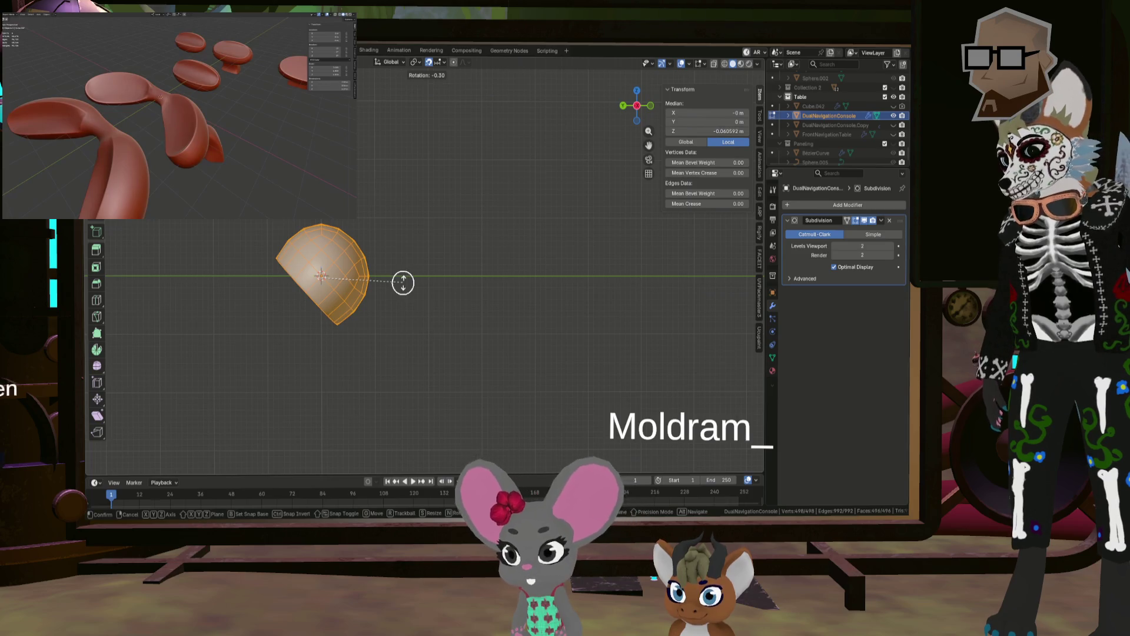
type("1809")
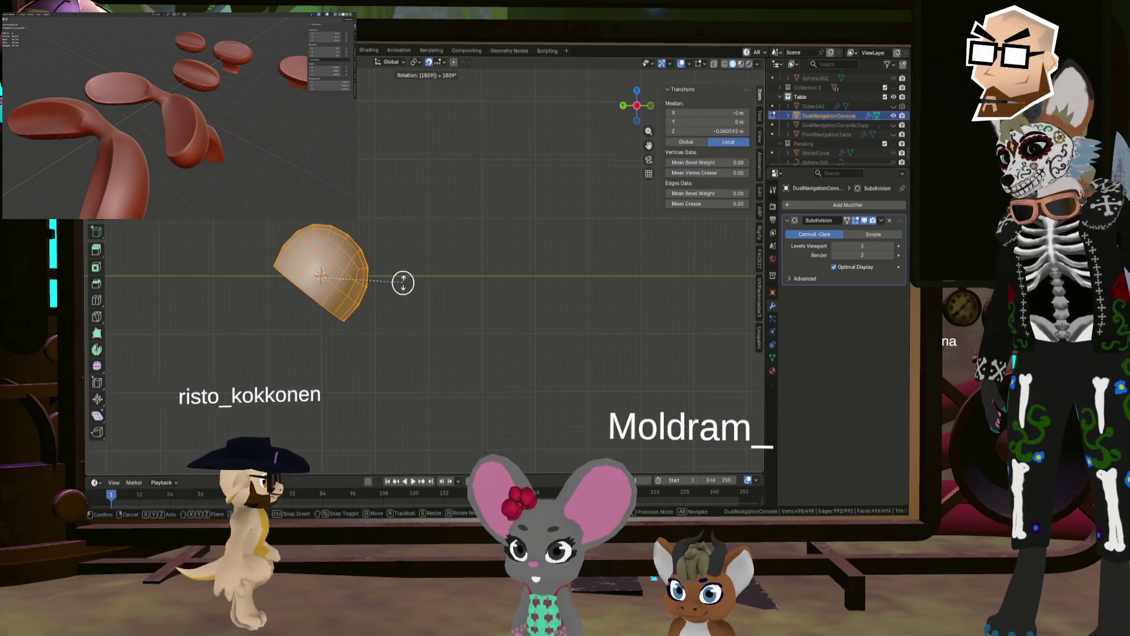
key("BackSpace")
key("Return")
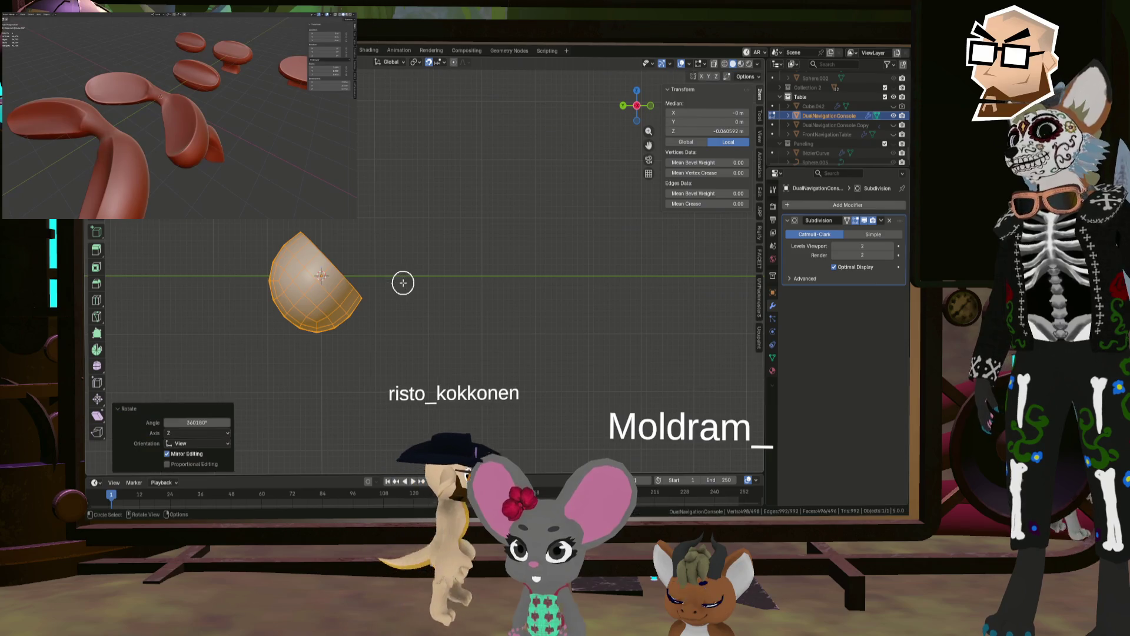
left_click(636, 91)
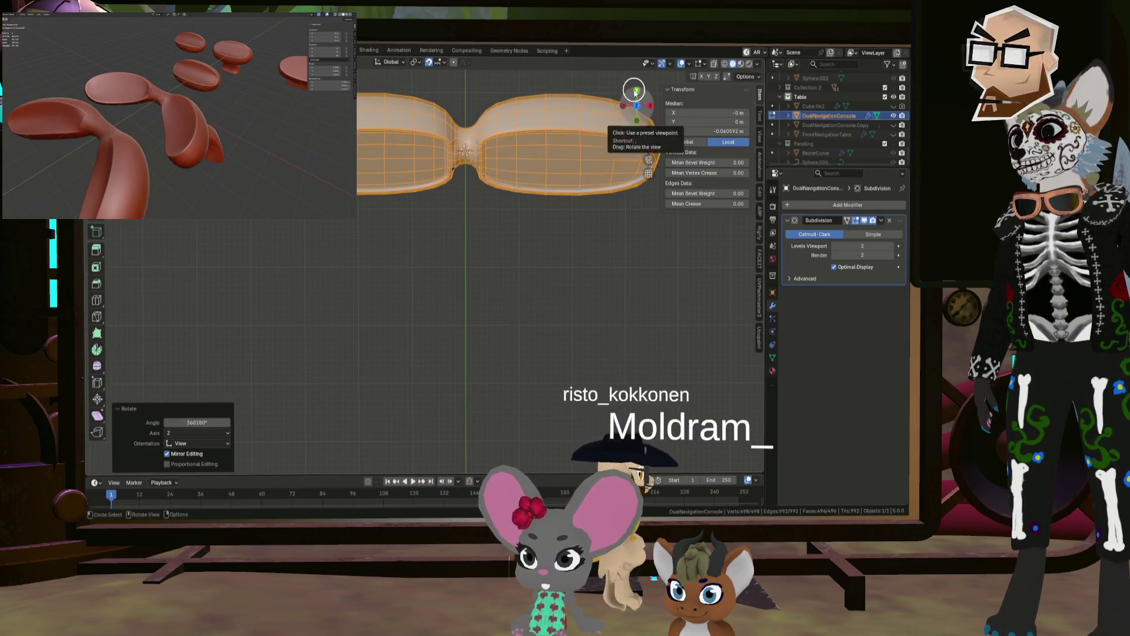
Step: Clear the selection, paint-select a patch of faces on one lobe, and view it orthographically from the side
mouse_move(471, 282)
middle_mouse_down()
mouse_move(479, 202)
mouse_move(584, 176)
mouse_move(494, 273)
middle_mouse_up()
key("alt+a")
mouse_move(404, 267)
middle_mouse_down()
mouse_move(442, 259)
mouse_move(480, 313)
mouse_move(497, 285)
mouse_move(391, 318)
middle_mouse_up()
key("c")
left_click_drag(367, 322, 451, 342)
middle_click_drag(354, 315, 372, 336)
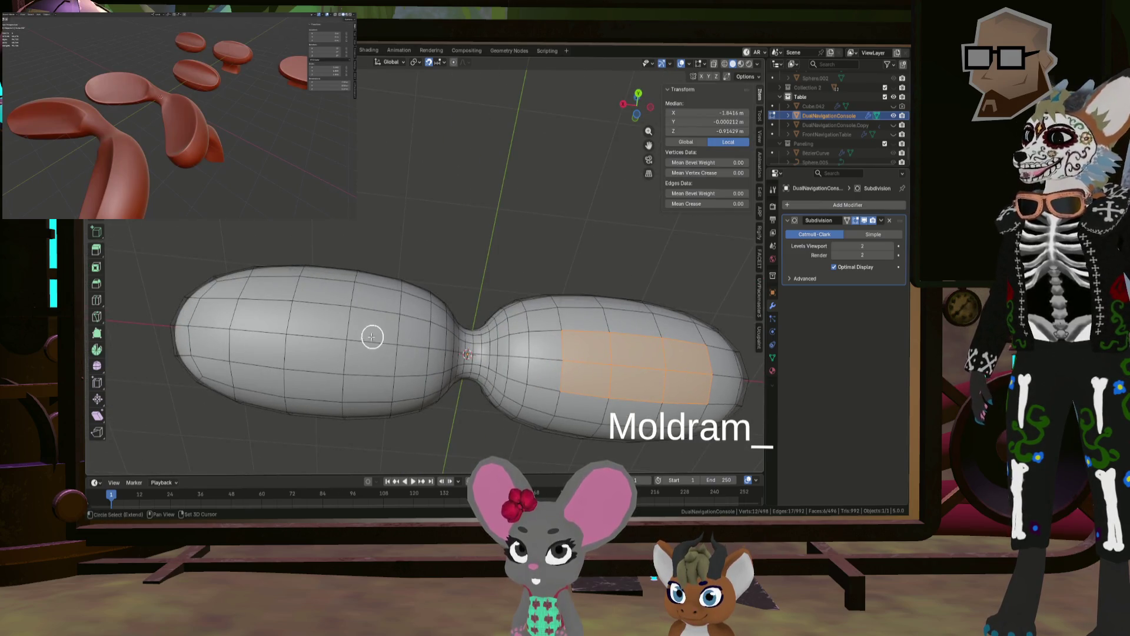
mouse_move(295, 332)
middle_mouse_down()
mouse_move(303, 307)
mouse_move(340, 350)
mouse_move(507, 321)
mouse_move(466, 324)
mouse_move(647, 325)
mouse_move(535, 327)
mouse_move(578, 312)
mouse_move(542, 378)
mouse_move(569, 335)
mouse_move(578, 254)
middle_mouse_up()
key("KP_Decimal")
key("KP_1")
key("KP_3")
key("KP_3")
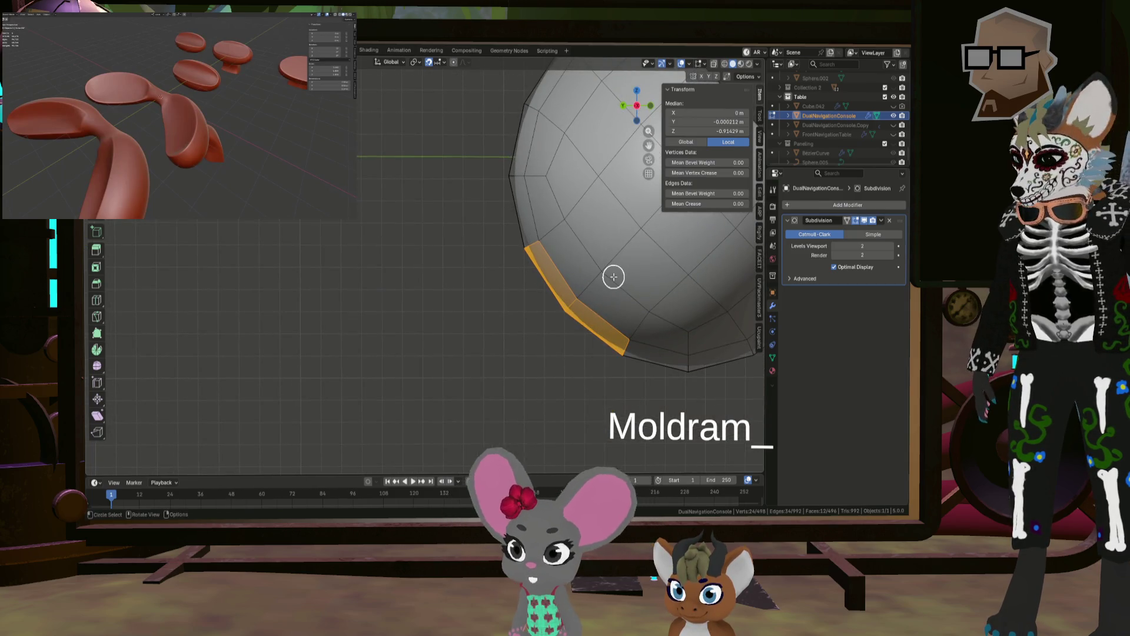
Step: Extrude the selected faces 0.2 m and disable subdivision smoothing while editing
key("e")
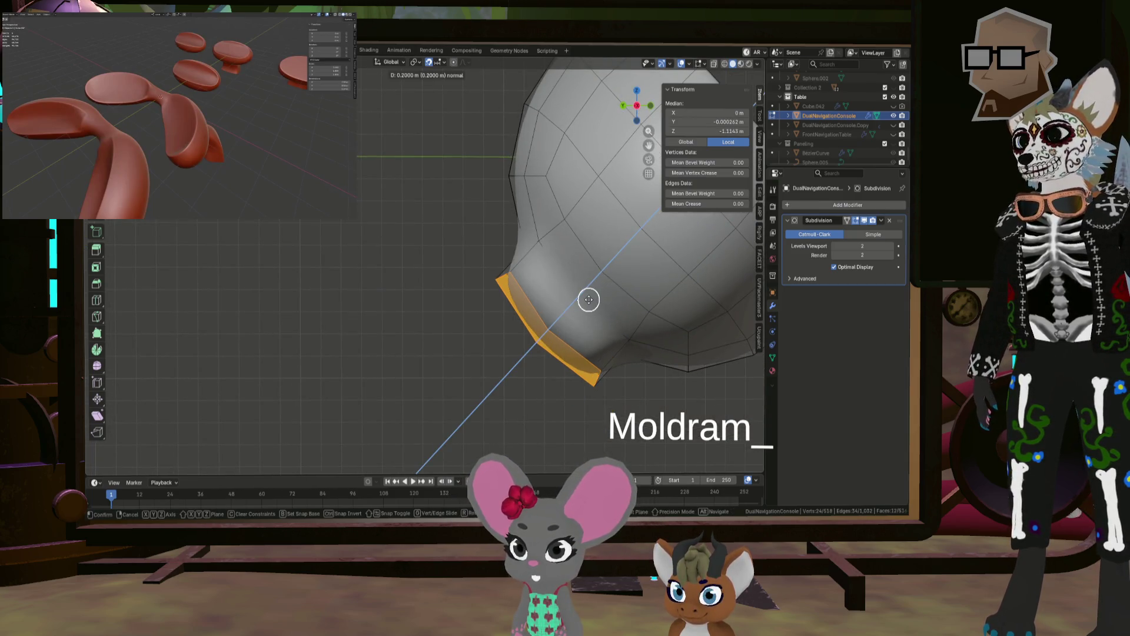
key("Return")
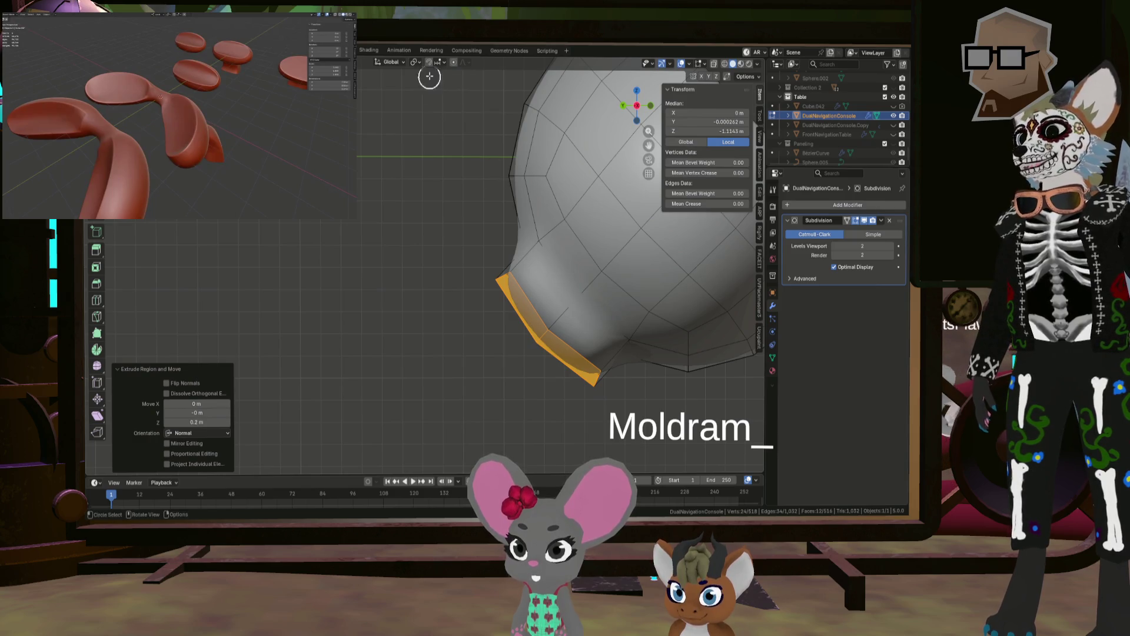
mouse_move(504, 329)
middle_mouse_down("ctrl")
mouse_move(504, 342)
mouse_move(503, 319)
mouse_move(608, 312)
mouse_move(598, 283)
middle_mouse_up("ctrl")
left_click(847, 221)
Step: Extrude the end loop again, moving it and tilting it 19.8°
key("e")
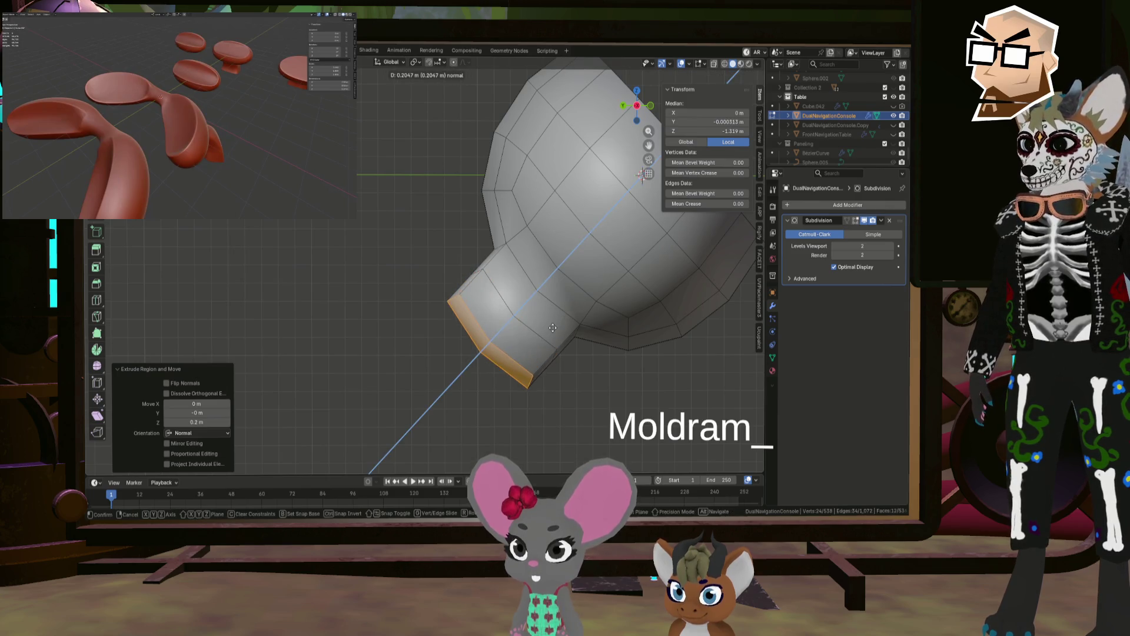
left_click(568, 347)
key("g")
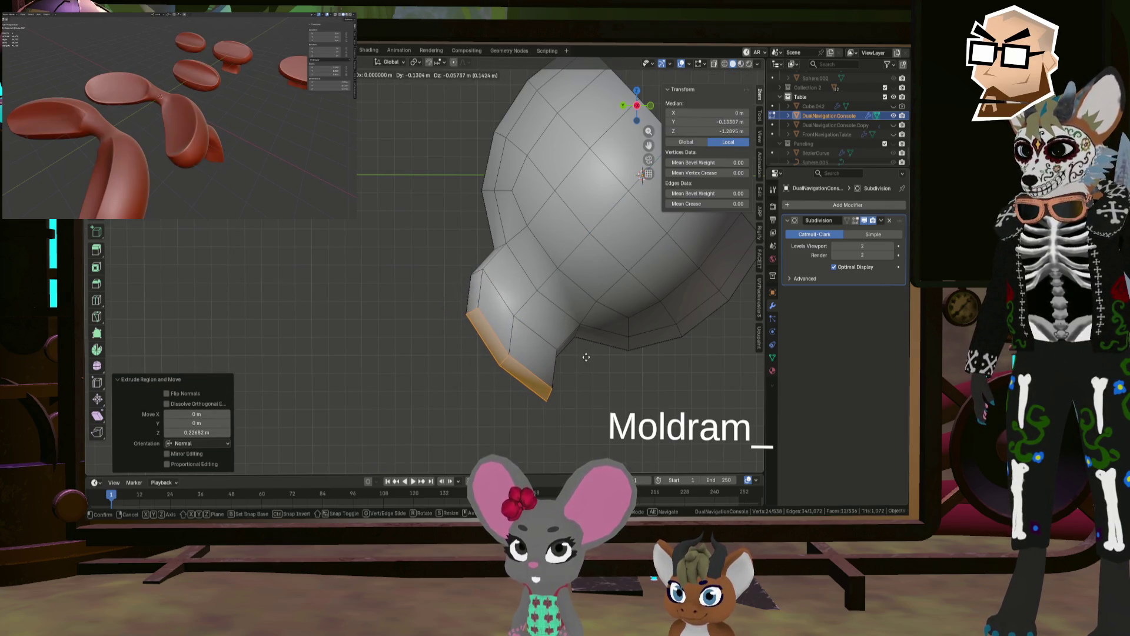
left_click(586, 357)
key("r")
left_click(654, 313)
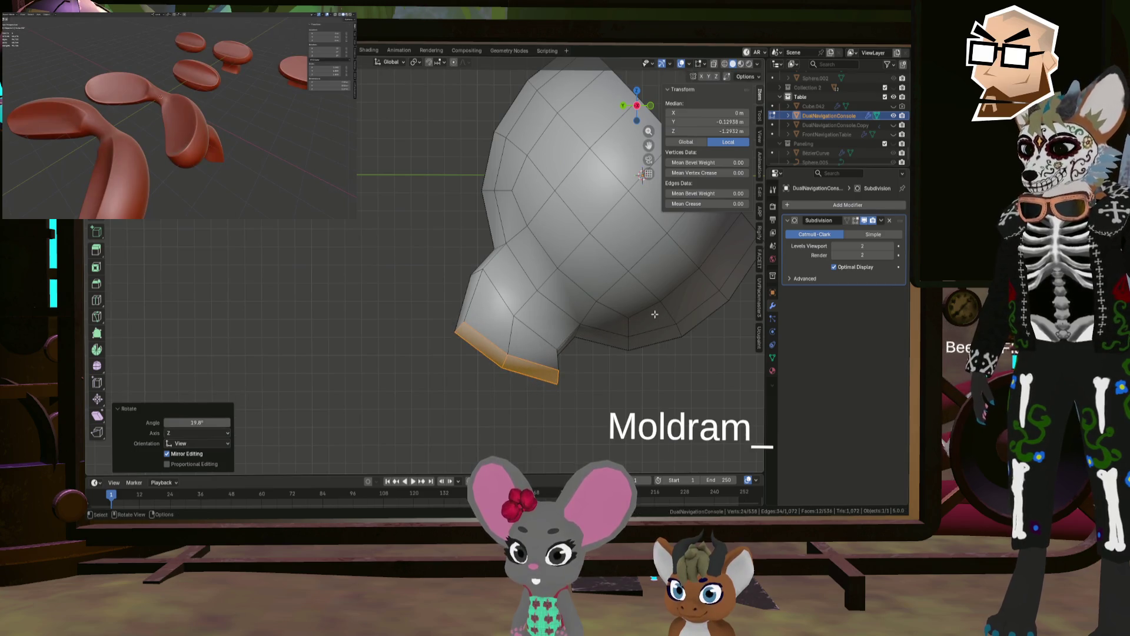
key("g")
left_click(646, 309)
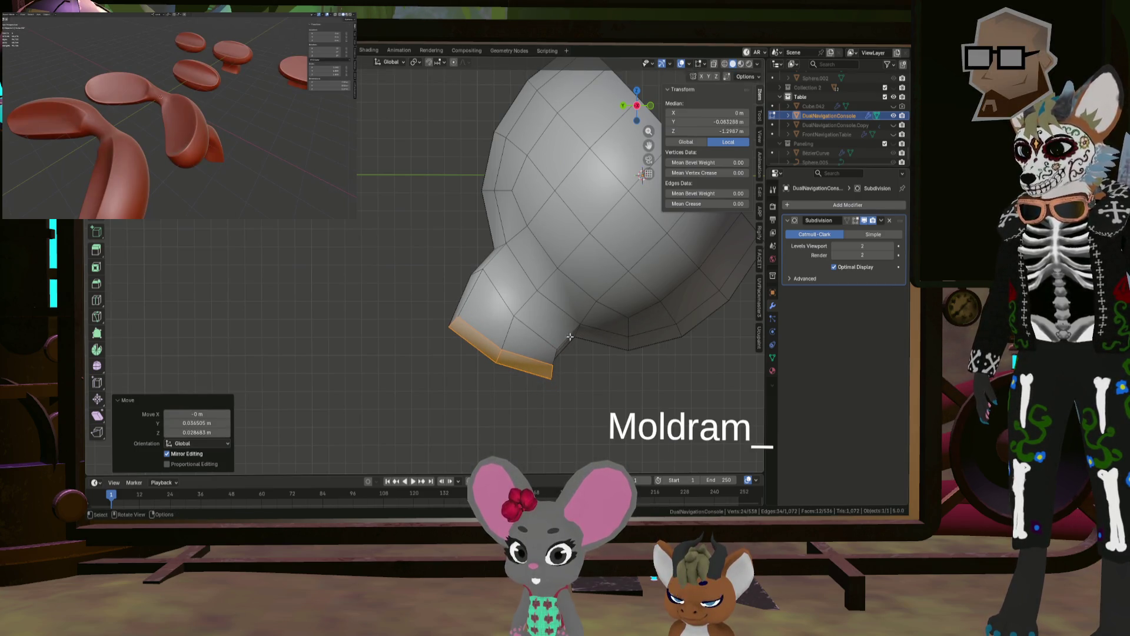
middle_click_drag(646, 309, 510, 291)
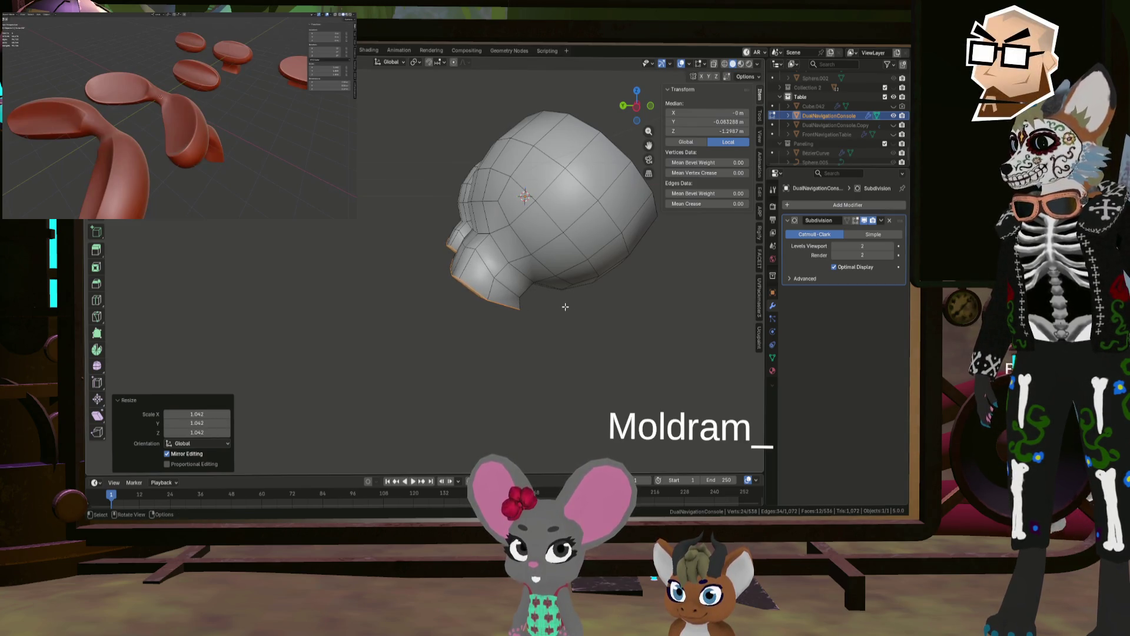
middle_click_drag(565, 307, 499, 276)
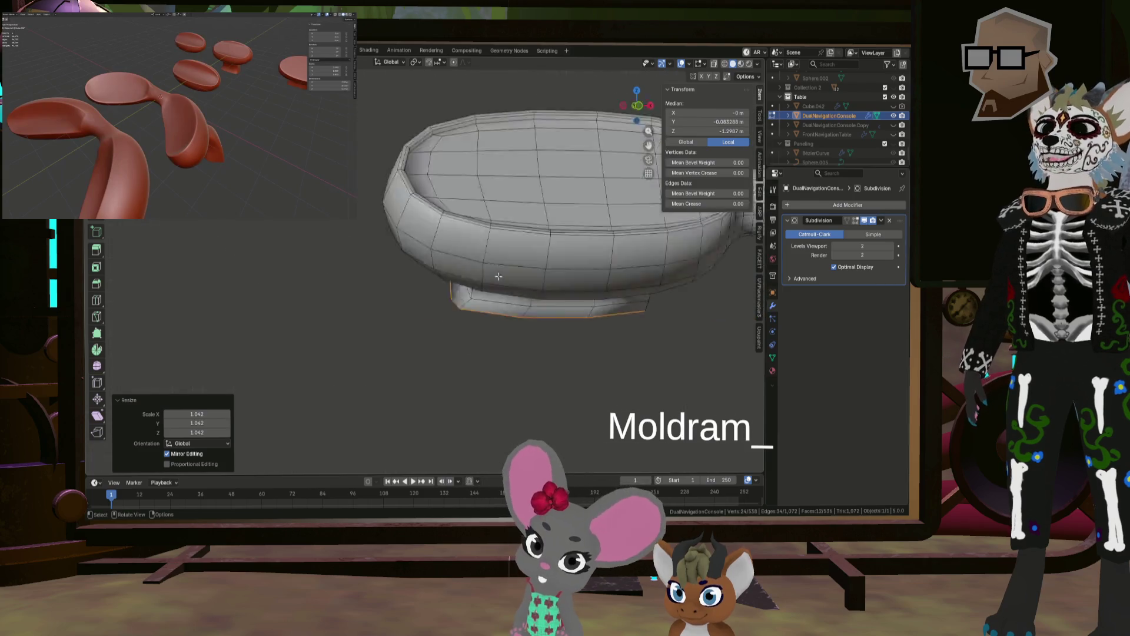
key("KP_3")
Step: Extrude the end ring a third time, tilting it 25.4°, lowering it and scaling it by 1.151
key("e")
left_click(471, 358)
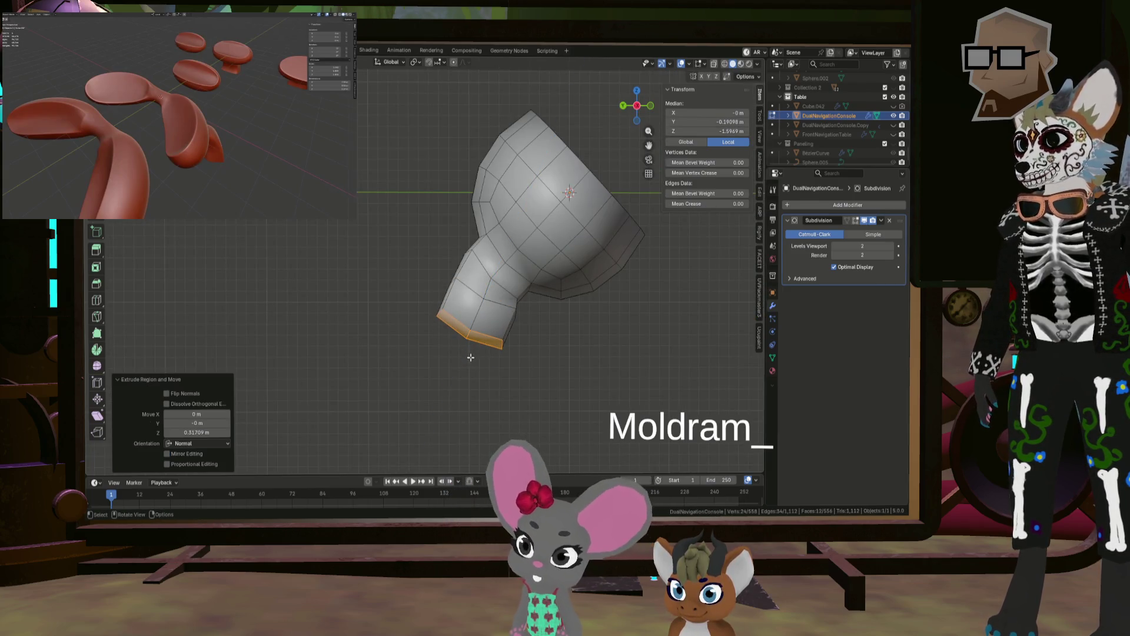
key("g")
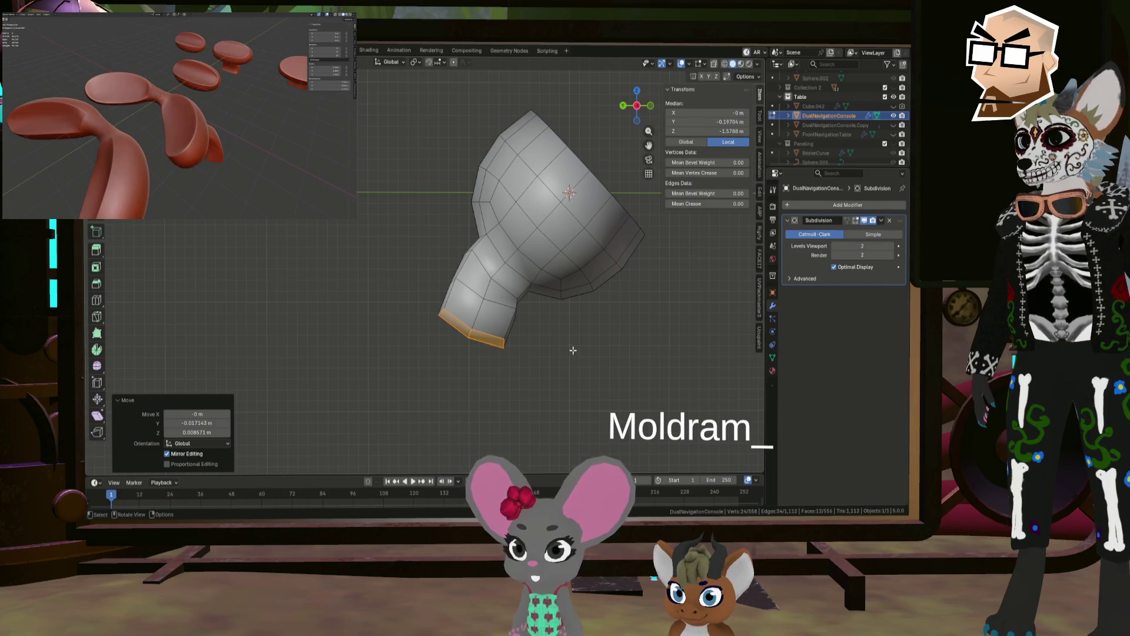
key("r")
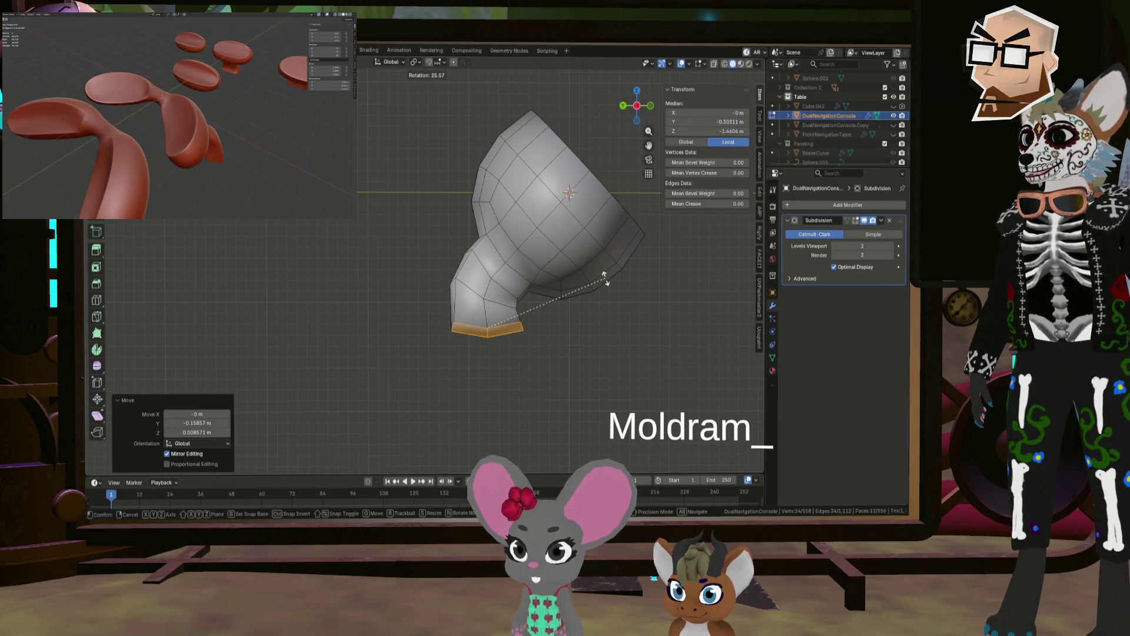
left_click(605, 276)
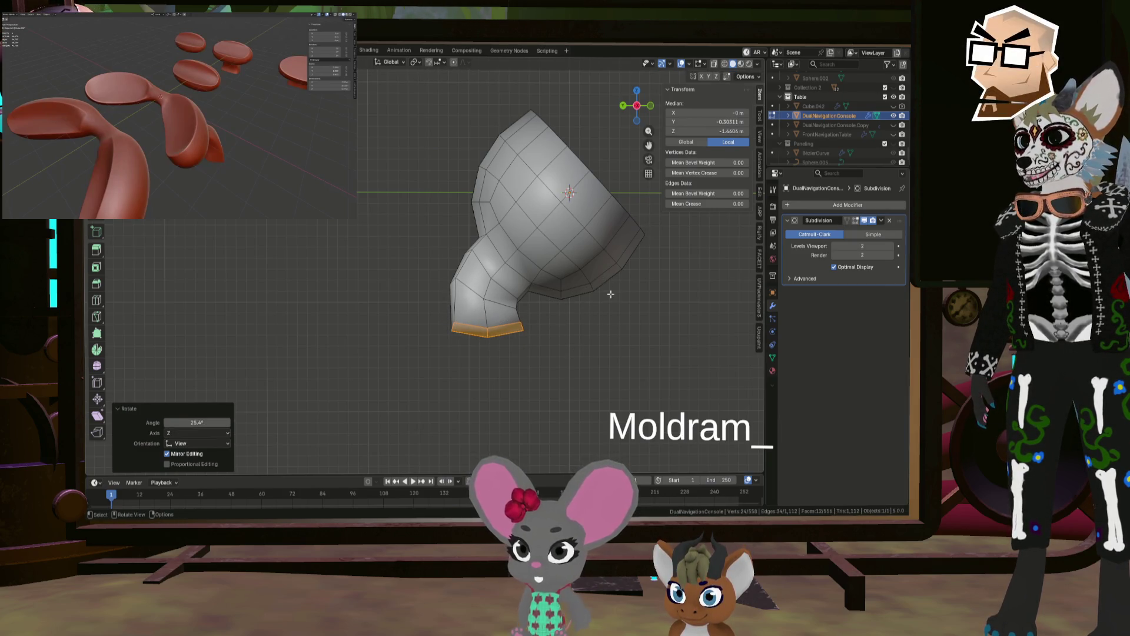
key("g")
left_click(619, 334)
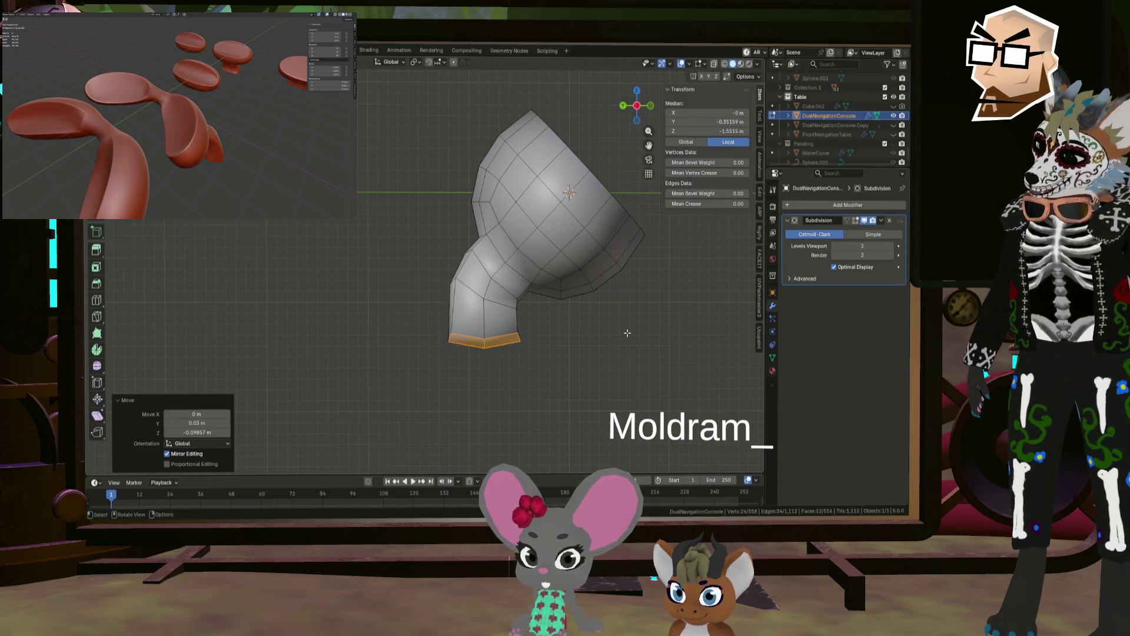
key("s")
left_click(647, 327)
mouse_move(646, 327)
middle_mouse_down()
mouse_move(577, 318)
mouse_move(580, 309)
mouse_move(555, 317)
middle_mouse_up()
scroll(577, 318, "up", 5)
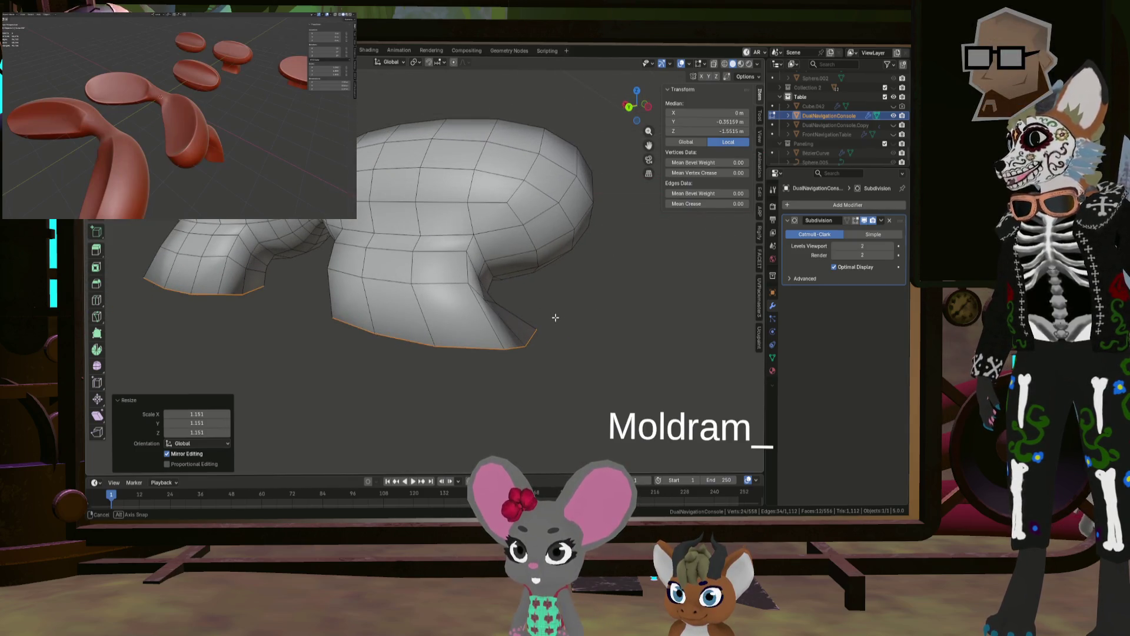
Step: Undo the recent protrusion edits
key("ctrl+z")
key("ctrl+z")
key("ctrl+z")
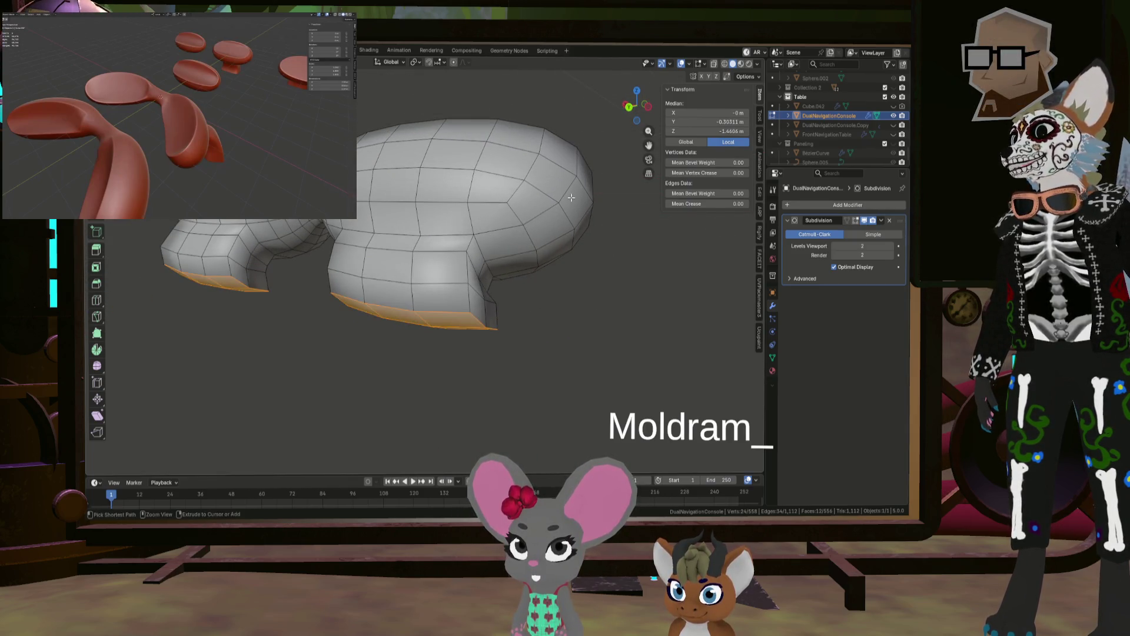
key("ctrl+z")
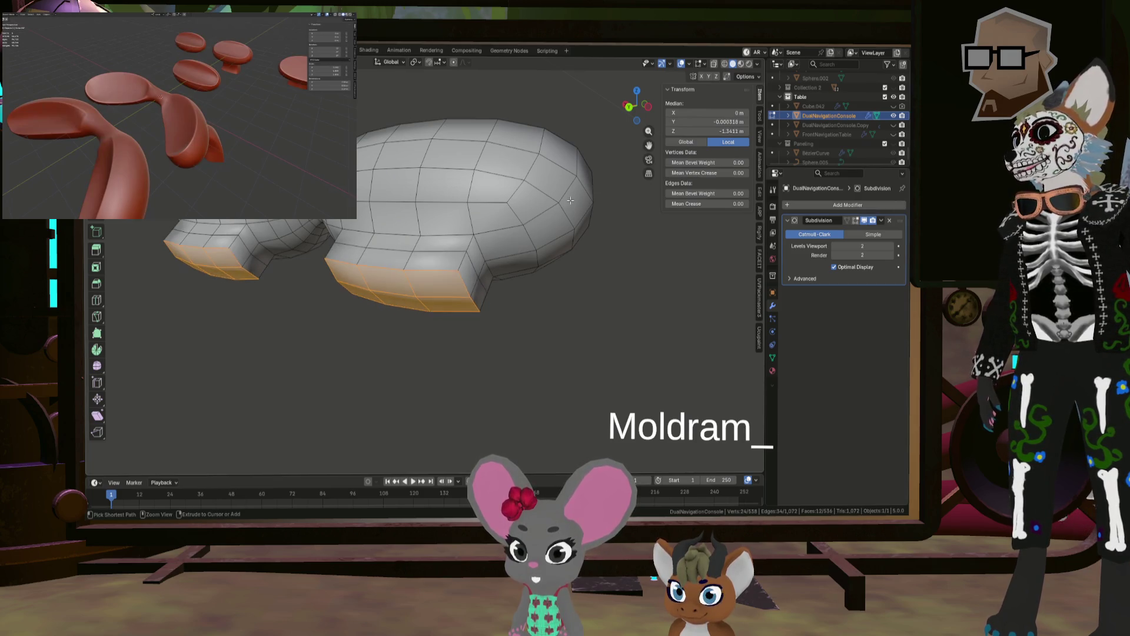
middle_click_drag(571, 198, 515, 203)
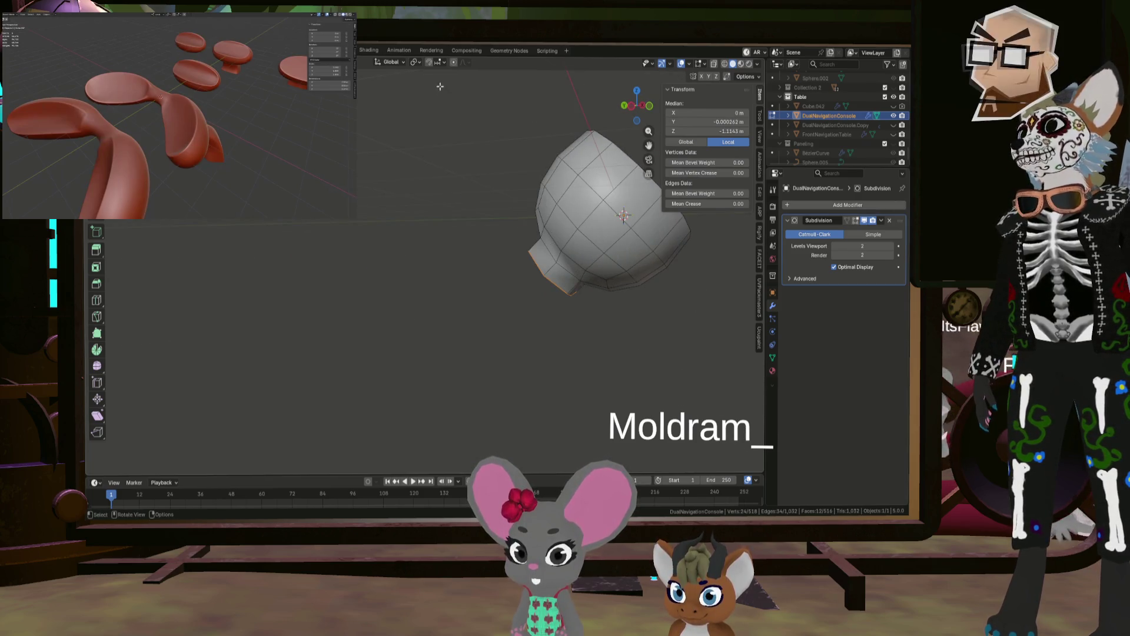
Step: Undo back to the single extrusion and set the pivot point to Individual Origins
key("ctrl+z")
middle_click_drag(439, 87, 540, 194)
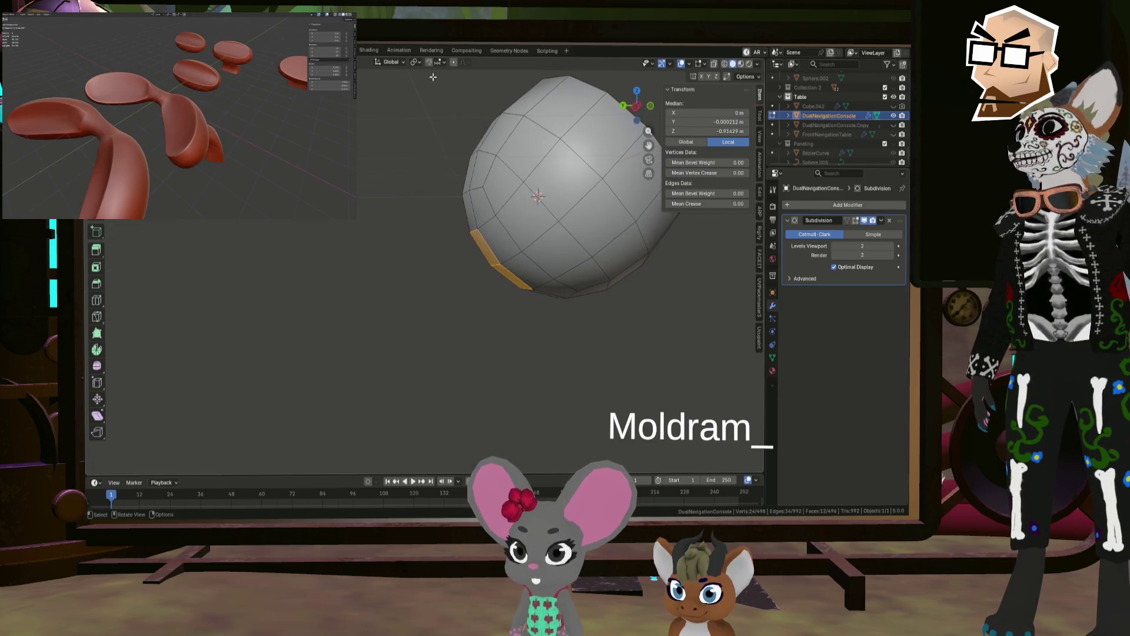
left_click(420, 62)
left_click(427, 108)
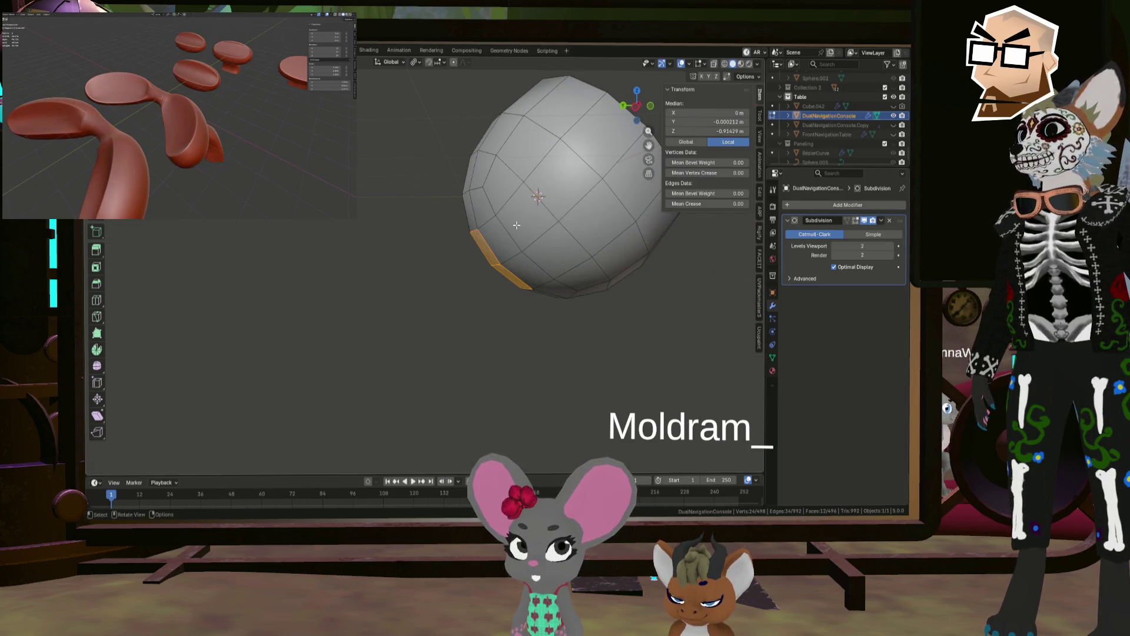
key("KP_3")
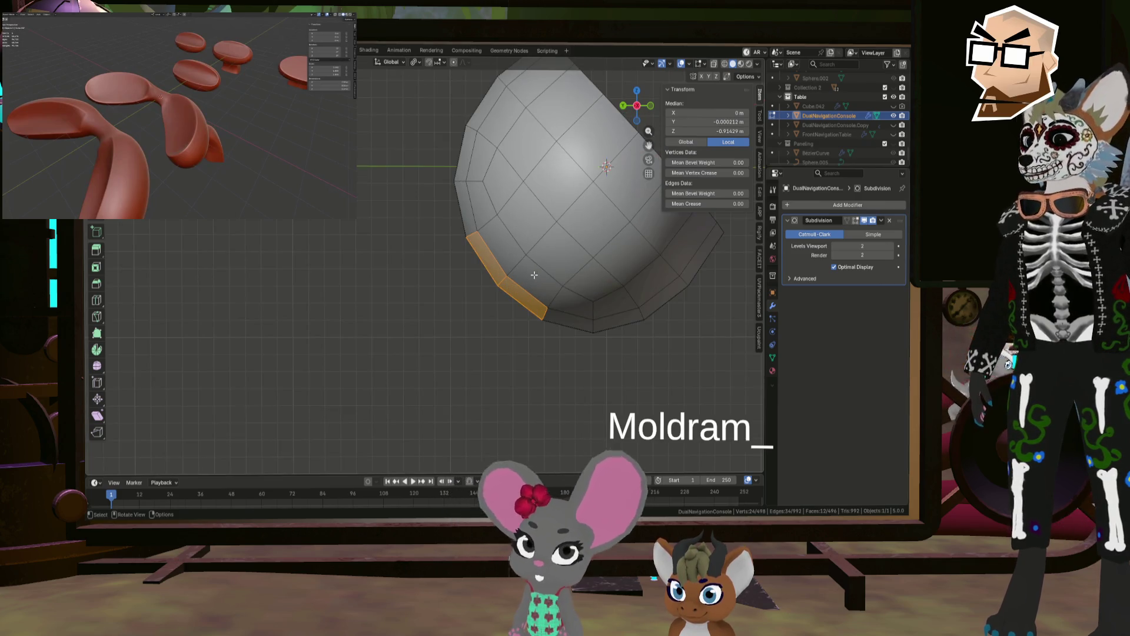
Step: Extrude the bottom loop downward three times, then reposition and tilt the end loop
key("e")
left_click(533, 275)
key("e")
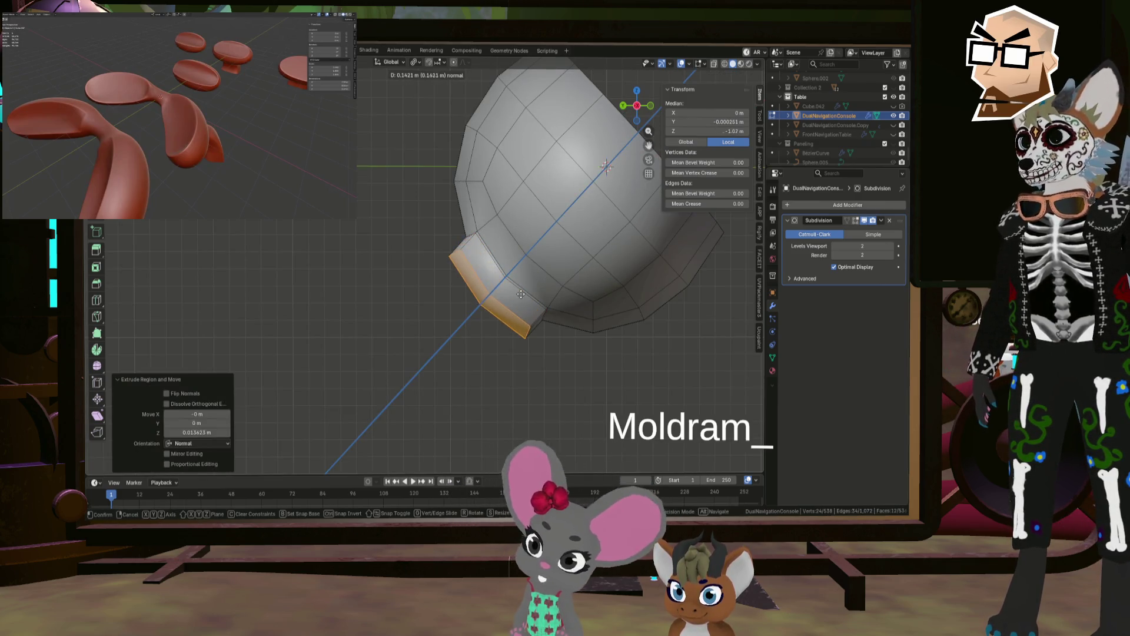
left_click(518, 296)
middle_click_drag(510, 298, 491, 271, "shift")
key("e")
left_click(482, 286)
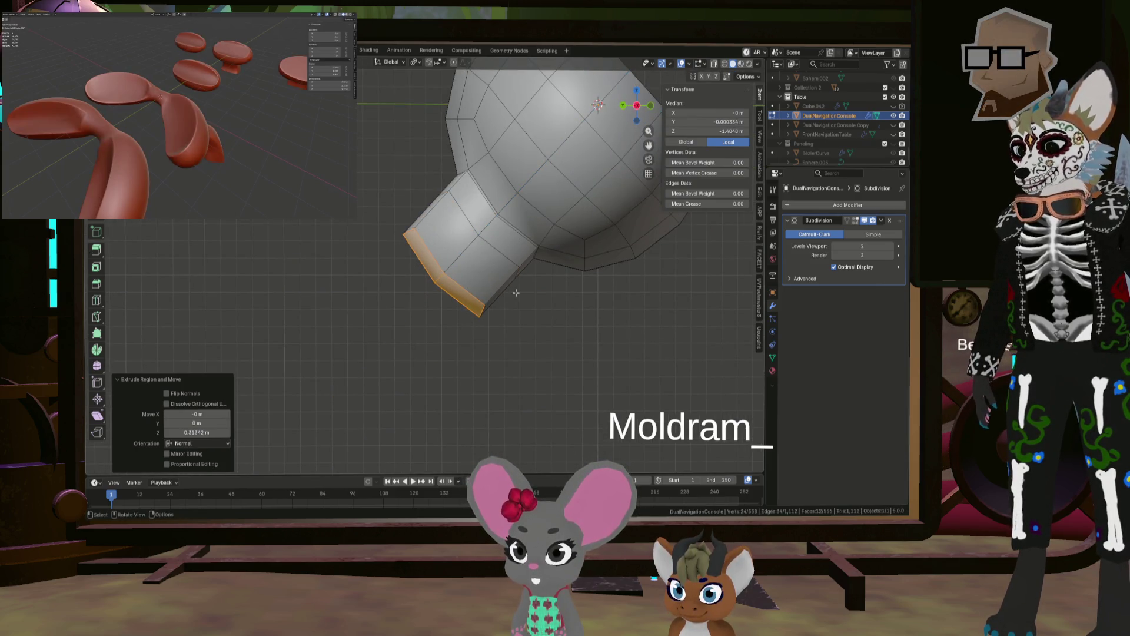
key("g")
left_click(537, 310)
key("r")
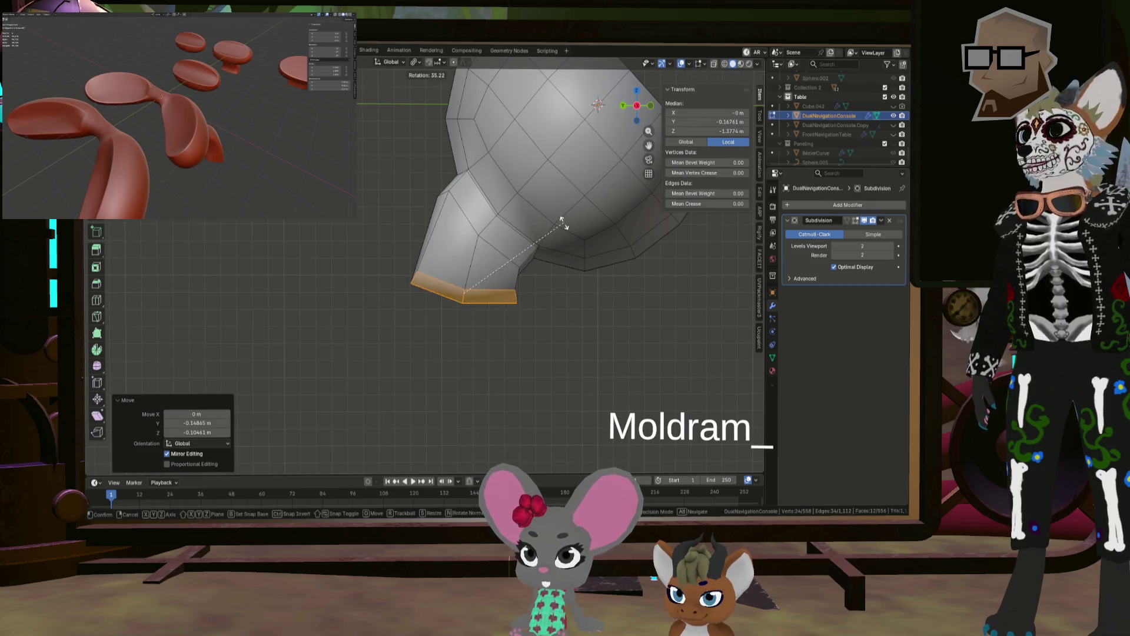
left_click(564, 225)
key("g")
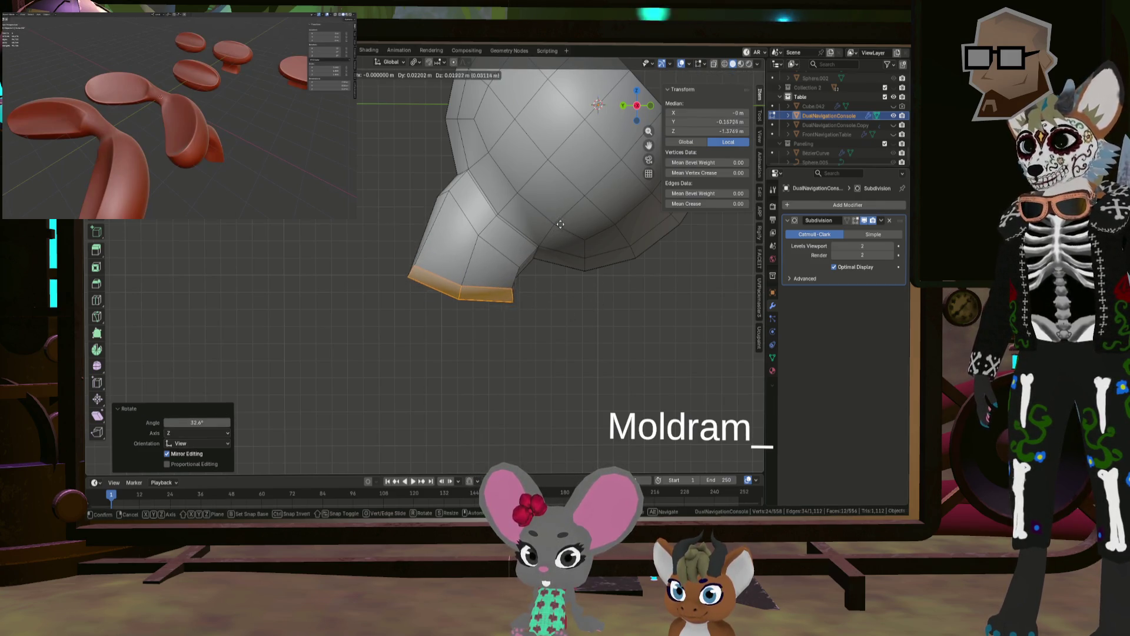
left_click(564, 216)
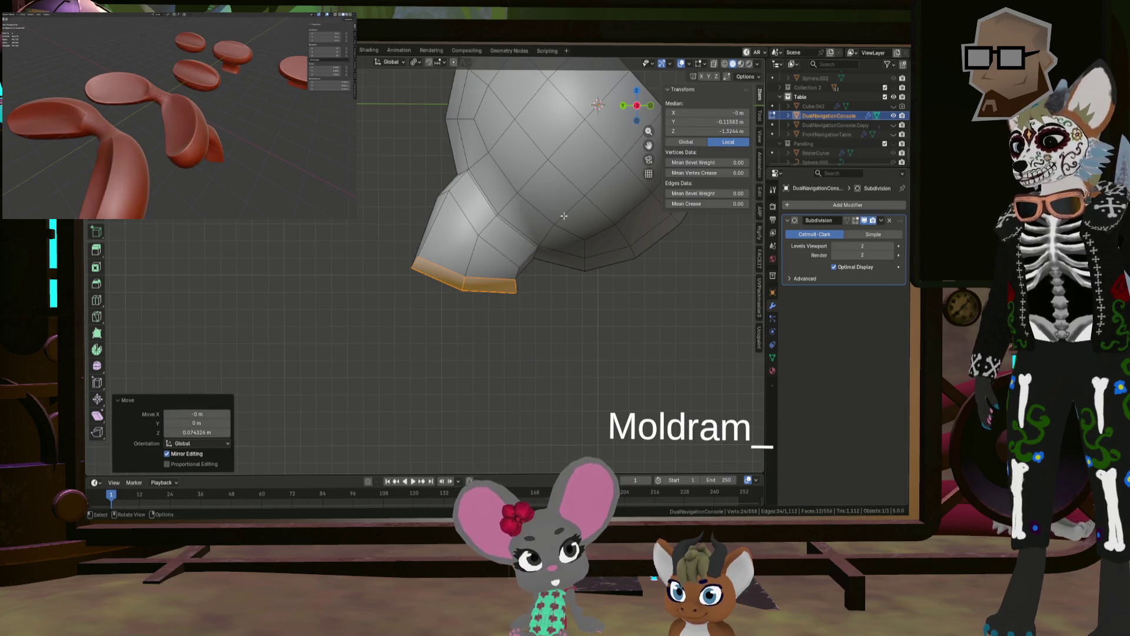
Step: Enlarge the end loop slightly, extrude it down again, and flare and tilt the bottom loop
key("e")
key("Escape")
key("ctrl+z")
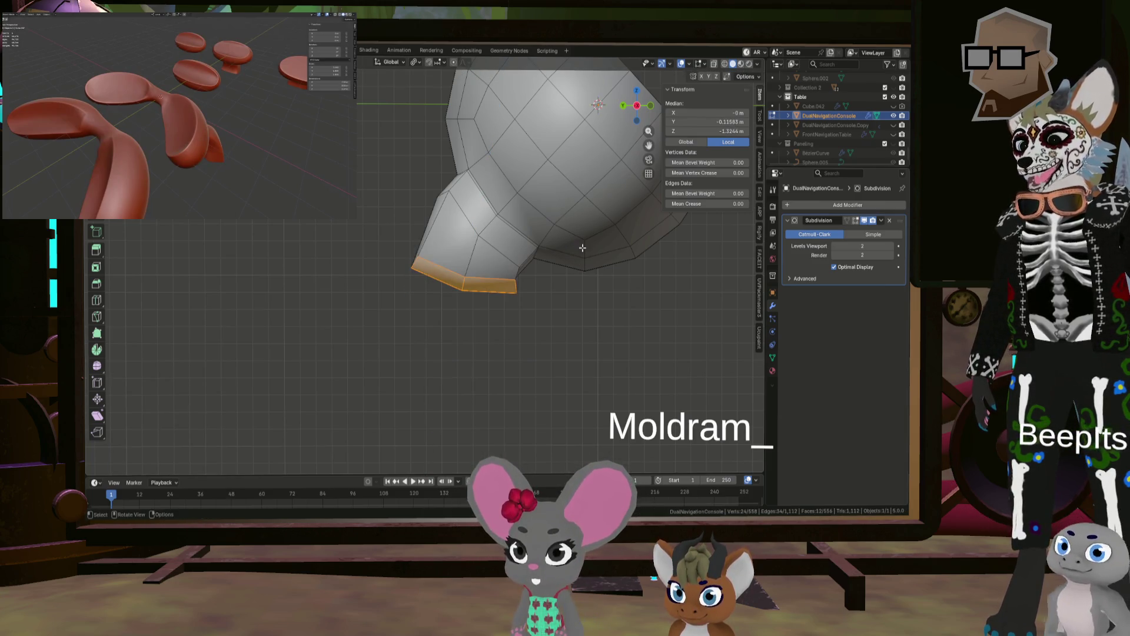
key("s")
left_click(573, 225)
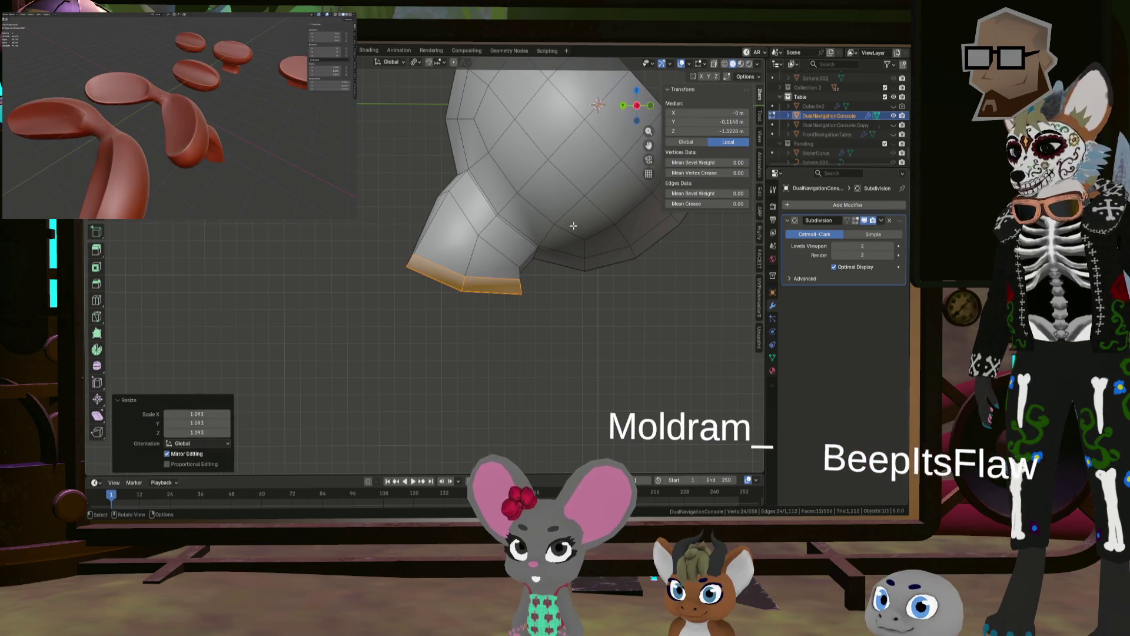
key("e")
left_click(566, 277)
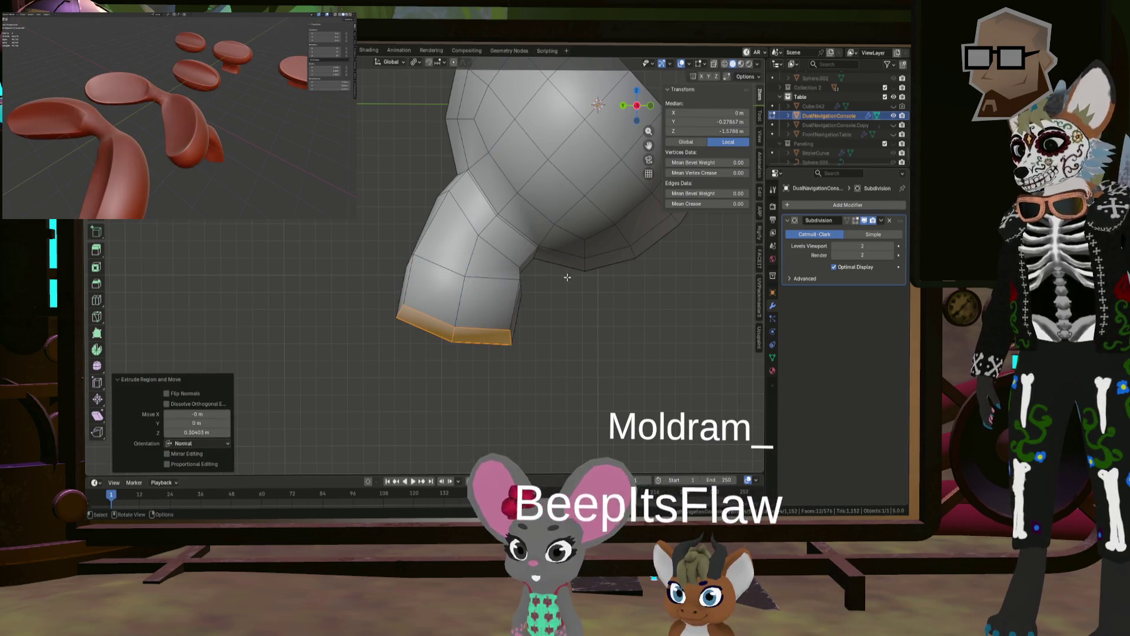
key("s")
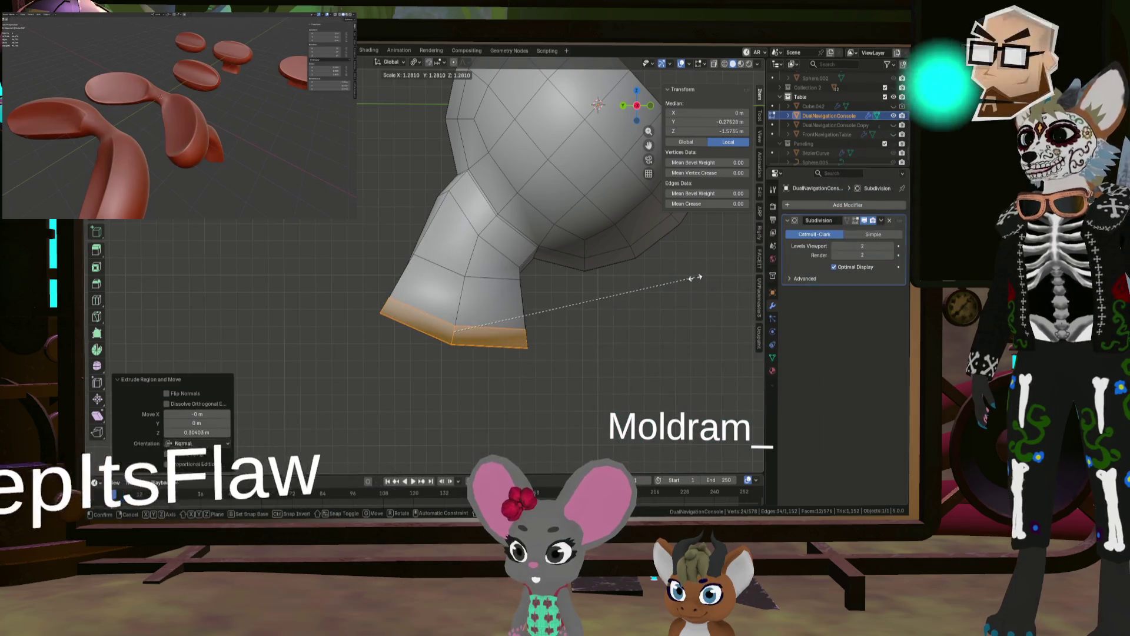
left_click(695, 277)
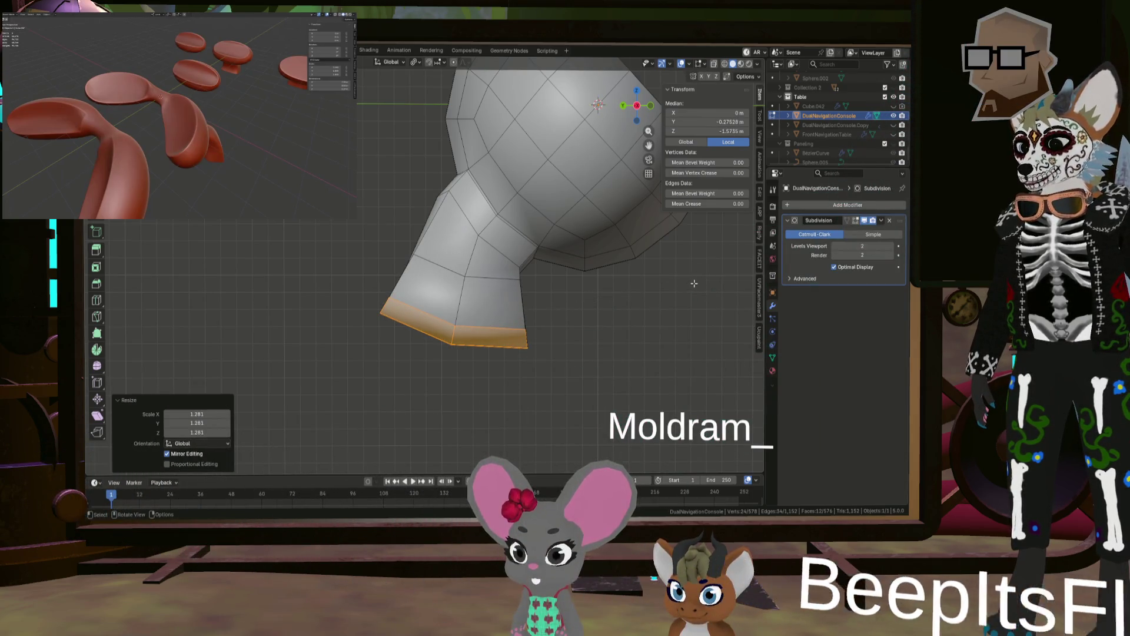
key("r")
left_click(627, 279)
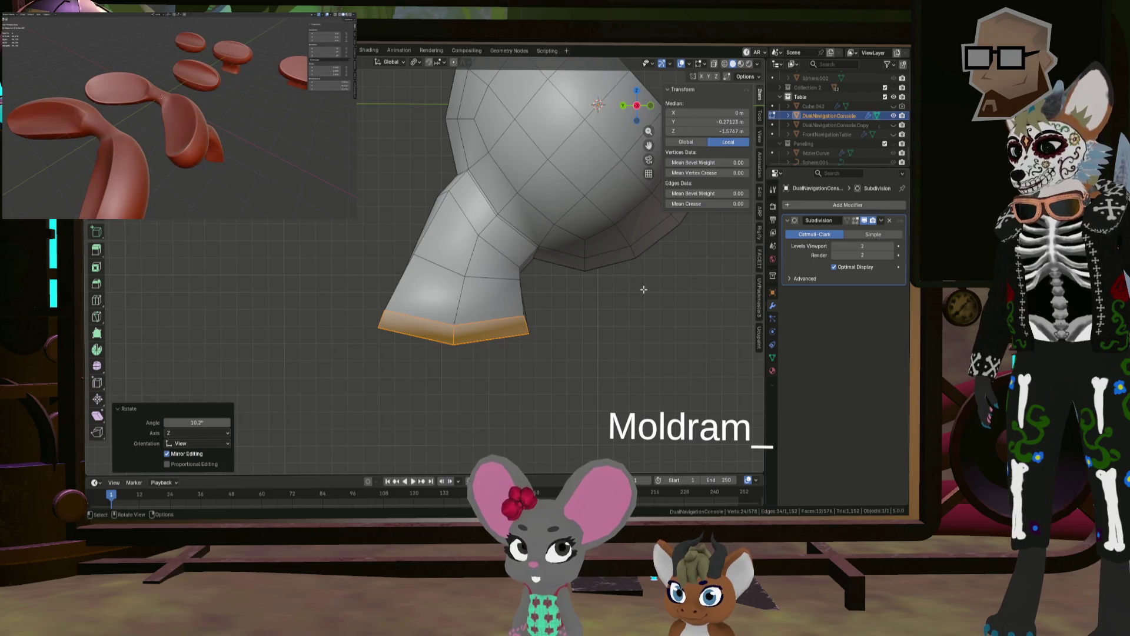
Step: Flatten the bottom loop with LoopTools and reposition it
right_click(645, 278)
mouse_move(657, 279)
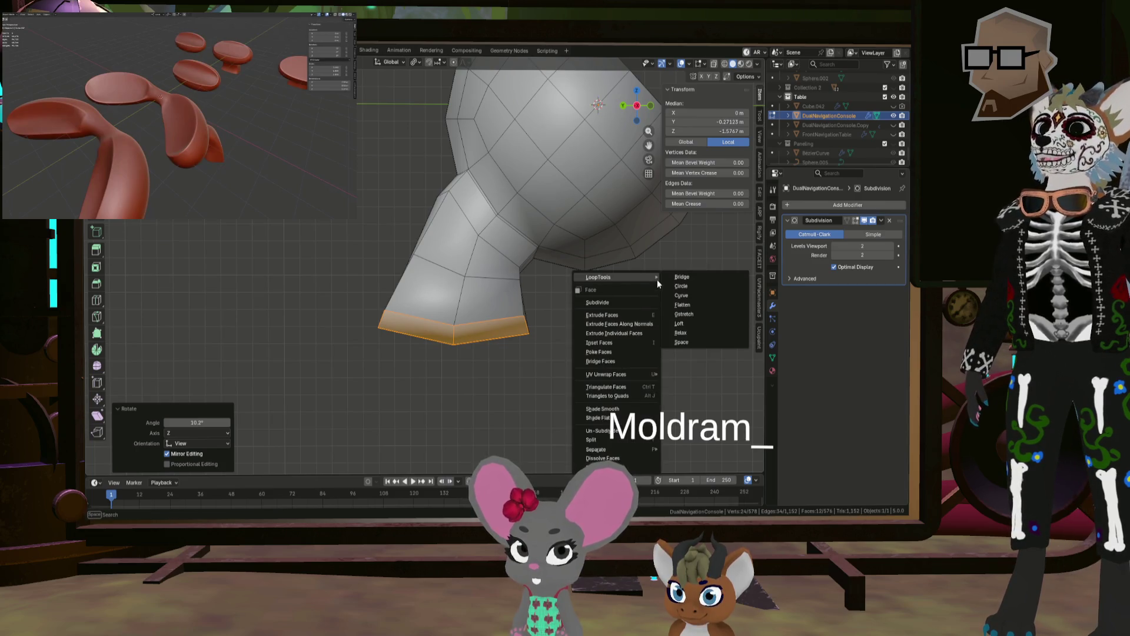
left_click(686, 306)
key("g")
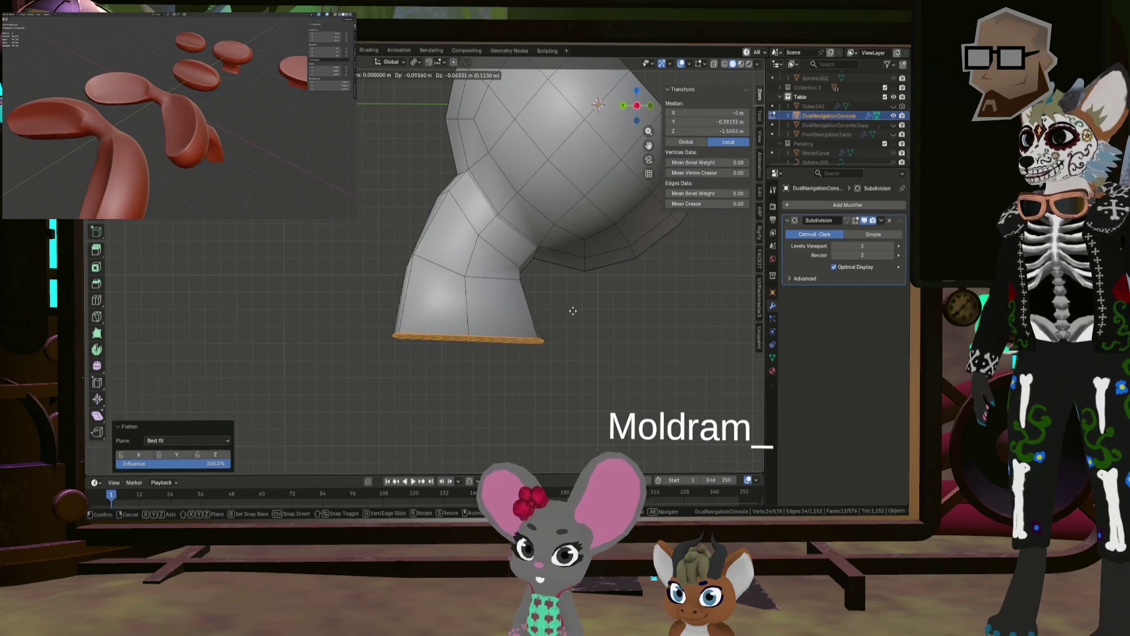
left_click(576, 318)
key("s")
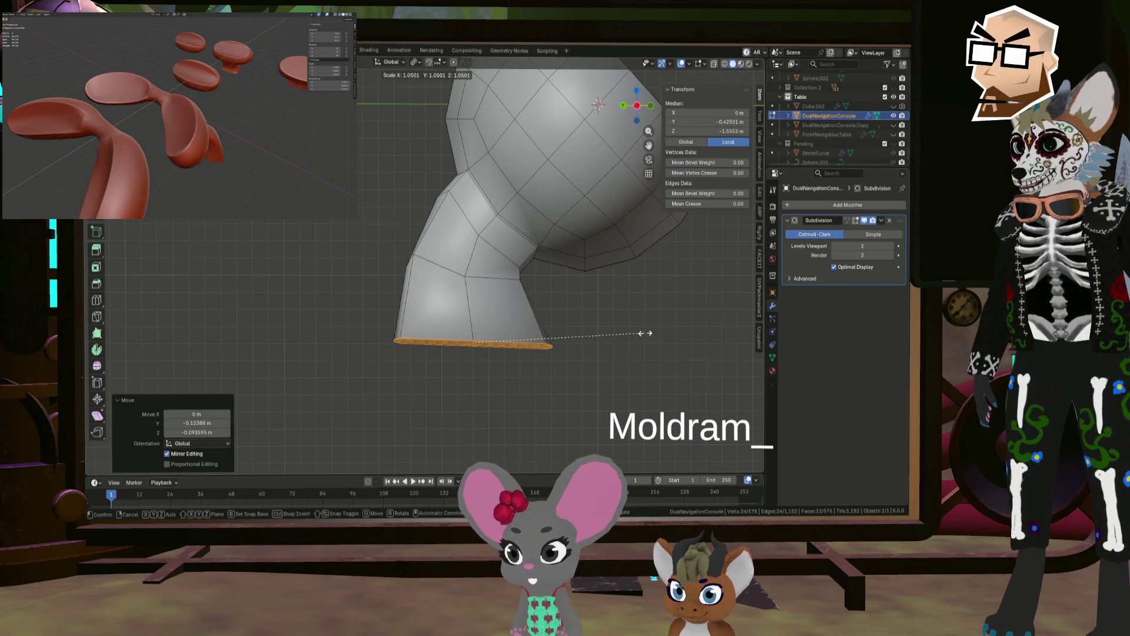
Step: Delete the selected bottom faces of the pedestals and inspect both lobes
mouse_move(533, 301)
middle_mouse_down()
mouse_move(595, 305)
mouse_move(567, 290)
mouse_move(584, 315)
mouse_move(366, 272)
mouse_move(505, 282)
mouse_move(601, 309)
mouse_move(469, 282)
mouse_move(480, 275)
middle_mouse_up()
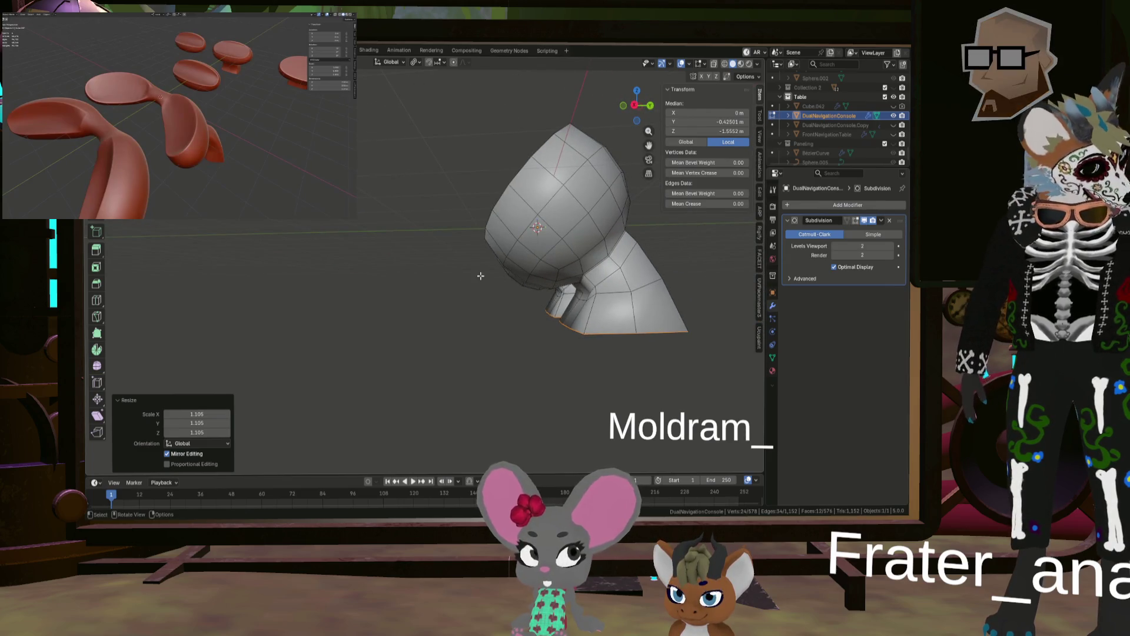
middle_click_drag(456, 200, 696, 243)
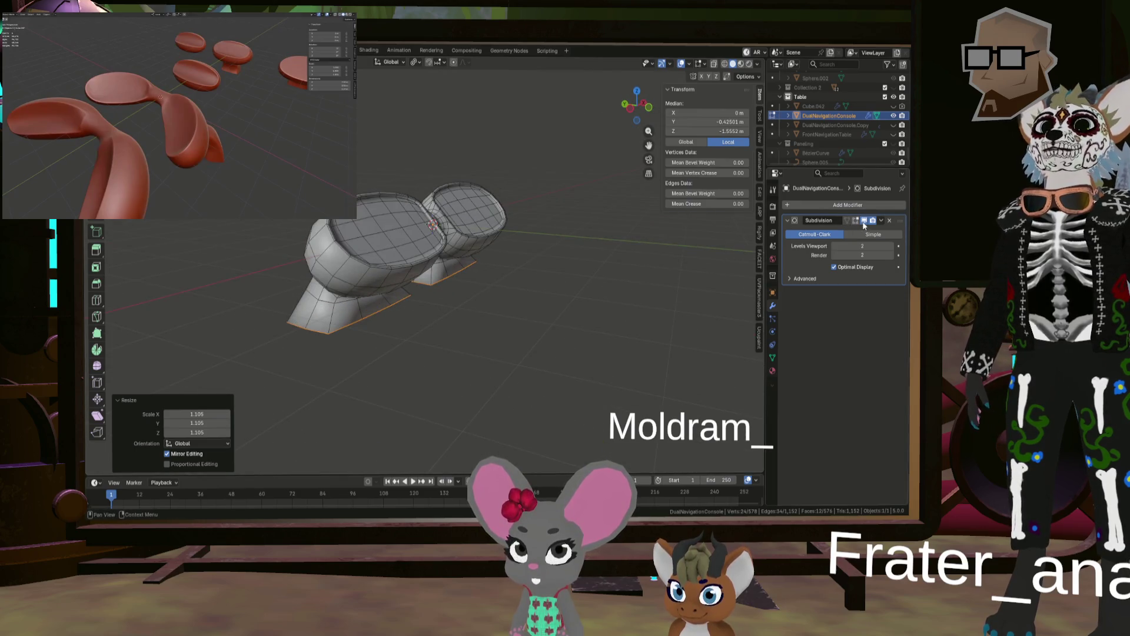
mouse_move(465, 271)
middle_mouse_down()
mouse_move(519, 280)
mouse_move(428, 219)
middle_mouse_up()
key("x")
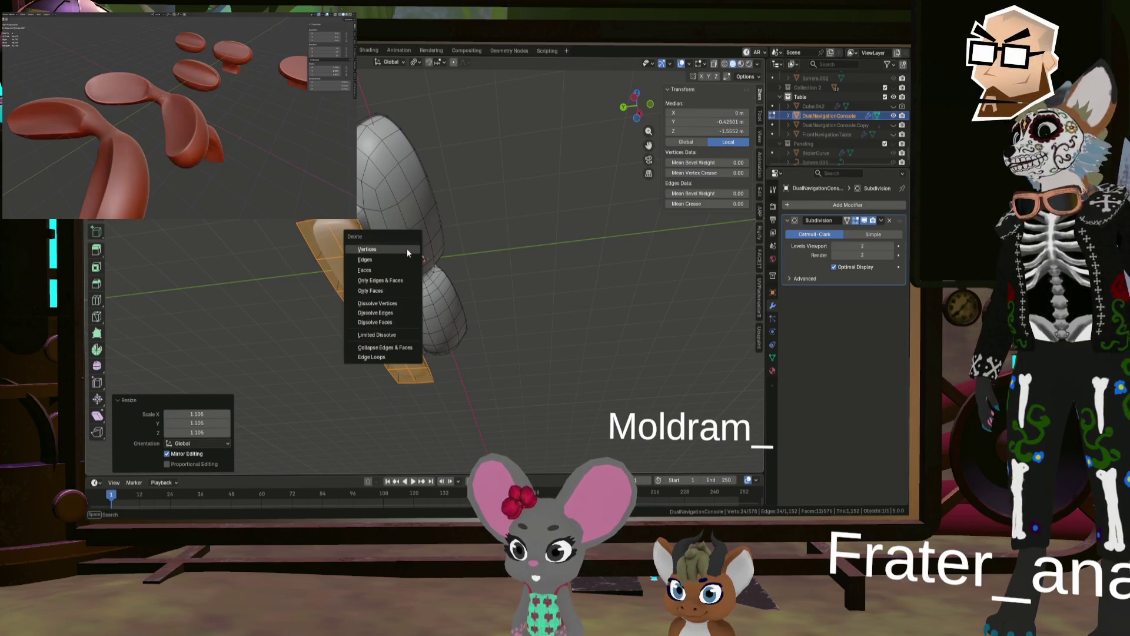
left_click(403, 271)
mouse_move(422, 260)
middle_mouse_down()
mouse_move(412, 298)
mouse_move(369, 306)
mouse_move(384, 288)
mouse_move(408, 314)
mouse_move(379, 318)
mouse_move(482, 307)
middle_mouse_up()
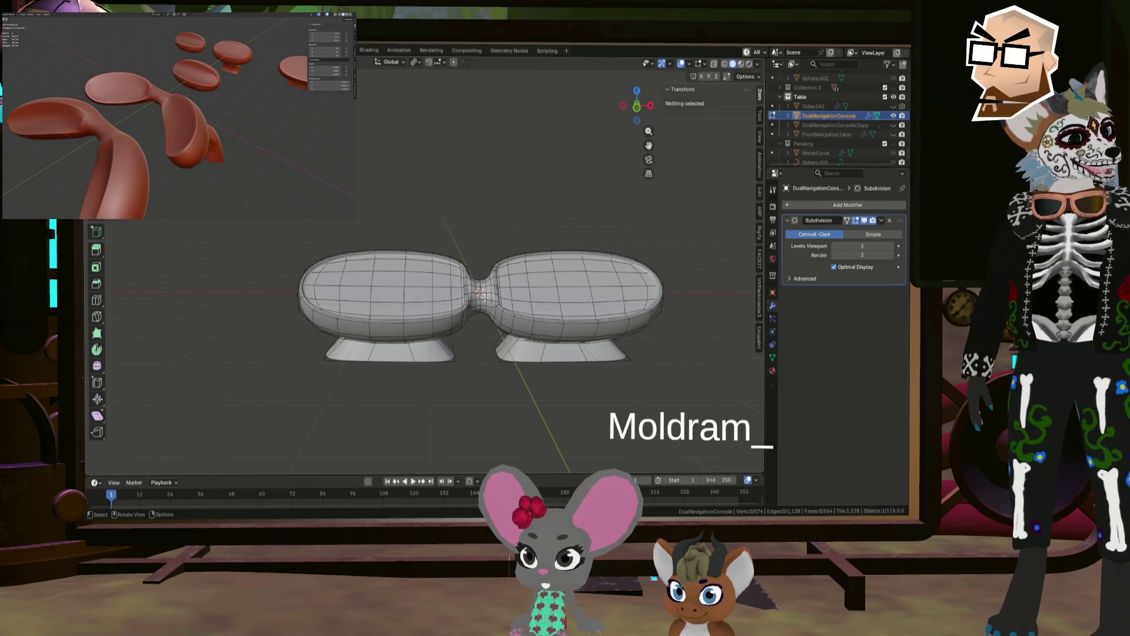
middle_click_drag(532, 234, 563, 289)
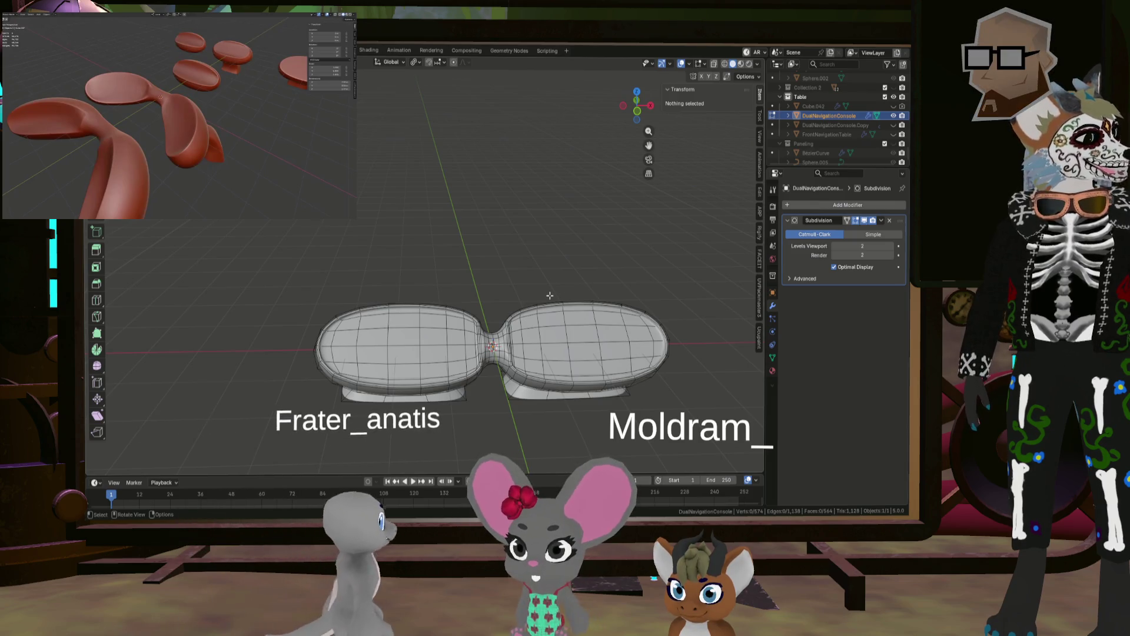
Step: Select the console and duplicate it in place
left_click(551, 303)
mouse_move(552, 303)
middle_mouse_down()
mouse_move(513, 298)
mouse_move(520, 313)
mouse_move(403, 303)
mouse_move(454, 314)
mouse_move(469, 308)
mouse_move(424, 296)
mouse_move(468, 297)
mouse_move(500, 276)
mouse_move(510, 253)
mouse_move(539, 263)
mouse_move(426, 96)
middle_mouse_up()
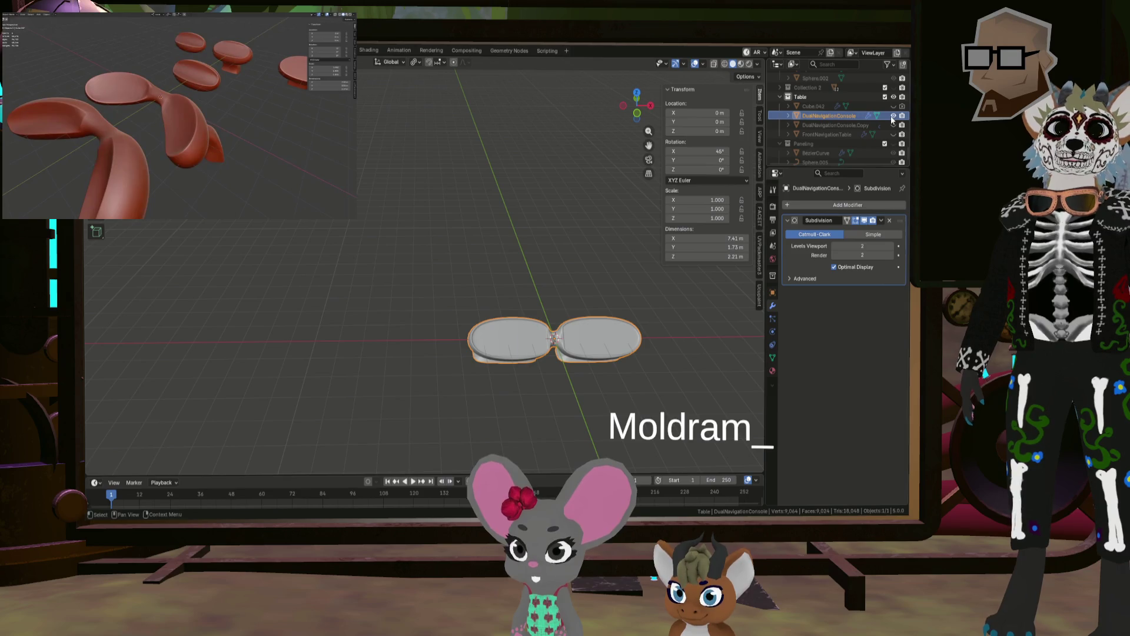
key("shift+d")
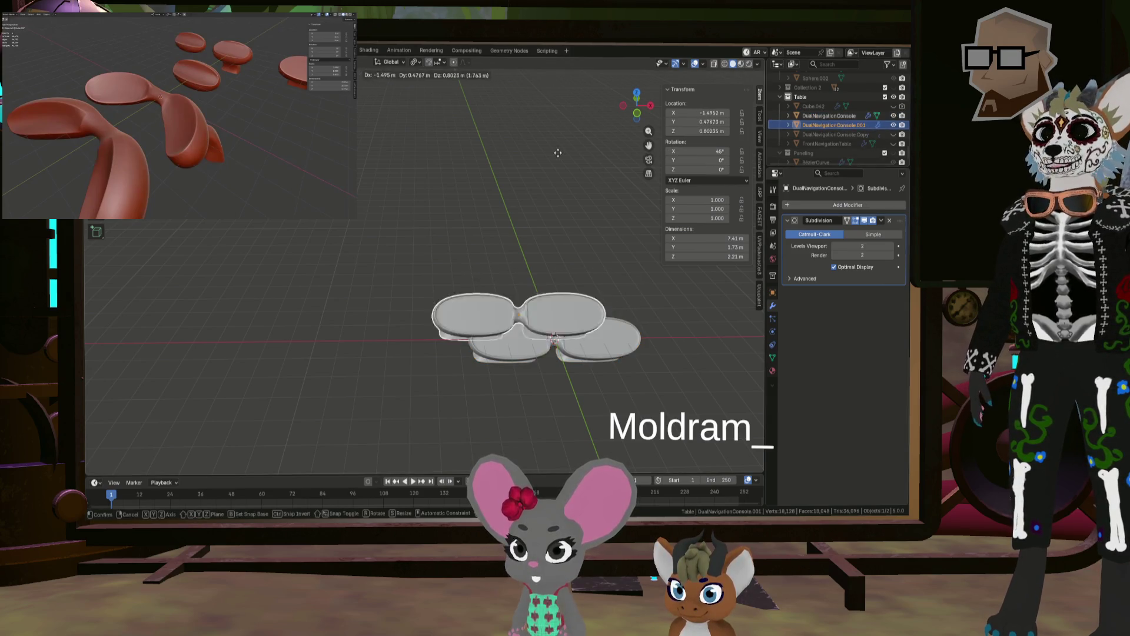
key("Escape")
Step: Hide the original and move DualNavigationConsole.001 into the main Collection
left_click(892, 116)
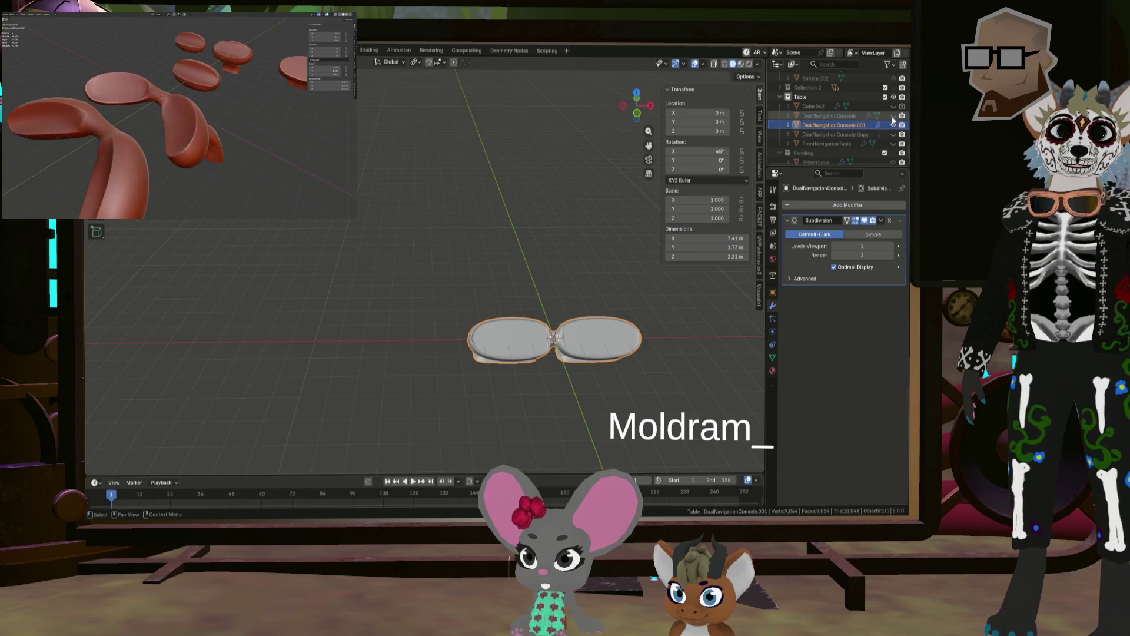
scroll(850, 143, "up", 2)
left_click_drag(835, 148, 823, 89)
left_click(892, 87)
middle_click_drag(530, 265, 588, 266)
Step: Place the console copy inside the room, shrink it to 0.685 and raise it vertically
scroll(844, 112, "down", 5)
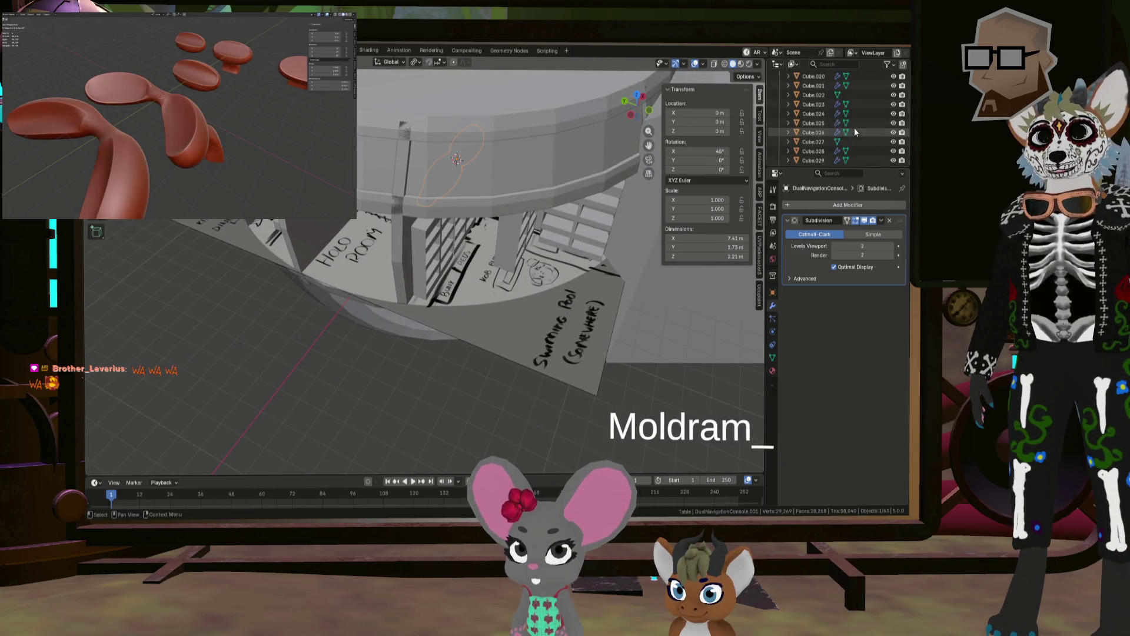
scroll(853, 132, "down", 5)
mouse_move(471, 236)
middle_mouse_down()
mouse_move(494, 232)
mouse_move(445, 238)
mouse_move(520, 241)
mouse_move(388, 248)
mouse_move(371, 224)
mouse_move(380, 234)
mouse_move(399, 207)
middle_mouse_up()
scroll(361, 215, "up", 5)
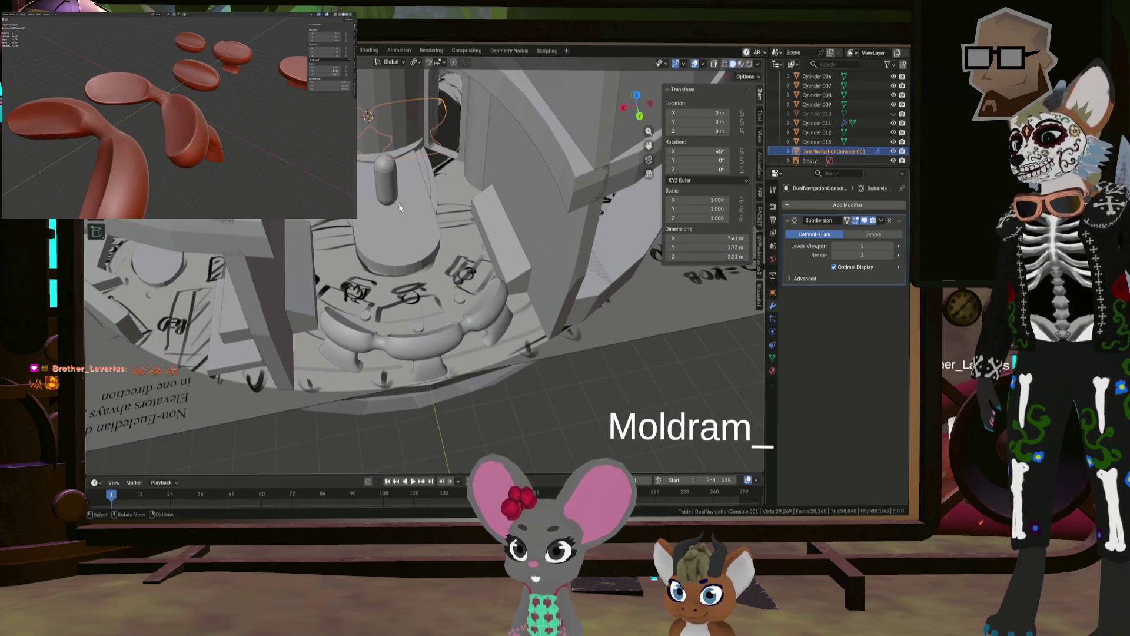
left_click(483, 331)
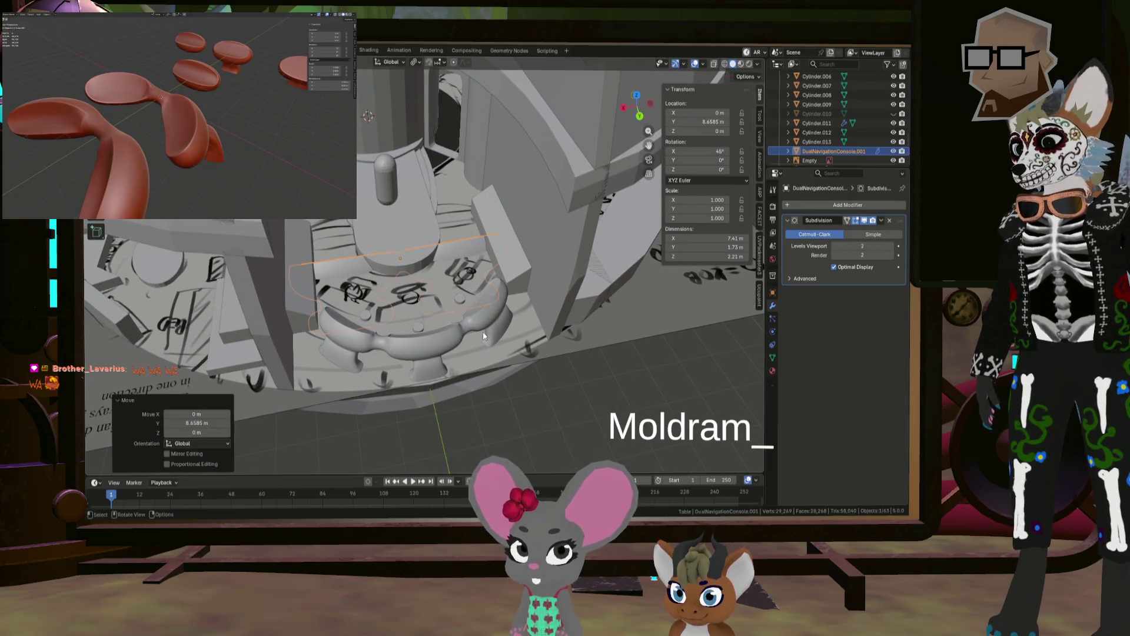
key("s")
left_click(552, 308)
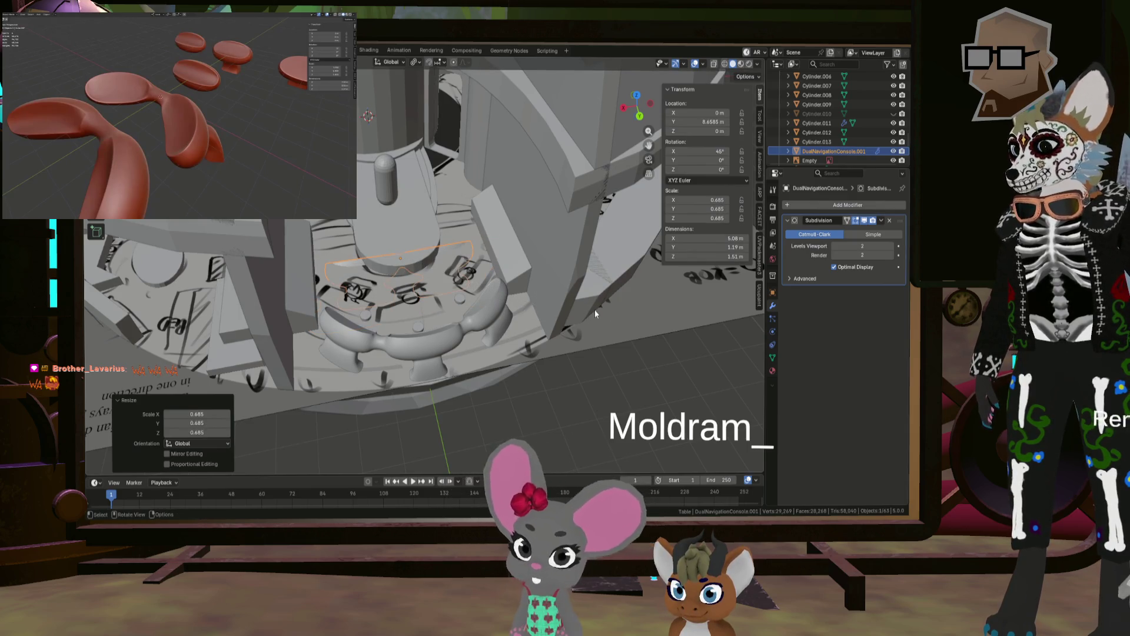
key("g")
key("z")
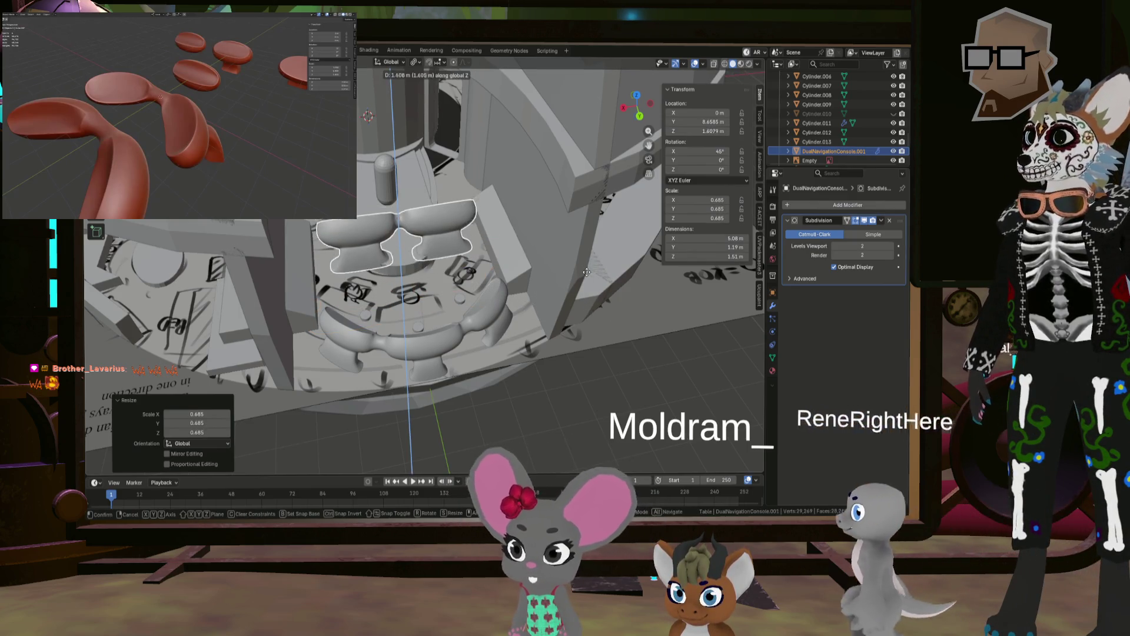
left_click(610, 301)
Step: Rotate the console copy 90° around Z and shift it along X
key("r")
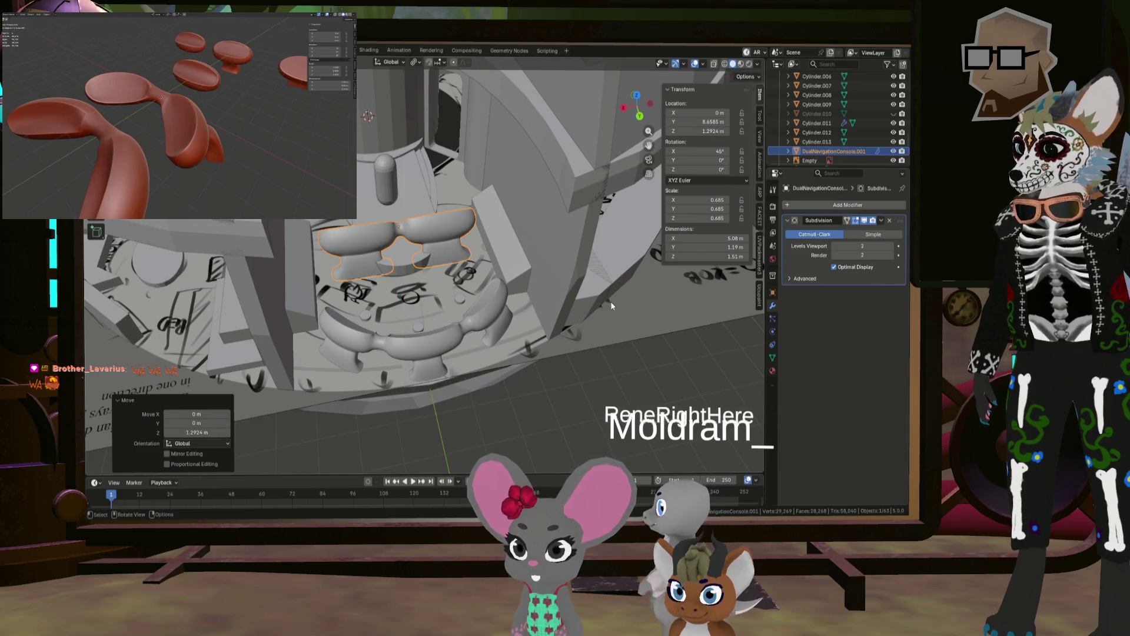
type("z")
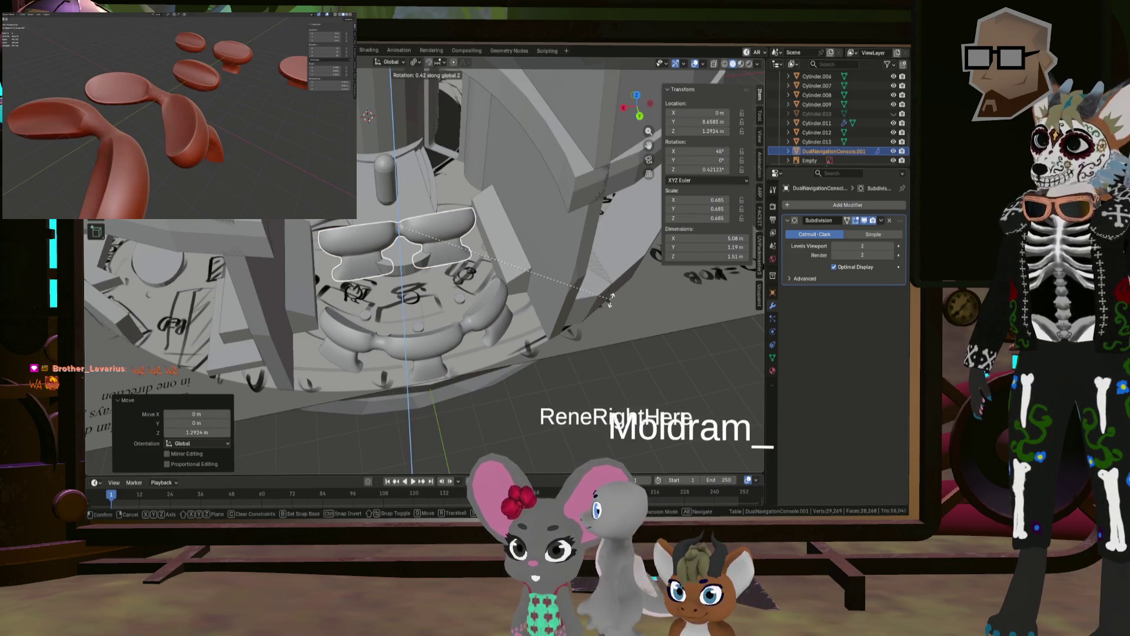
type("90")
key("Return")
key("g")
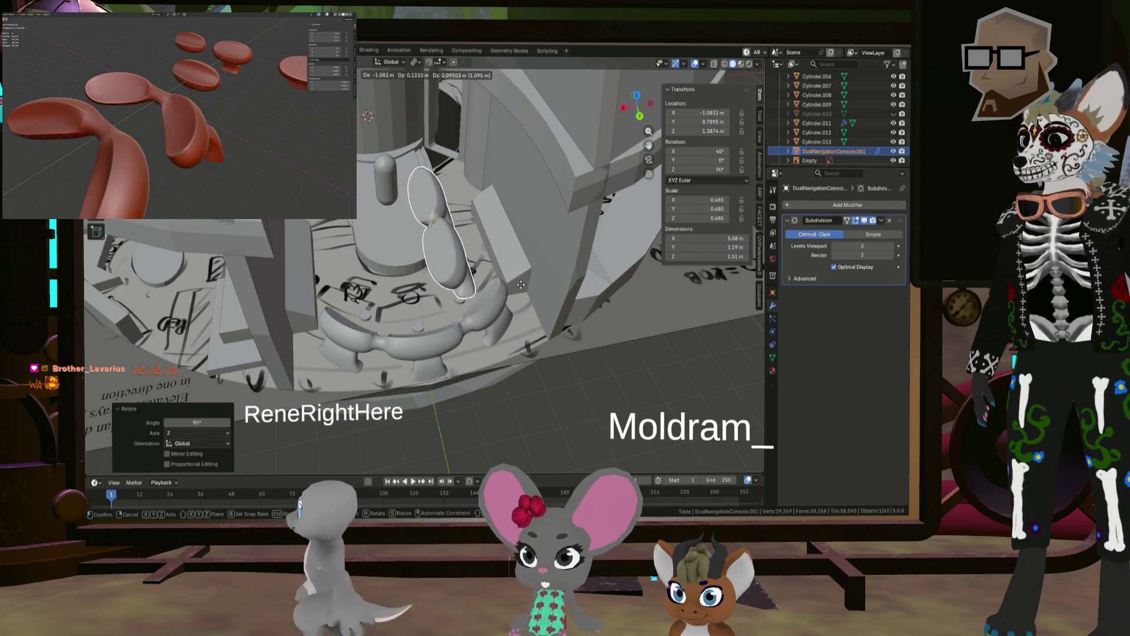
key("x")
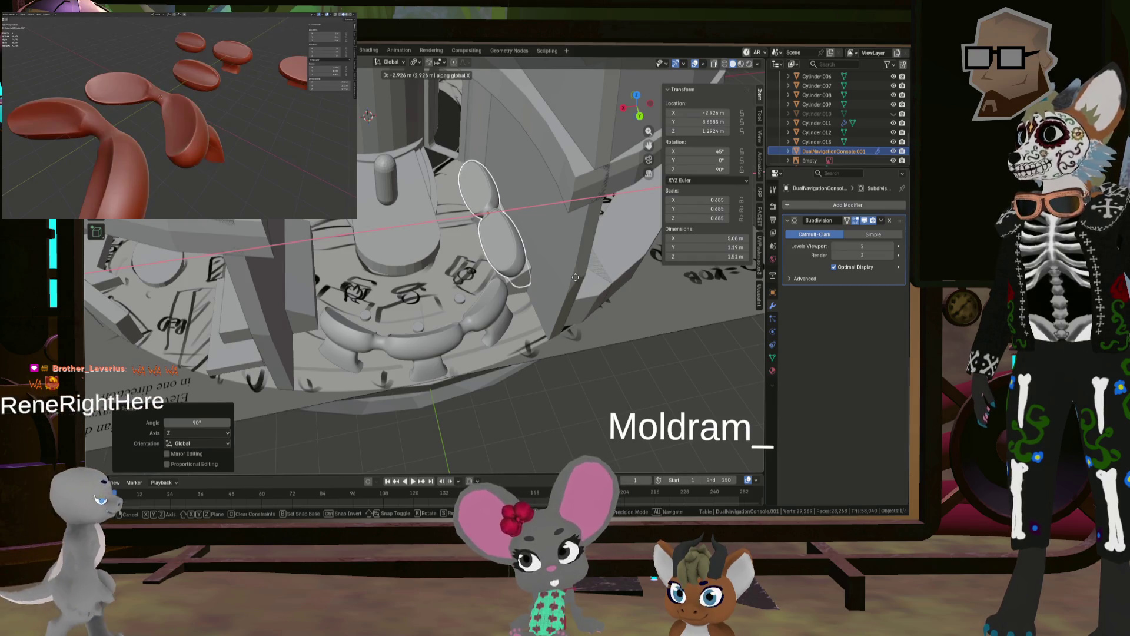
left_click(575, 276)
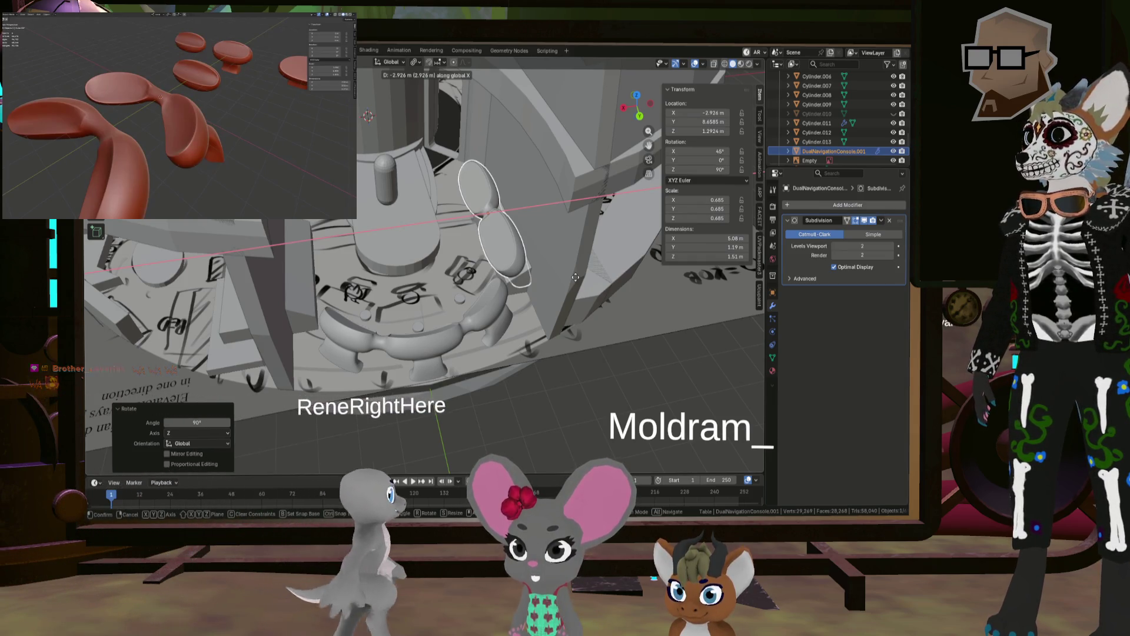
Step: Shrink the console copy to about 0.52, move it right and lower it along Z
middle_click_drag(555, 296, 534, 246)
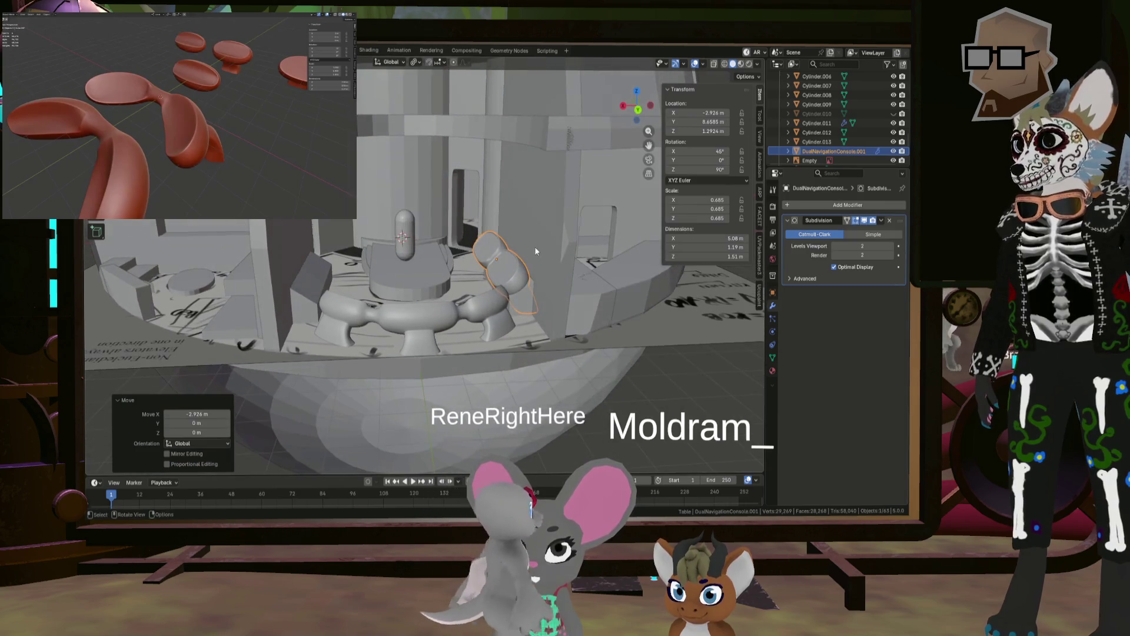
key("s")
left_click(615, 283)
mouse_move(615, 283)
middle_mouse_down()
mouse_move(561, 321)
mouse_move(499, 306)
middle_mouse_up()
scroll(500, 303, "up", 3)
key("g")
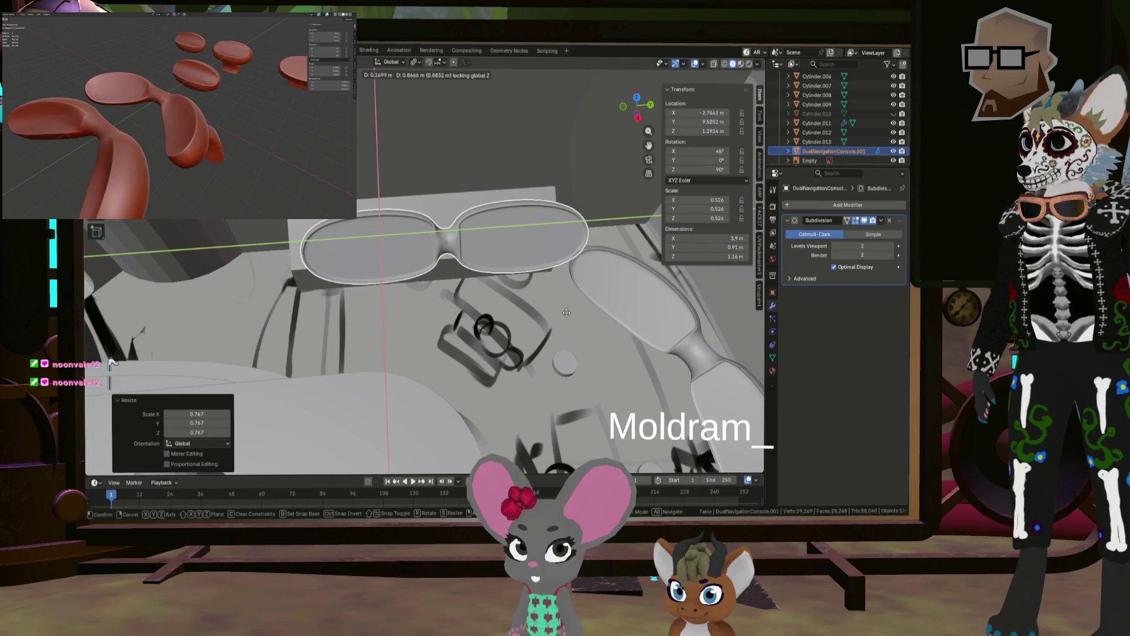
left_click(586, 320)
mouse_move(586, 319)
middle_mouse_down()
mouse_move(573, 264)
mouse_move(548, 248)
mouse_move(563, 241)
middle_mouse_up()
key("g")
key("z")
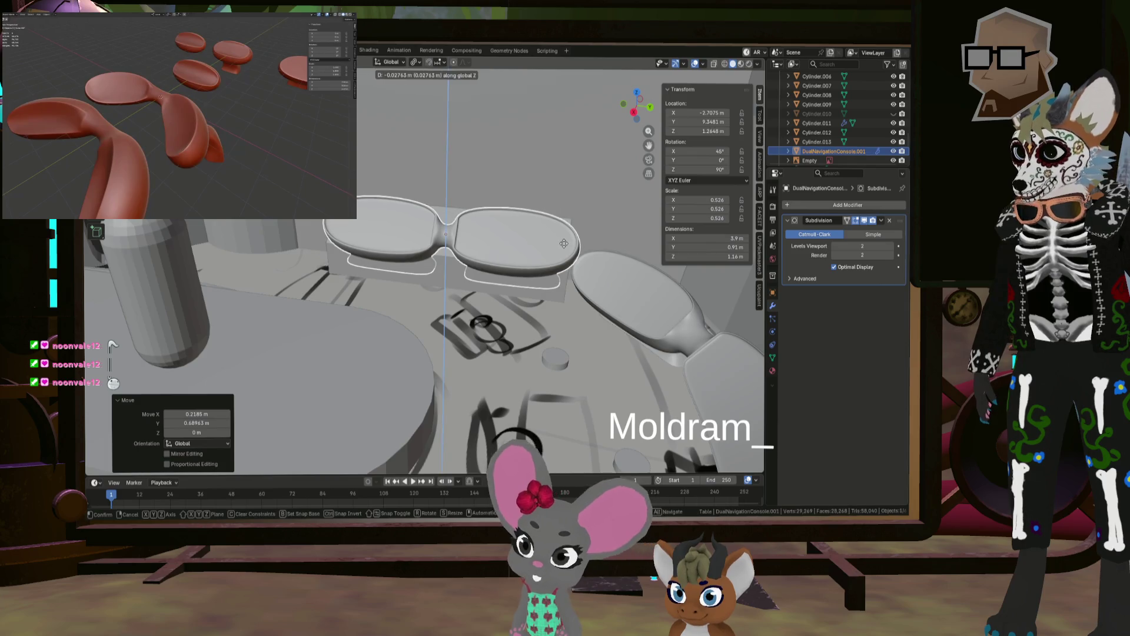
left_click(563, 250)
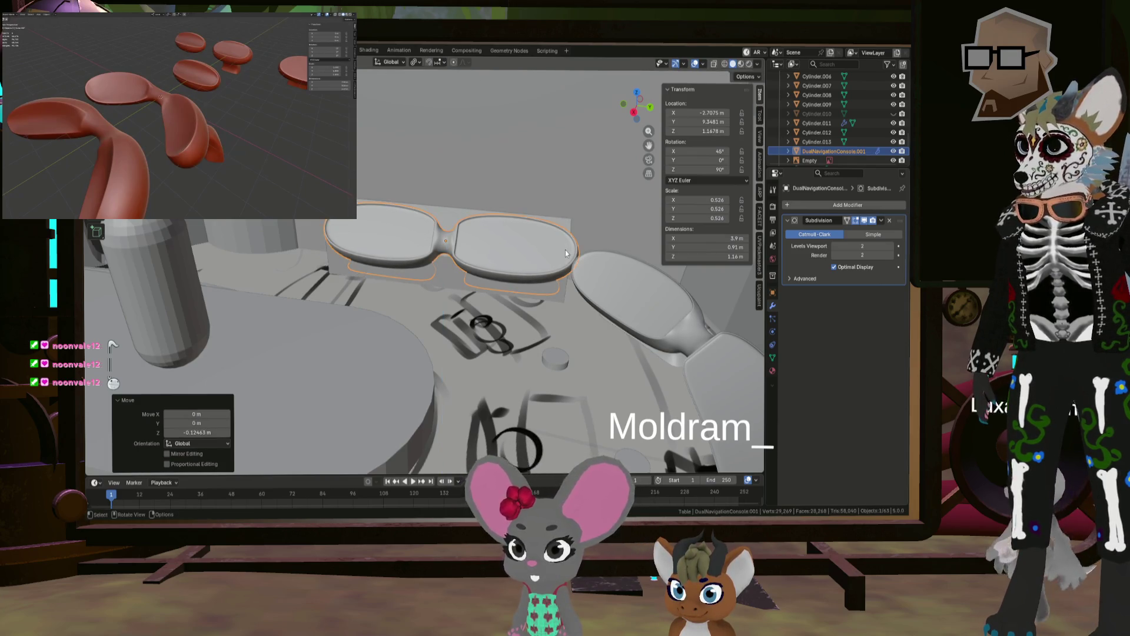
Step: Select the Cube.018 panel beside the console
scroll(588, 265, "up", 4)
mouse_move(589, 264)
middle_mouse_down()
mouse_move(615, 279)
mouse_move(553, 253)
mouse_move(465, 267)
mouse_move(496, 292)
middle_mouse_up()
scroll(459, 283, "down", 5)
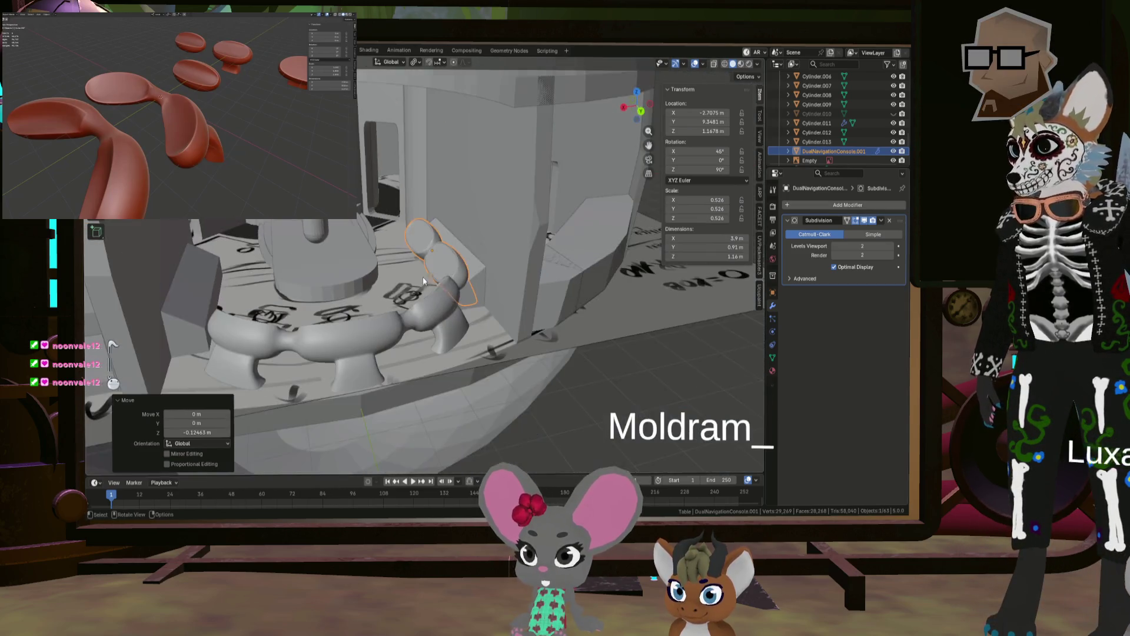
middle_click_drag(422, 277, 464, 285)
left_click(474, 257)
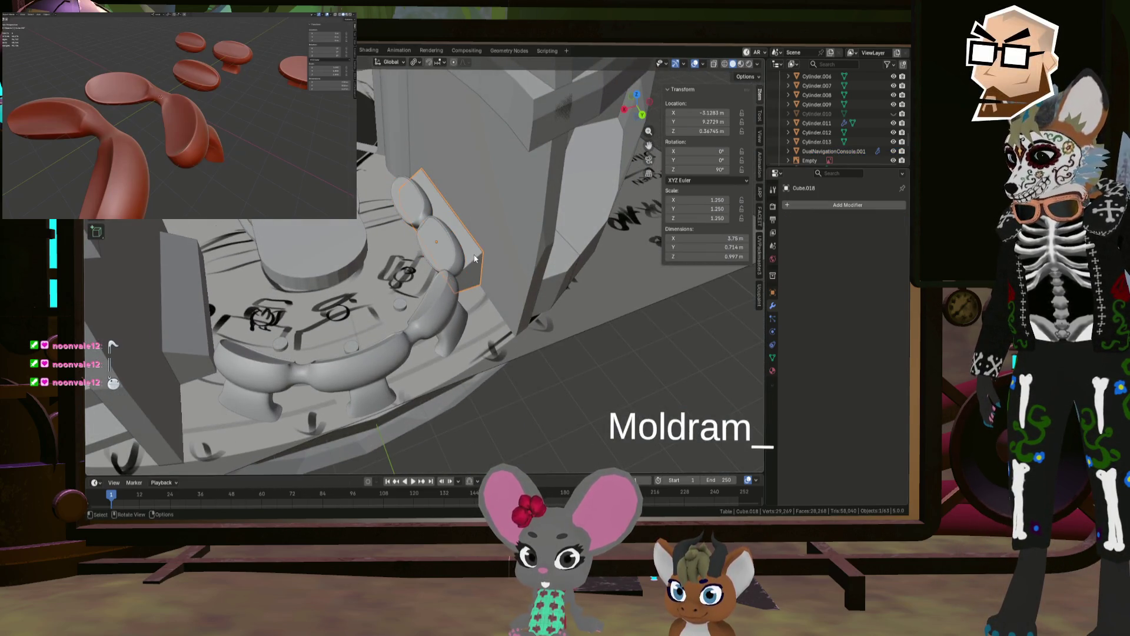
scroll(847, 141, "up", 2)
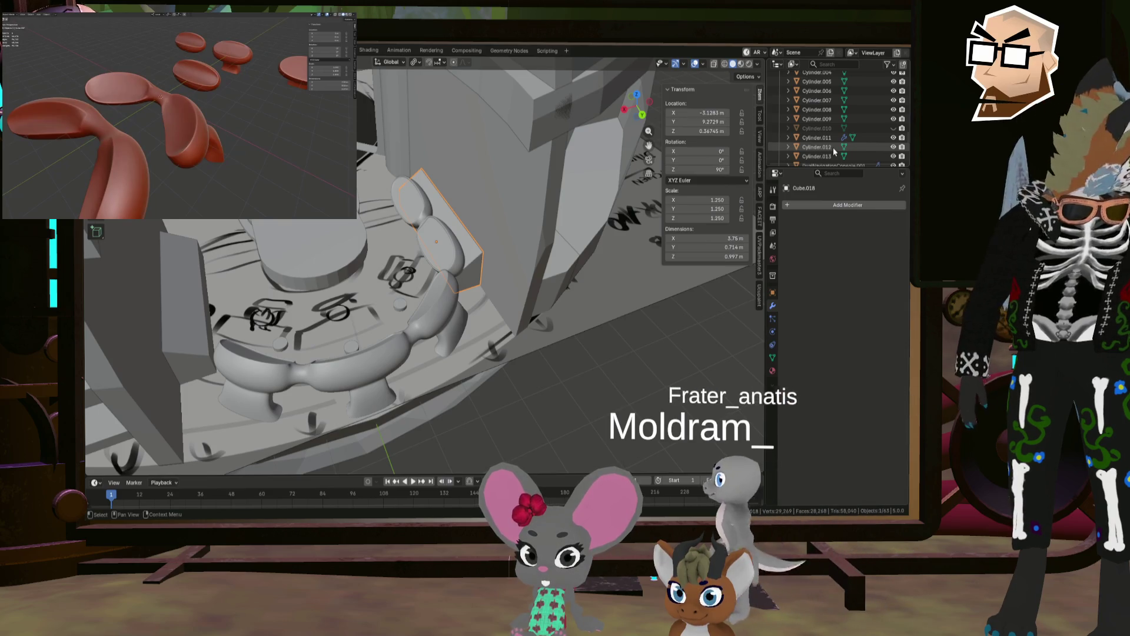
mouse_move(436, 295)
middle_mouse_down()
mouse_move(459, 257)
mouse_move(474, 259)
middle_mouse_up()
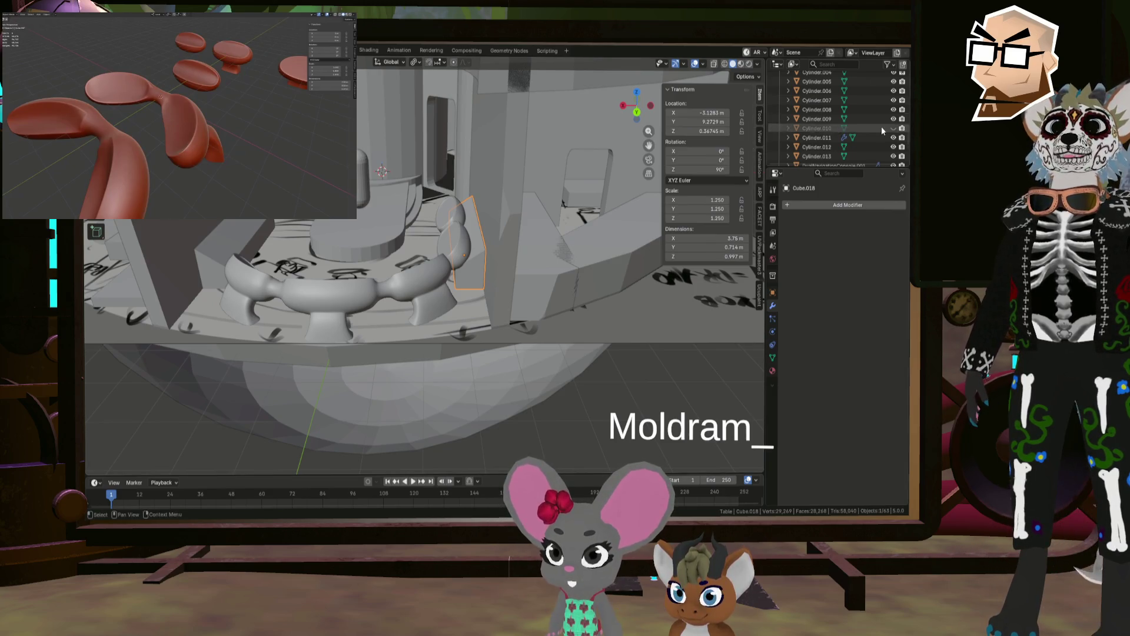
scroll(885, 136, "up", 5)
left_click(455, 239)
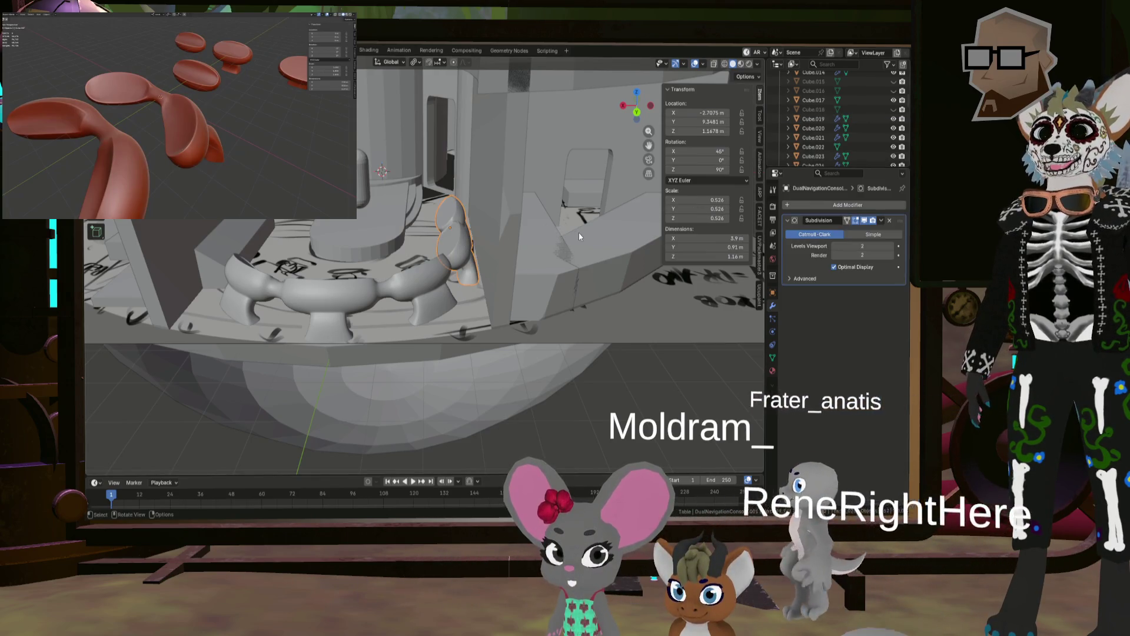
Step: Rotate the console copy 90° around Y and nudge it slightly along one axis
scroll(579, 236, "up", 2)
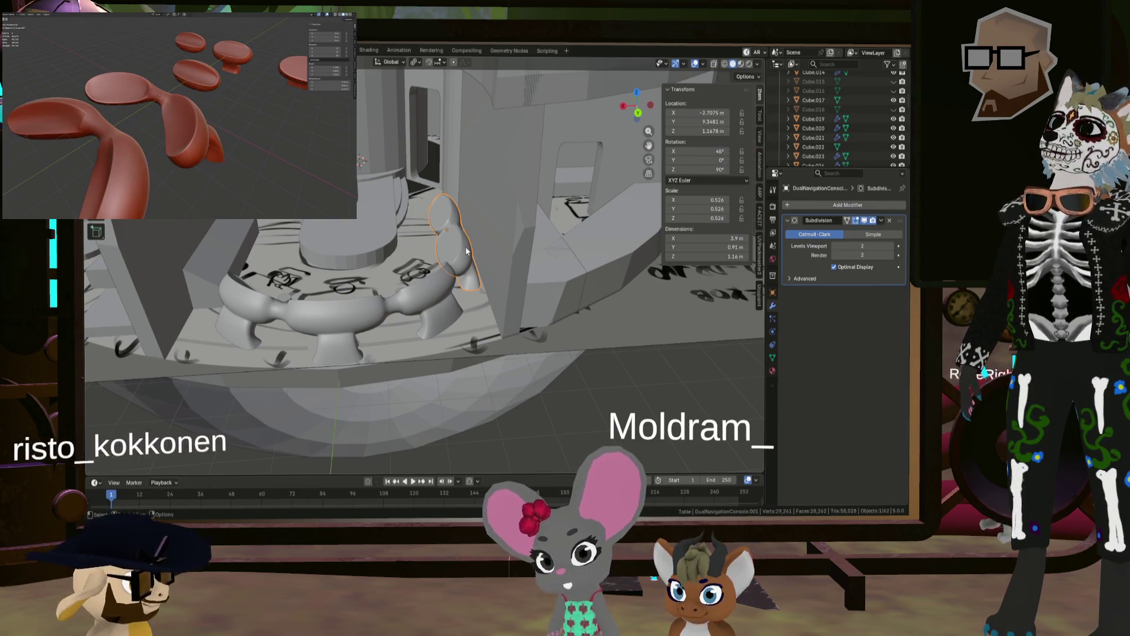
type("r")
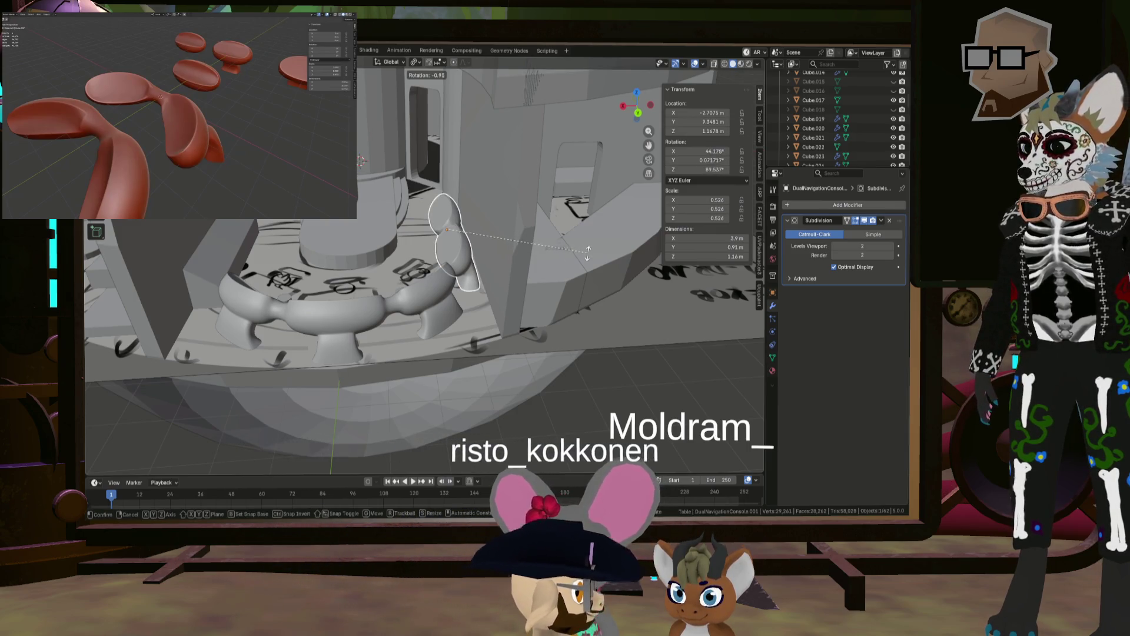
type("y90")
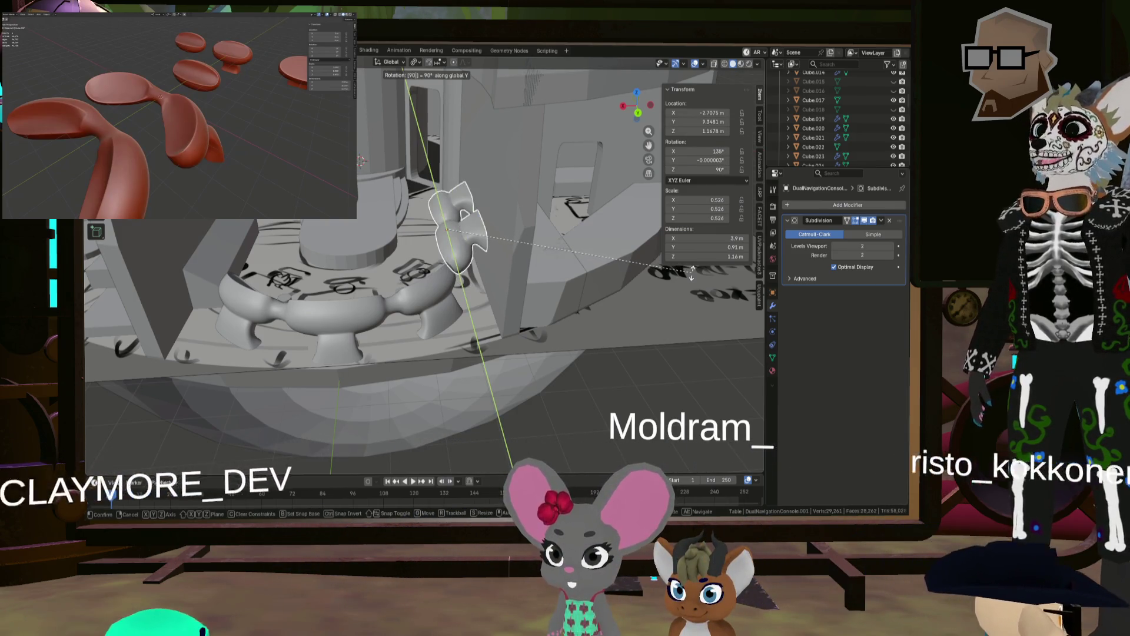
key("Return")
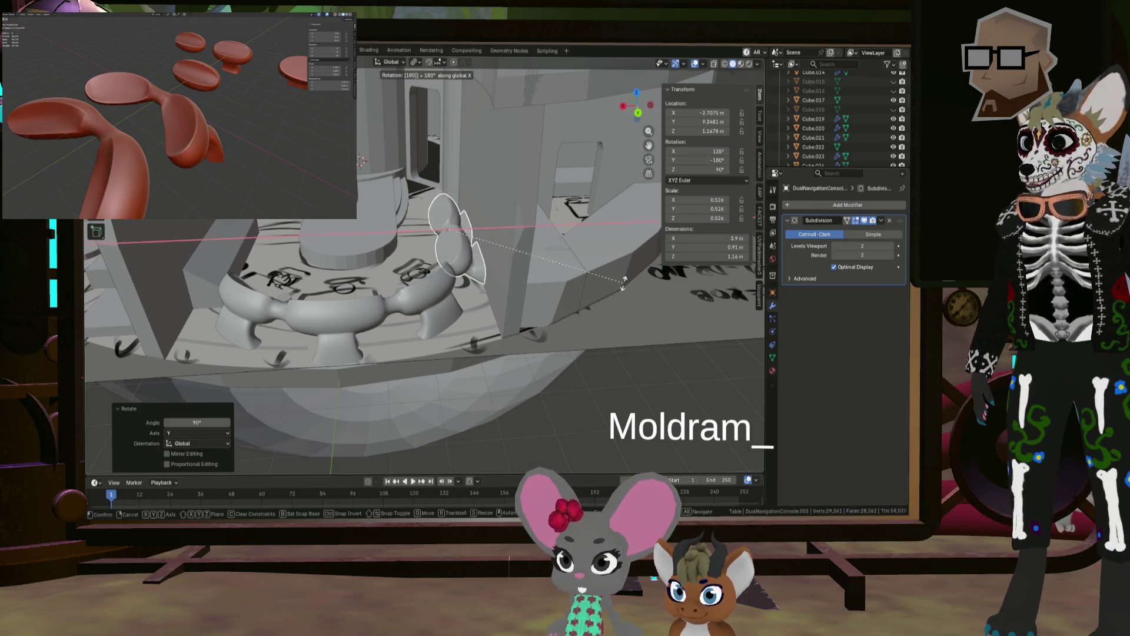
mouse_move(480, 282)
middle_mouse_down()
mouse_move(528, 268)
mouse_move(462, 265)
mouse_move(456, 248)
mouse_move(466, 274)
mouse_move(461, 239)
mouse_move(472, 259)
middle_mouse_up()
key("g")
key("y")
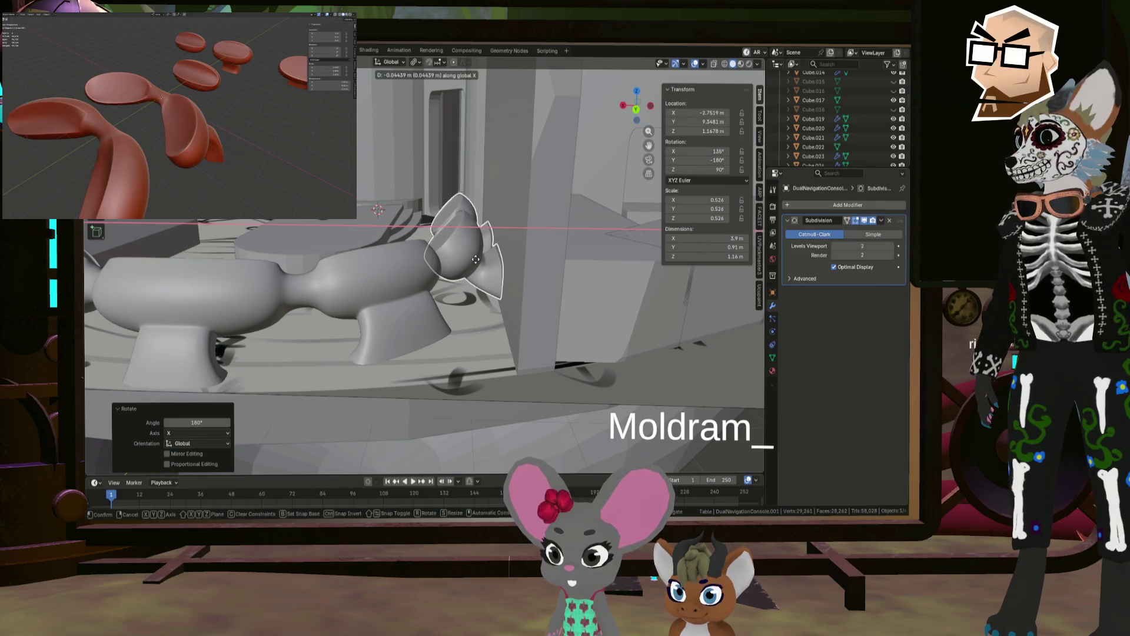
left_click(475, 258)
Step: Duplicate the console copy with Shift+D
mouse_move(471, 260)
middle_mouse_down()
mouse_move(457, 266)
mouse_move(616, 282)
mouse_move(594, 256)
mouse_move(562, 275)
mouse_move(521, 265)
mouse_move(459, 278)
mouse_move(485, 264)
mouse_move(502, 272)
middle_mouse_up()
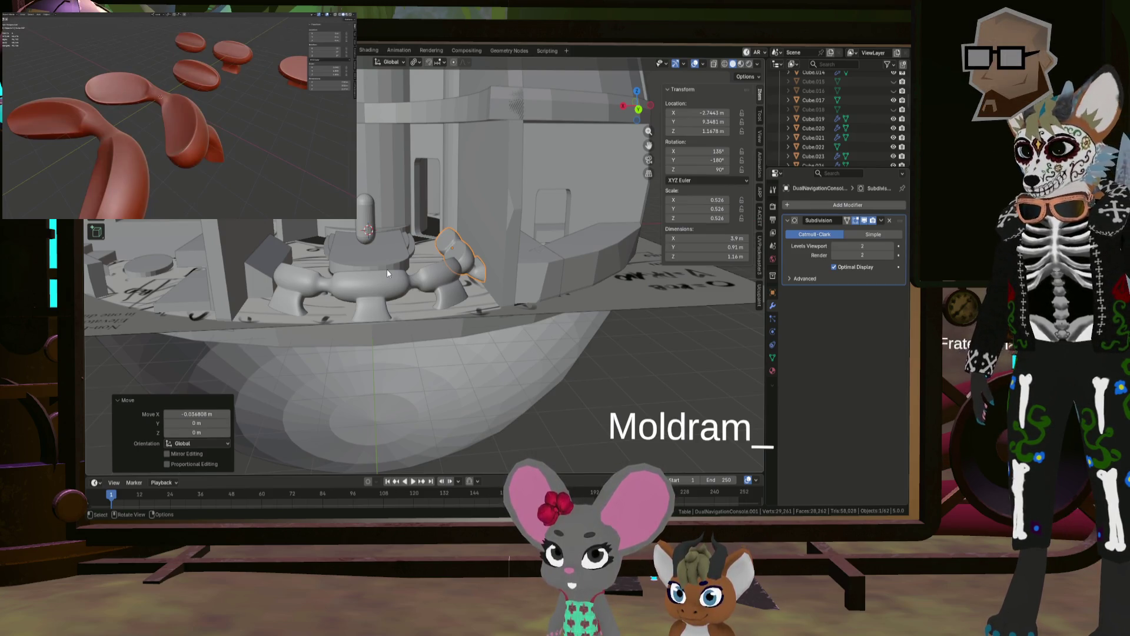
mouse_move(466, 216)
middle_mouse_down()
mouse_move(452, 278)
mouse_move(478, 264)
middle_mouse_up()
key("shift+d")
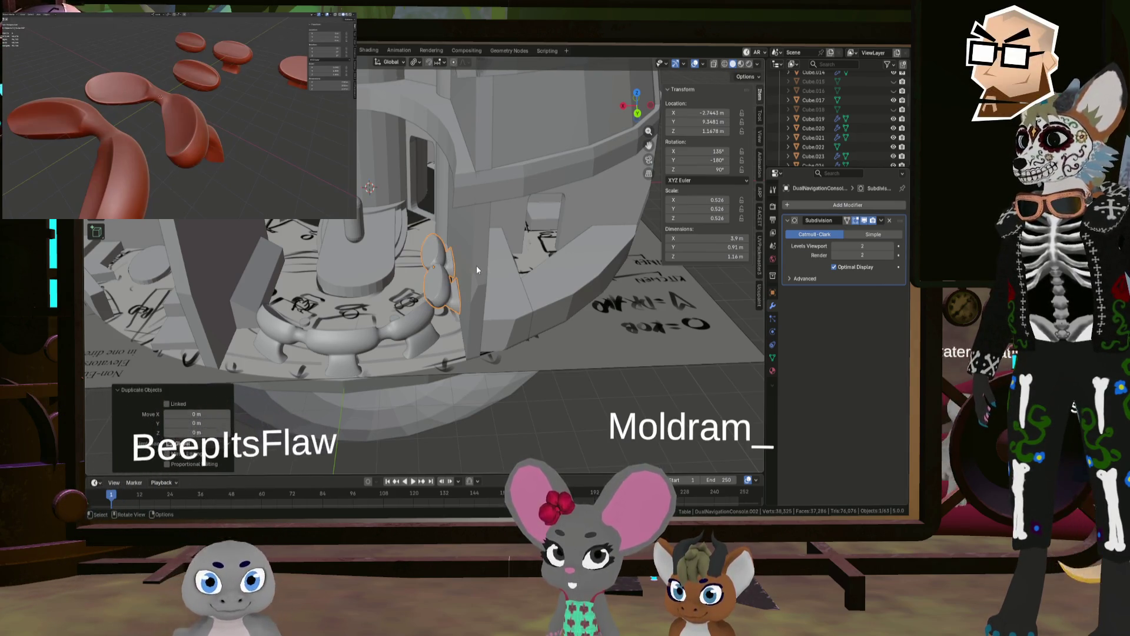
Step: Cancel the move of the extra duplicate and undo the duplication
right_click(476, 266)
middle_click_drag(434, 275, 504, 273)
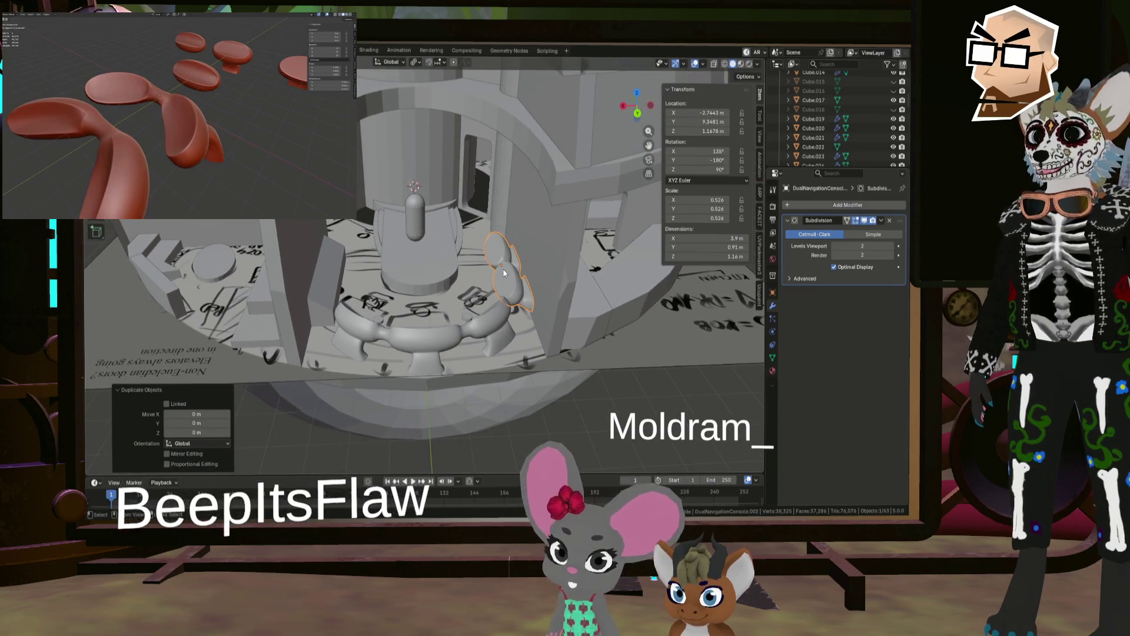
key("ctrl+z")
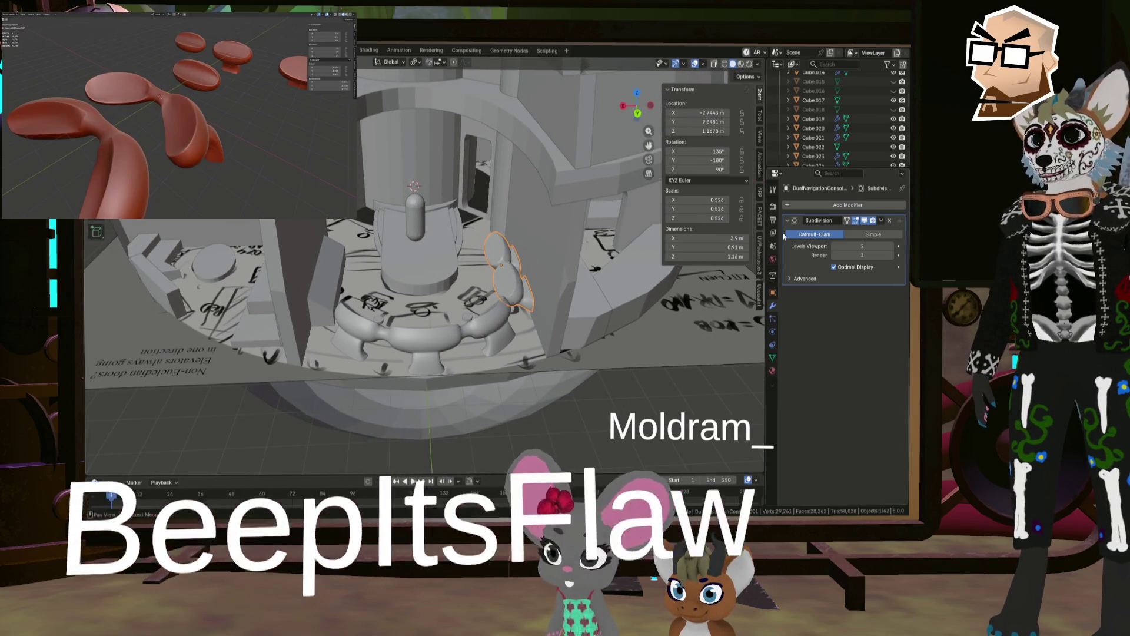
scroll(828, 146, "up", 2)
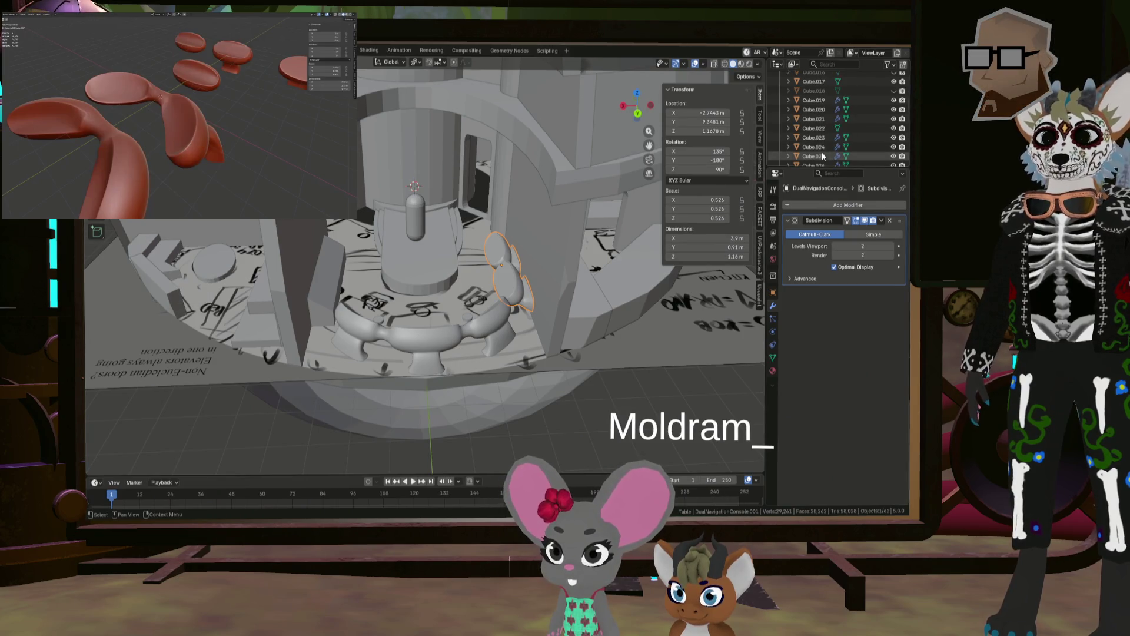
scroll(818, 154, "up", 6)
scroll(817, 157, "down", 5)
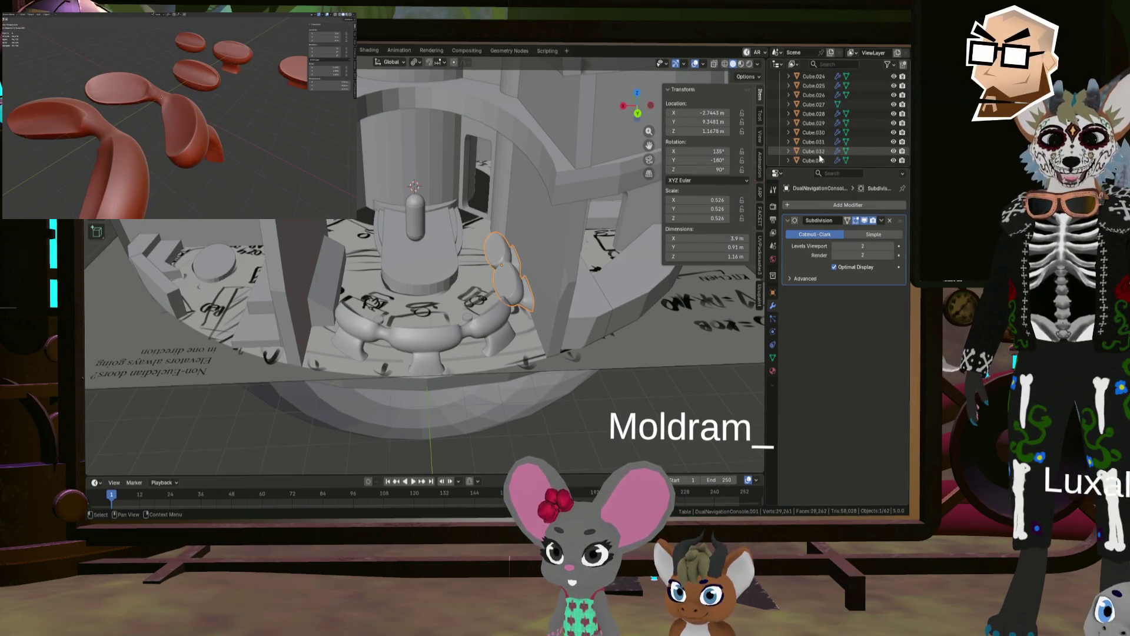
scroll(818, 158, "down", 5)
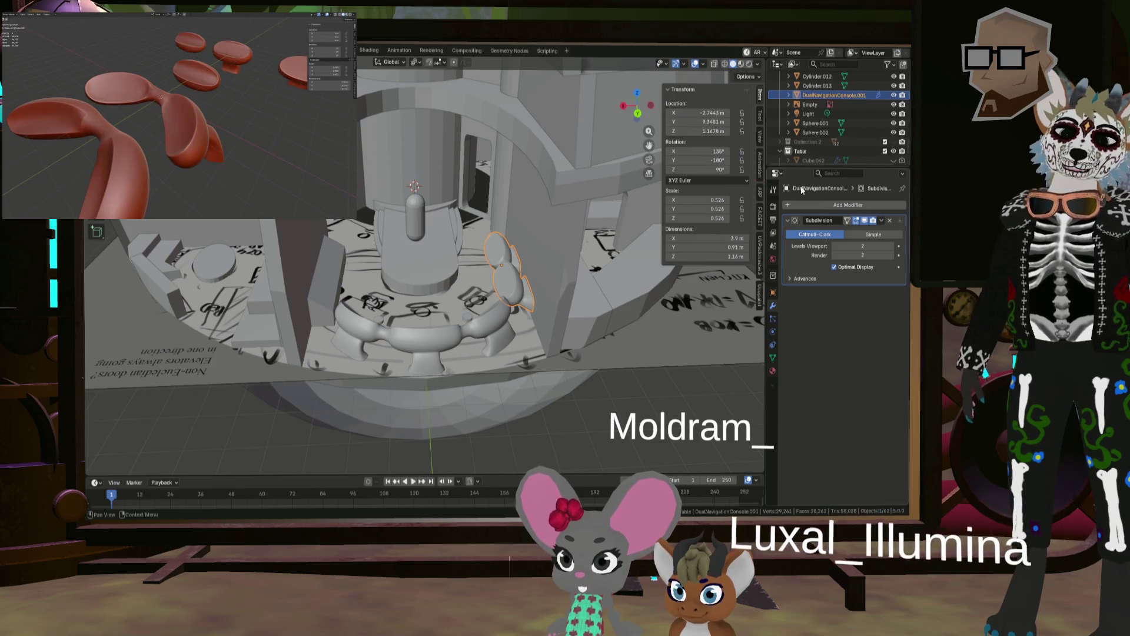
Step: Add a Mirror modifier to the console copy using Cylinder.002 as mirror object
left_click(799, 201)
mouse_move(800, 202)
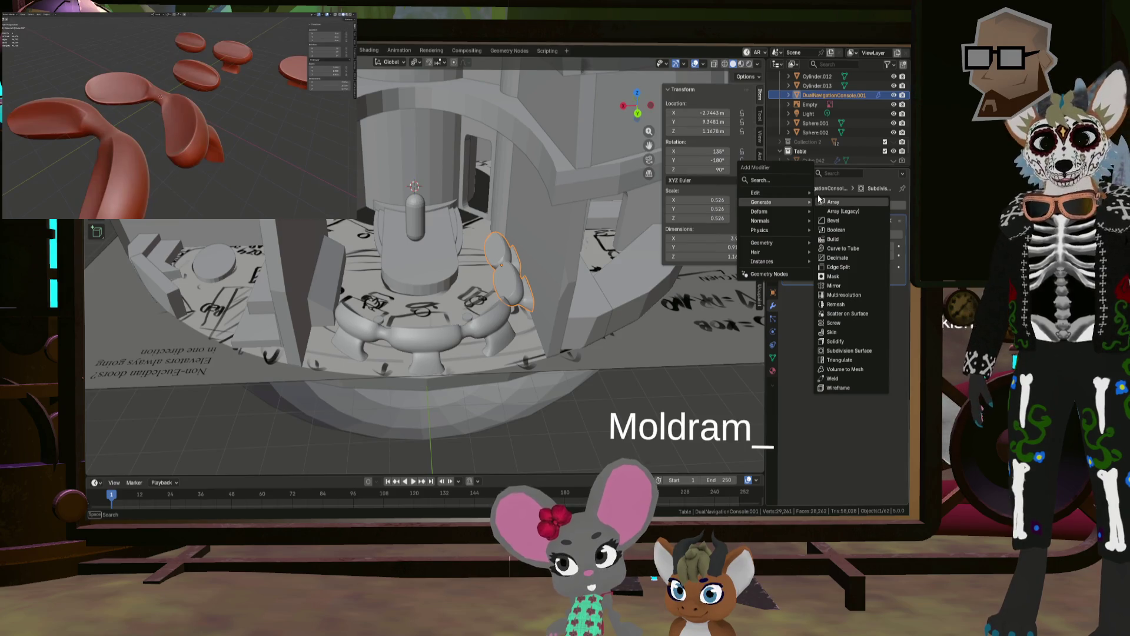
left_click(844, 286)
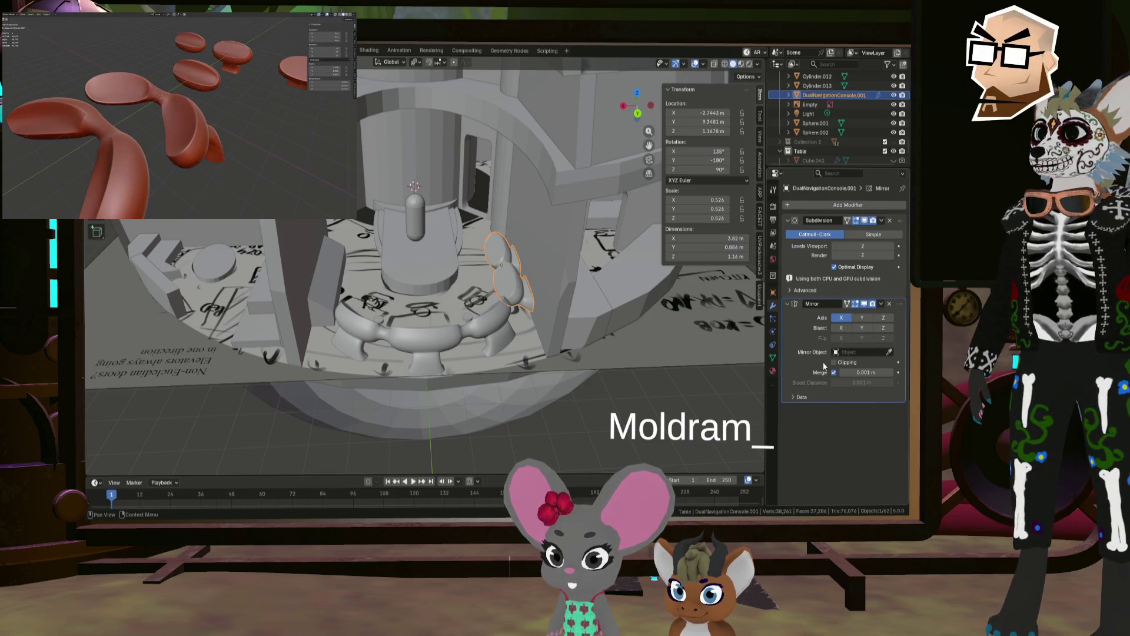
mouse_move(549, 306)
middle_mouse_down()
mouse_move(550, 280)
mouse_move(549, 291)
middle_mouse_up()
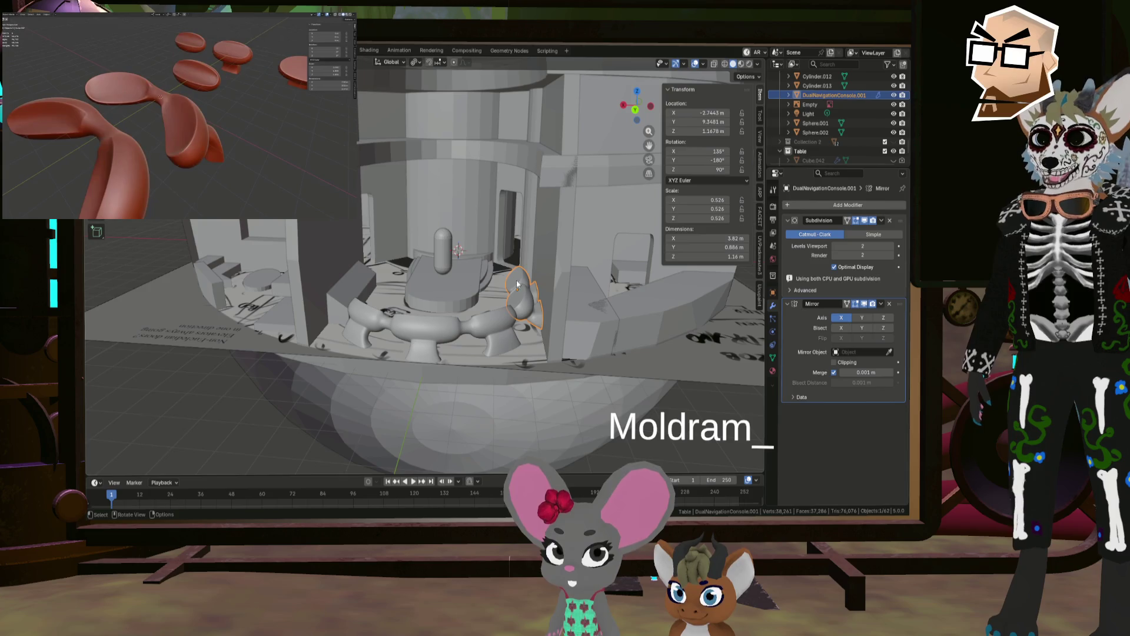
left_click(888, 351)
left_click(460, 296)
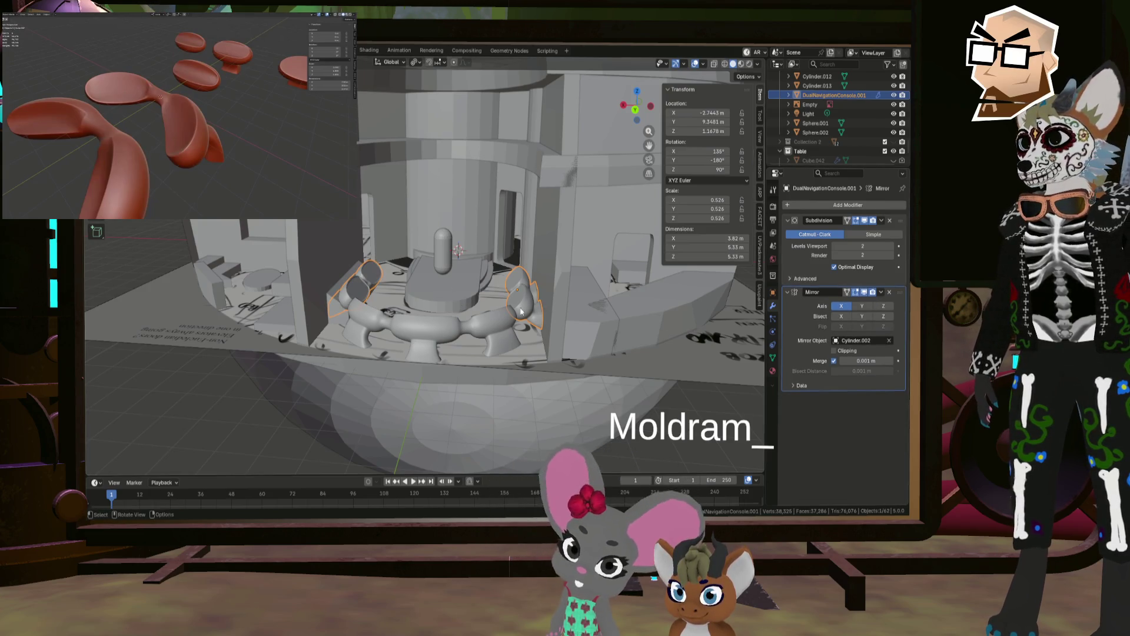
mouse_move(461, 293)
middle_mouse_down()
mouse_move(476, 303)
mouse_move(364, 323)
mouse_move(300, 307)
middle_mouse_up()
scroll(476, 304, "up", 5)
left_click(300, 307)
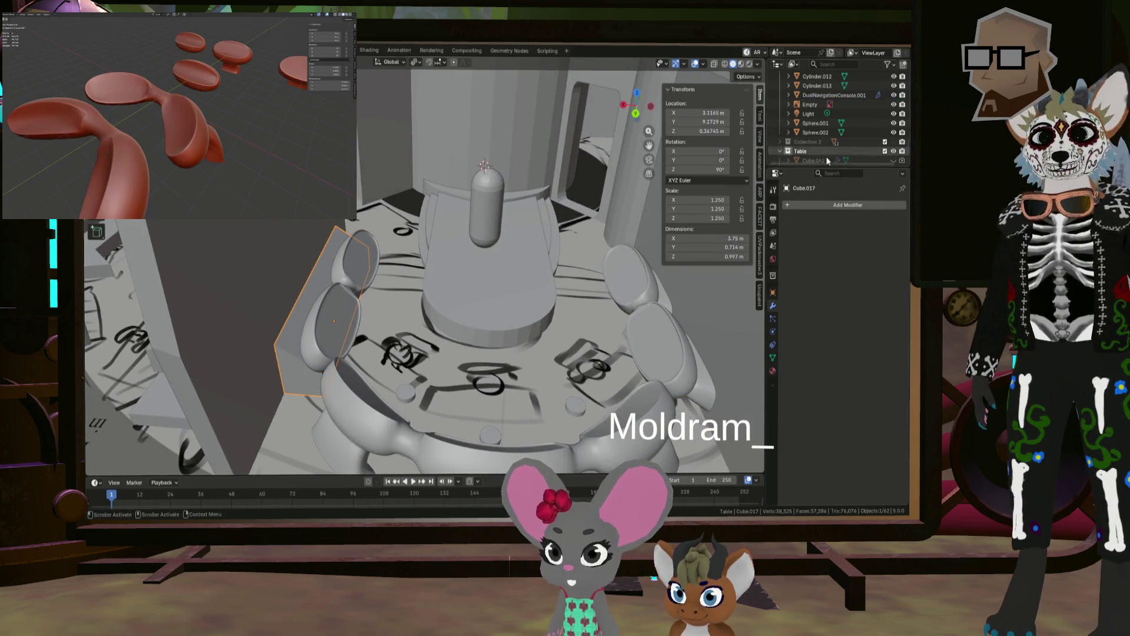
scroll(827, 161, "up", 4)
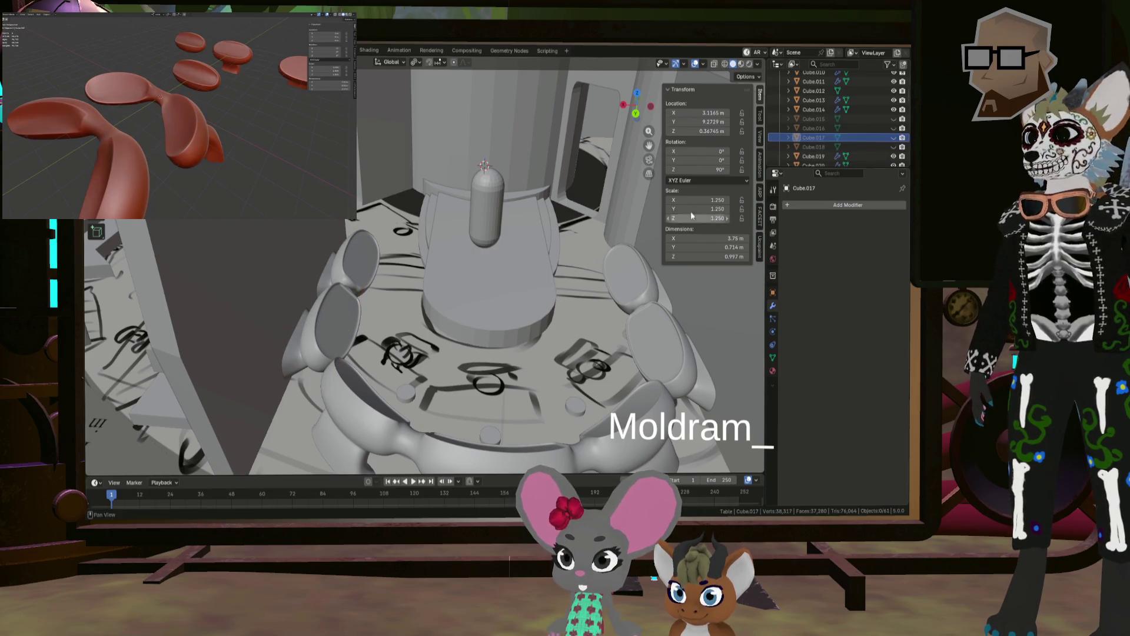
scroll(553, 268, "down", 5)
mouse_move(553, 269)
middle_mouse_down()
mouse_move(536, 305)
mouse_move(497, 309)
mouse_move(486, 283)
middle_mouse_up()
scroll(496, 305, "up", 5)
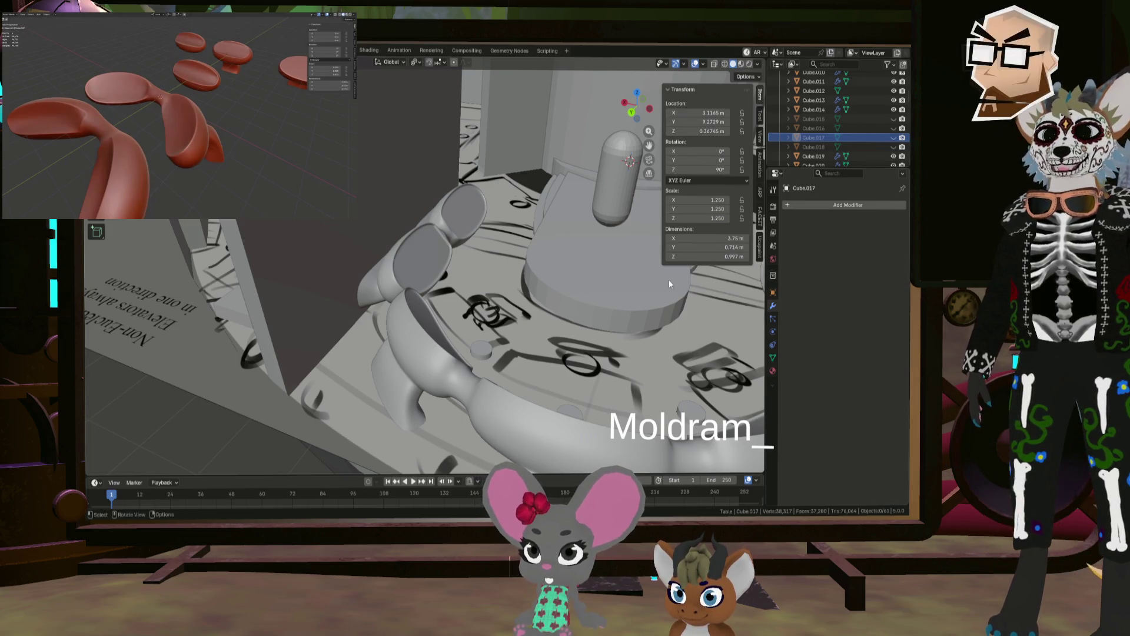
mouse_move(668, 284)
middle_mouse_down()
mouse_move(487, 322)
mouse_move(512, 331)
mouse_move(469, 326)
mouse_move(509, 322)
middle_mouse_up()
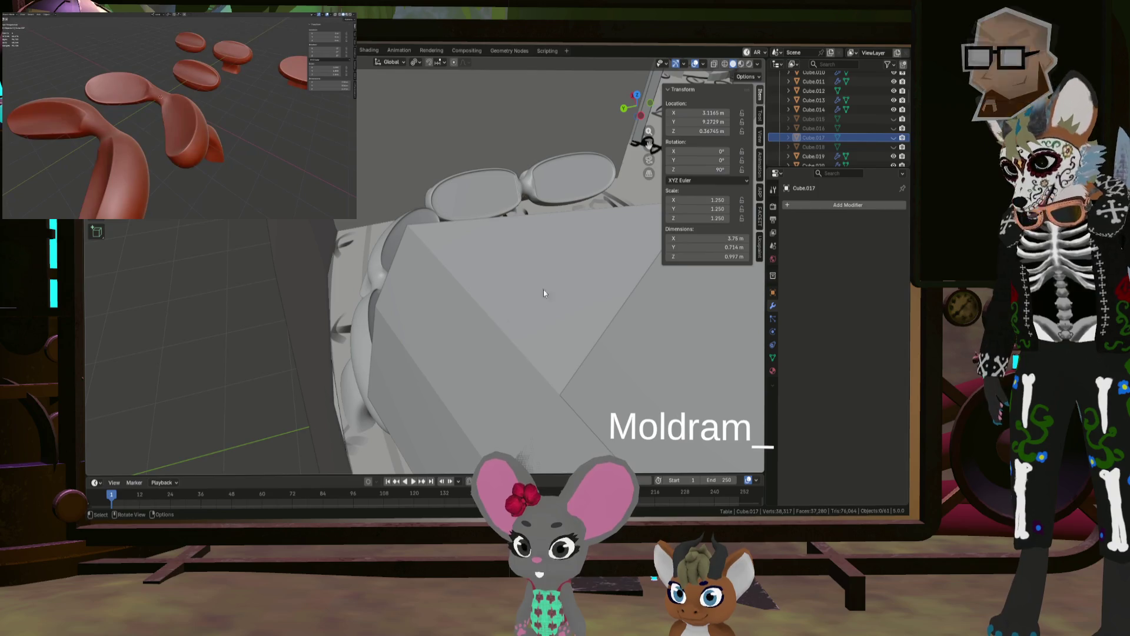
mouse_move(545, 290)
middle_mouse_down()
mouse_move(509, 265)
mouse_move(544, 270)
mouse_move(369, 297)
mouse_move(409, 273)
mouse_move(358, 269)
mouse_move(340, 299)
mouse_move(427, 275)
mouse_move(506, 296)
mouse_move(401, 321)
mouse_move(449, 292)
mouse_move(510, 222)
middle_mouse_up()
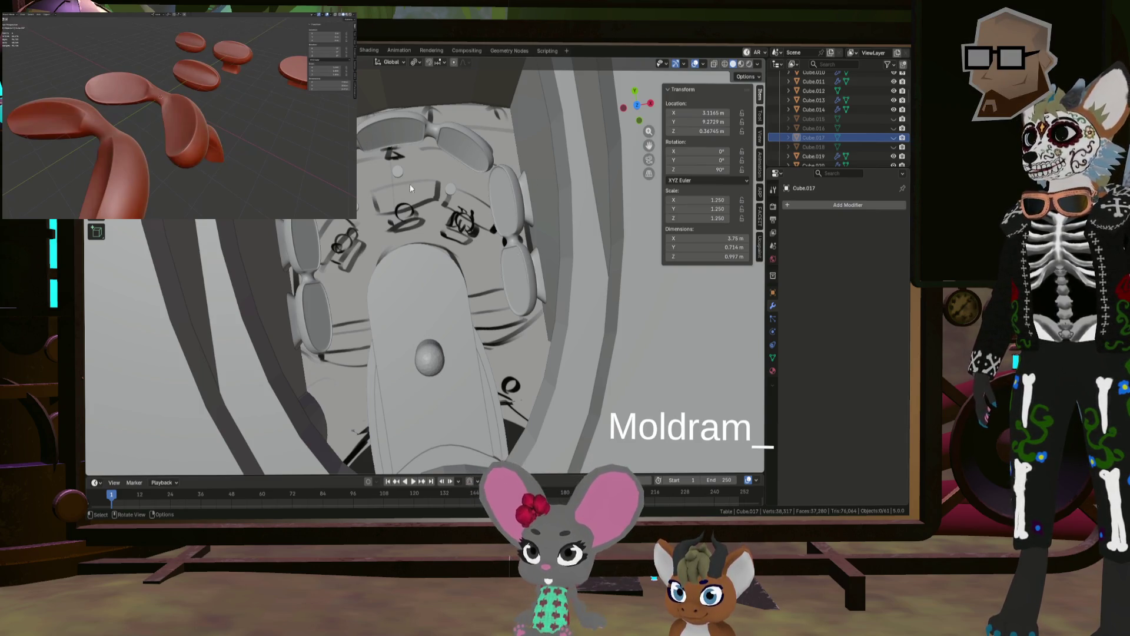
mouse_move(453, 159)
middle_mouse_down()
mouse_move(432, 253)
mouse_move(404, 217)
mouse_move(415, 179)
mouse_move(419, 235)
mouse_move(419, 206)
mouse_move(409, 209)
mouse_move(432, 300)
mouse_move(436, 394)
mouse_move(420, 286)
mouse_move(432, 353)
mouse_move(602, 227)
mouse_move(598, 196)
mouse_move(550, 184)
mouse_move(497, 289)
middle_mouse_up()
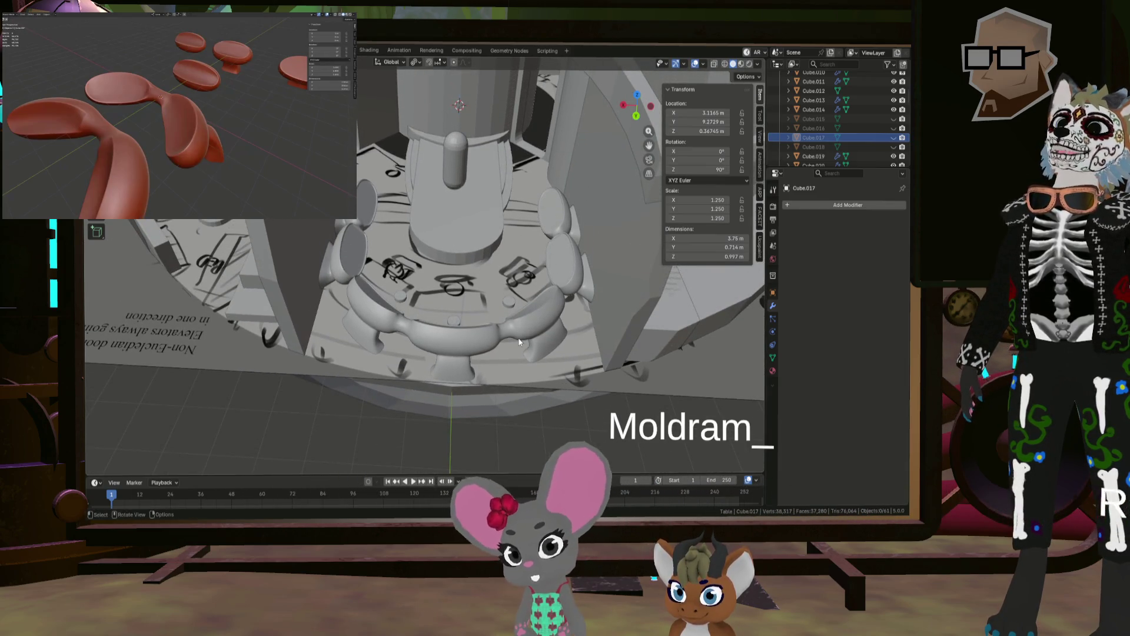
mouse_move(519, 341)
middle_mouse_down()
mouse_move(443, 330)
mouse_move(474, 327)
middle_mouse_up()
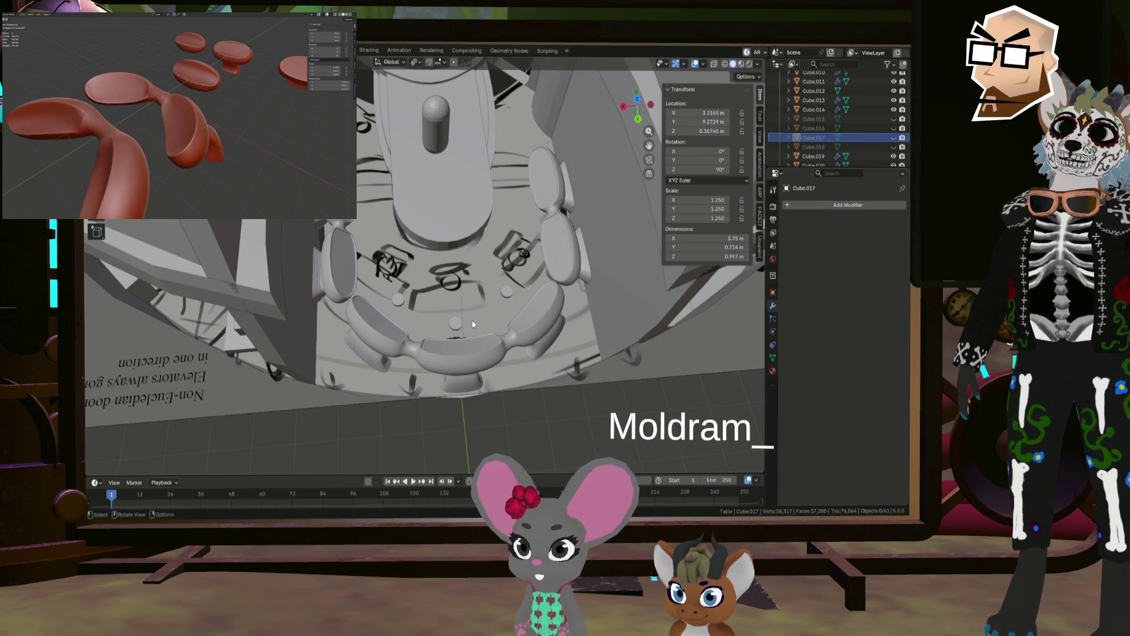
mouse_move(471, 323)
middle_mouse_down()
mouse_move(457, 273)
mouse_move(468, 272)
mouse_move(456, 287)
mouse_move(459, 355)
mouse_move(453, 319)
mouse_move(399, 281)
mouse_move(443, 274)
mouse_move(459, 318)
middle_mouse_up()
left_click(451, 301)
key("KP_Decimal")
Step: Raise the Cylinder.002 table top along Z
key("g")
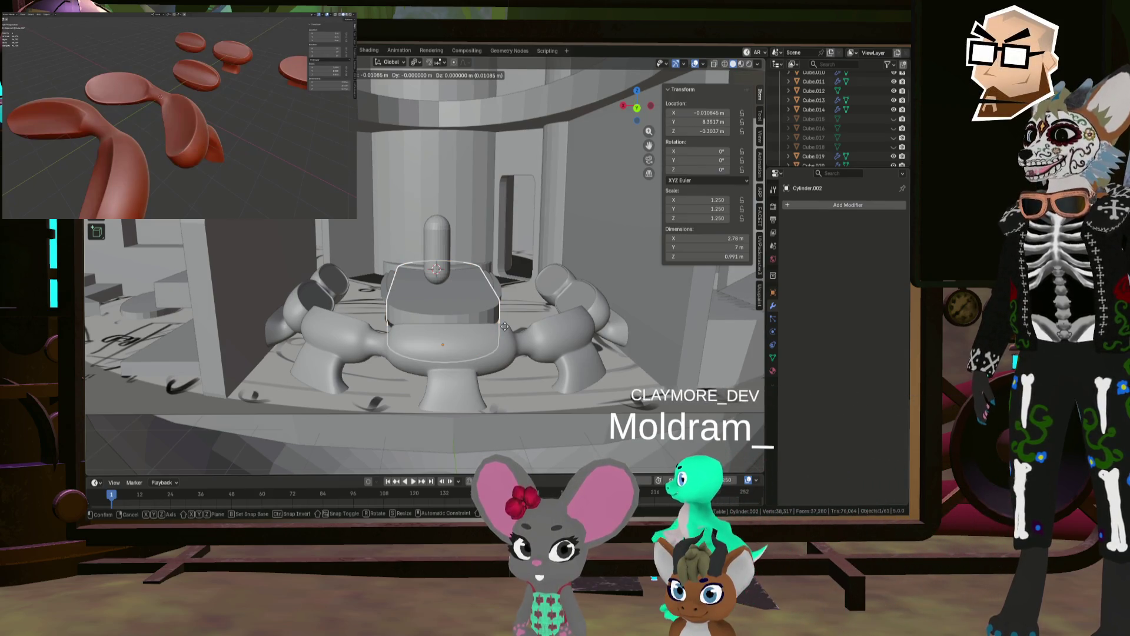
key("Escape")
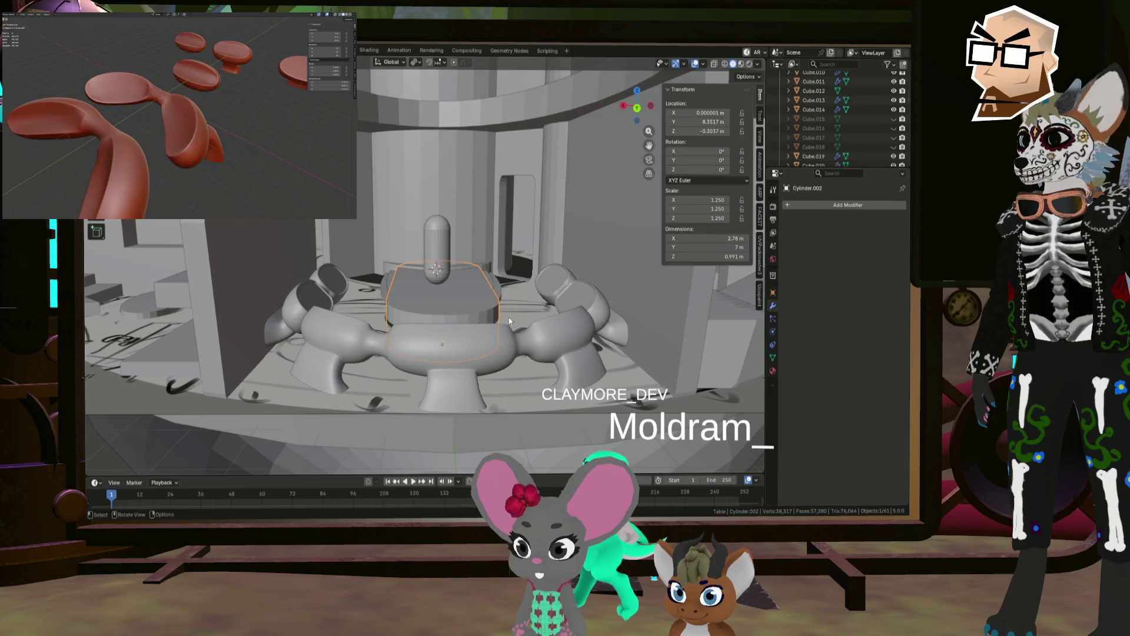
key("z")
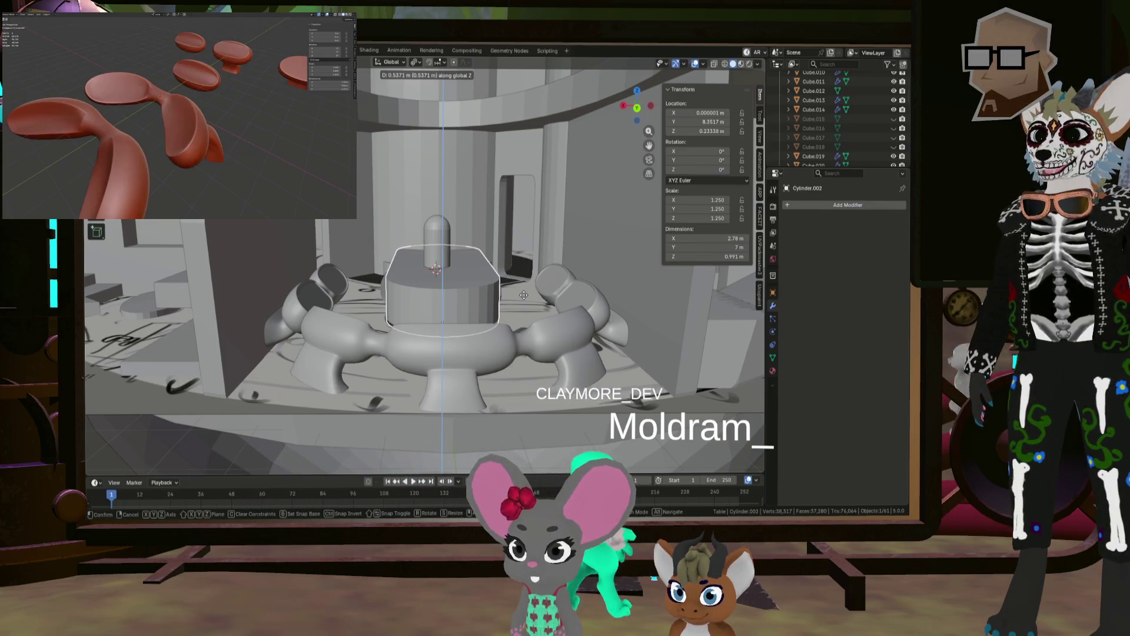
left_click(523, 295)
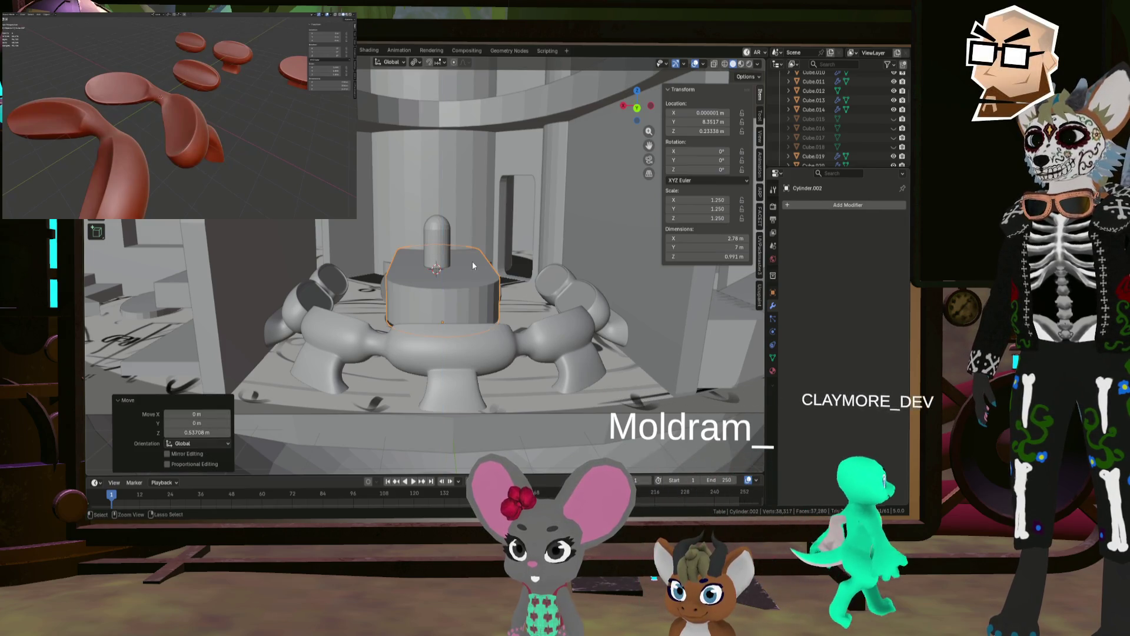
Step: Raise the capsule on the table about 0.45 m along Z
left_click(441, 268)
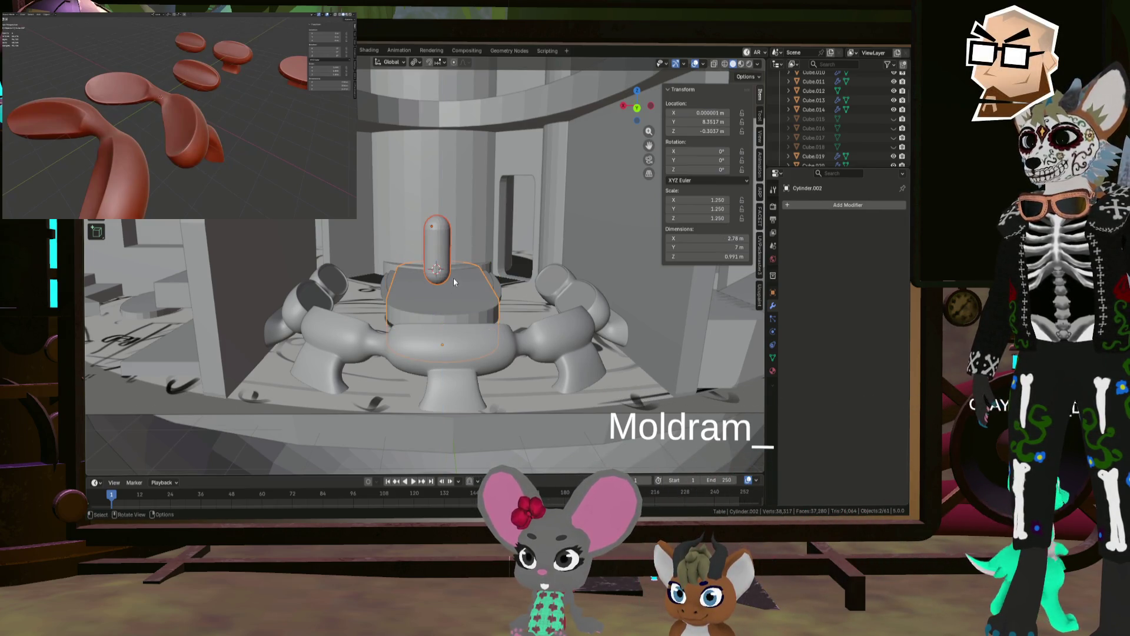
key("g")
key("z")
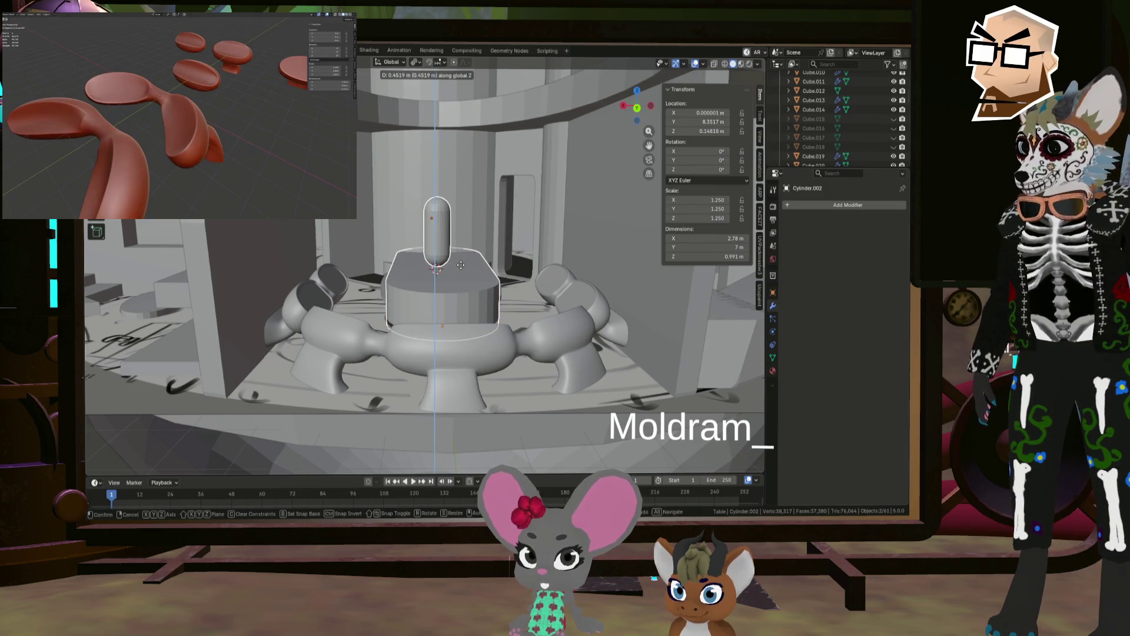
left_click(460, 264)
mouse_move(461, 265)
middle_mouse_down()
mouse_move(417, 307)
mouse_move(362, 321)
mouse_move(399, 260)
mouse_move(419, 250)
middle_mouse_up()
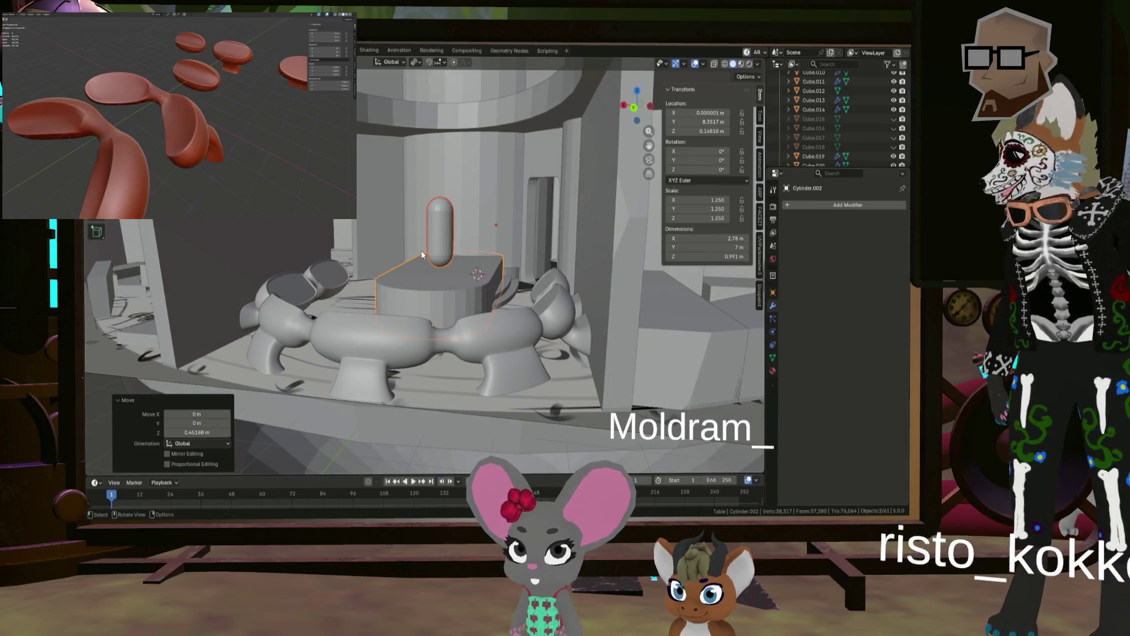
scroll(431, 251, "up", 3)
mouse_move(458, 259)
middle_mouse_down()
mouse_move(439, 295)
mouse_move(495, 300)
mouse_move(444, 296)
mouse_move(460, 371)
mouse_move(536, 354)
mouse_move(409, 302)
mouse_move(396, 284)
mouse_move(422, 277)
mouse_move(451, 235)
mouse_move(426, 301)
mouse_move(429, 285)
mouse_move(458, 326)
mouse_move(444, 296)
middle_mouse_up()
scroll(464, 285, "down", 4)
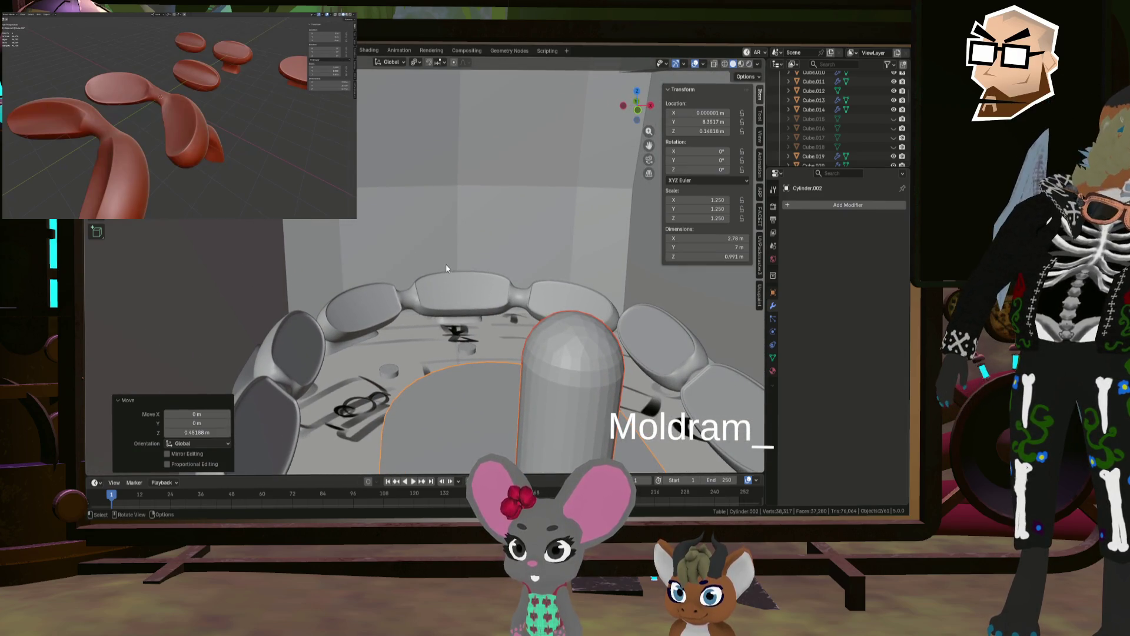
mouse_move(456, 234)
middle_mouse_down()
mouse_move(421, 248)
mouse_move(423, 259)
mouse_move(485, 392)
mouse_move(469, 274)
mouse_move(476, 301)
mouse_move(508, 297)
mouse_move(442, 245)
mouse_move(449, 342)
mouse_move(457, 337)
mouse_move(416, 329)
mouse_move(434, 270)
middle_mouse_up()
left_click(446, 323)
left_click(456, 333)
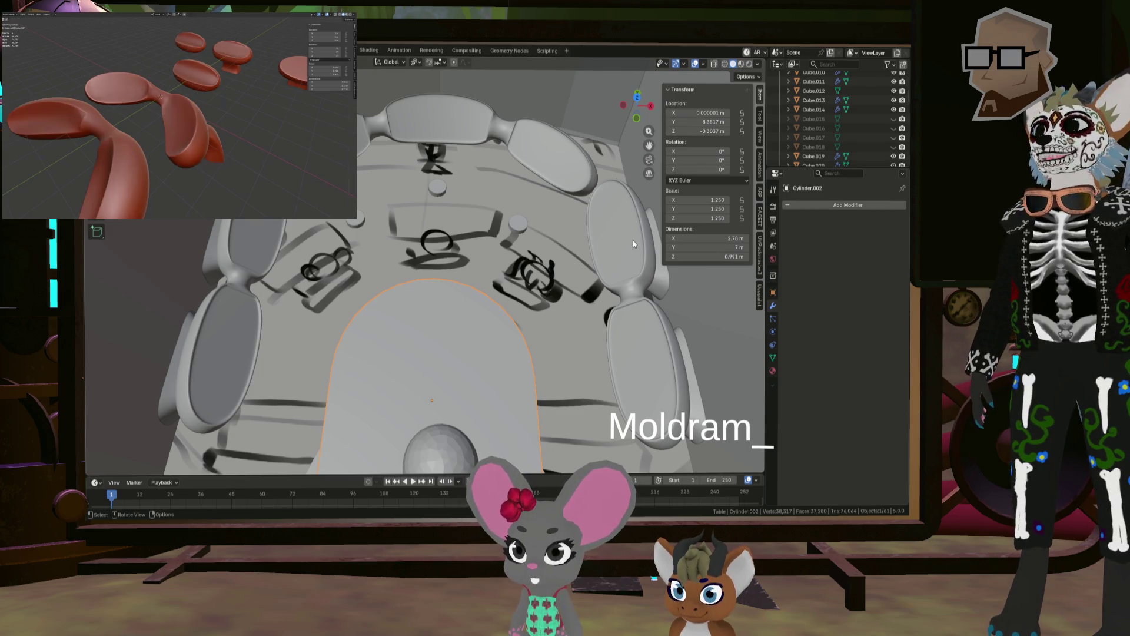
mouse_move(511, 292)
middle_mouse_down()
mouse_move(383, 330)
mouse_move(317, 323)
mouse_move(368, 256)
mouse_move(467, 252)
mouse_move(372, 256)
mouse_move(353, 280)
middle_mouse_up()
scroll(387, 228, "up", 5)
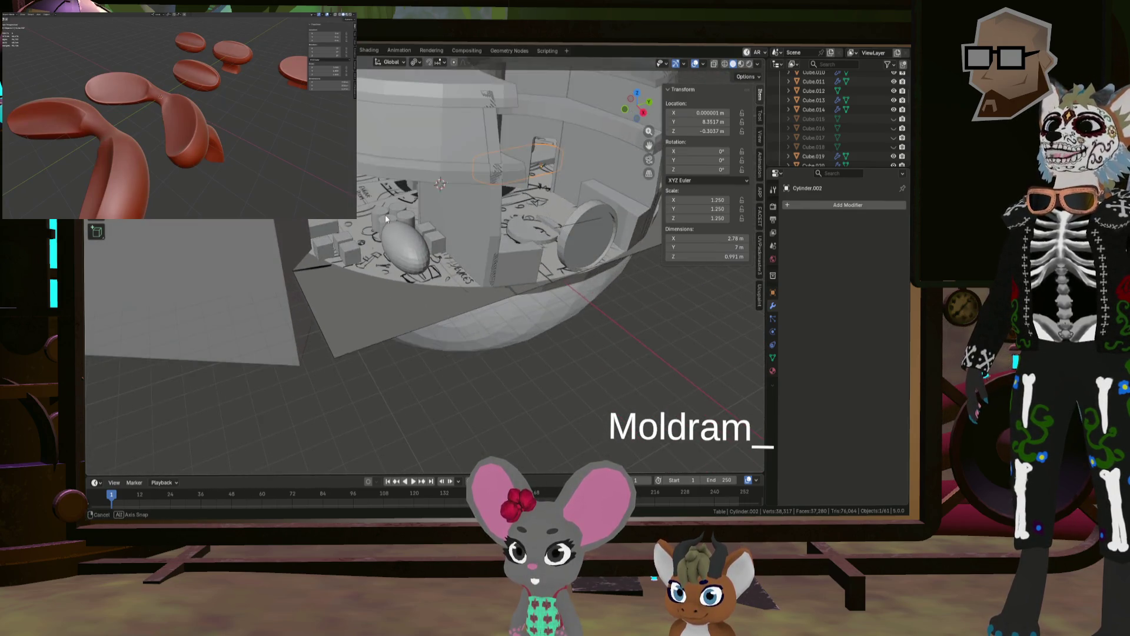
scroll(467, 202, "up", 5)
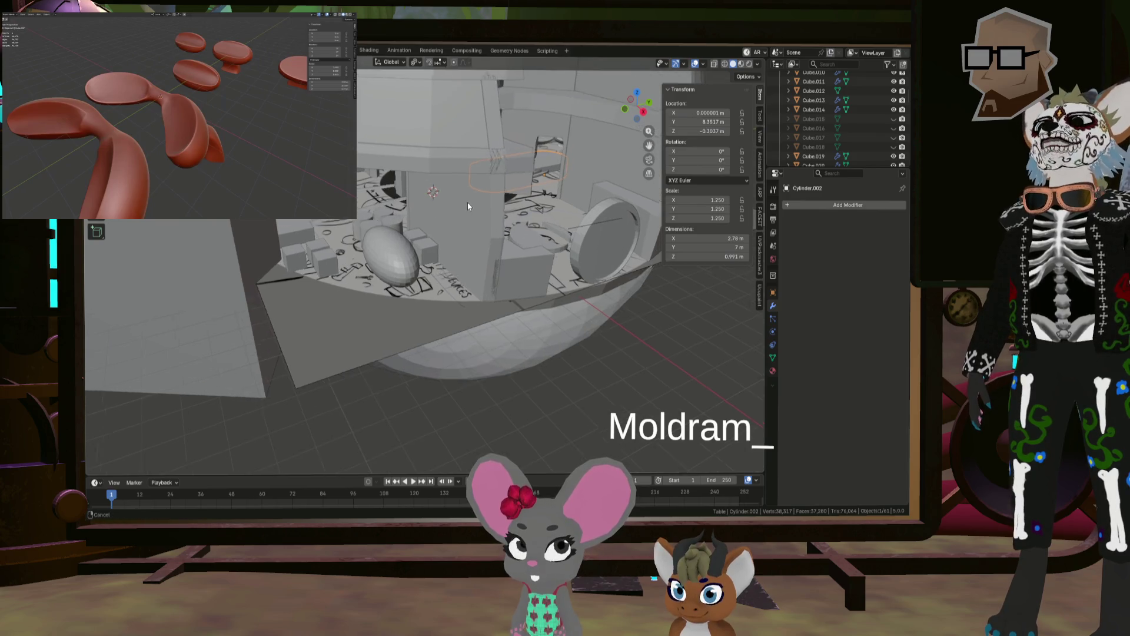
mouse_move(397, 258)
middle_mouse_down()
mouse_move(322, 301)
mouse_move(255, 318)
mouse_move(421, 320)
mouse_move(421, 305)
middle_mouse_up()
scroll(421, 304, "up", 3)
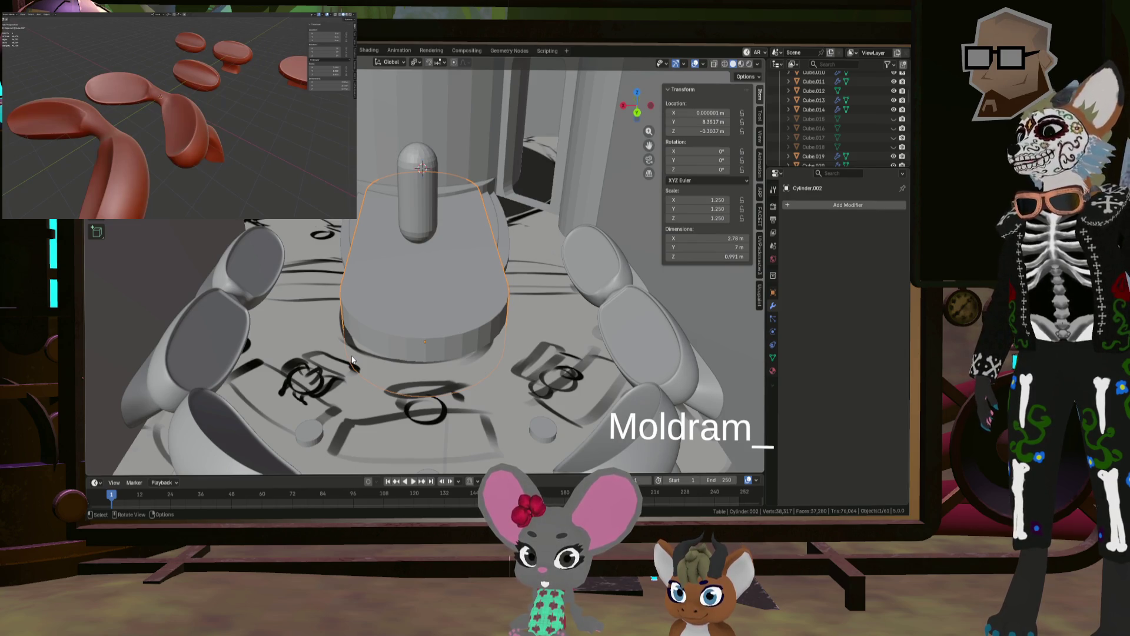
mouse_move(340, 275)
middle_mouse_down()
mouse_move(375, 315)
mouse_move(350, 329)
mouse_move(441, 266)
middle_mouse_up()
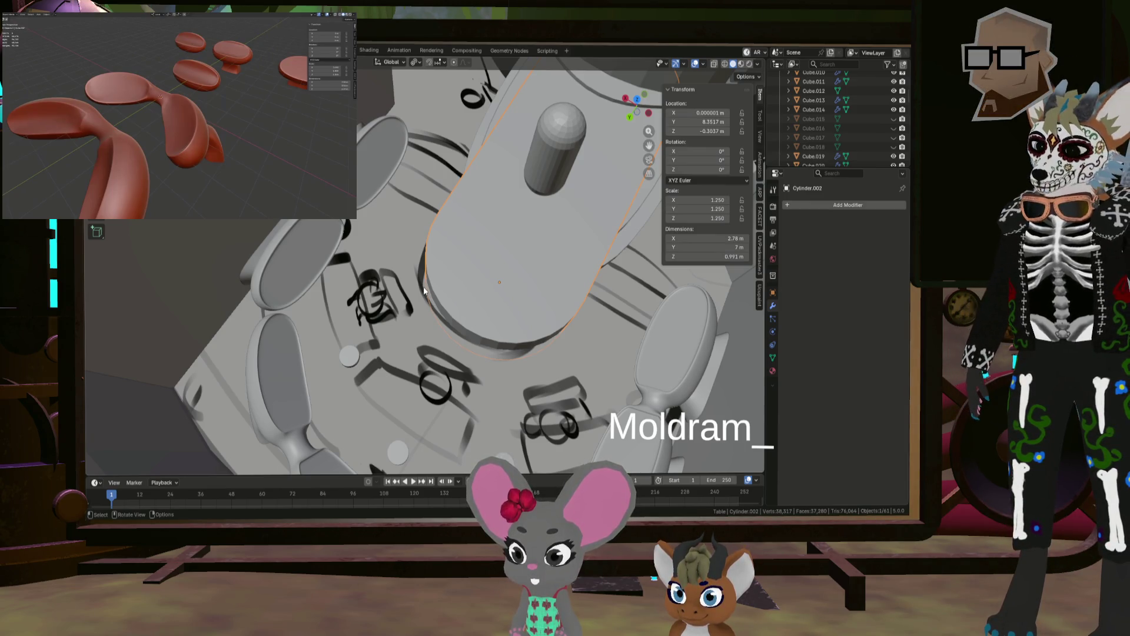
mouse_move(480, 327)
middle_mouse_down()
mouse_move(475, 288)
mouse_move(550, 302)
mouse_move(524, 272)
mouse_move(480, 273)
mouse_move(477, 357)
middle_mouse_up()
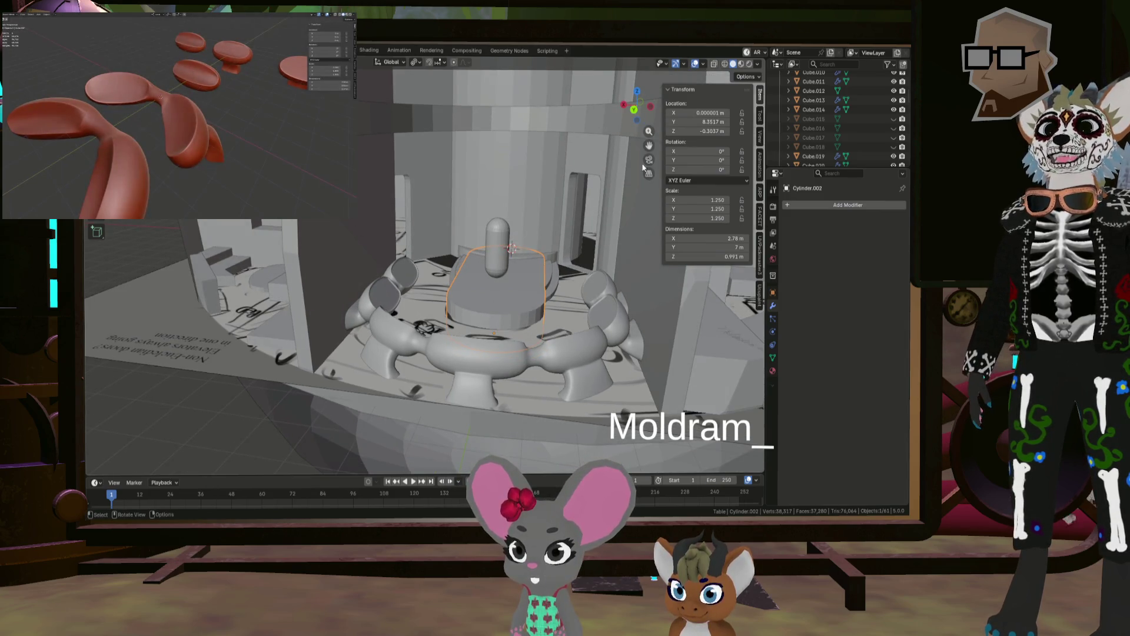
scroll(830, 129, "down", 10)
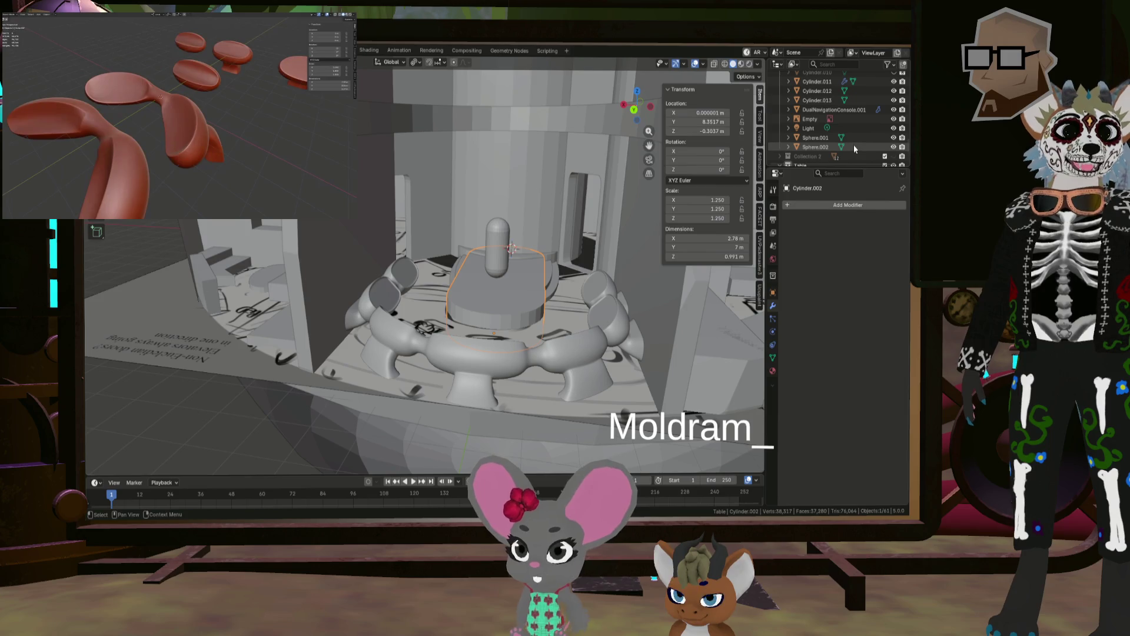
Step: Show the Paneling collection's wall slats in the viewport
scroll(850, 147, "down", 4)
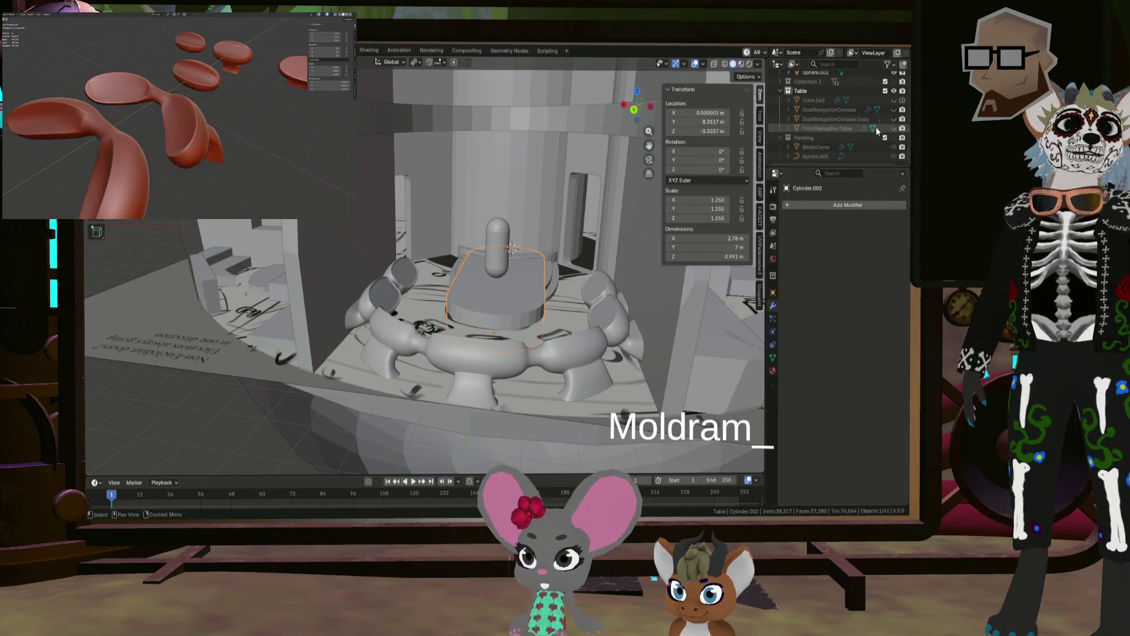
left_click(893, 137)
mouse_move(556, 265)
middle_mouse_down()
mouse_move(566, 291)
mouse_move(533, 264)
mouse_move(545, 263)
mouse_move(541, 276)
mouse_move(482, 267)
middle_mouse_up()
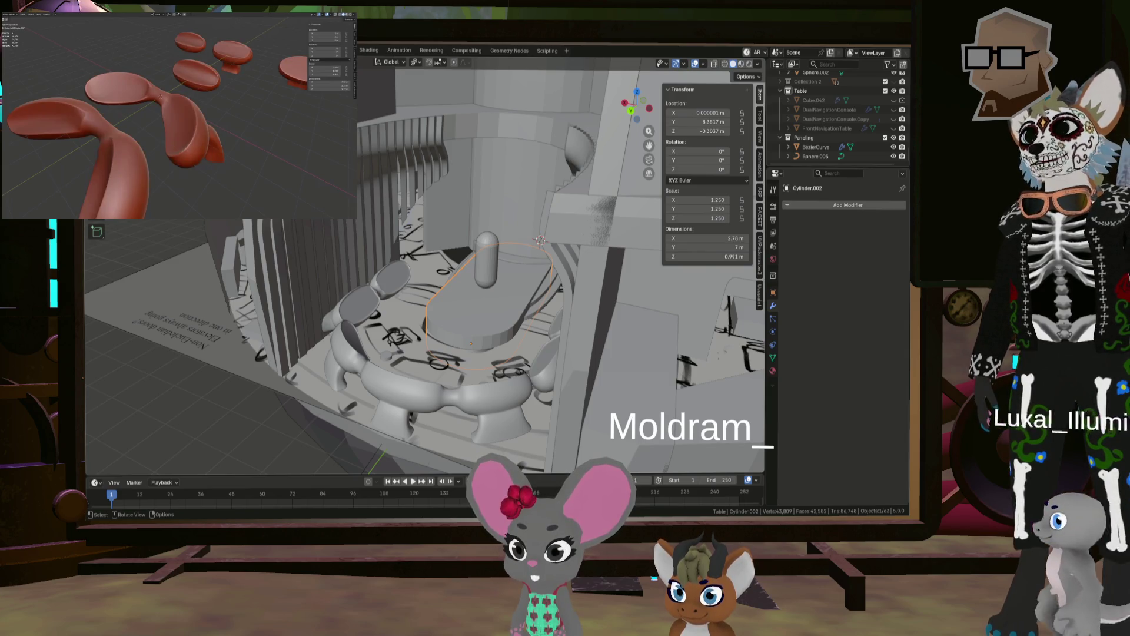
Step: Orbit around the table to inspect the slats, then select the Paneling collection
mouse_move(330, 221)
middle_mouse_down()
mouse_move(341, 226)
mouse_move(335, 217)
middle_mouse_up()
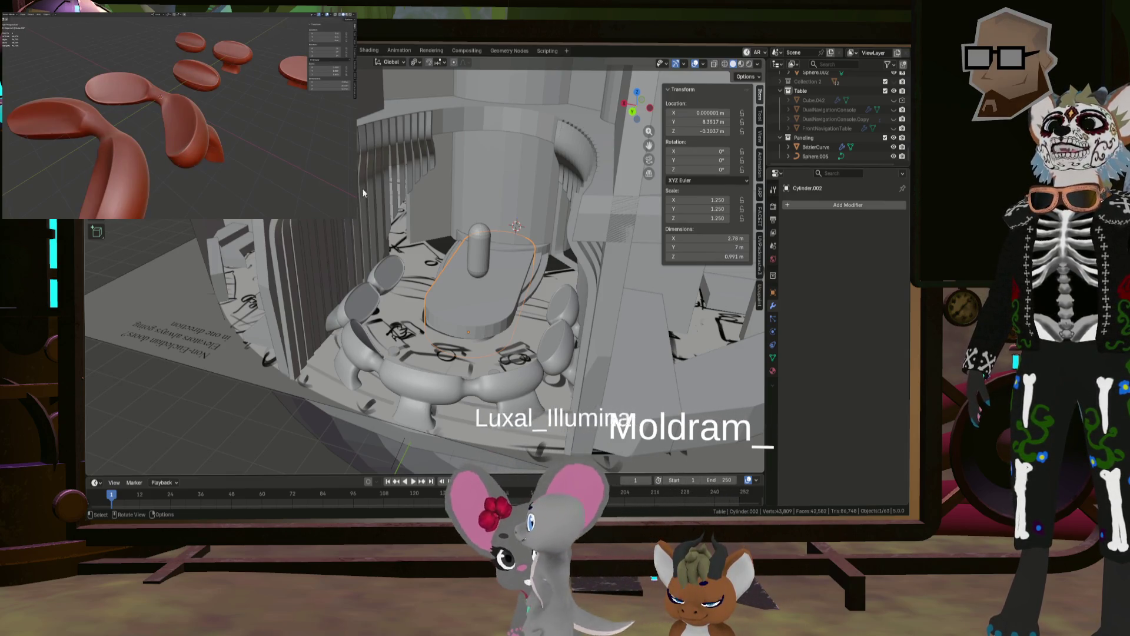
mouse_move(362, 193)
middle_mouse_down()
mouse_move(369, 227)
mouse_move(620, 213)
middle_mouse_up()
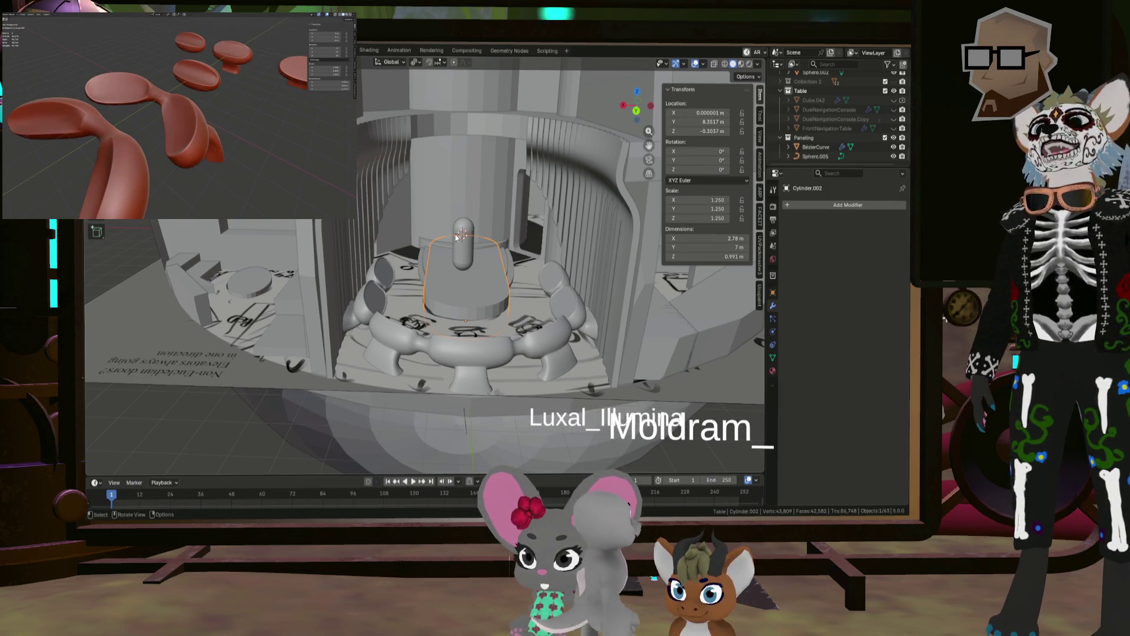
middle_click_drag(598, 245, 597, 298)
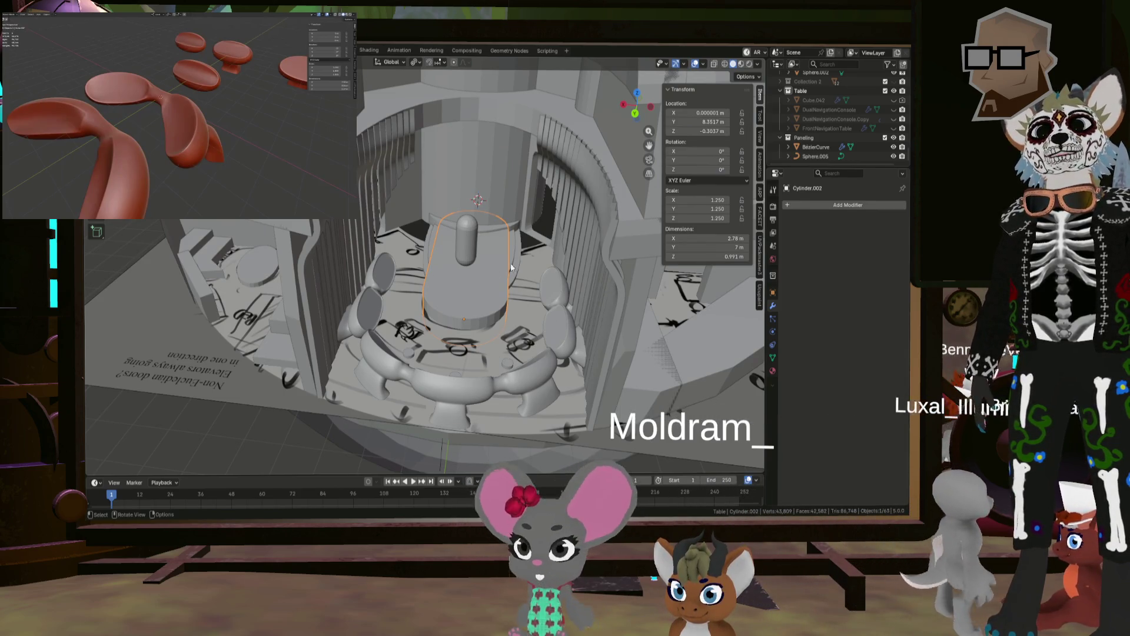
mouse_move(443, 228)
middle_mouse_down()
mouse_move(246, 331)
mouse_move(271, 349)
middle_mouse_up()
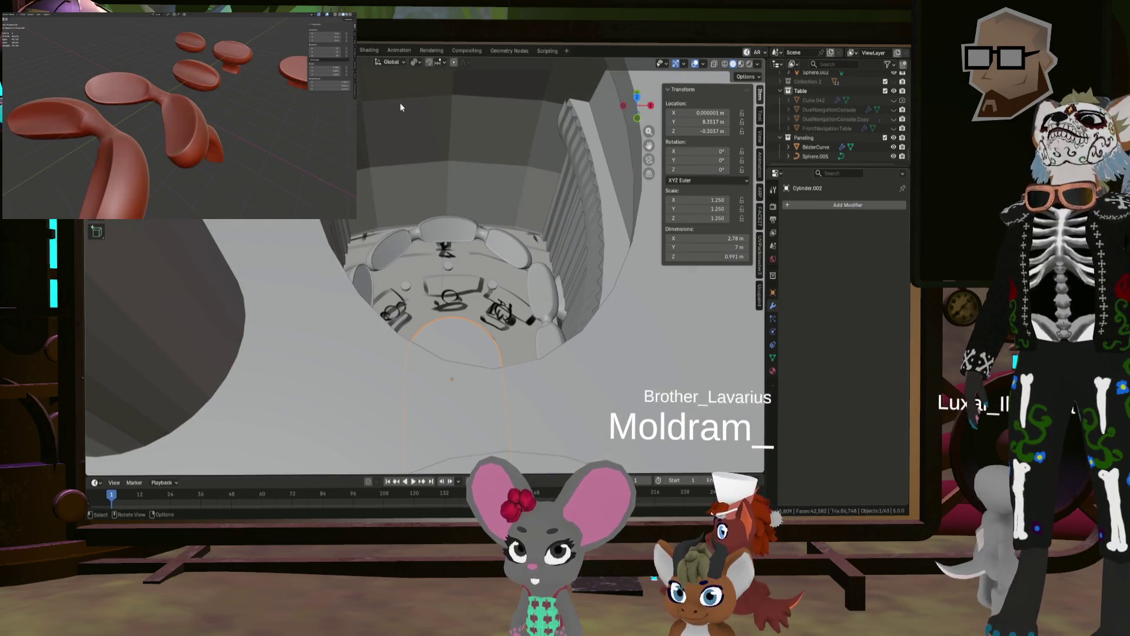
mouse_move(412, 205)
middle_mouse_down()
mouse_move(566, 214)
mouse_move(488, 184)
mouse_move(497, 209)
middle_mouse_up()
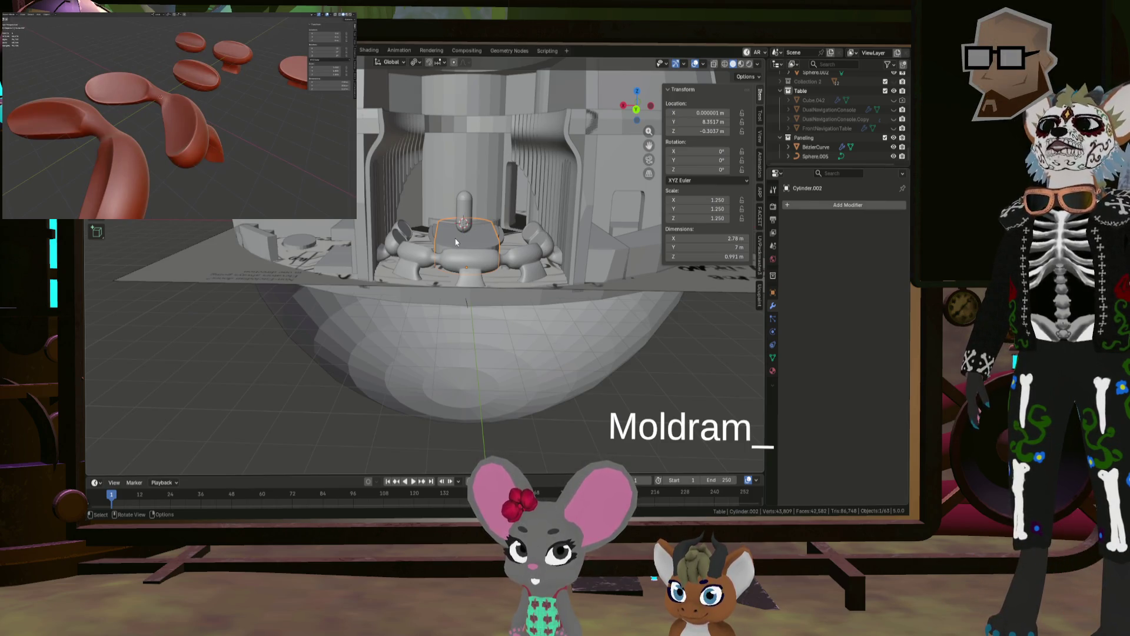
mouse_move(455, 241)
middle_mouse_down()
mouse_move(472, 244)
mouse_move(462, 294)
middle_mouse_up()
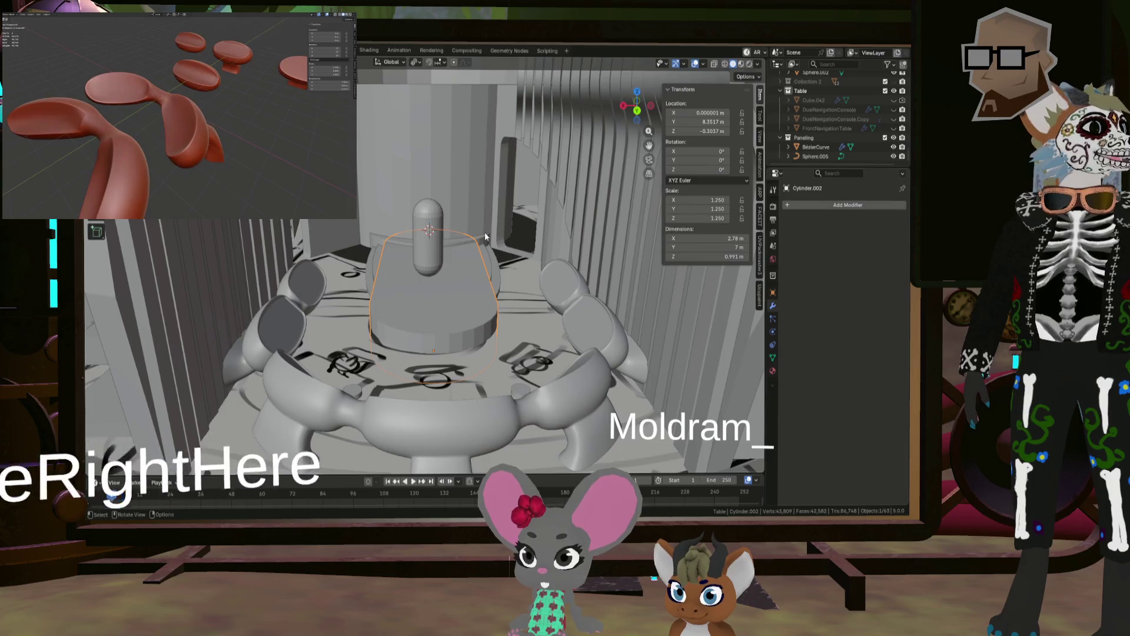
mouse_move(485, 232)
middle_mouse_down()
mouse_move(488, 250)
mouse_move(425, 297)
mouse_move(474, 275)
middle_mouse_up()
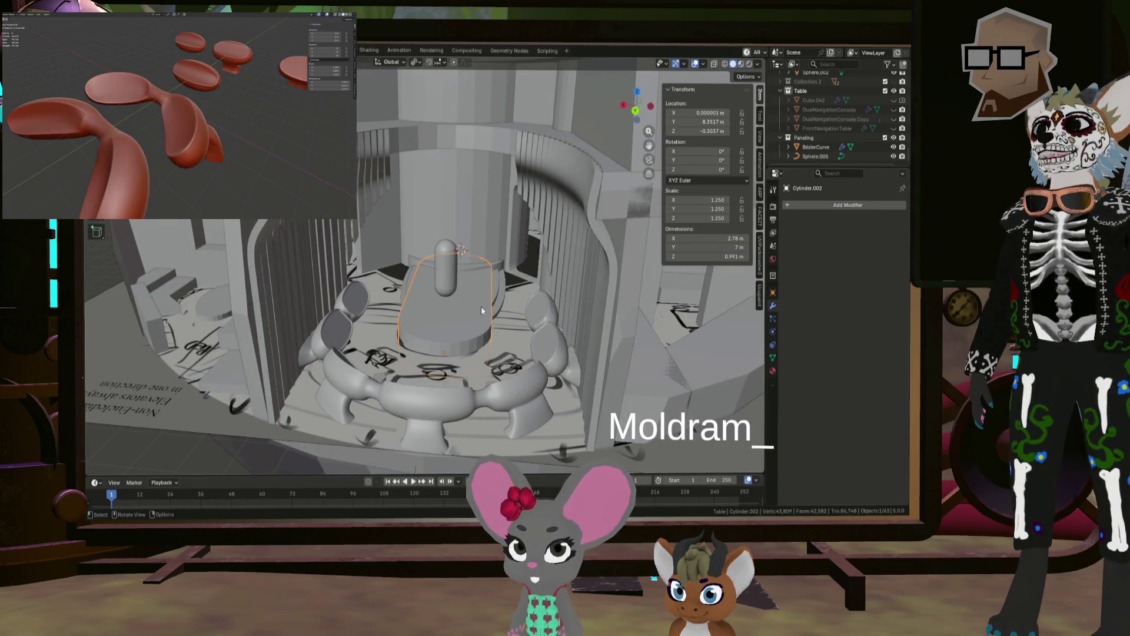
mouse_move(482, 310)
middle_mouse_down()
mouse_move(440, 308)
mouse_move(448, 297)
mouse_move(457, 312)
middle_mouse_up()
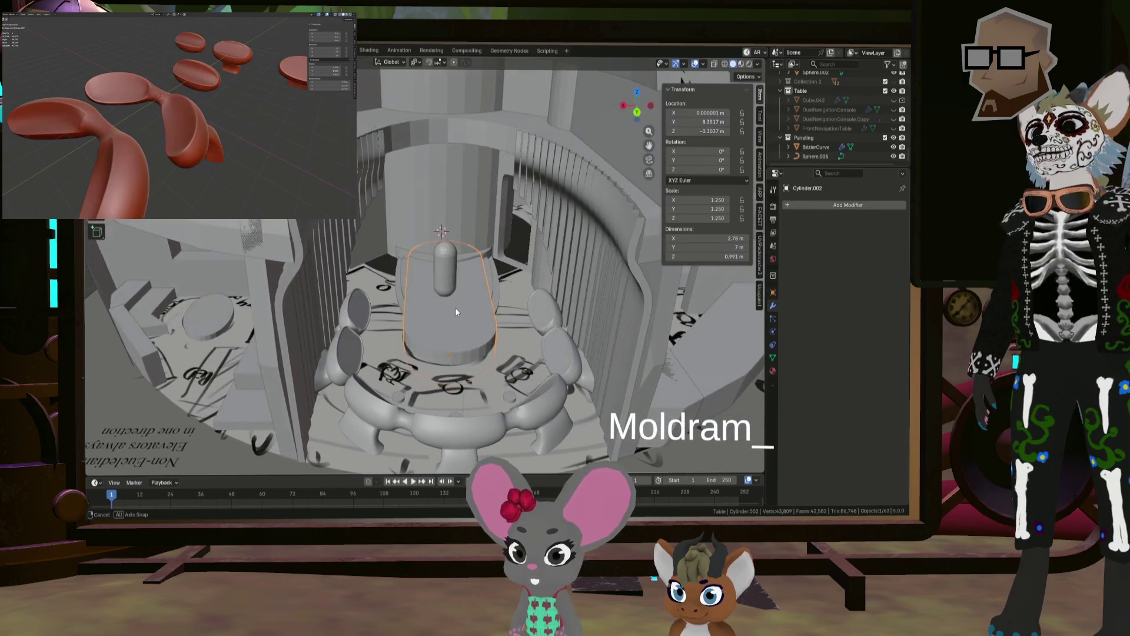
middle_click_drag(459, 303, 458, 303)
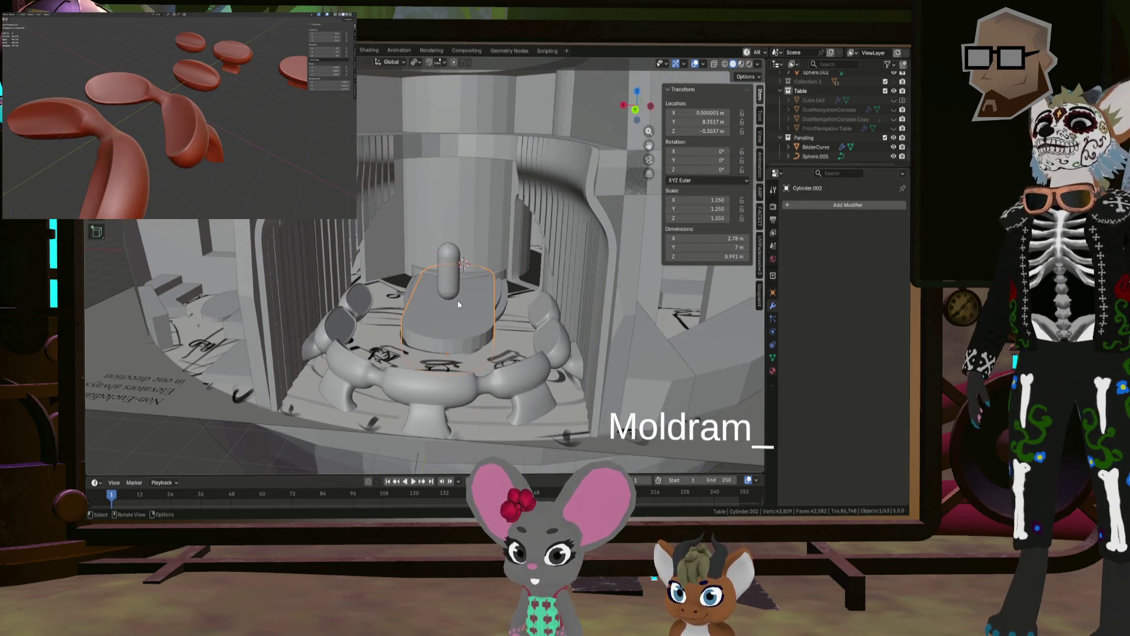
left_click(814, 140)
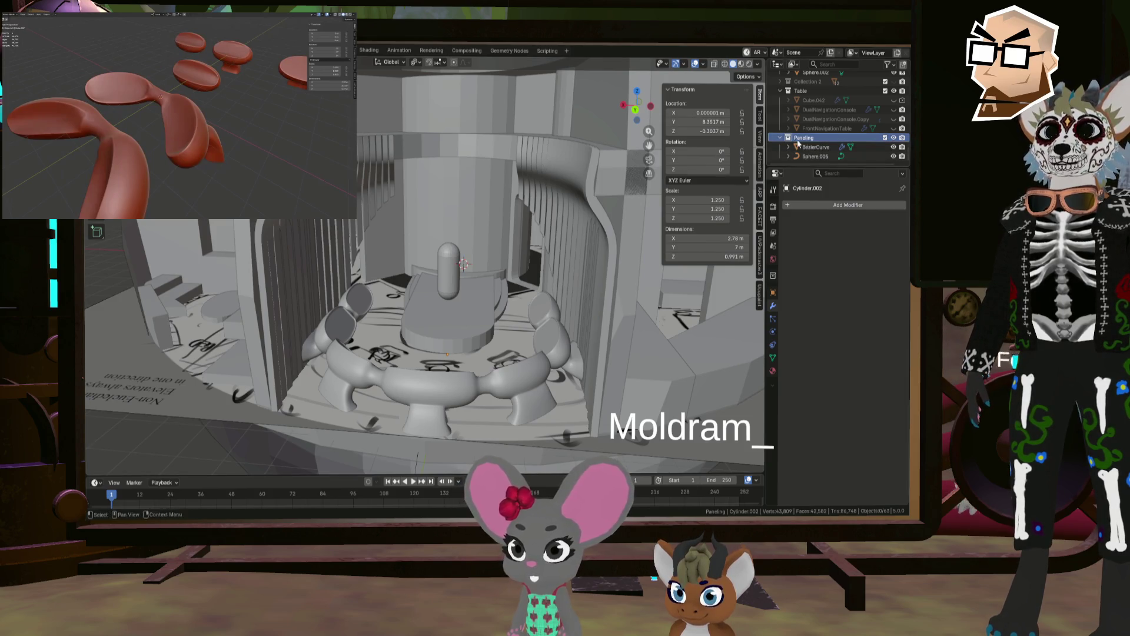
Step: Duplicate the Paneling collection and move Paneling.001 into the top-level Collection
right_click(804, 141)
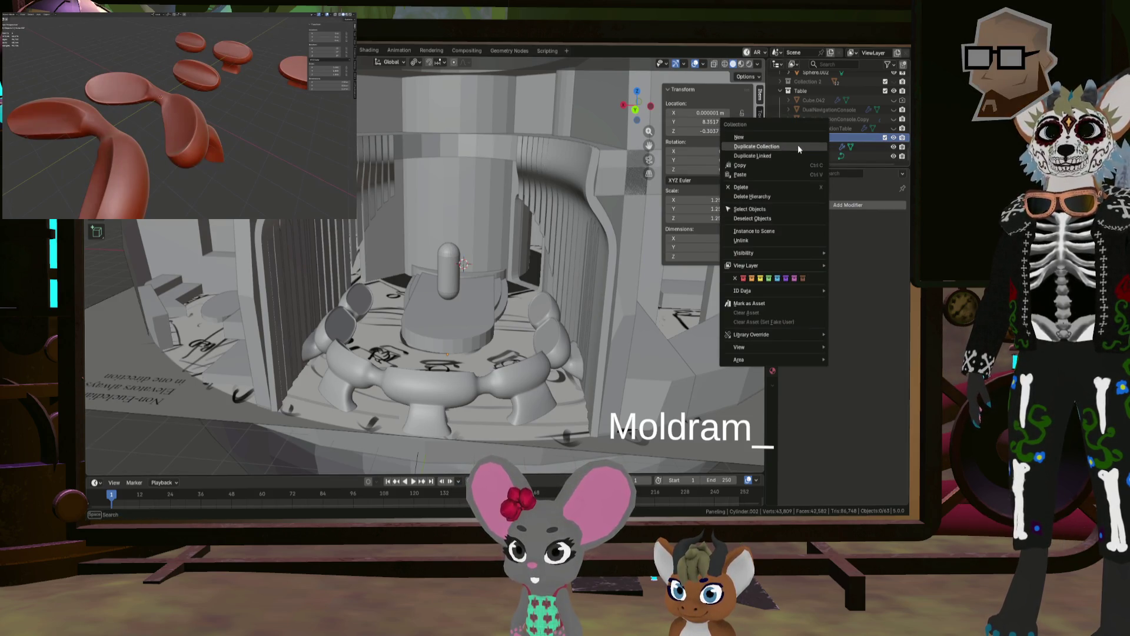
left_click(797, 145)
key("h")
scroll(824, 141, "down", 2)
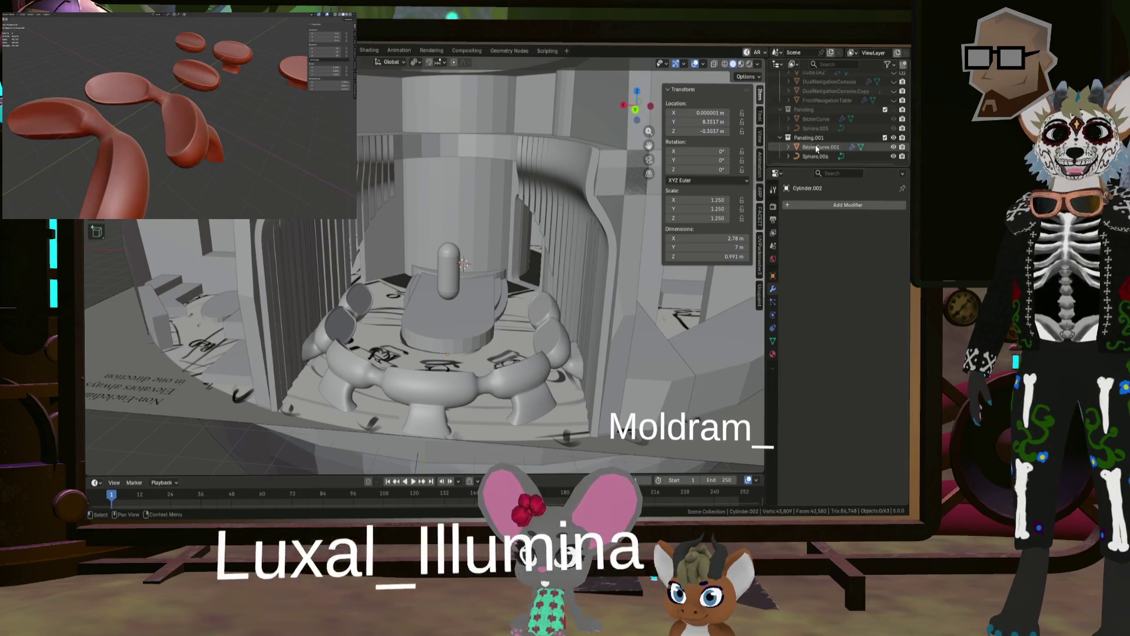
mouse_move(827, 142)
left_mouse_down()
mouse_move(831, 75)
mouse_move(823, 88)
left_mouse_up()
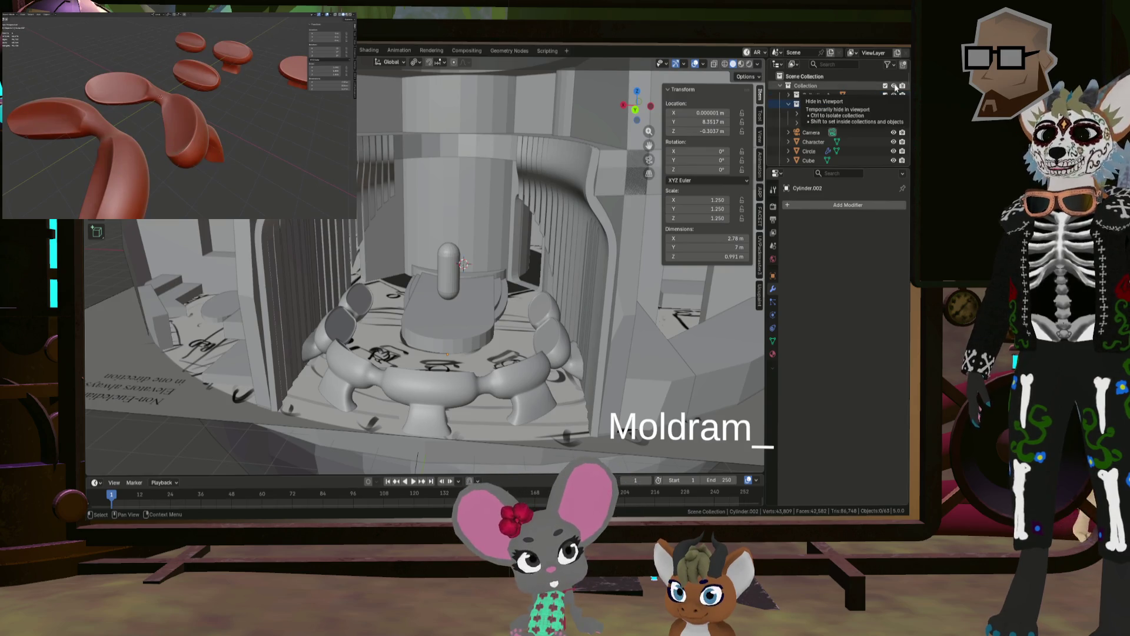
Step: Hide Collection 1 from the viewport
mouse_move(530, 259)
middle_mouse_down()
mouse_move(575, 257)
mouse_move(551, 250)
mouse_move(588, 232)
mouse_move(592, 273)
mouse_move(577, 266)
mouse_move(564, 210)
mouse_move(556, 267)
mouse_move(523, 267)
middle_mouse_up()
scroll(556, 267, "up", 3)
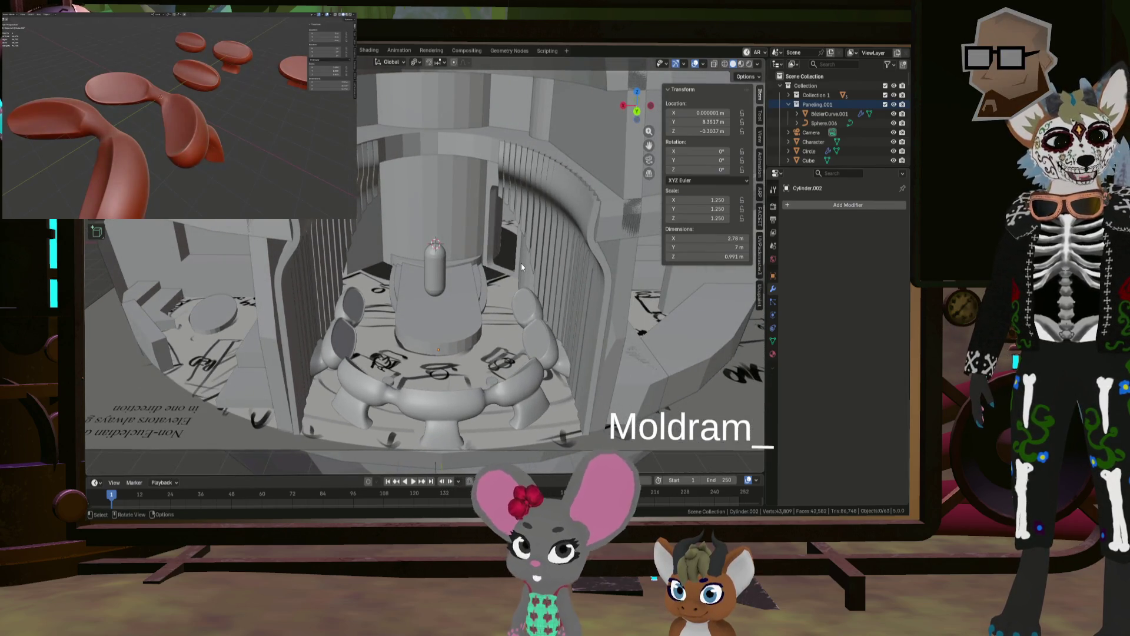
left_click(894, 95)
left_click(788, 95)
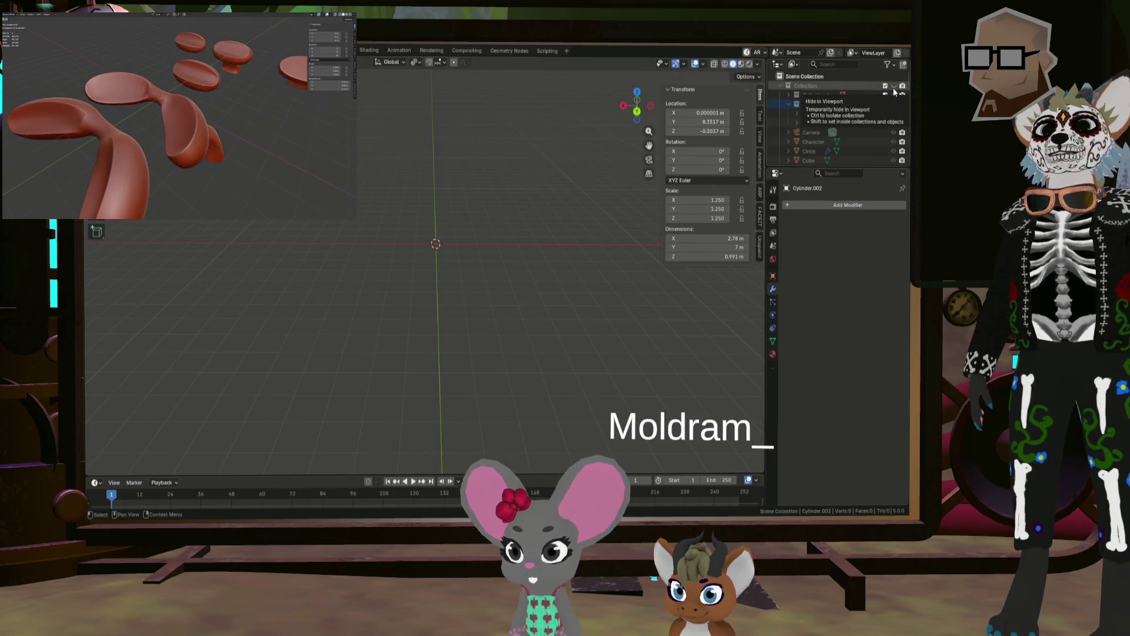
Step: Show and select DualNavigationConsole.Copy in the Table collection
scroll(796, 152, "down", 5)
scroll(841, 135, "down", 10)
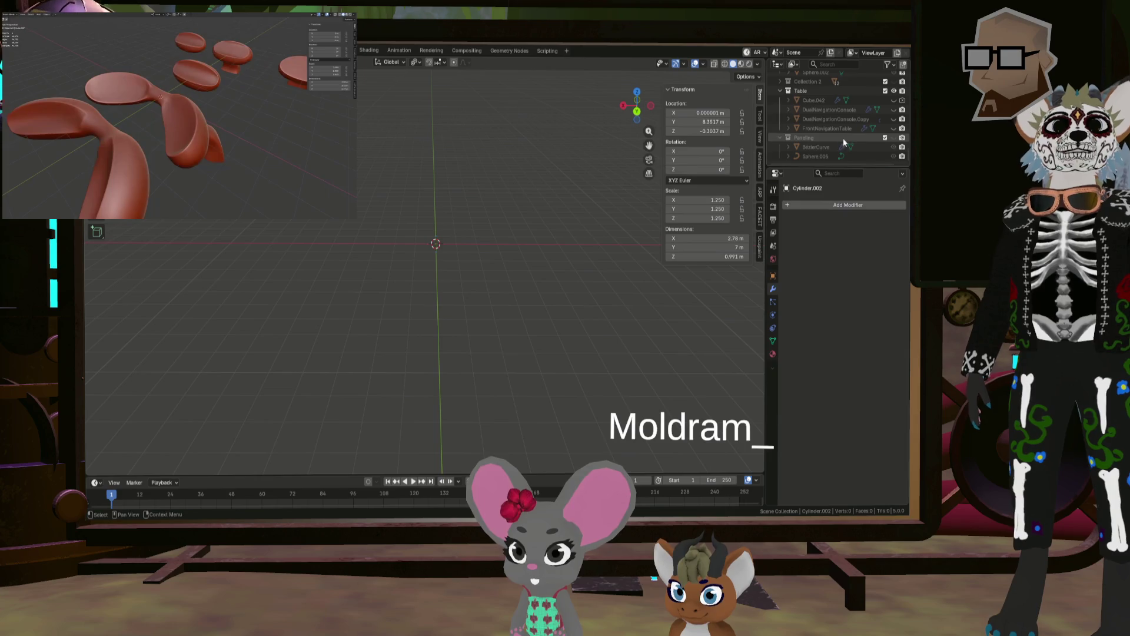
left_click(894, 92)
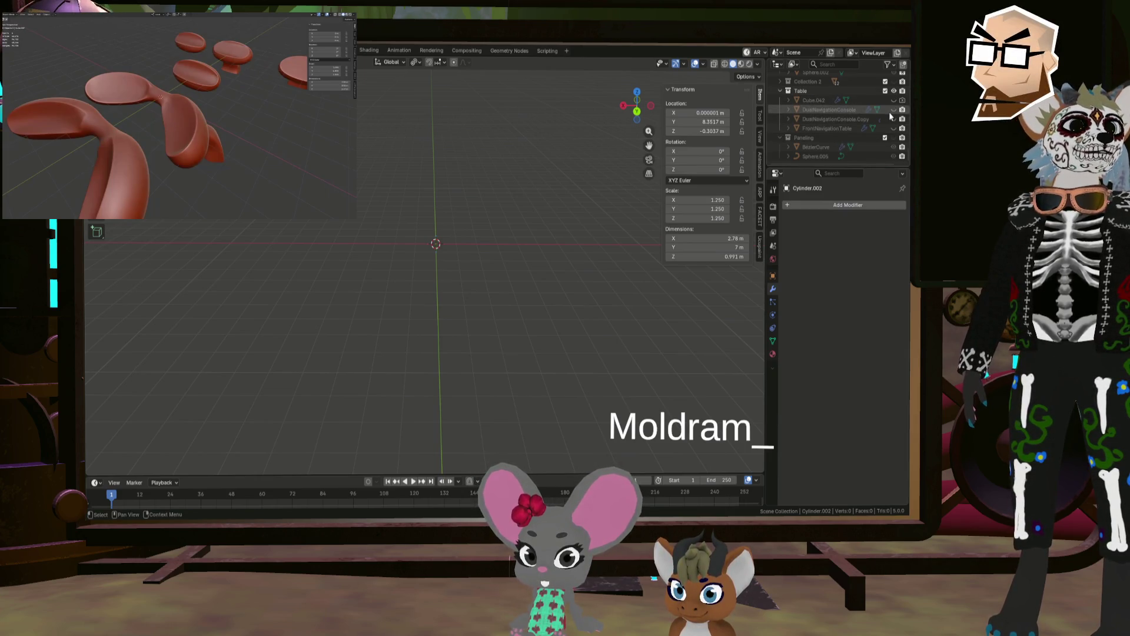
left_click(893, 118)
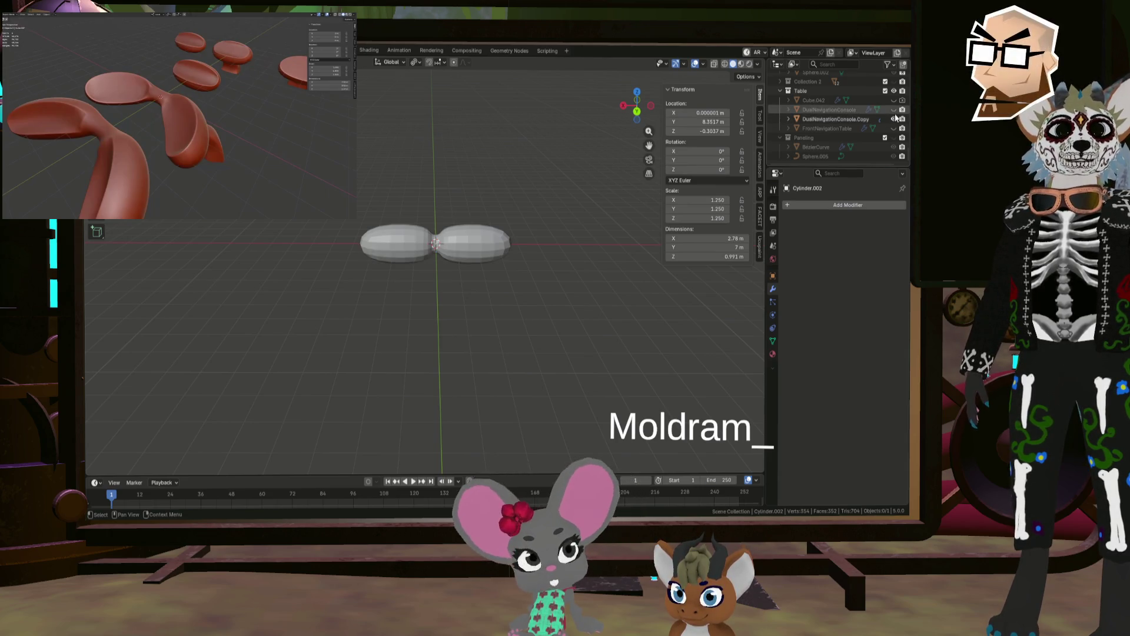
left_click(832, 120)
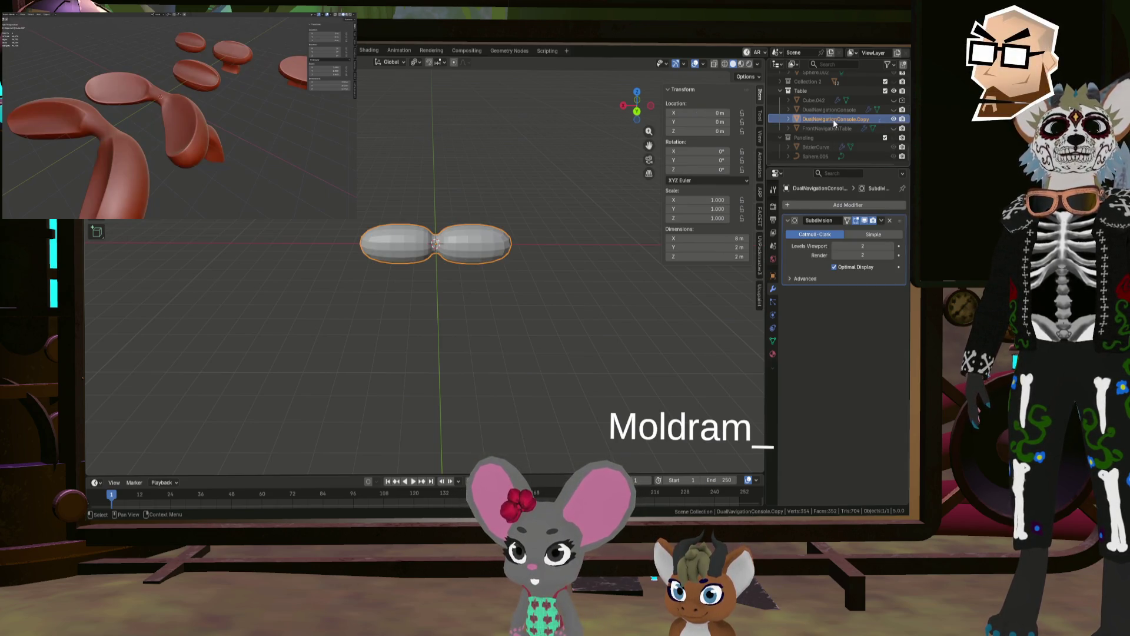
Step: Duplicate it in place as DualNavigationConsole.Large and hide DualNavigationConsole.Copy
key("shift+d")
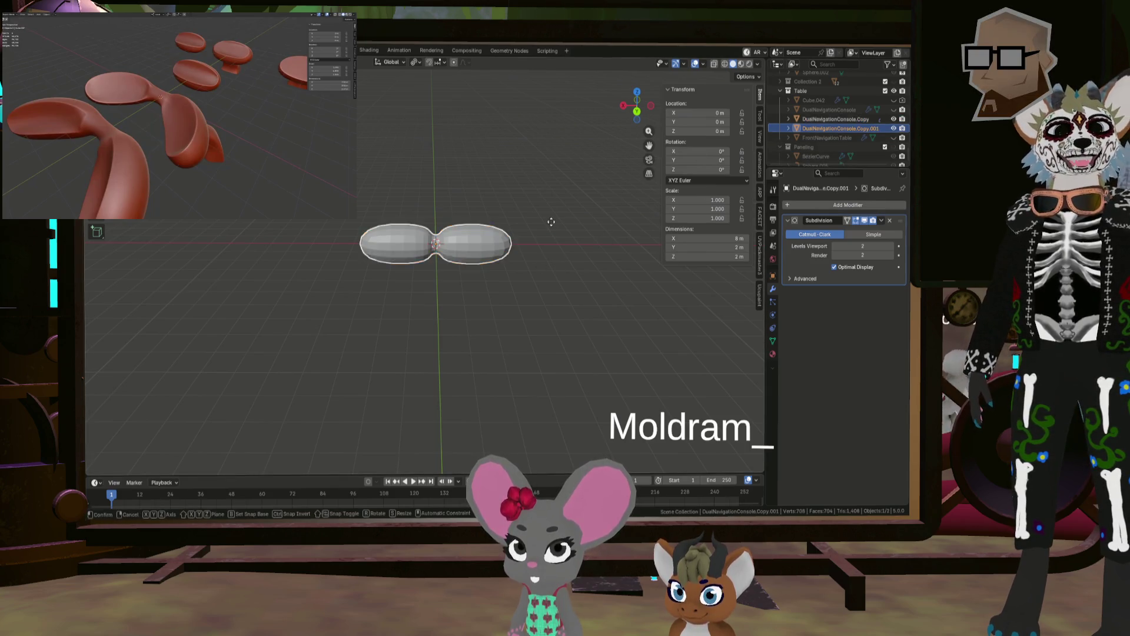
key("Escape")
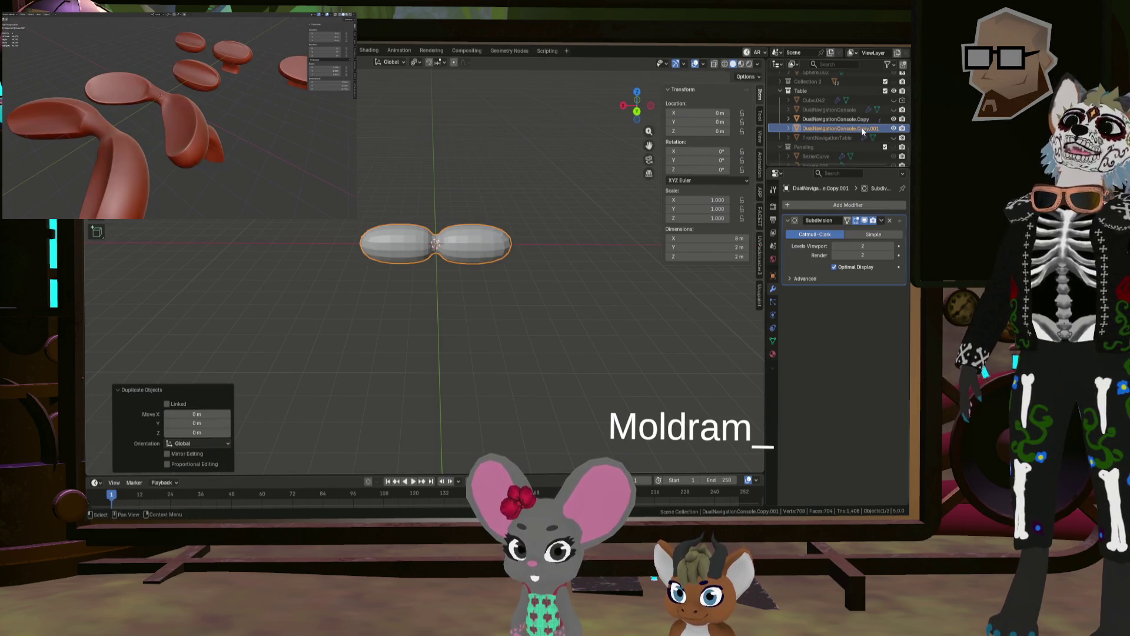
double_click(867, 128)
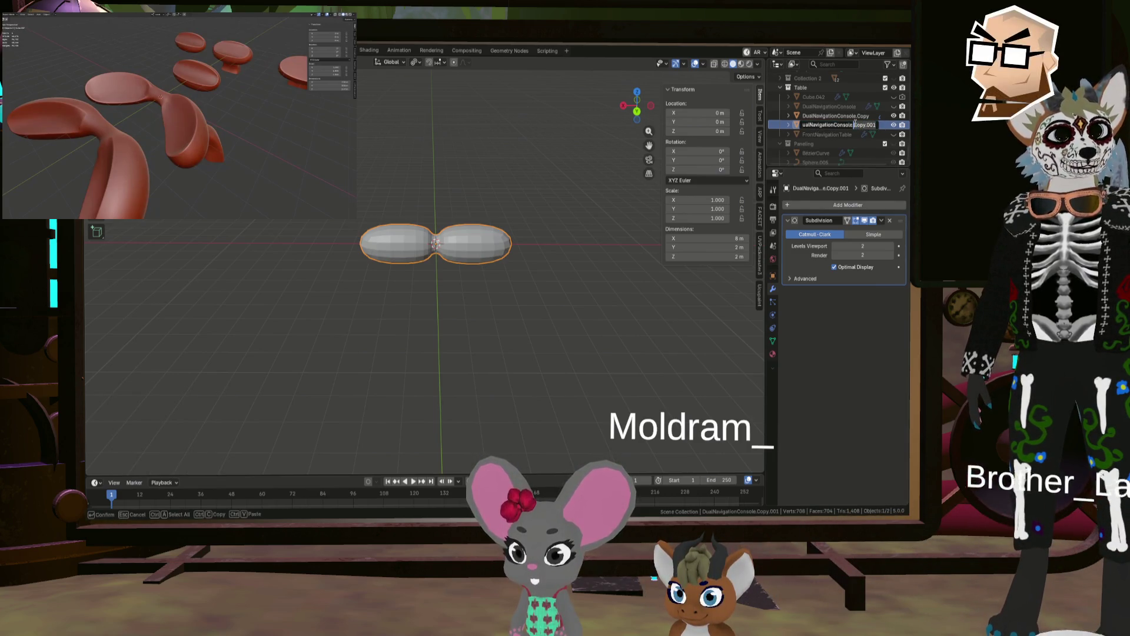
type("Large")
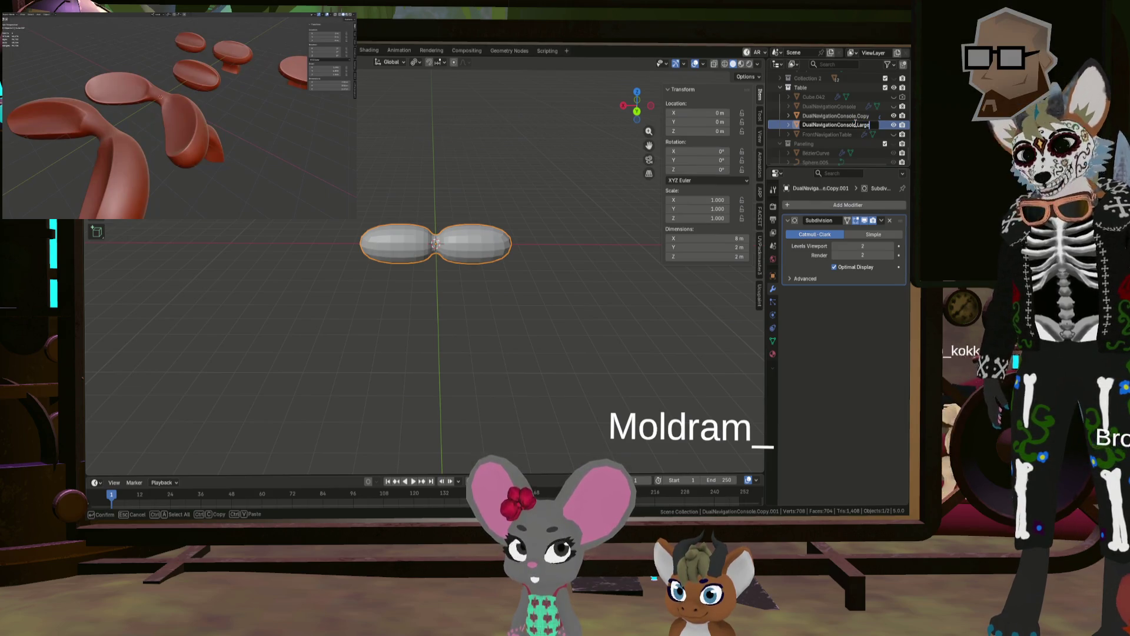
left_click(892, 115)
scroll(460, 227, "up", 4)
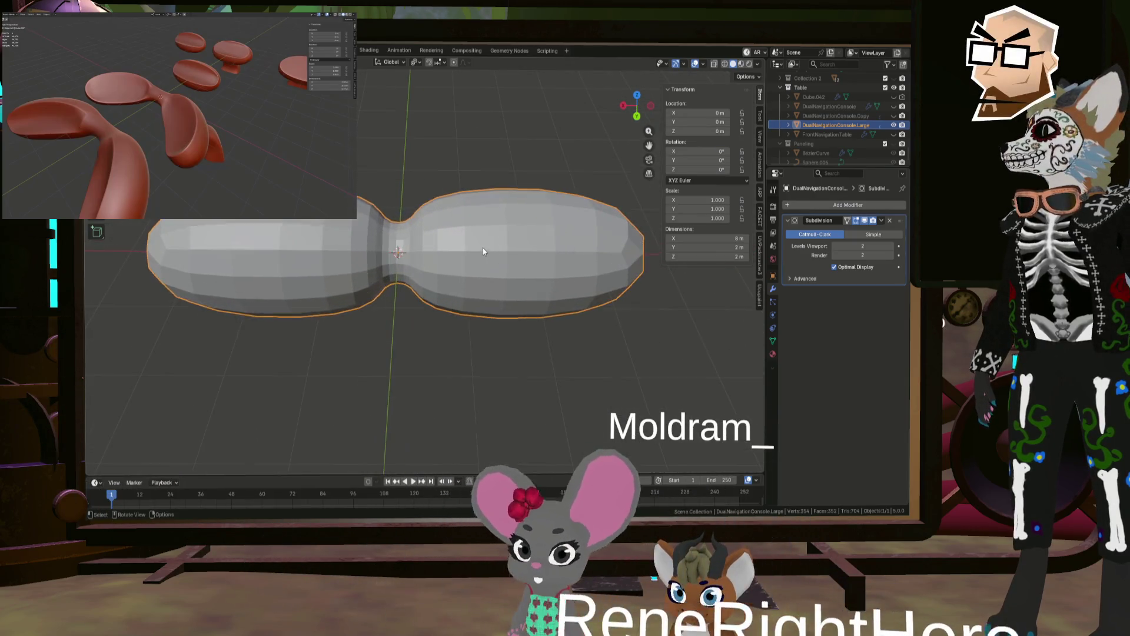
Step: Enter Edit Mode on the console and select the cage's right end face
key("Tab")
scroll(569, 246, "up", 2)
scroll(569, 246, "down", 3)
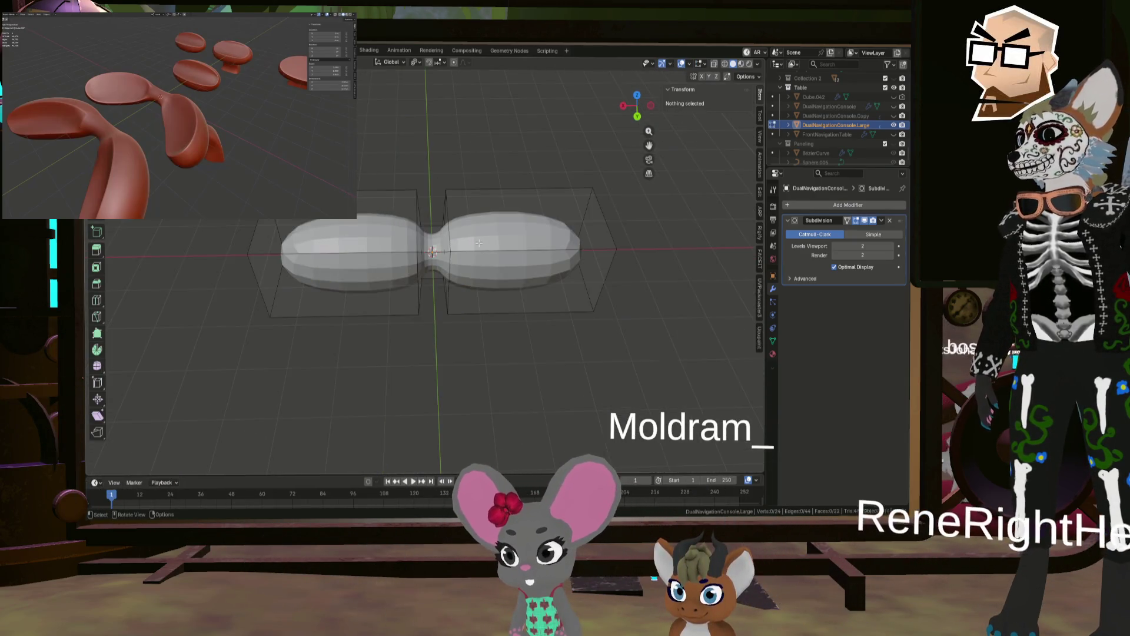
left_click(574, 247)
mouse_move(574, 247)
middle_mouse_down()
mouse_move(582, 256)
mouse_move(446, 217)
middle_mouse_up()
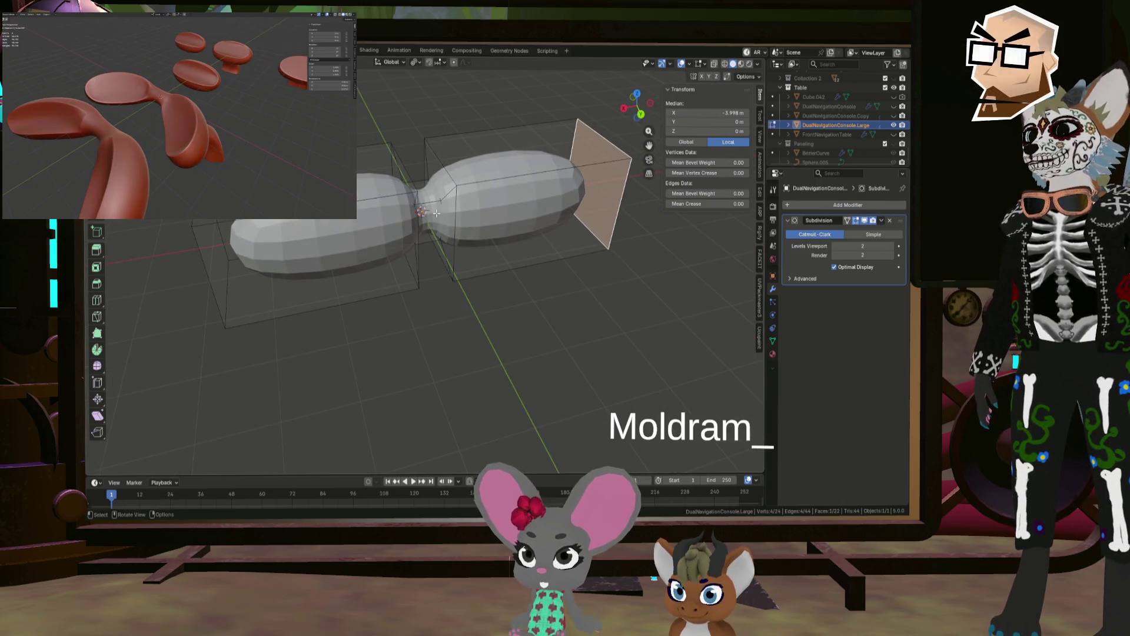
Step: Add more cage faces and the left end face to the selection
left_click(450, 210, "shift")
left_click(432, 172, "shift")
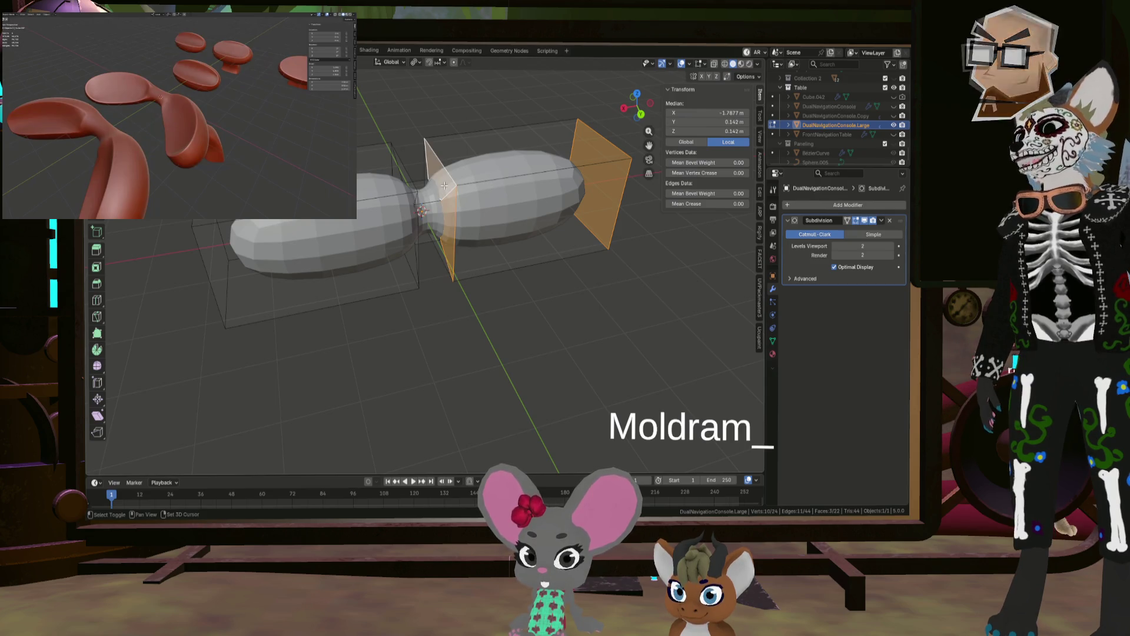
mouse_move(430, 172)
middle_mouse_down()
mouse_move(394, 172)
mouse_move(403, 176)
mouse_move(386, 205)
middle_mouse_up()
left_click(409, 168, "alt+shift")
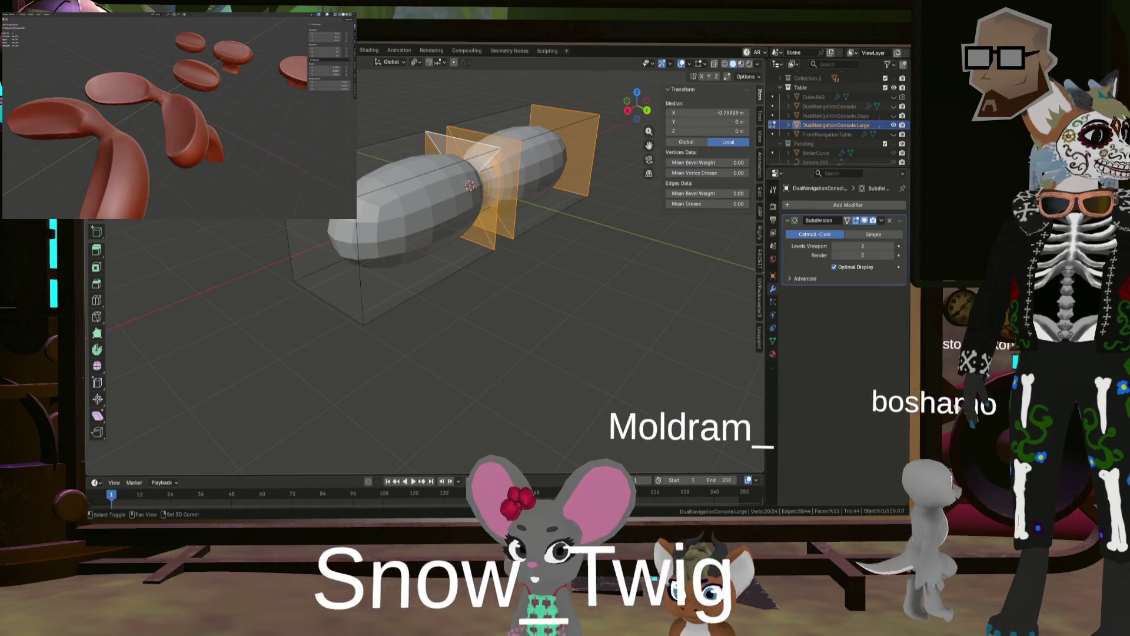
left_click(359, 259, "alt+shift")
mouse_move(358, 259)
middle_mouse_down()
mouse_move(511, 206)
mouse_move(439, 231)
middle_mouse_up()
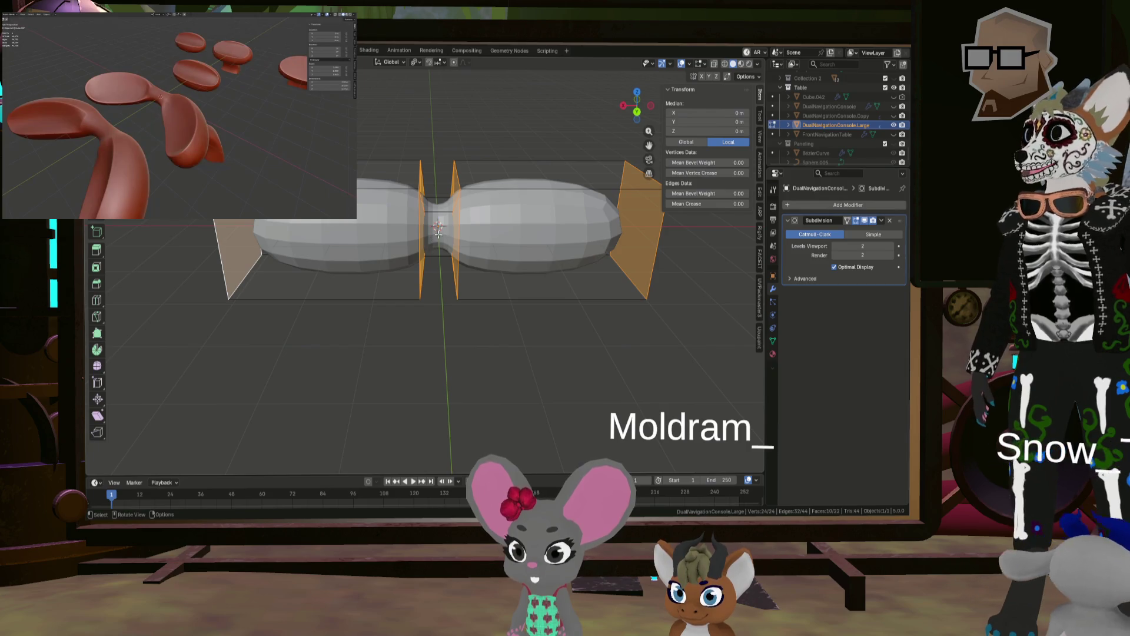
middle_click_drag(440, 231, 452, 229)
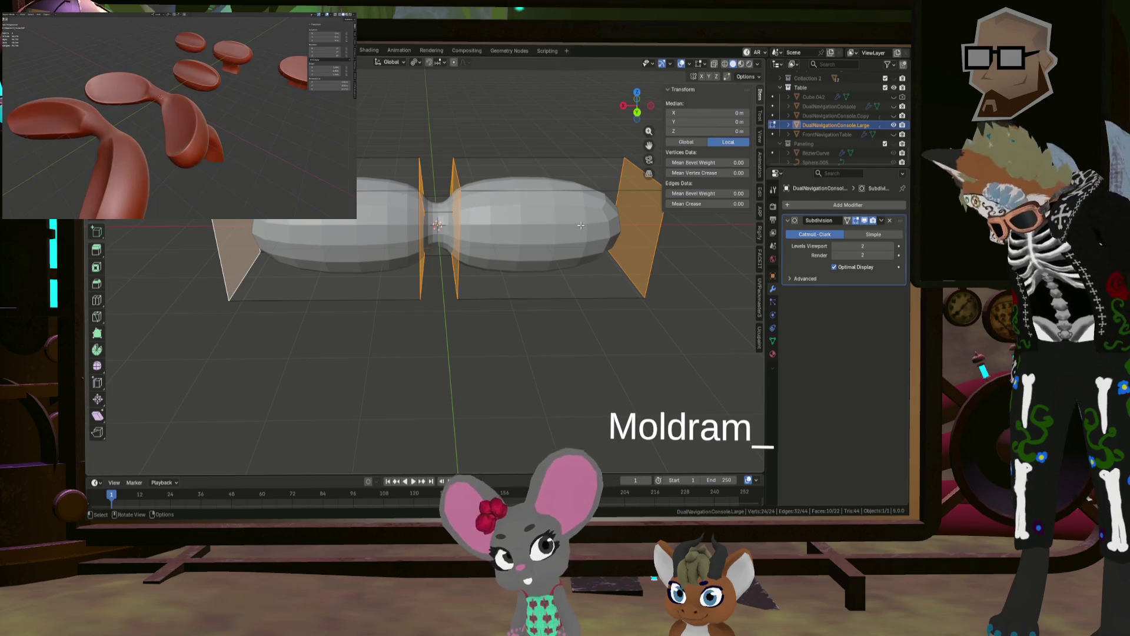
mouse_move(649, 226)
middle_mouse_down()
mouse_move(568, 268)
mouse_move(572, 283)
middle_mouse_up()
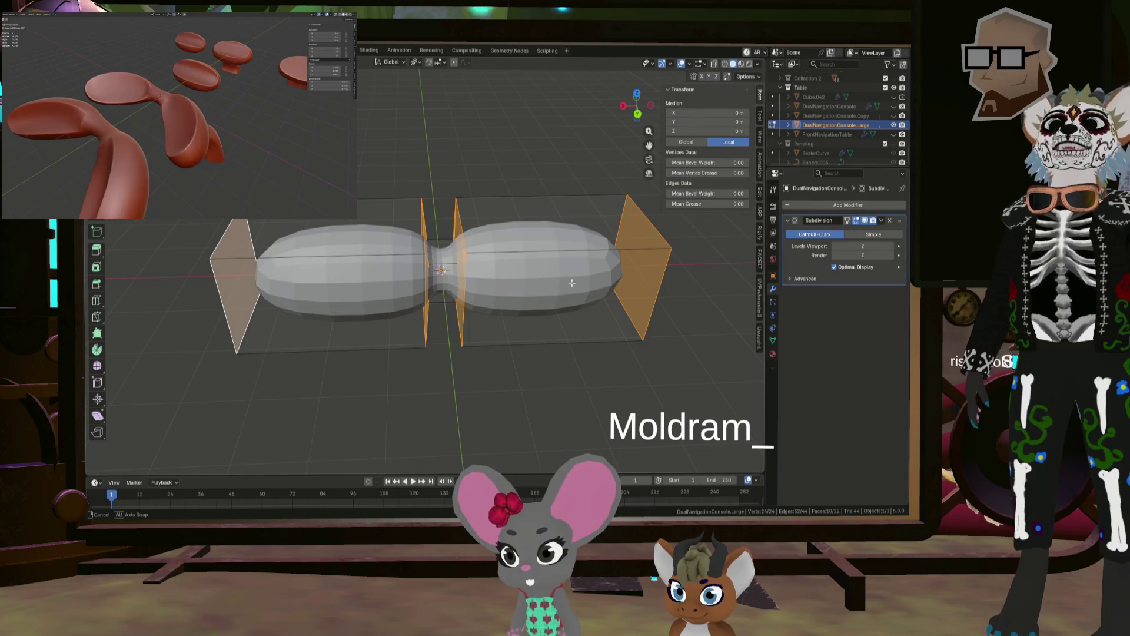
Step: Scale the selected faces along X and set the pivot point to Median Point
key("s")
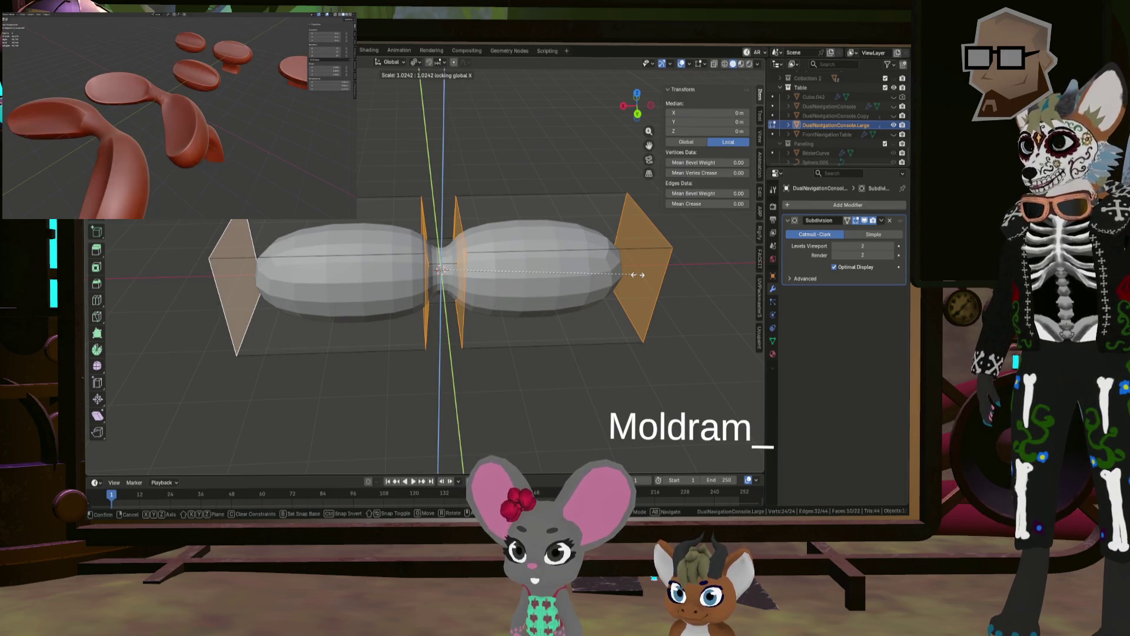
key("x")
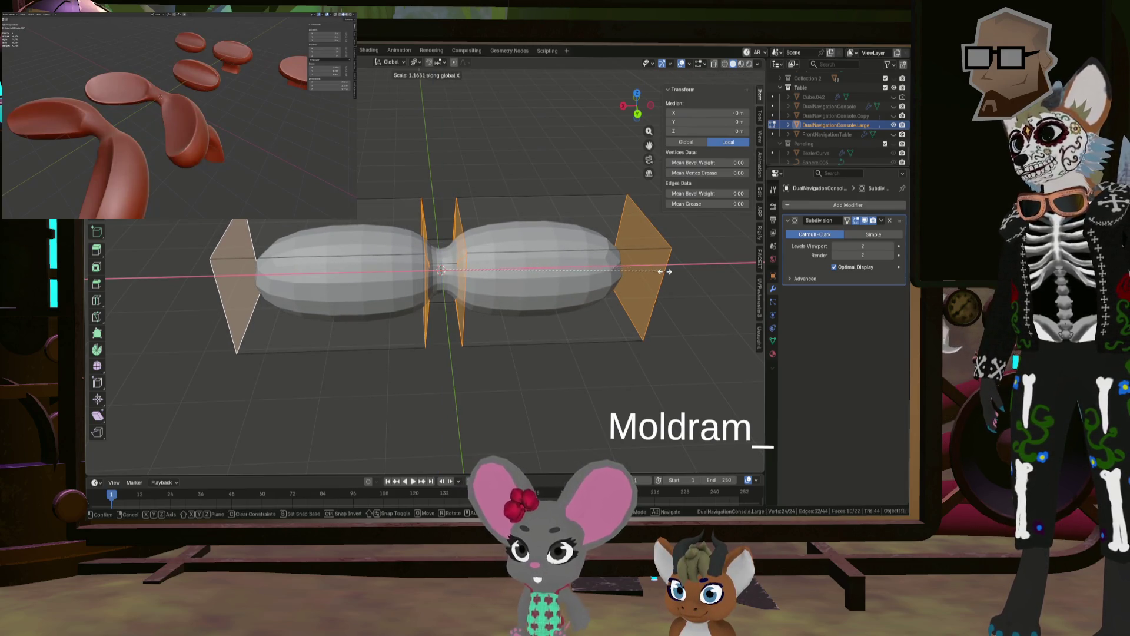
left_click(605, 263)
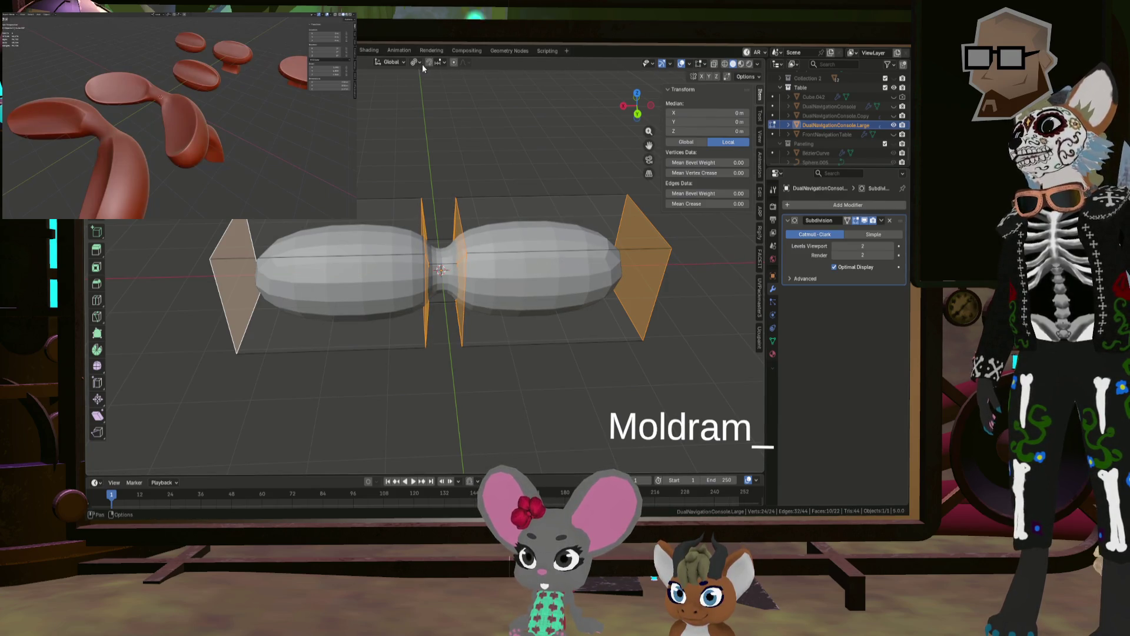
left_click(415, 62)
left_click(442, 117)
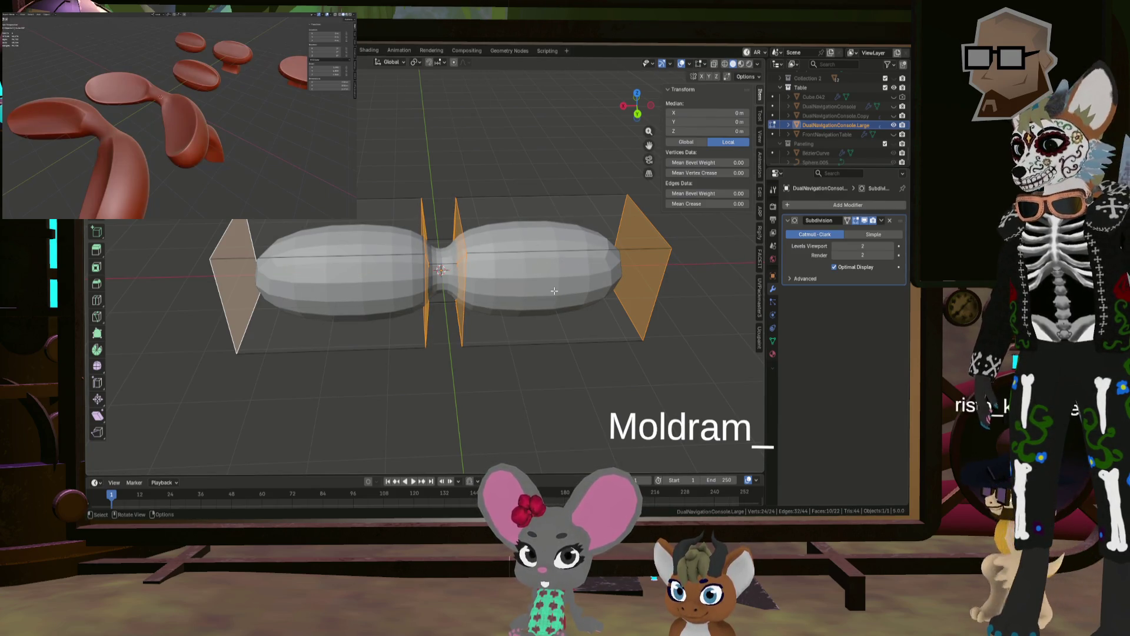
Step: Try moving and stretching the selection along X, cancelling both attempts
middle_click_drag(506, 229, 536, 248)
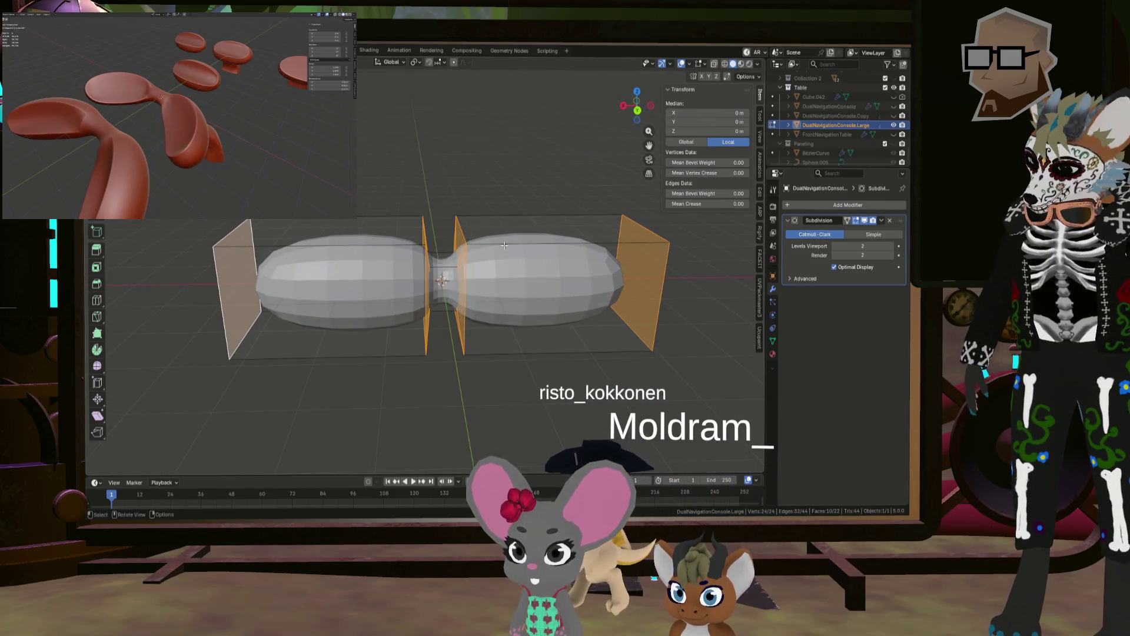
key("g")
key("z")
key("x")
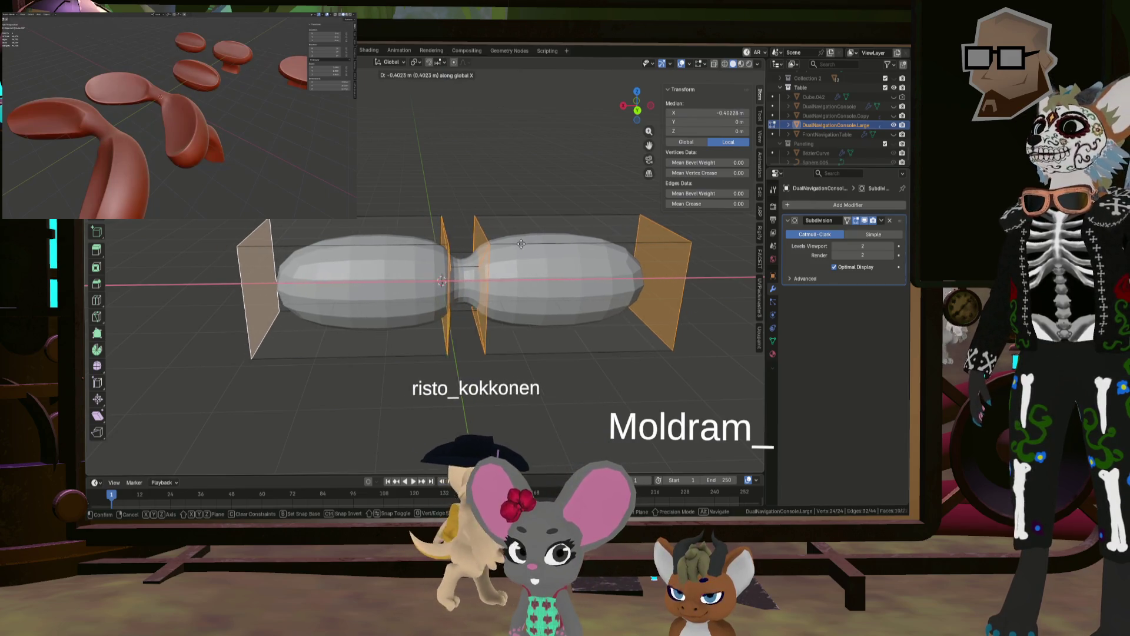
key("Escape")
key("s")
key("x")
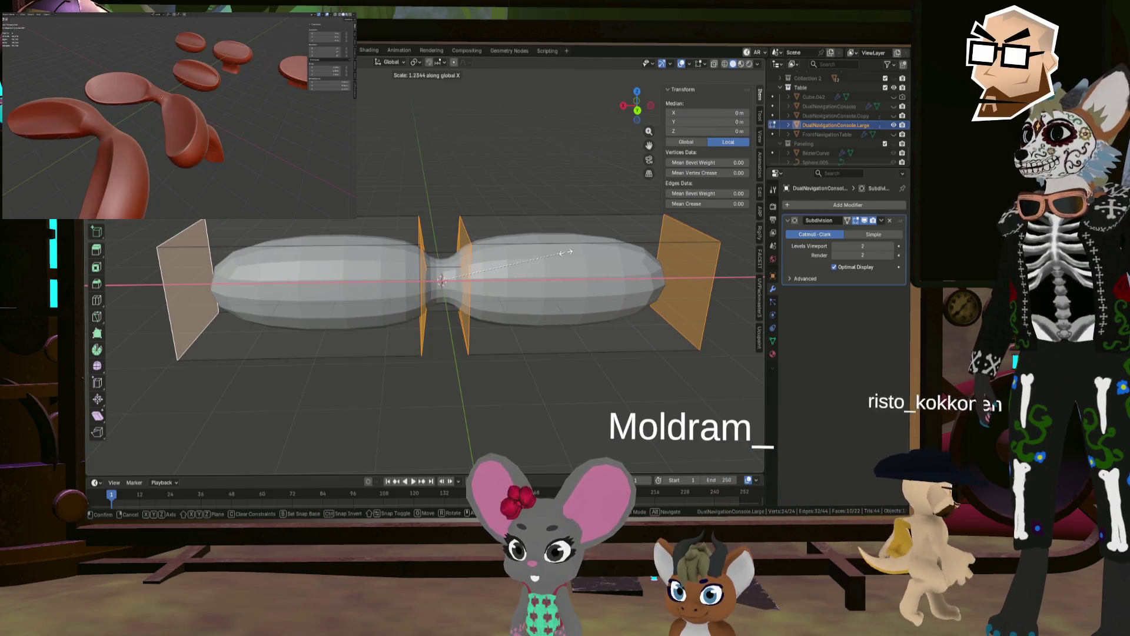
key("Escape")
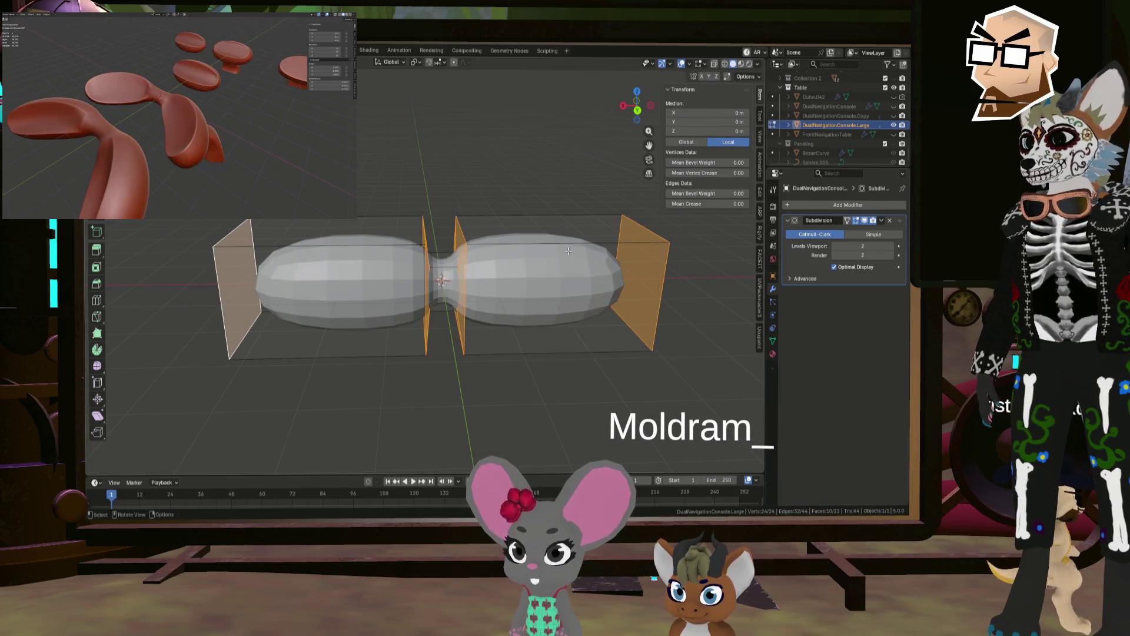
Step: In a straight-on orthographic view, widen the console along X, then deselect the right end face
left_click(636, 92)
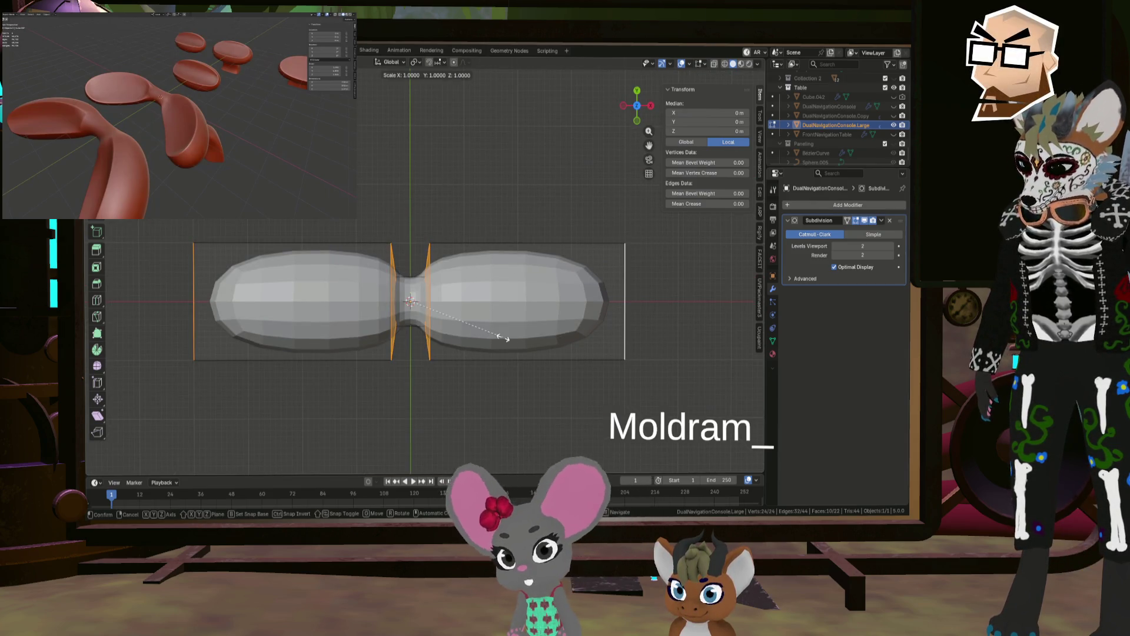
key("x")
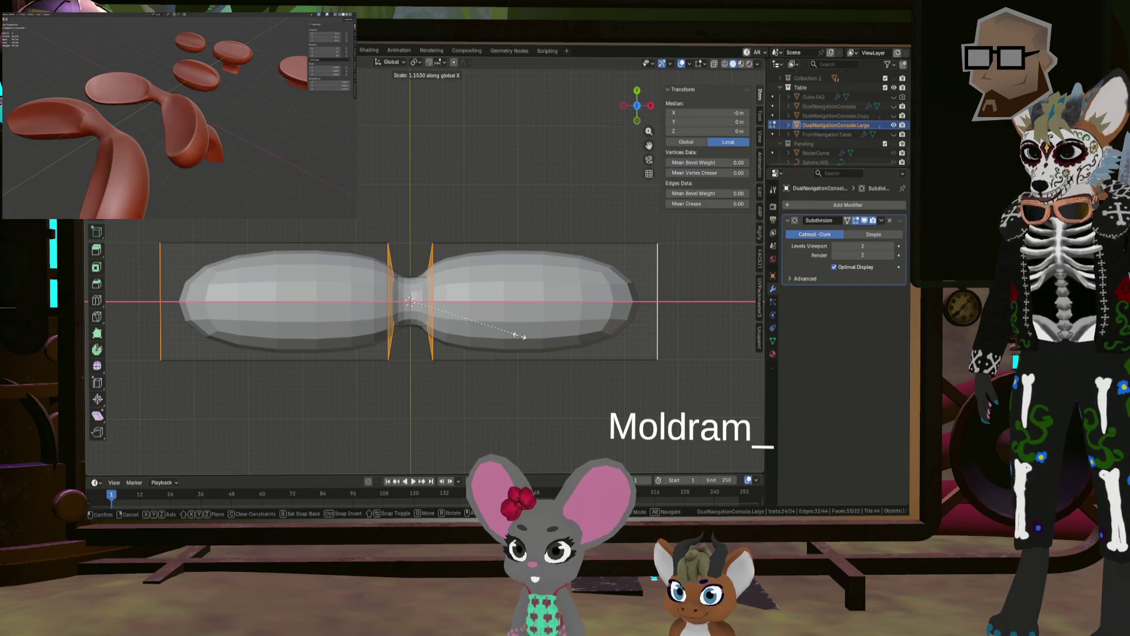
left_click(519, 335)
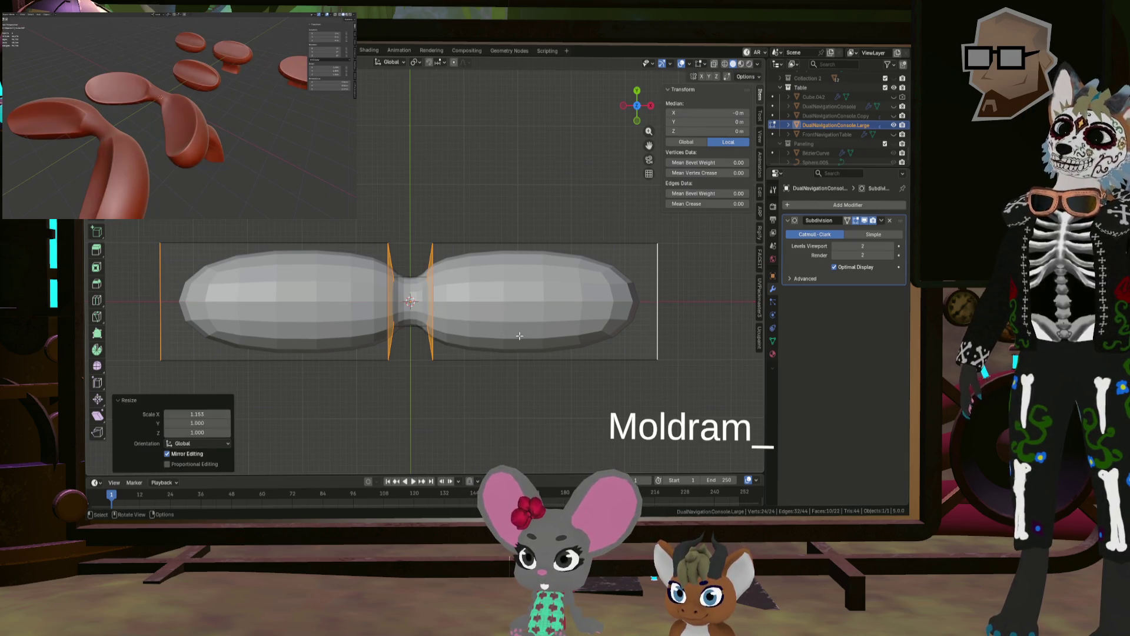
mouse_move(633, 313)
middle_mouse_down()
mouse_move(658, 338)
mouse_move(516, 258)
middle_mouse_up()
left_click(657, 339, "shift")
Step: In top view, stretch the middle edge loops along X to about 1.445
scroll(516, 259, "down", 5)
middle_click_drag(262, 386, 446, 259)
left_click(641, 97)
scroll(473, 243, "up", 6)
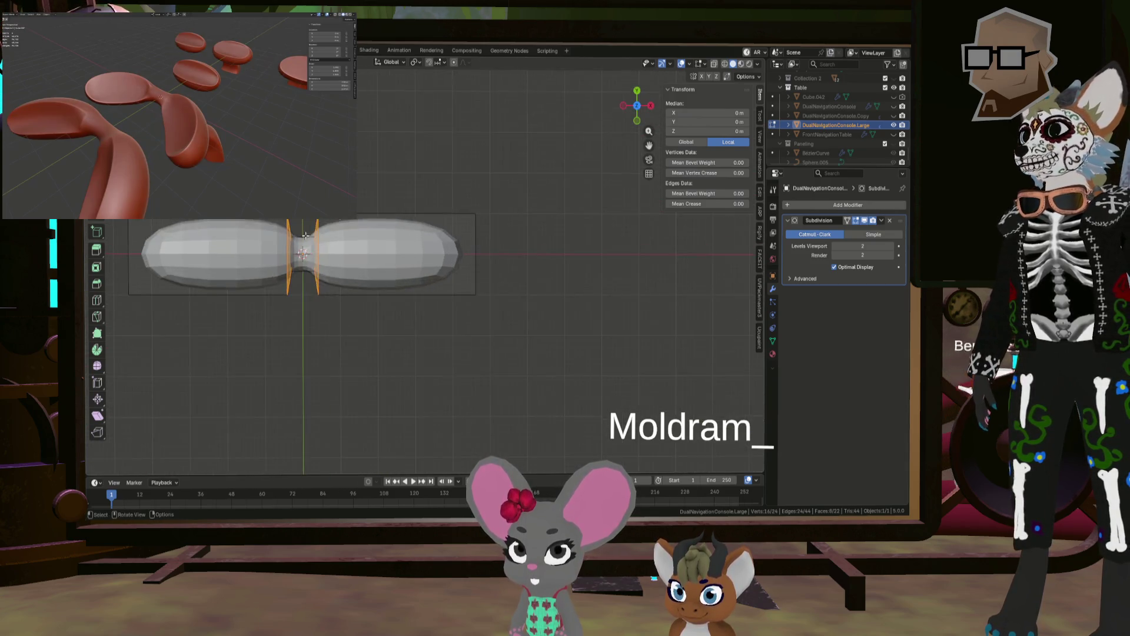
key("s")
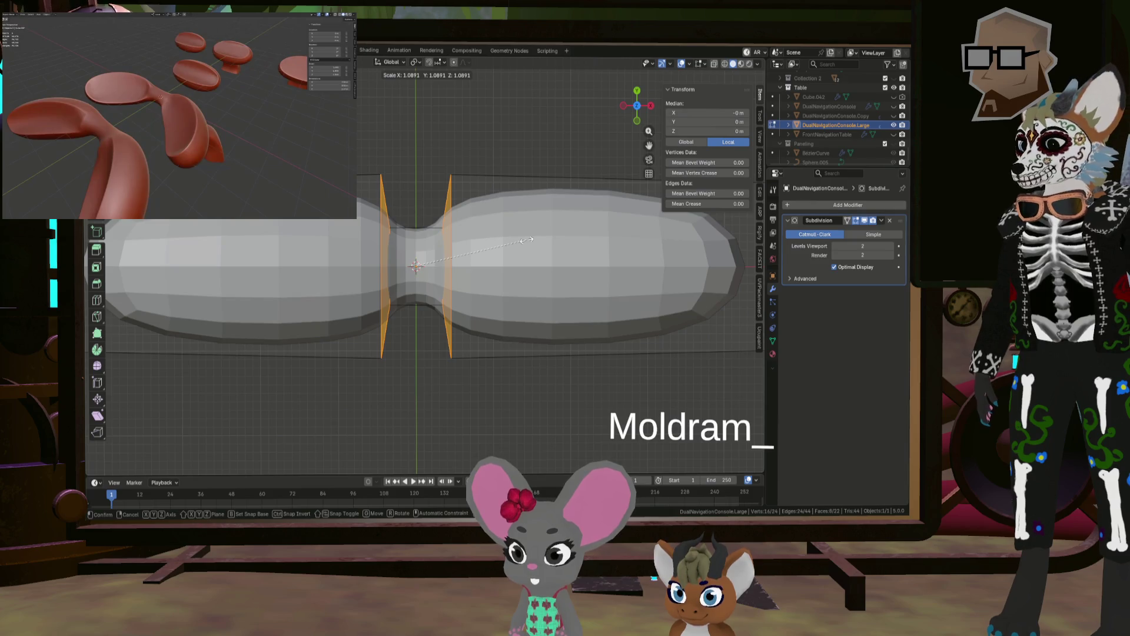
key("x")
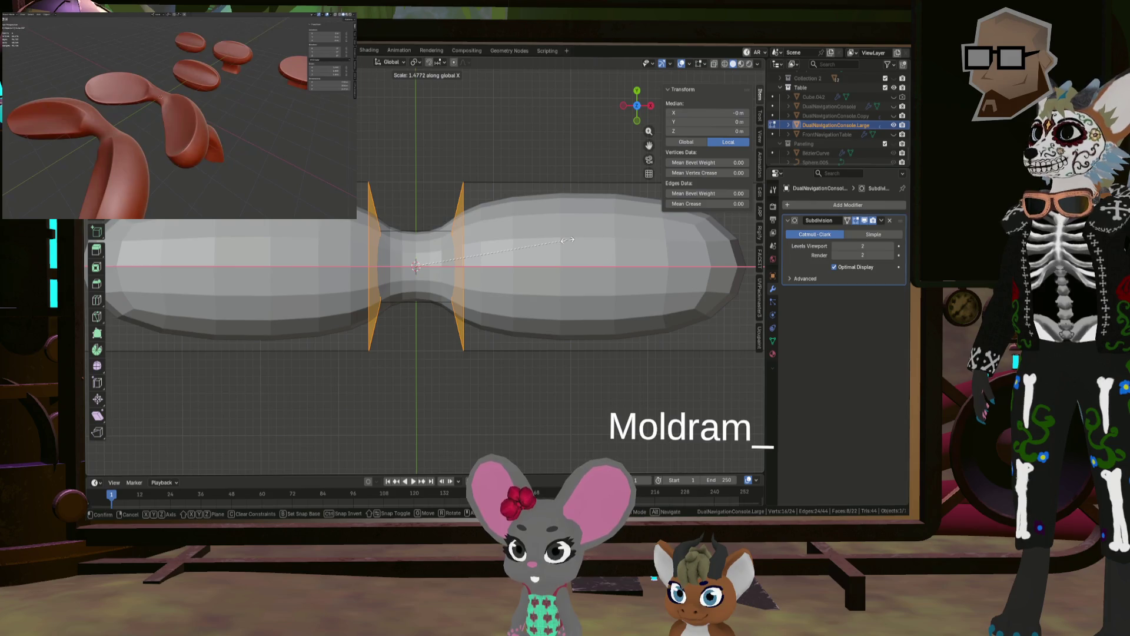
left_click(565, 240)
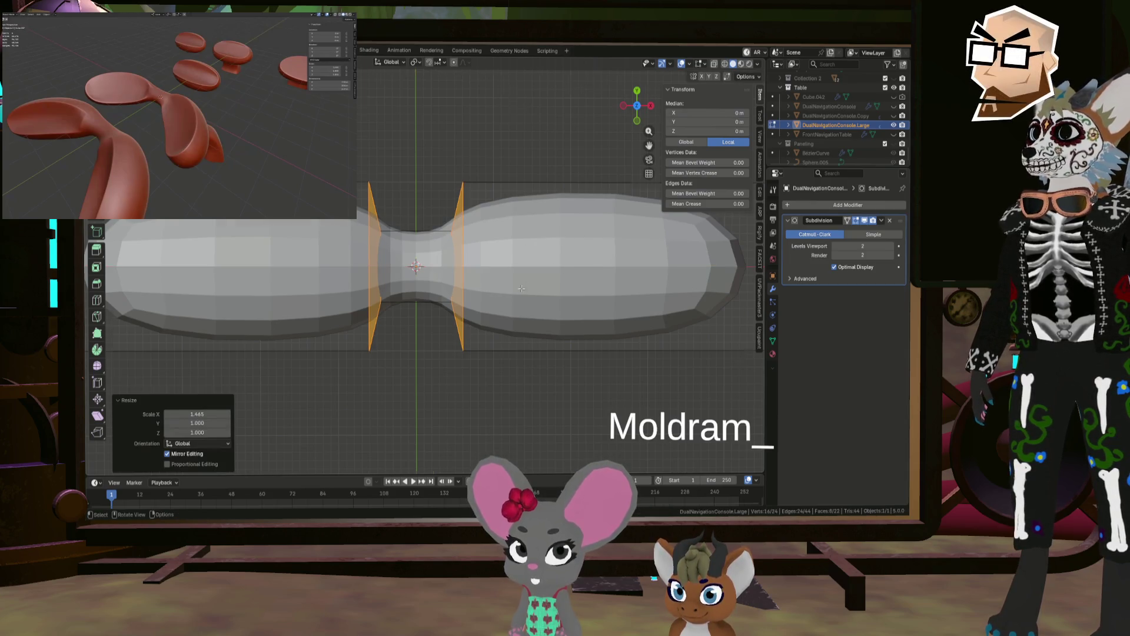
Step: Select the top face of the right half in a perspective view
scroll(521, 288, "down", 3)
middle_click_drag(521, 288, 530, 259)
left_click(565, 270)
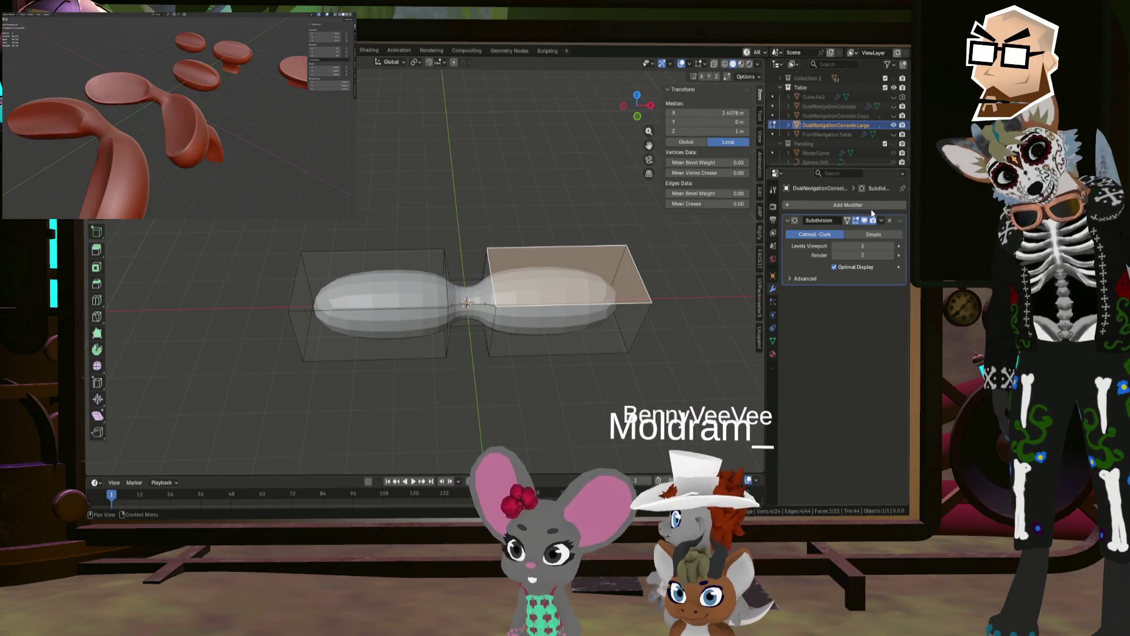
left_click(865, 206)
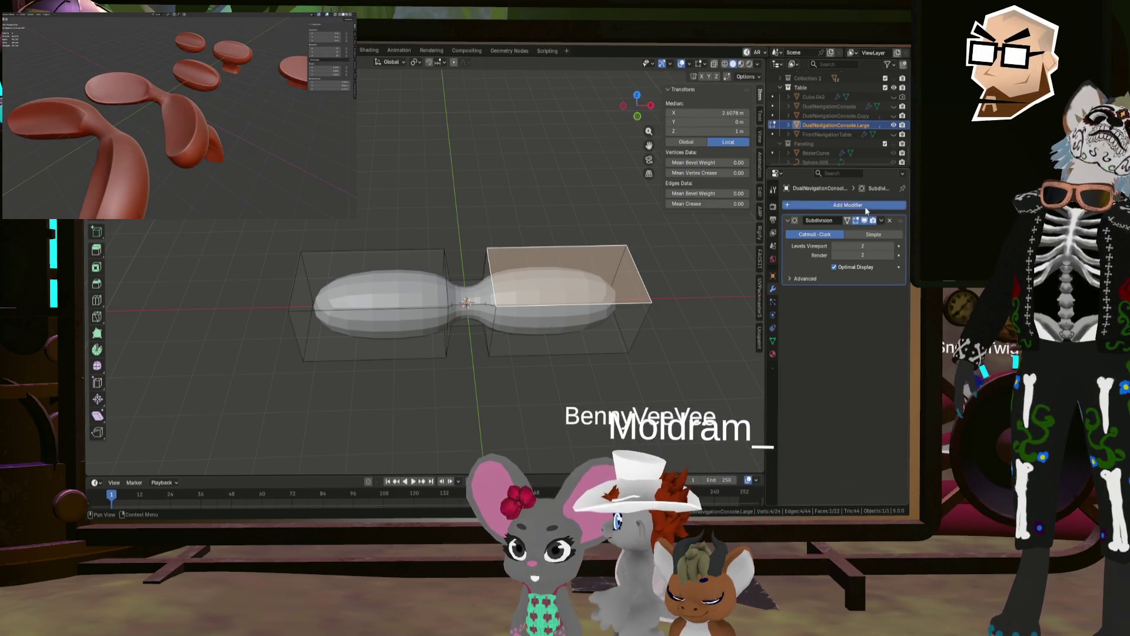
Step: Add a Simple Deform modifier set to Bend around the Z axis
mouse_move(864, 206)
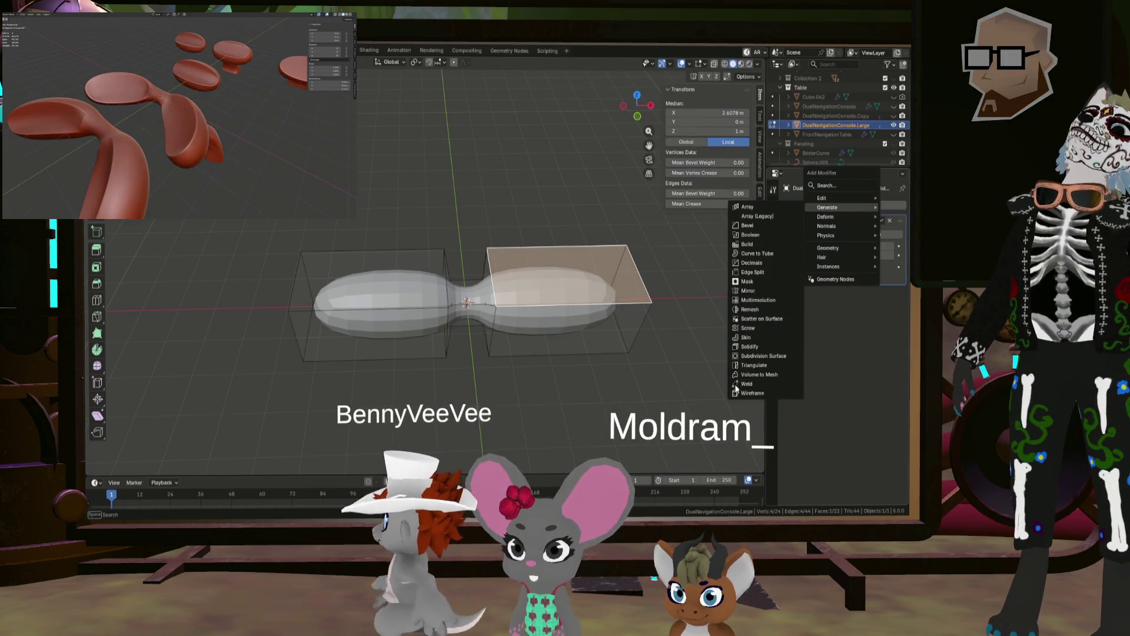
left_click(740, 356)
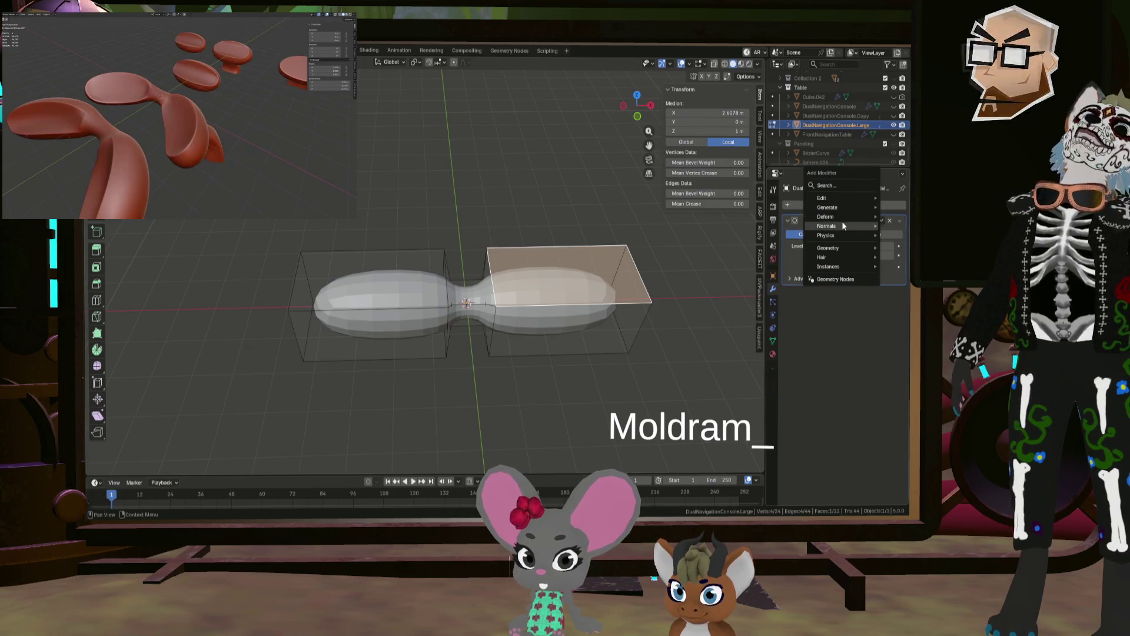
mouse_move(841, 217)
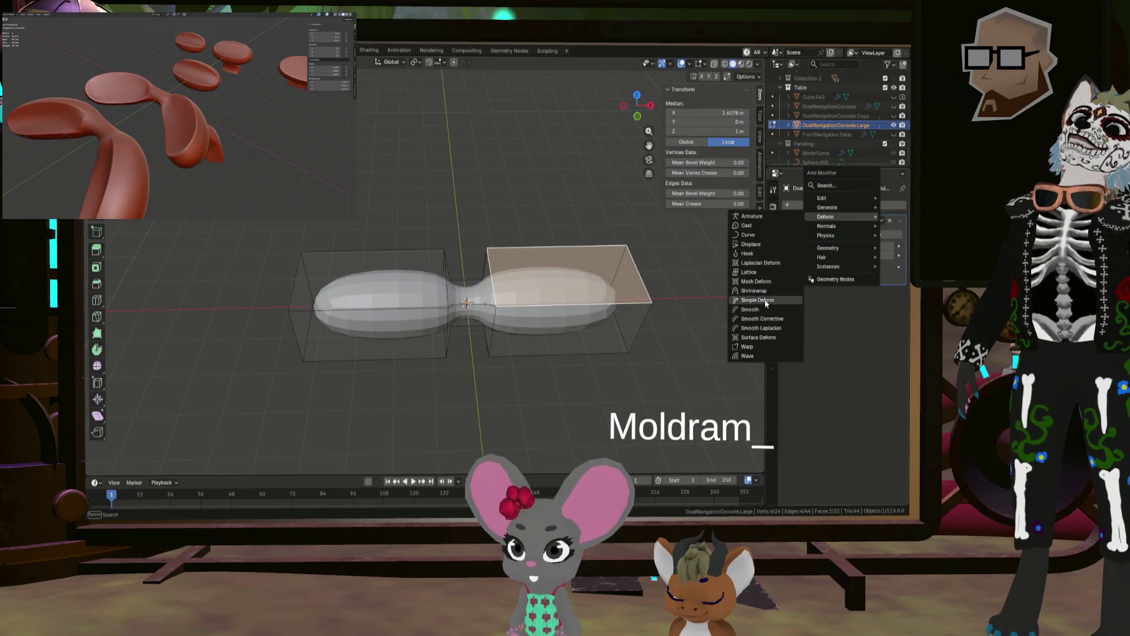
left_click(759, 300)
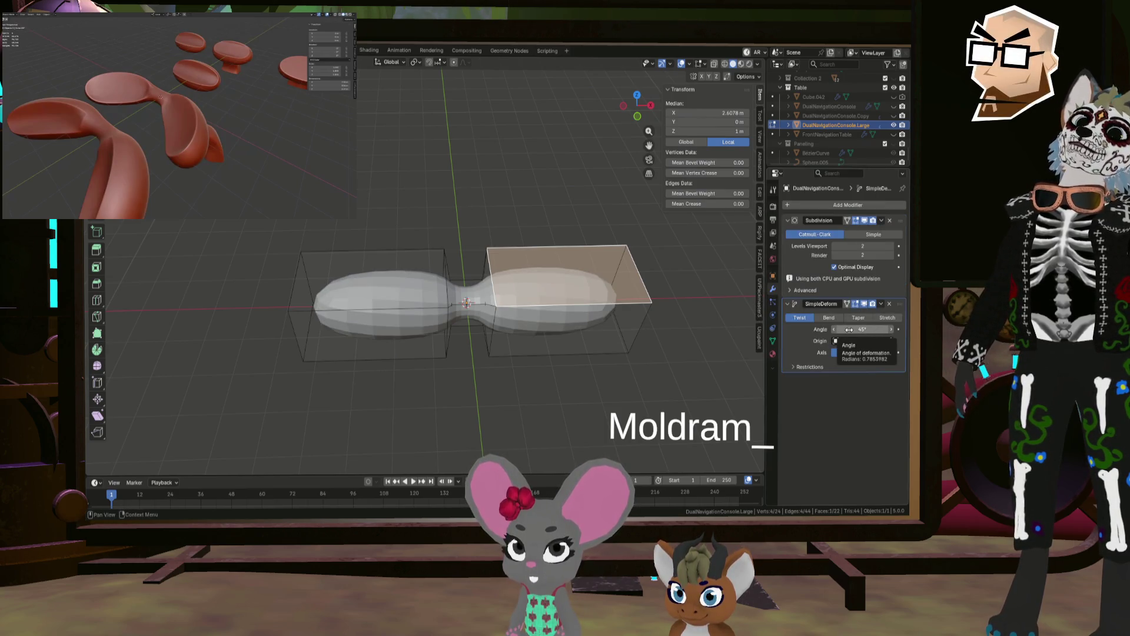
left_click_drag(849, 330, 863, 330)
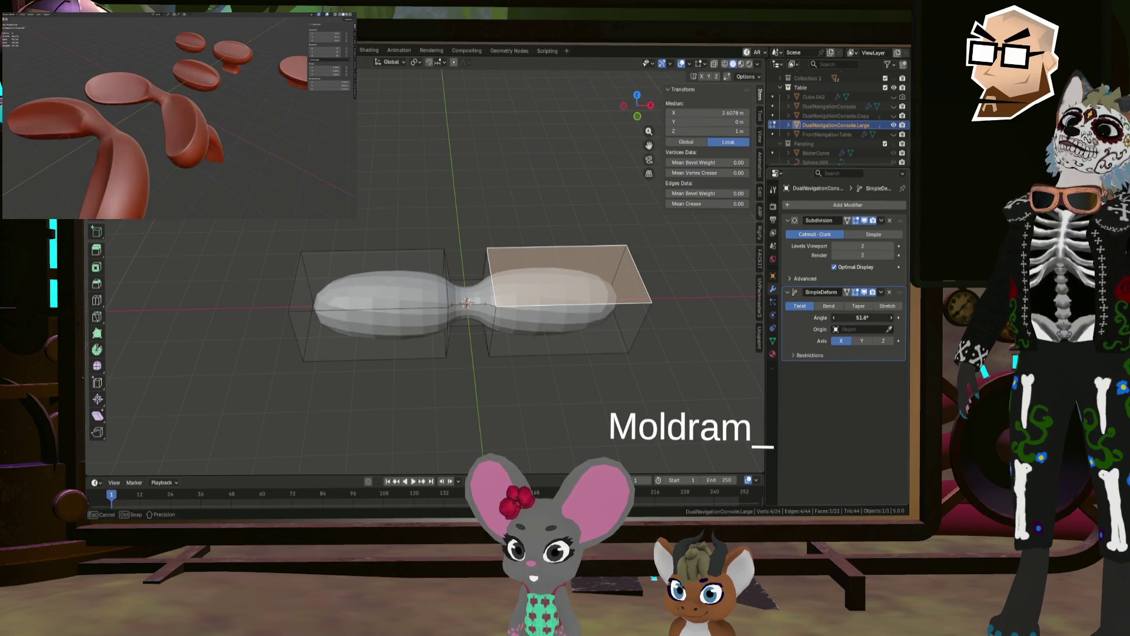
left_click(835, 307)
left_click(884, 342)
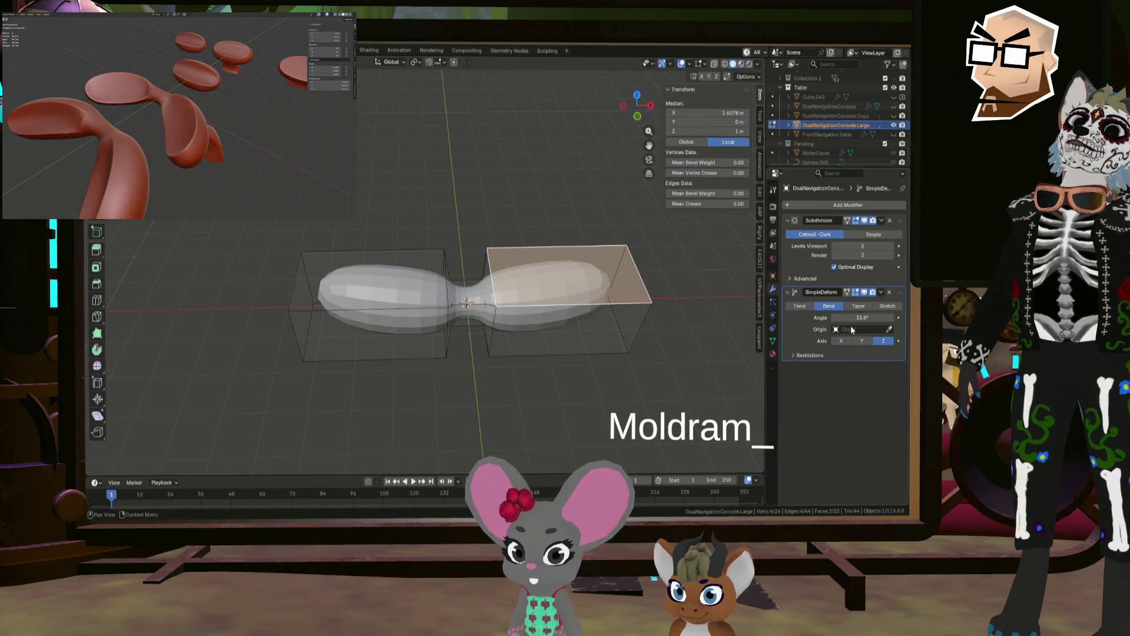
Step: Set the Simple Deform bend angle to about −120°
left_click_drag(850, 321, 763, 321)
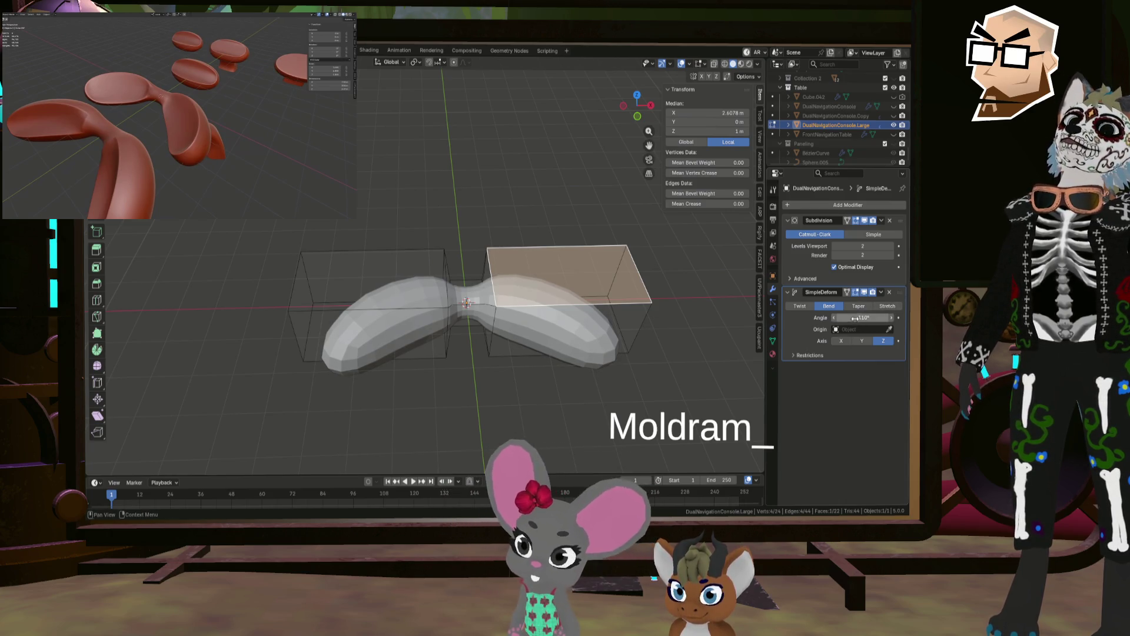
left_click_drag(855, 319, 845, 318)
mouse_move(741, 329)
middle_mouse_down()
mouse_move(752, 285)
mouse_move(759, 300)
middle_mouse_up()
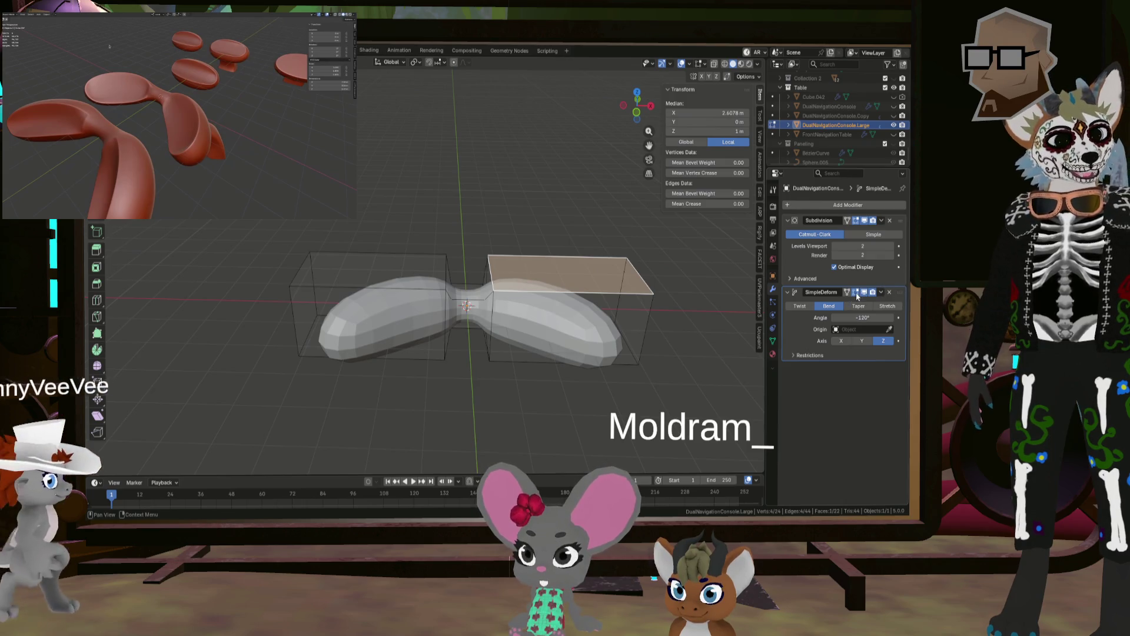
middle_click_drag(530, 295, 560, 293)
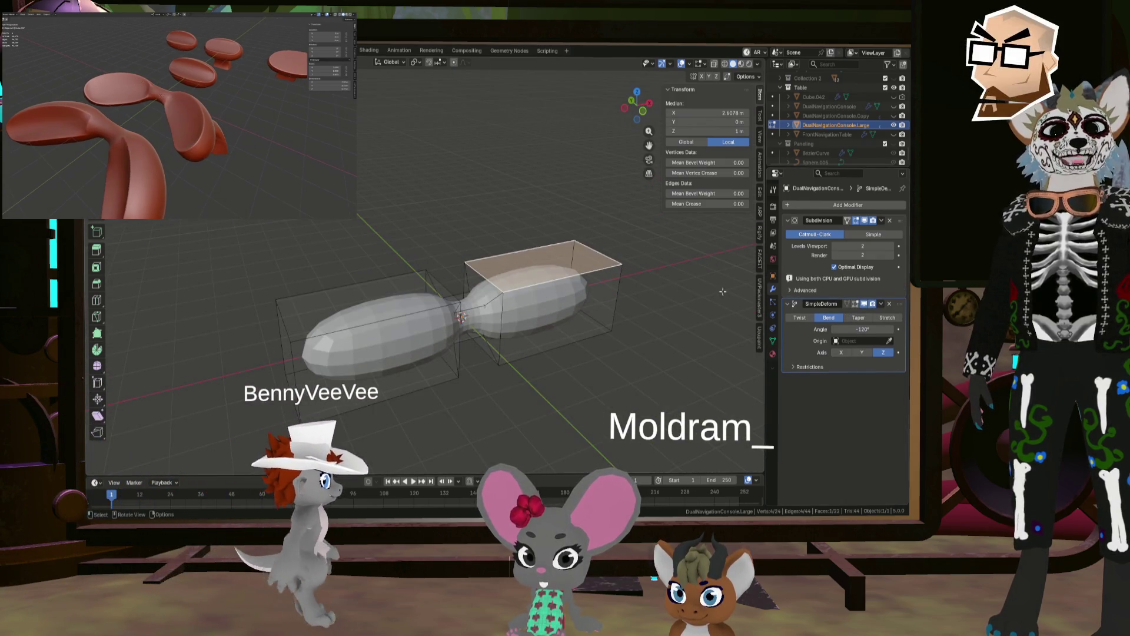
Step: Return to Object Mode and apply the Subdivision modifier
key("Tab")
middle_click_drag(639, 284, 665, 308)
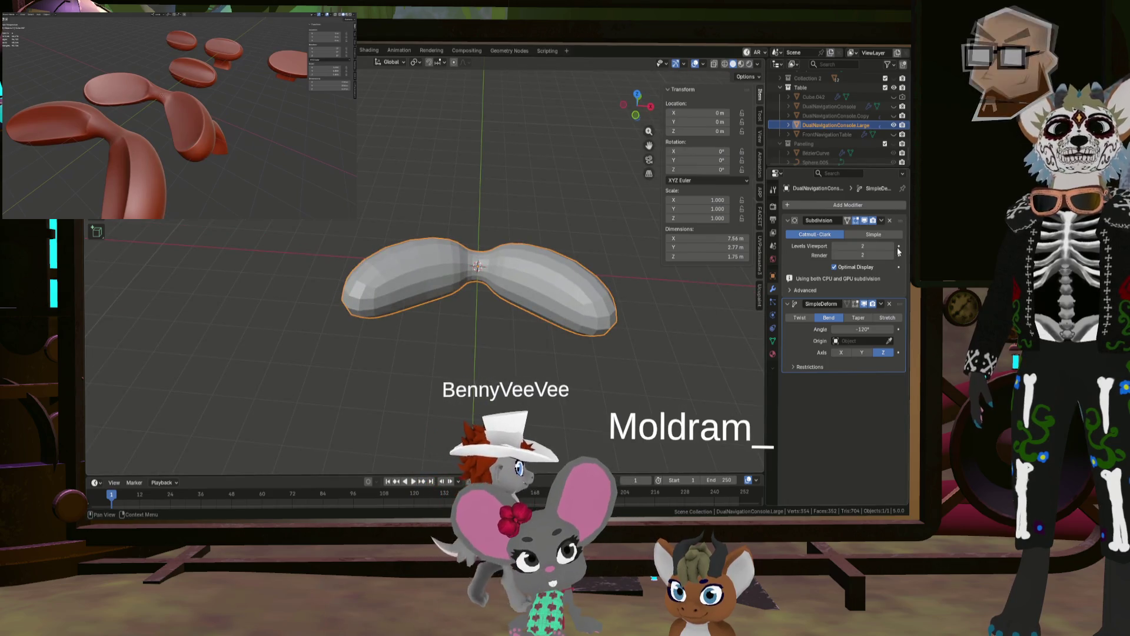
left_click(881, 220)
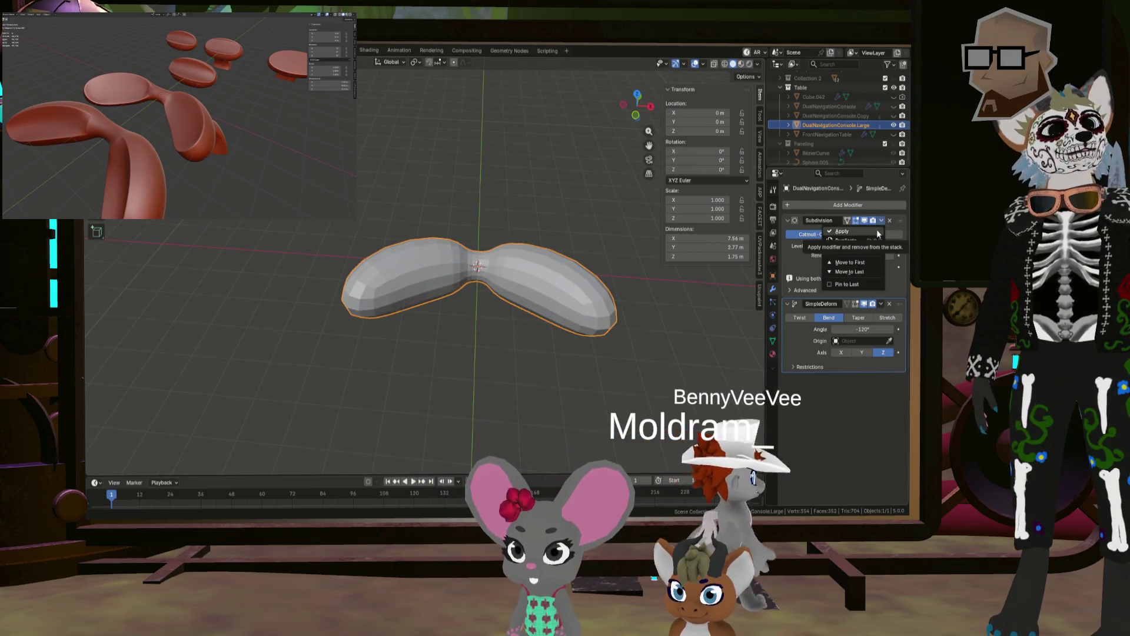
left_click(877, 230)
Step: In Edit Mode, select the whole mesh and rotate it 45° about X
middle_click_drag(618, 306, 604, 320)
key("Tab")
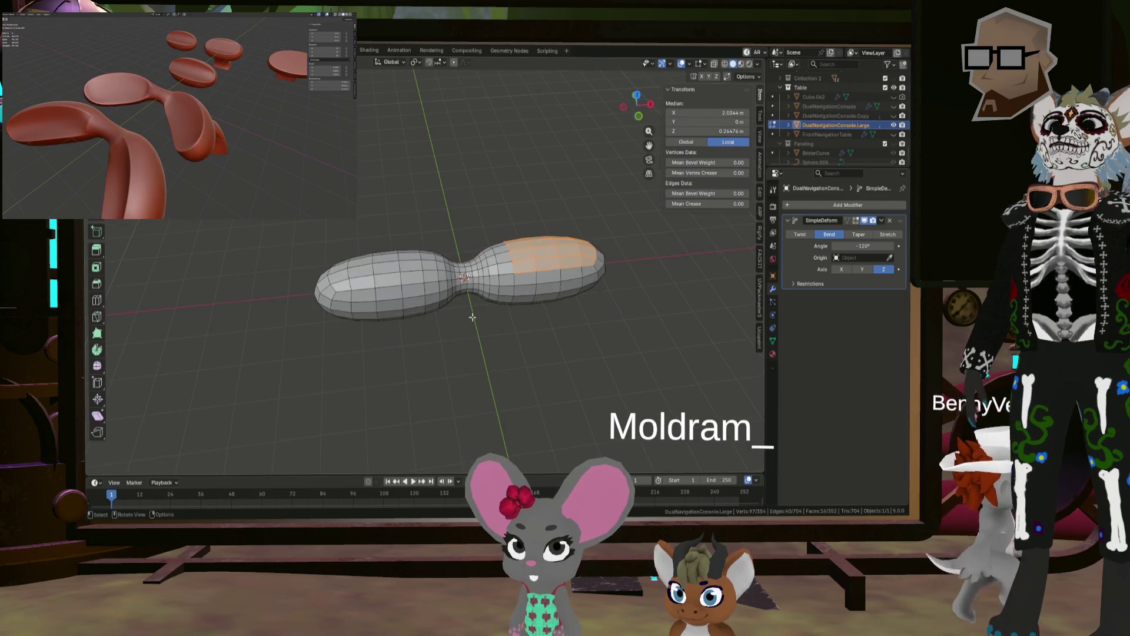
scroll(529, 283, "up", 5)
scroll(529, 283, "down", 6)
mouse_move(529, 283)
middle_mouse_down()
mouse_move(498, 265)
mouse_move(601, 255)
middle_mouse_up()
key("a")
key("r")
key("x")
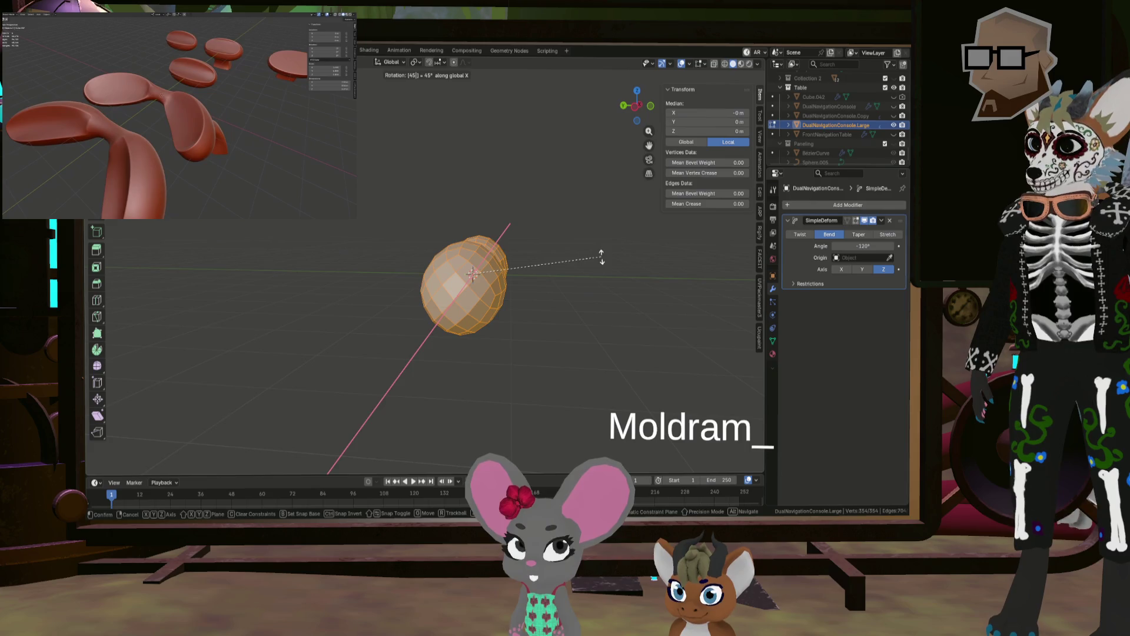
key("Return")
Step: Deselect all, then paint-select the upper faces across the left lobe
mouse_move(601, 258)
middle_mouse_down()
mouse_move(501, 224)
mouse_move(476, 260)
middle_mouse_up()
scroll(475, 200, "up", 4)
key("alt+a")
left_click(463, 257)
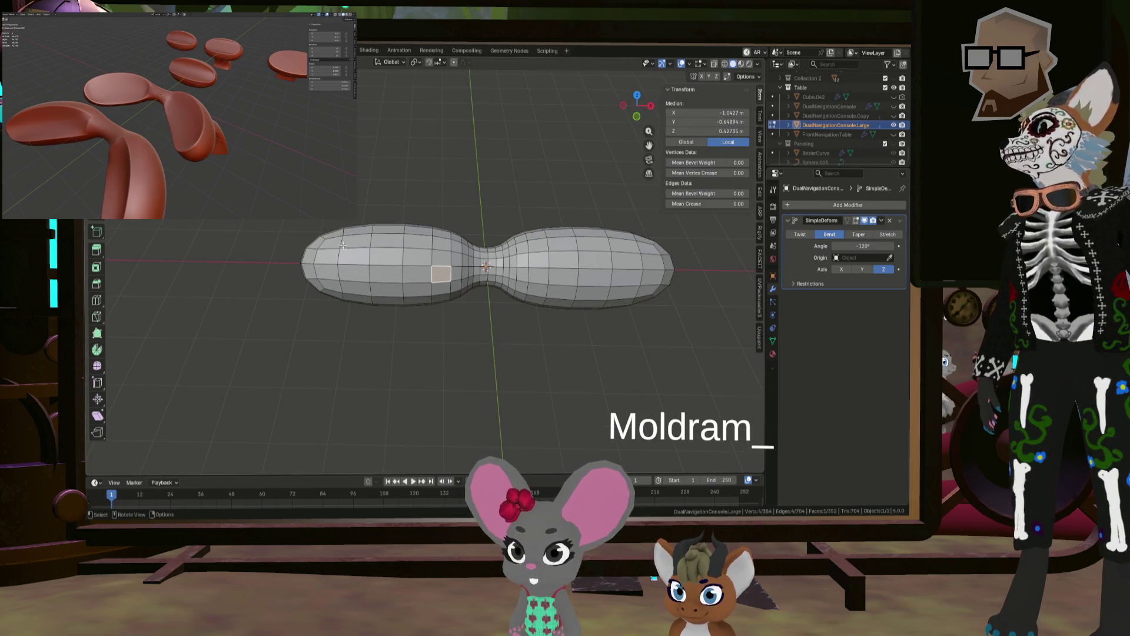
left_click_drag(330, 276, 332, 273)
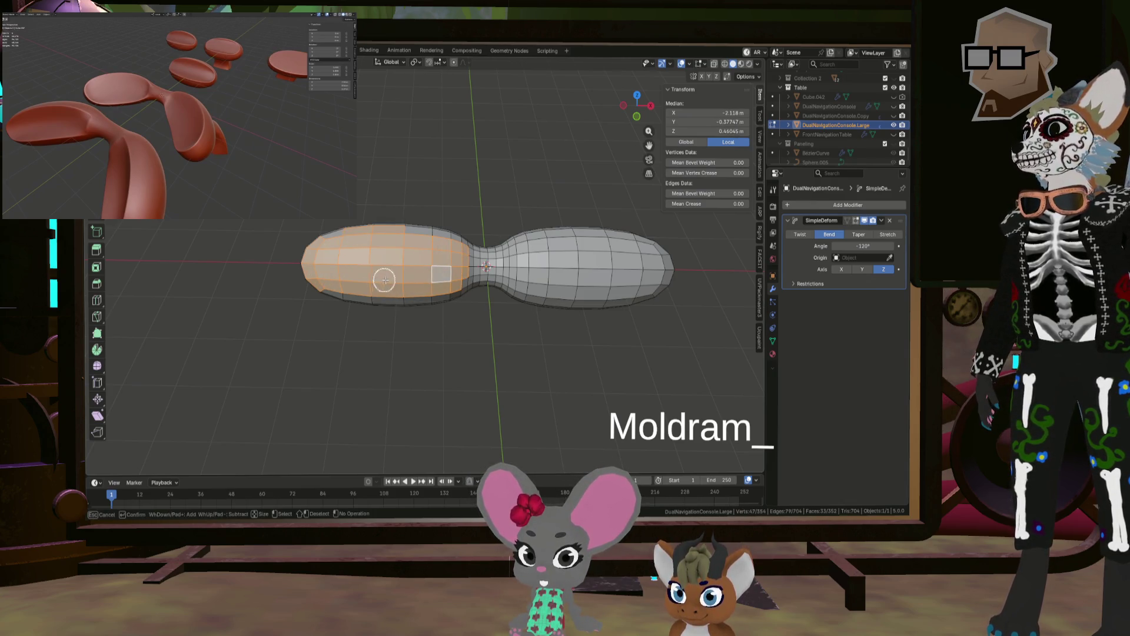
left_click_drag(383, 279, 452, 281)
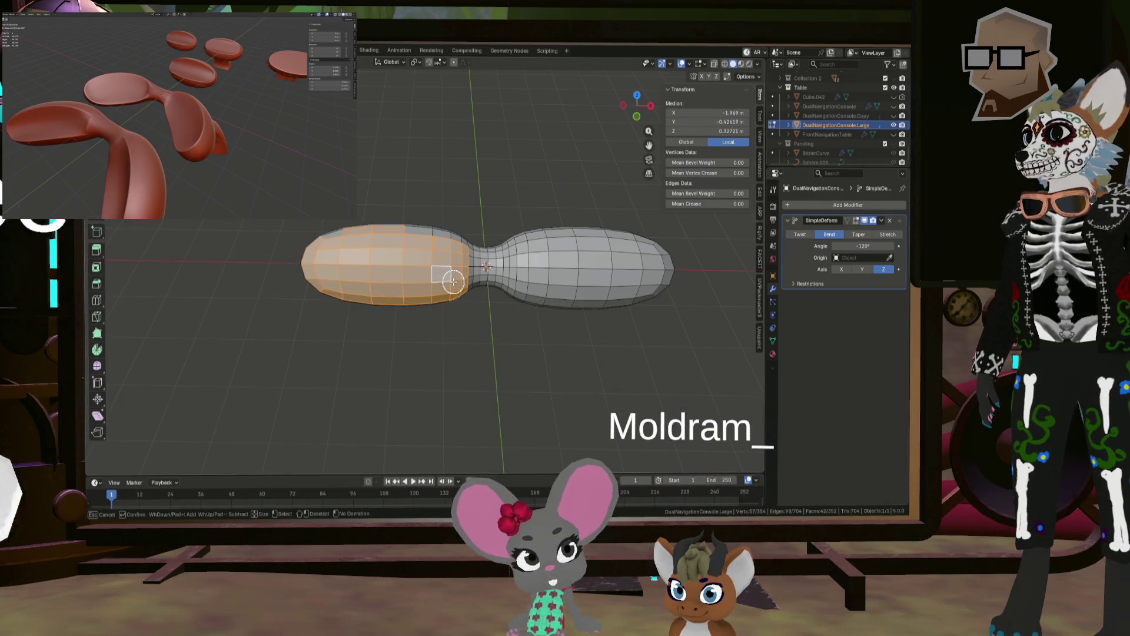
mouse_move(451, 274)
middle_mouse_down()
mouse_move(457, 344)
mouse_move(439, 346)
middle_mouse_up()
mouse_move(394, 238)
left_mouse_down()
mouse_move(378, 252)
mouse_move(347, 251)
mouse_move(449, 252)
left_mouse_up()
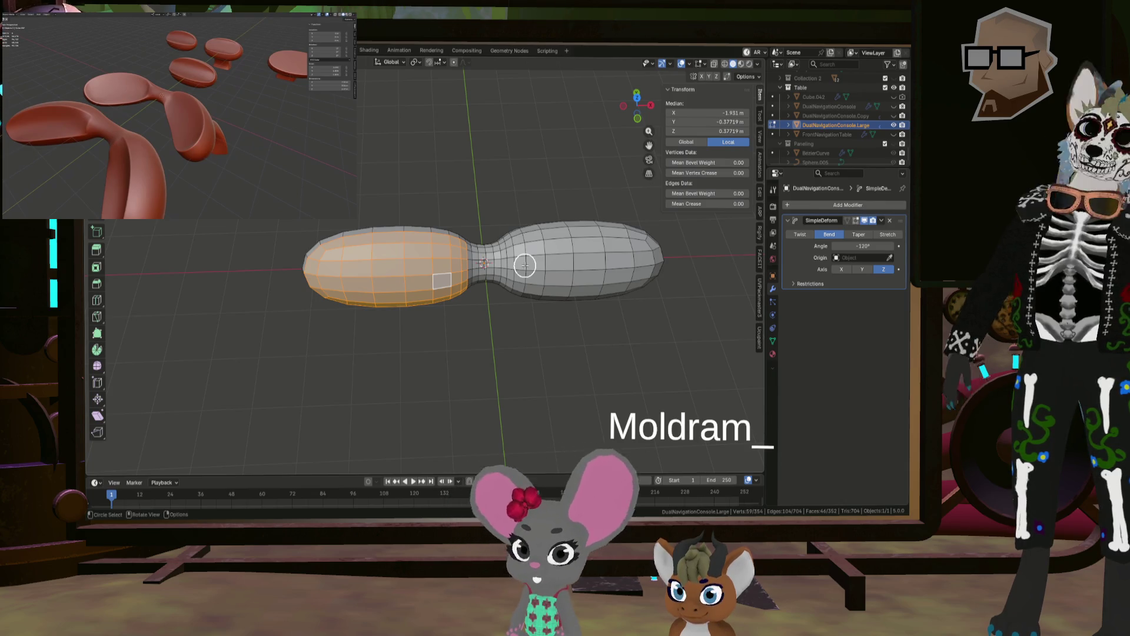
Step: Add the right lobe's upper, lower and end faces to the selection
scroll(515, 262, "up", 2)
left_click_drag(516, 271, 520, 277)
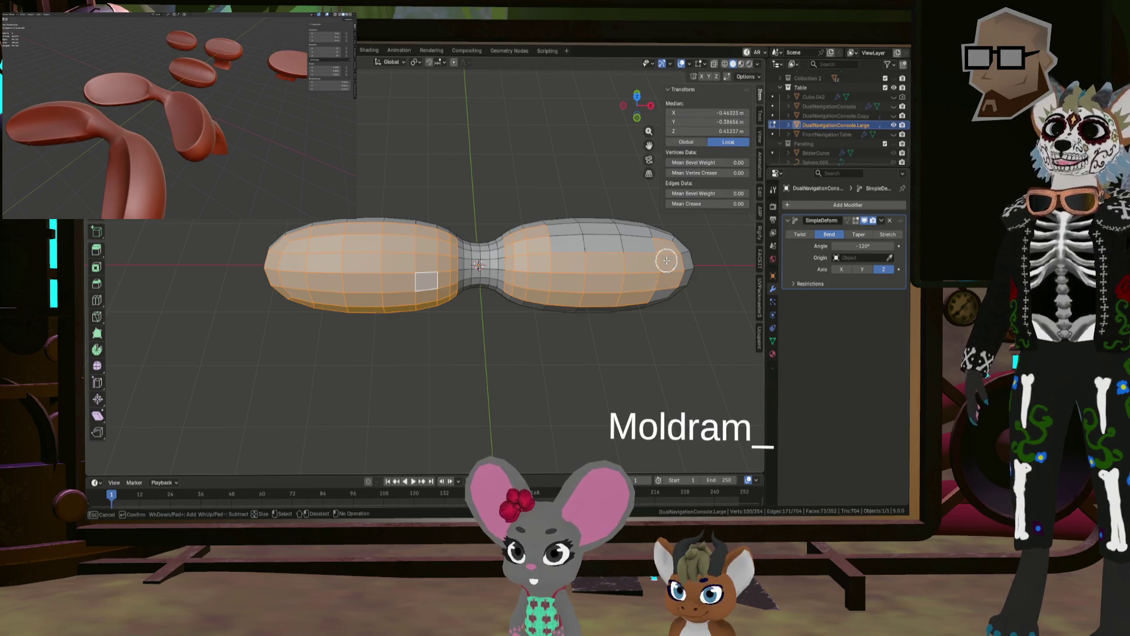
mouse_move(565, 243)
middle_mouse_down()
mouse_move(591, 265)
mouse_move(520, 287)
middle_mouse_up()
left_click_drag(520, 288, 525, 294)
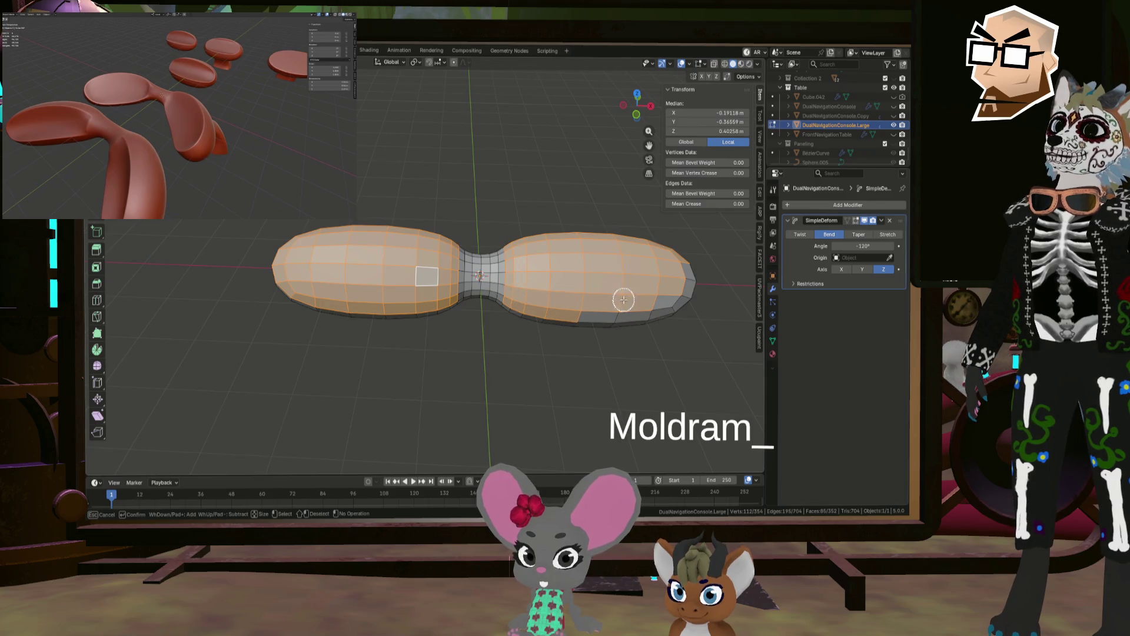
left_click_drag(613, 296, 672, 293)
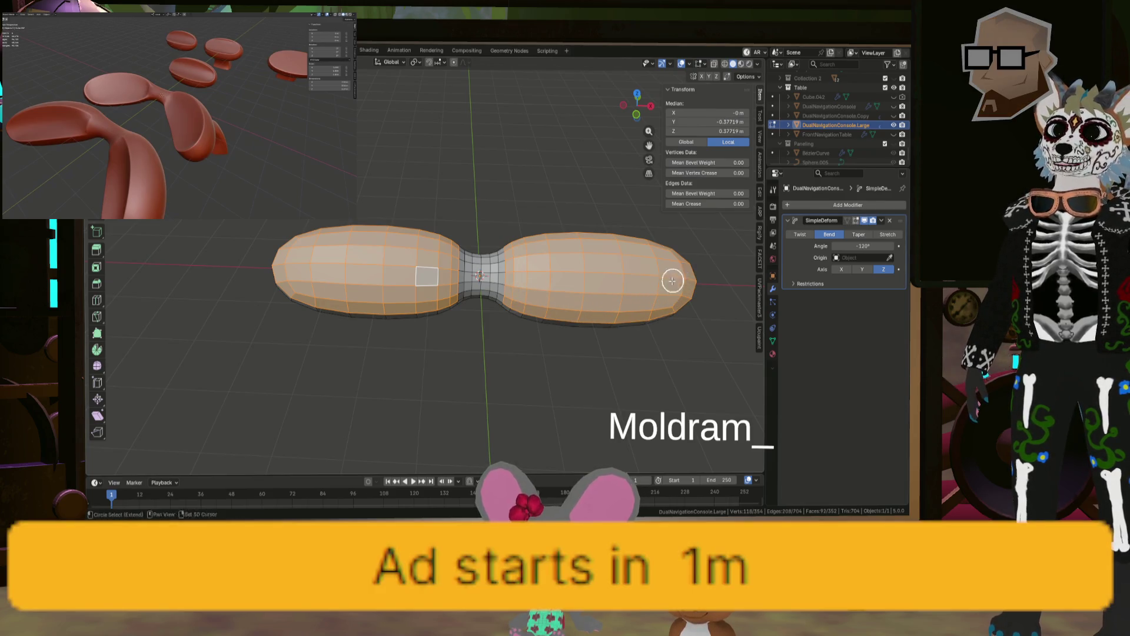
middle_click_drag(672, 281, 515, 254)
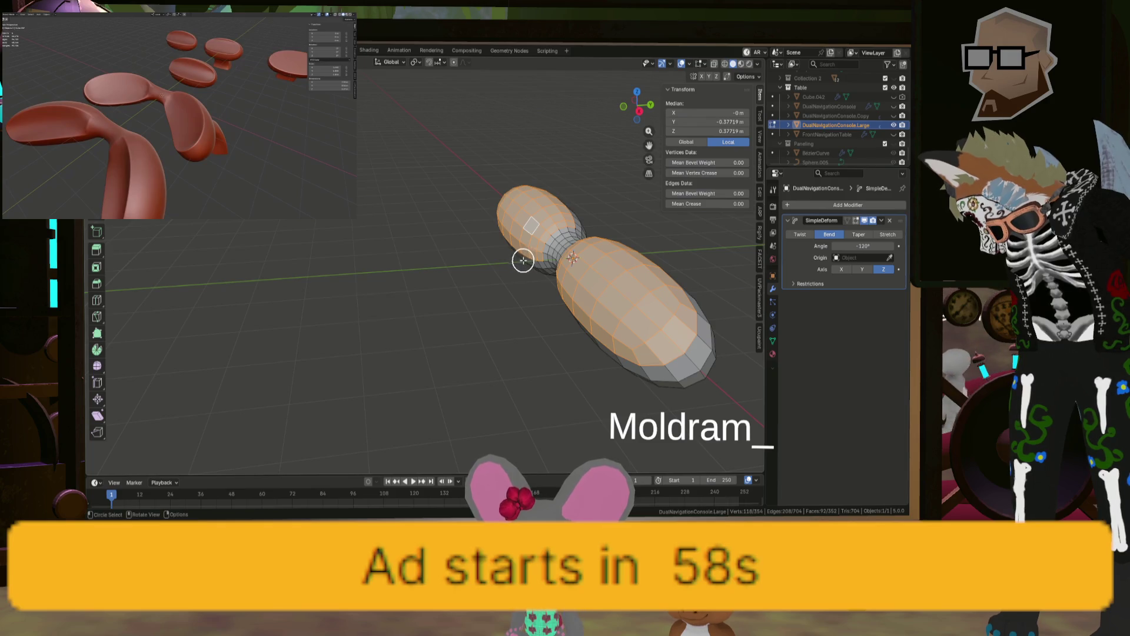
mouse_move(577, 282)
middle_mouse_down()
mouse_move(588, 262)
mouse_move(633, 242)
mouse_move(646, 255)
mouse_move(617, 253)
mouse_move(595, 312)
middle_mouse_up()
right_click(595, 334)
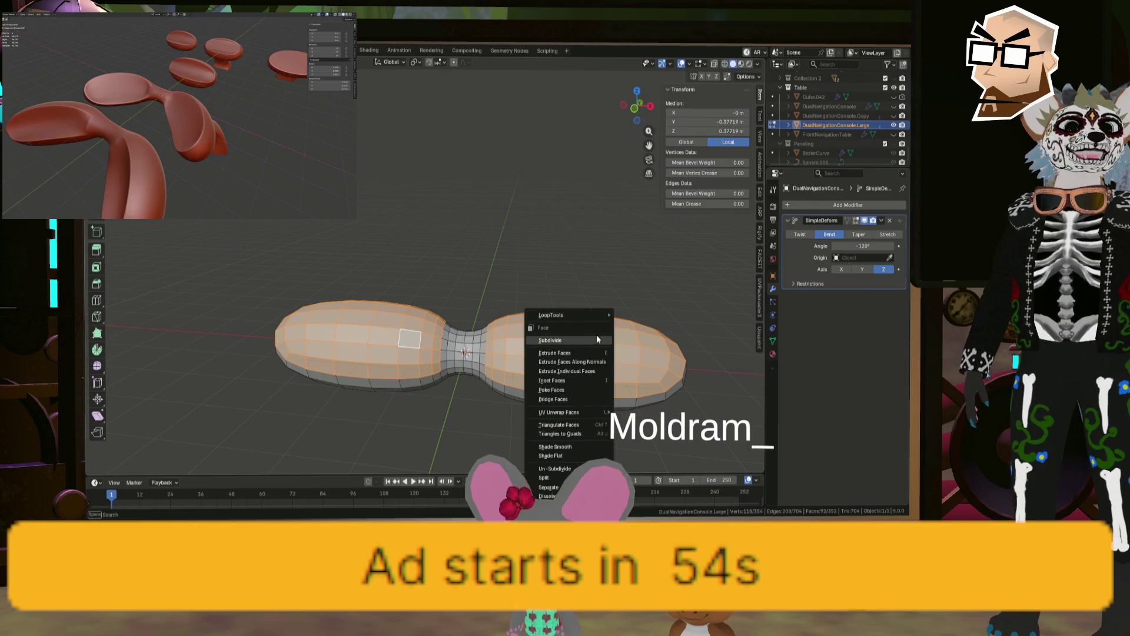
Step: Flatten the selected faces with LoopTools and inspect the result edge-on
mouse_move(600, 318)
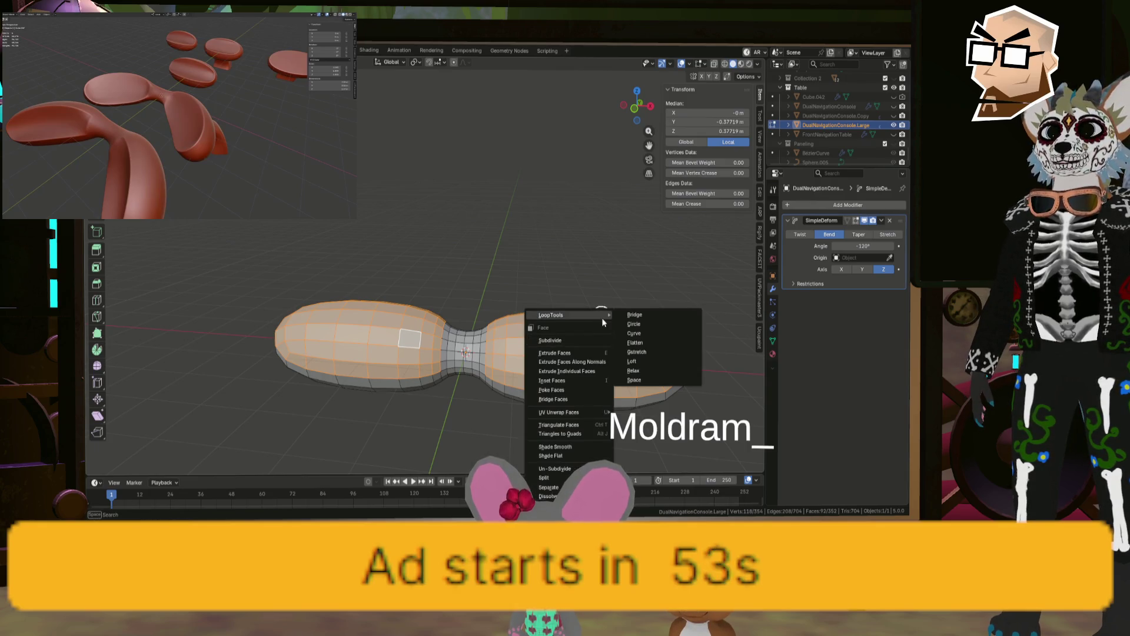
left_click(645, 341)
middle_click_drag(585, 333, 497, 317)
mouse_move(559, 337)
middle_mouse_down()
mouse_move(592, 330)
mouse_move(560, 319)
mouse_move(618, 327)
mouse_move(441, 270)
mouse_move(502, 227)
mouse_move(496, 206)
mouse_move(466, 239)
mouse_move(322, 266)
mouse_move(290, 257)
mouse_move(451, 285)
mouse_move(455, 270)
mouse_move(370, 268)
mouse_move(394, 271)
middle_mouse_up()
Step: Undo back to Object Mode with the Subdivision and −120° bend modifiers unapplied
key("ctrl+z")
key("ctrl+z")
key("a")
key("Tab")
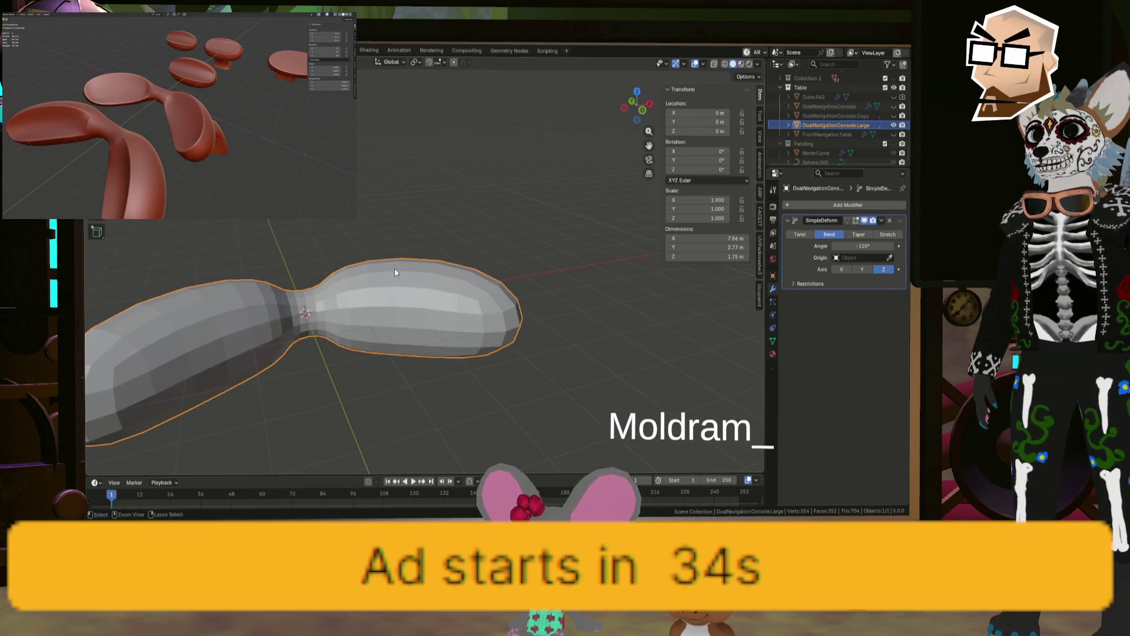
key("ctrl+2")
key("Tab")
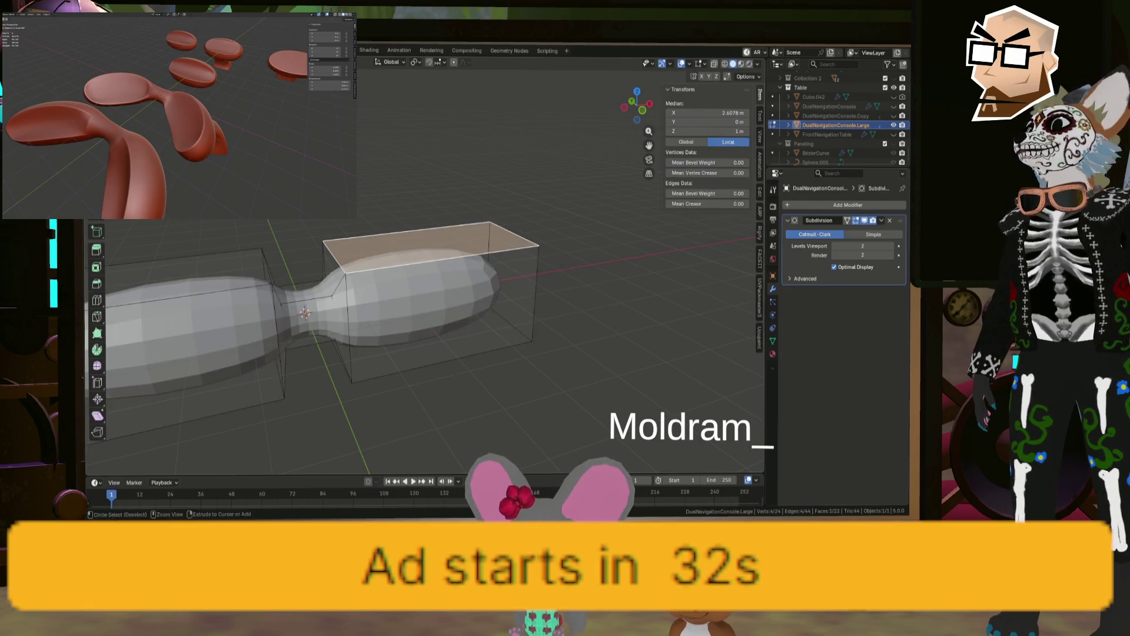
key("ctrl")
key("ctrl+z")
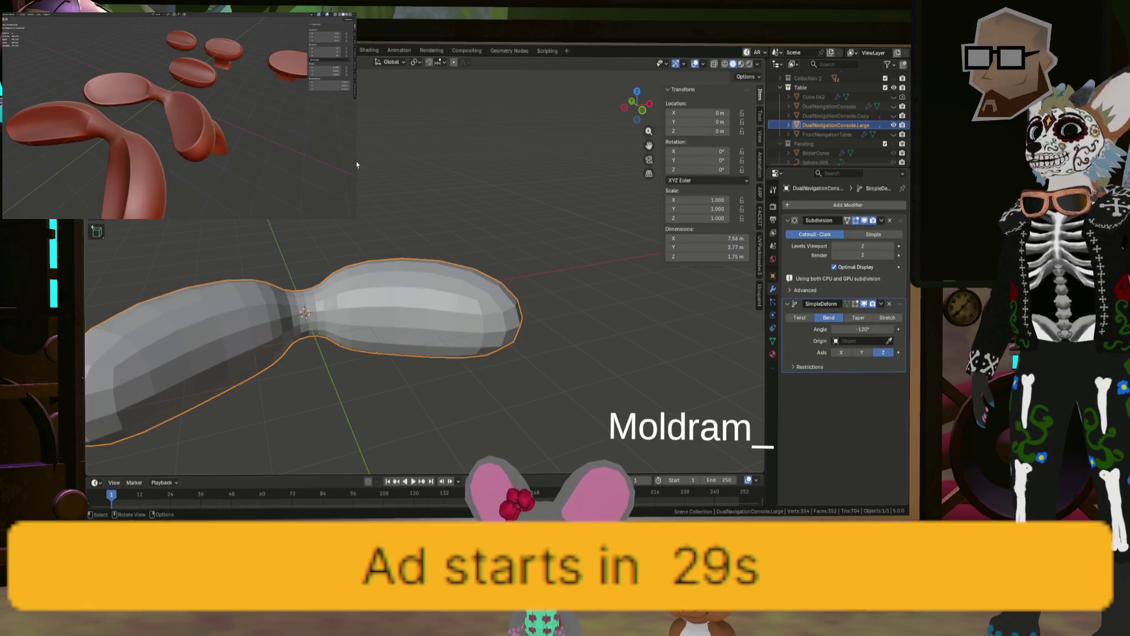